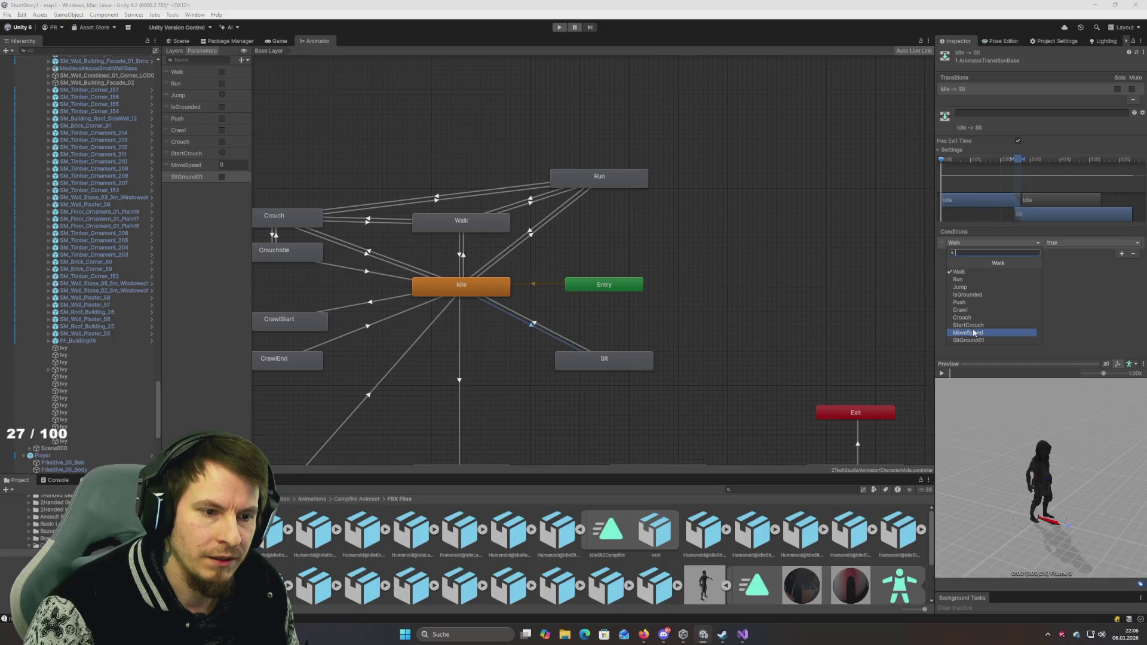
# Step: Finish the Idle-to-Sit parameter and add a SitGround01 = false condition to Sit-to-Idle
pyautogui.click(968, 340)
pyautogui.click(536, 325)
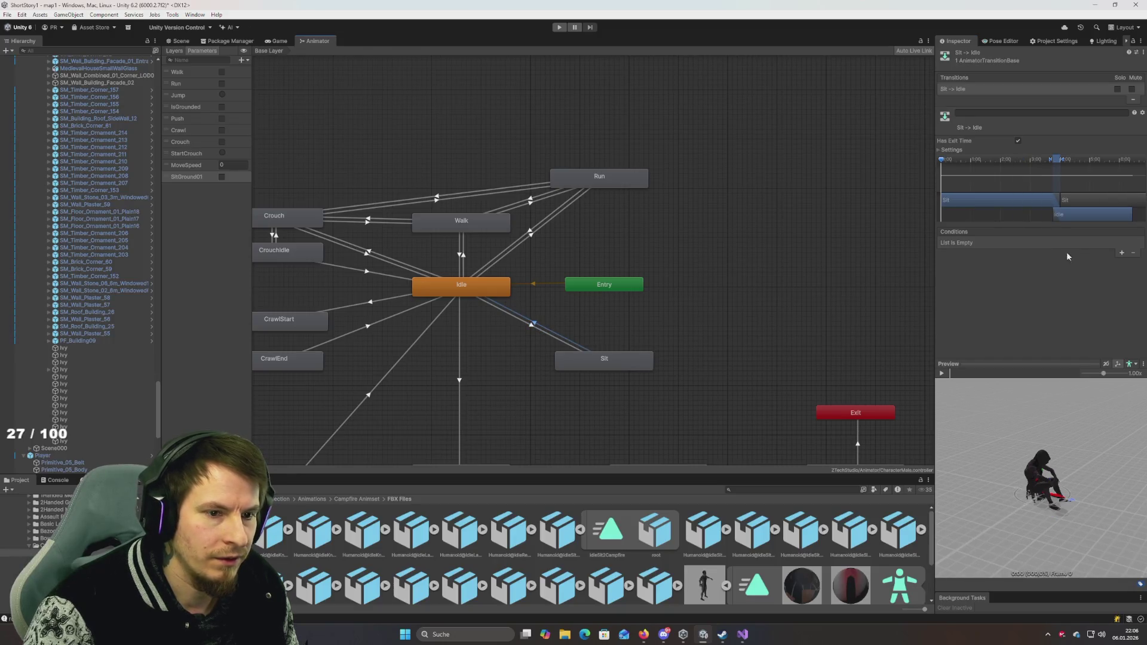
pyautogui.click(1123, 254)
pyautogui.click(993, 243)
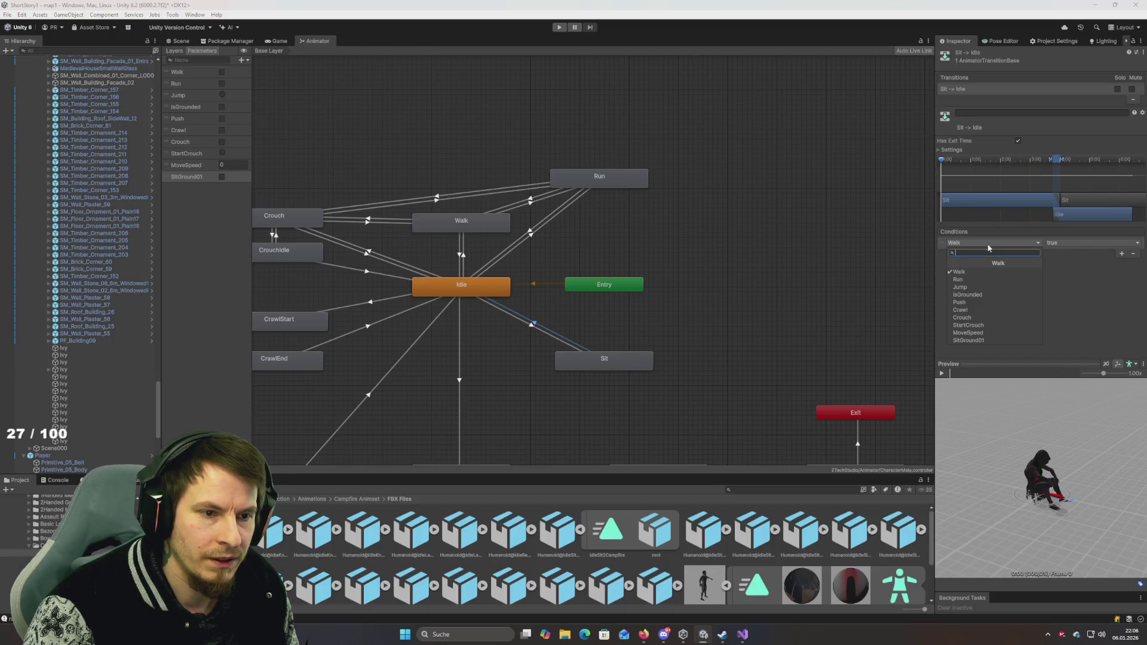
pyautogui.click(985, 340)
pyautogui.click(1069, 242)
pyautogui.click(1072, 267)
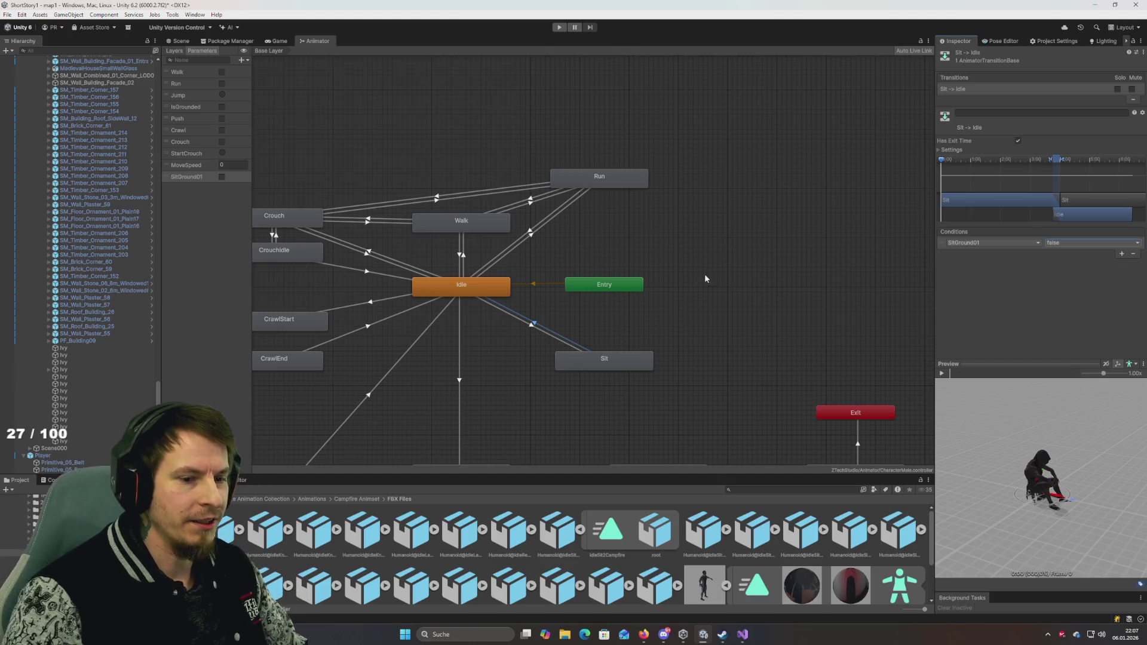
# Step: Review the Sit state and the Idle-to-Sit condition, then return to the Scene view
pyautogui.press('f')
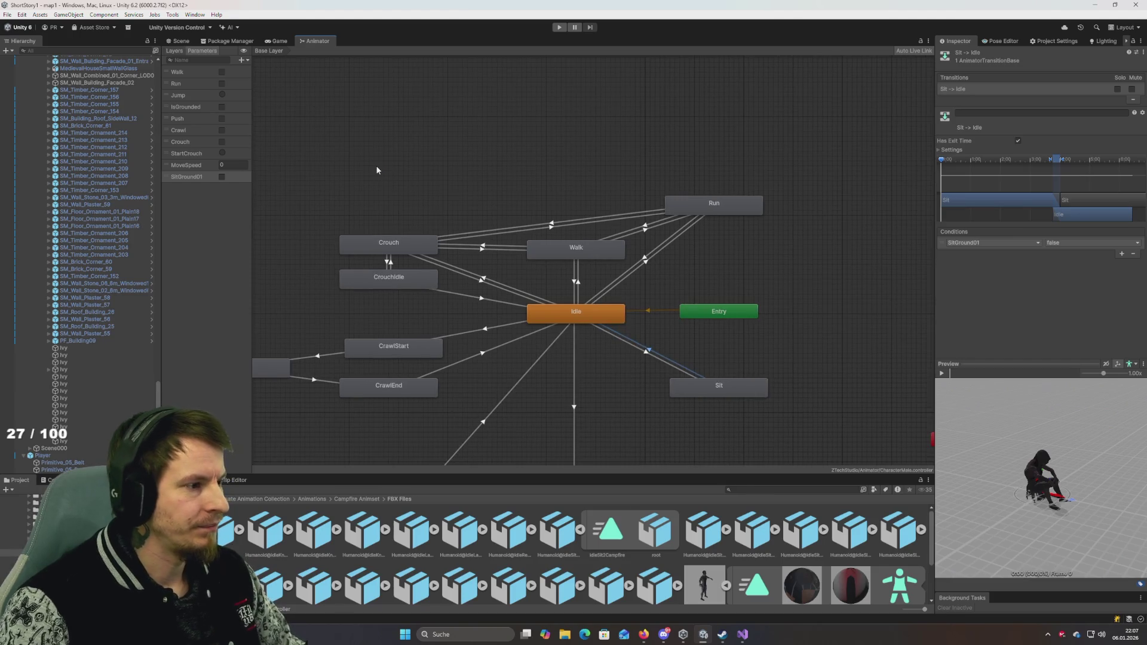
pyautogui.hotkey('alt', 'Tab')
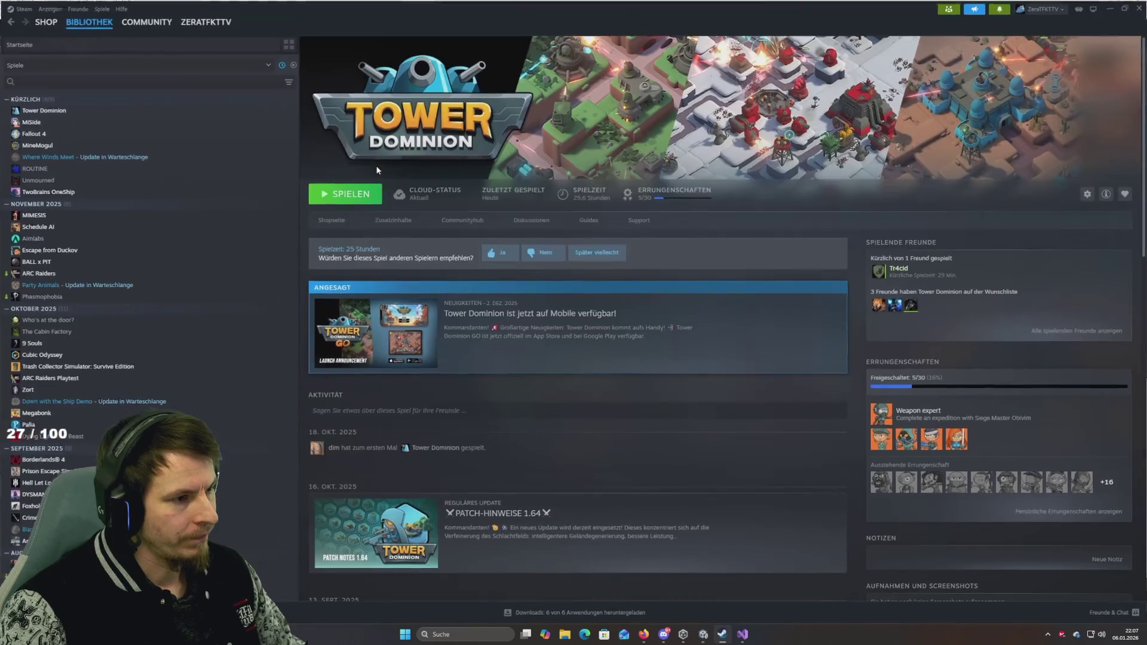
pyautogui.hotkey('alt', 'Tab')
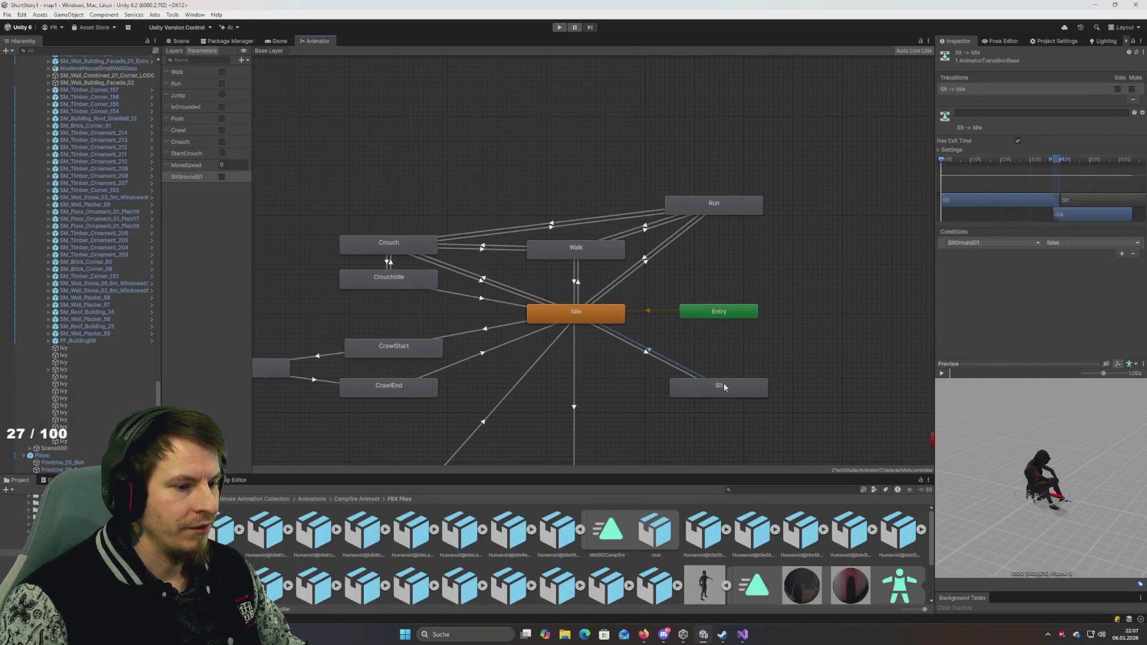
pyautogui.click(723, 386)
pyautogui.click(622, 341)
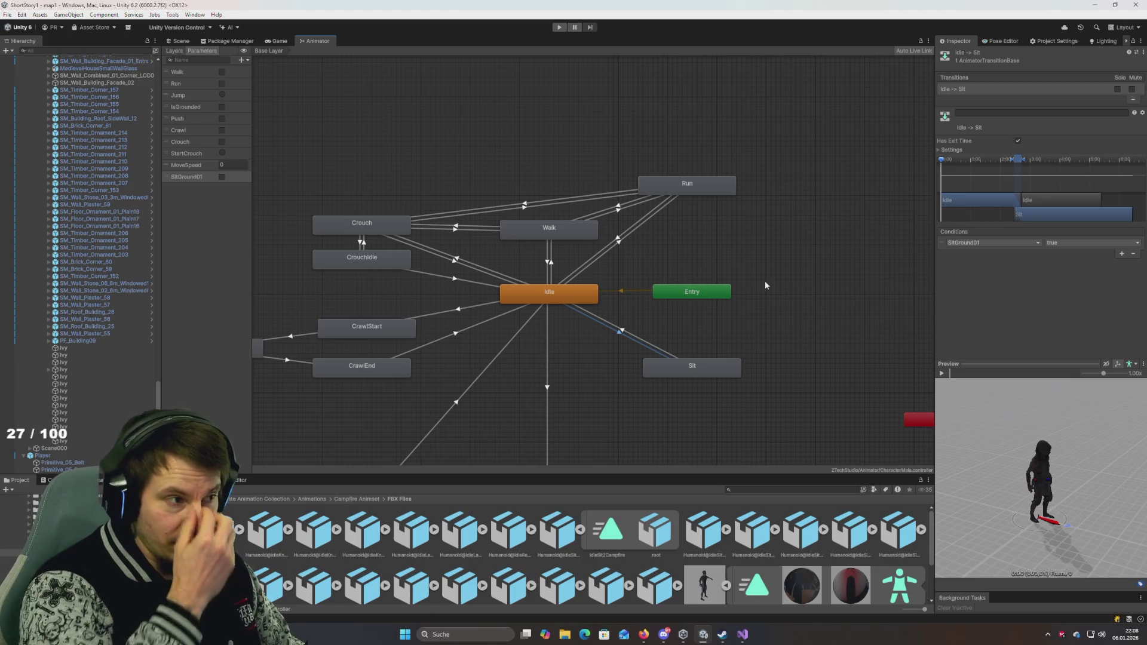
pyautogui.click(178, 41)
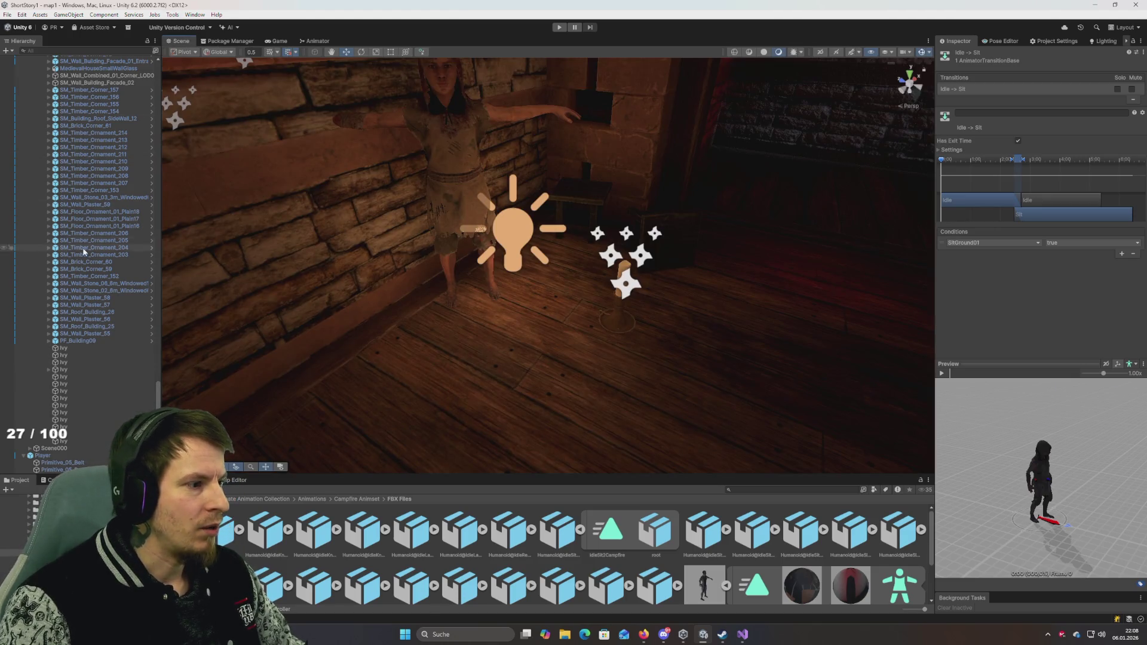
# Step: Collapse the expanded hierarchy groups and select CamSpot1
pyautogui.scroll(5, 99, 239)
pyautogui.click(98, 220)
pyautogui.press('Left')
pyautogui.press('Left')
pyautogui.press('Left')
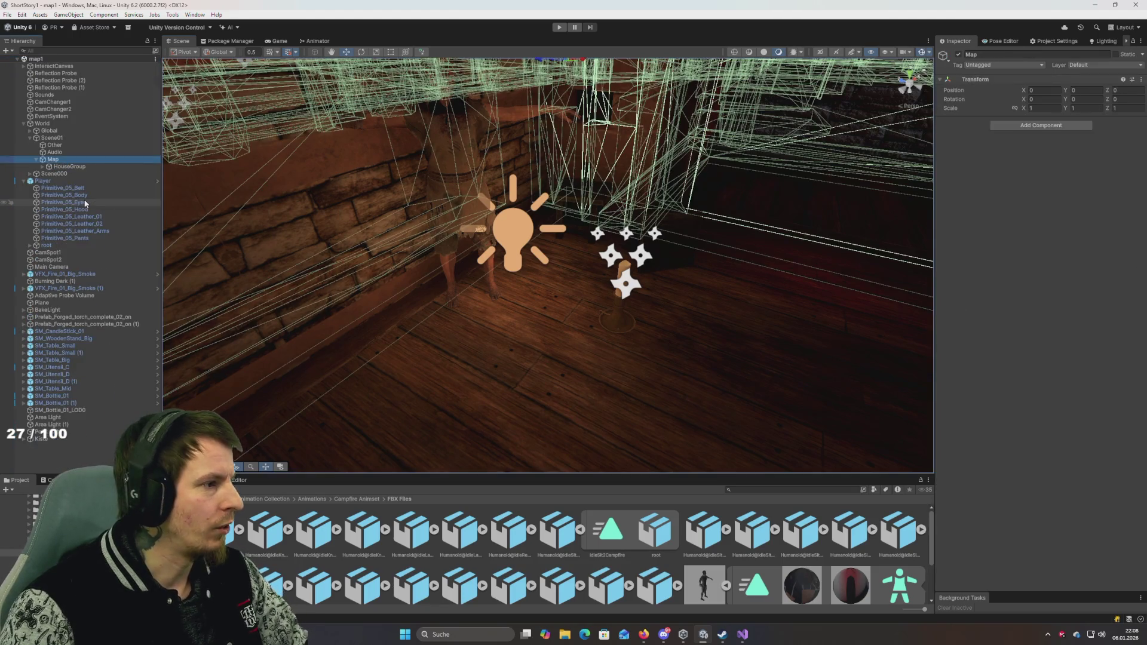
pyautogui.press('Left')
pyautogui.press('Left')
pyautogui.press('Left')
pyautogui.press('Down')
pyautogui.press('Left')
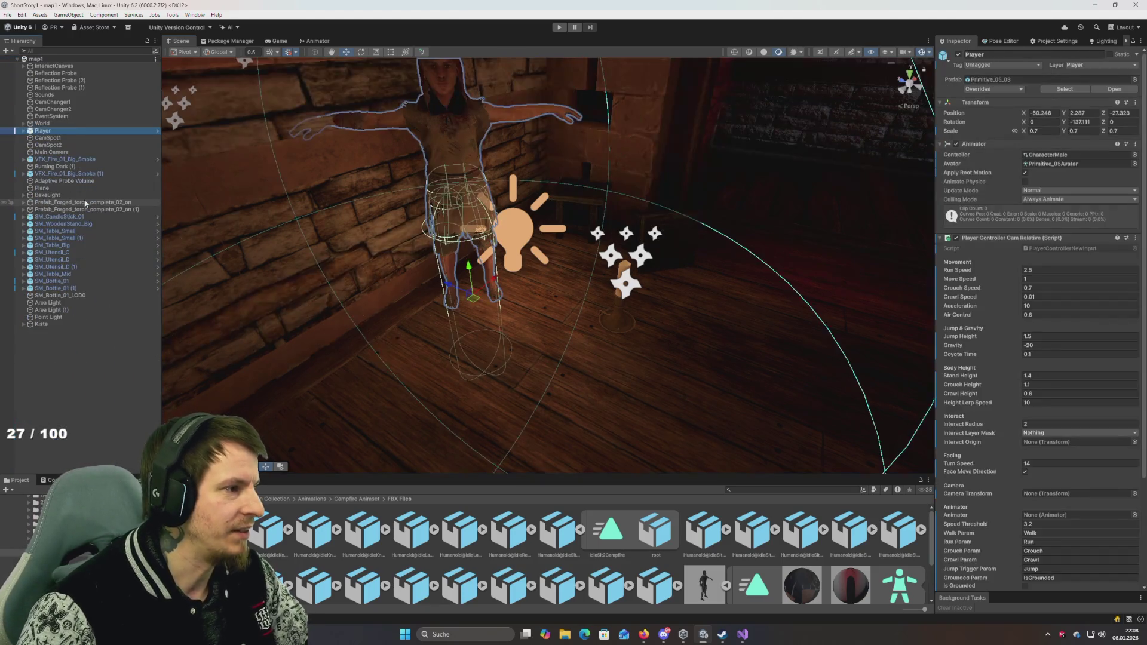
pyautogui.press('Down')
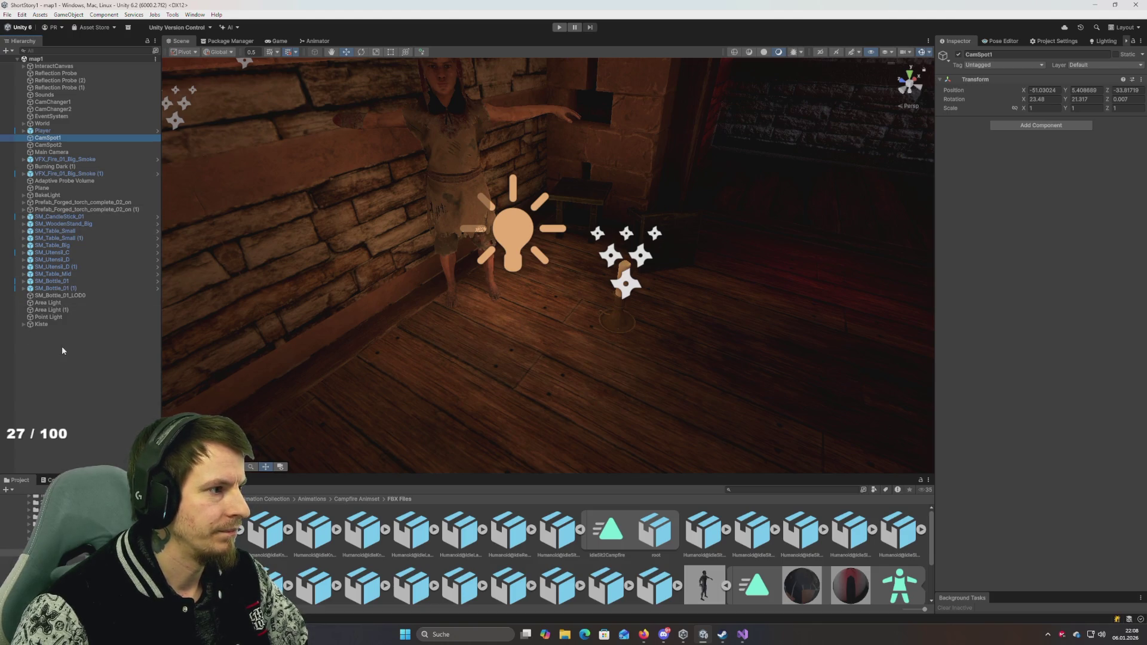
# Step: Create an empty object named MapScript and search components for 'box' without adding one
pyautogui.rightClick(68, 352)
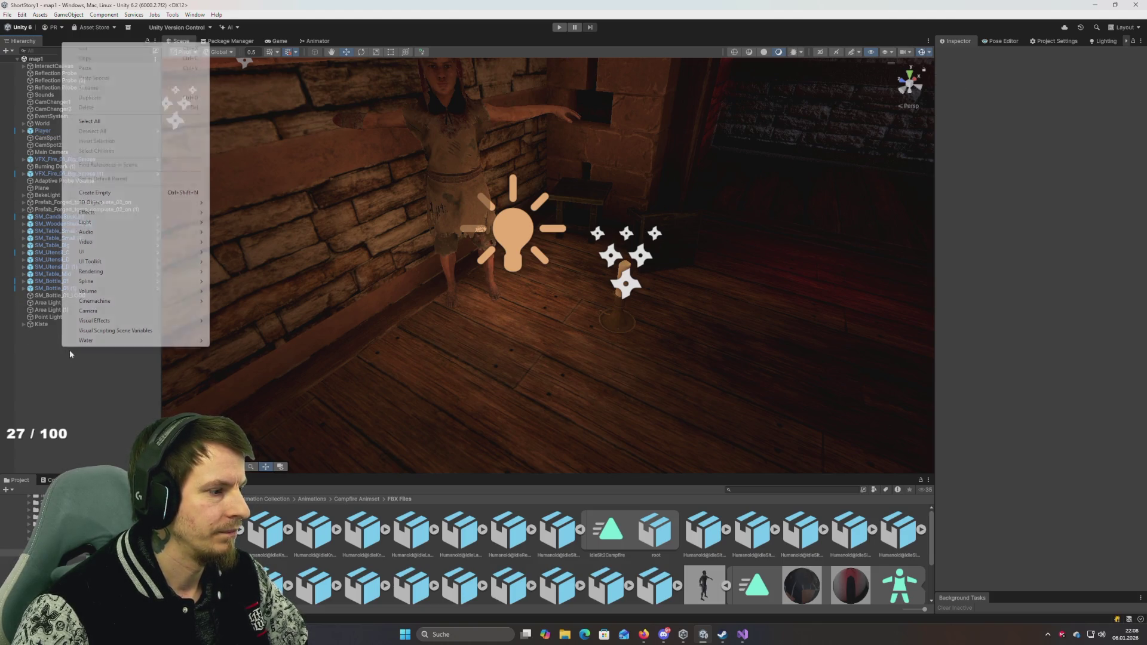
pyautogui.click(102, 194)
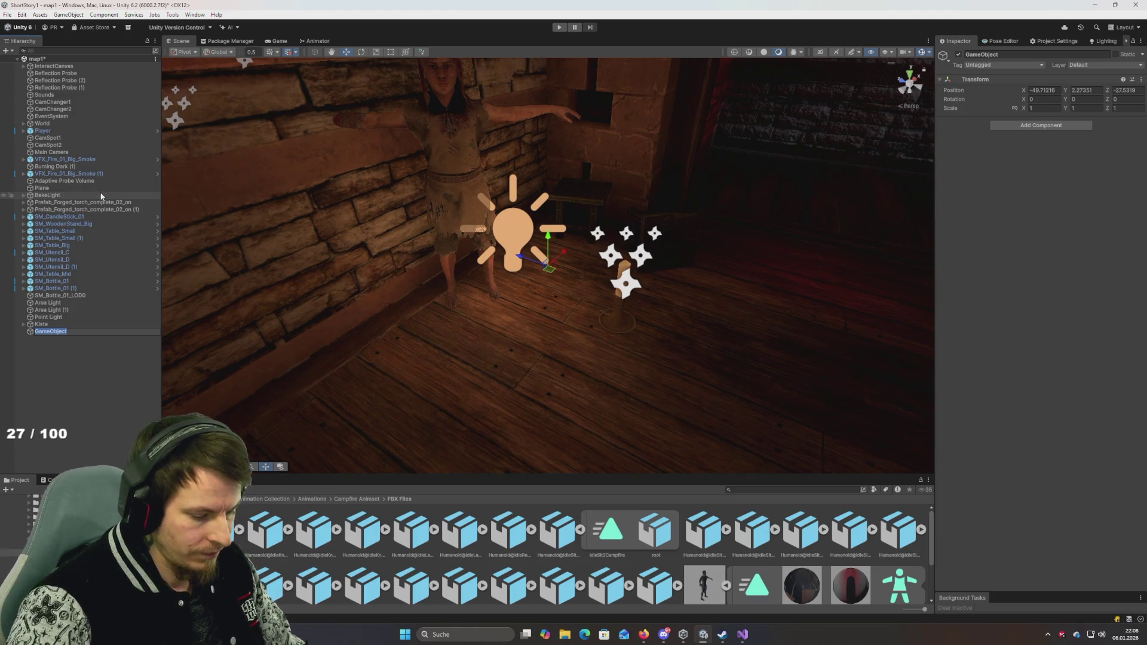
pyautogui.write('MapScript')
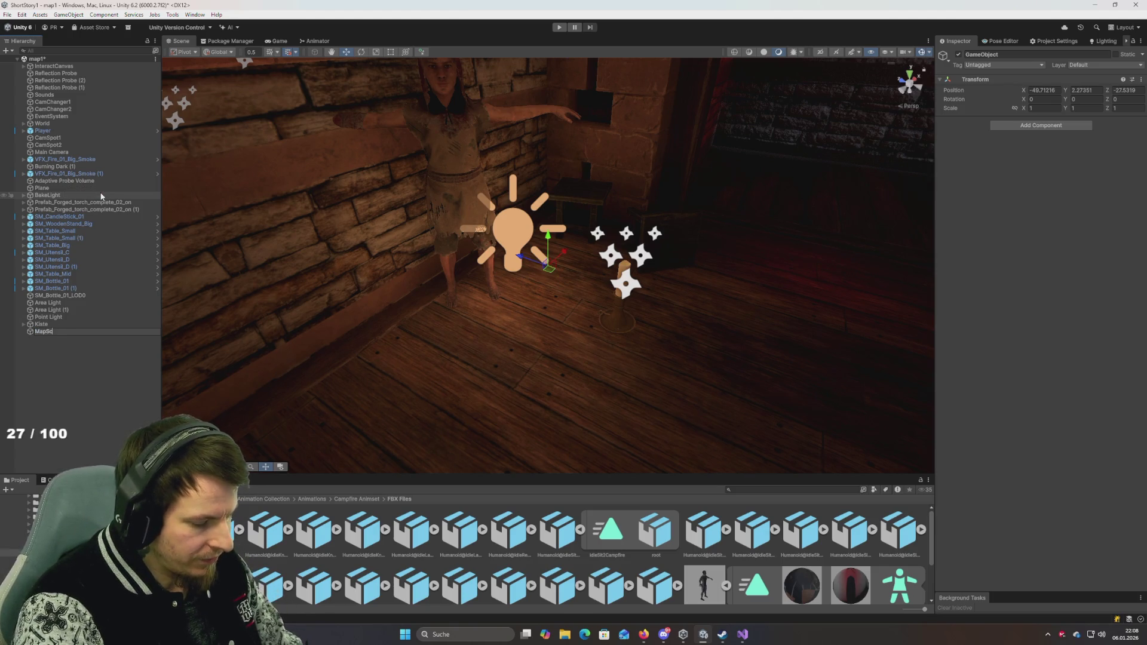
pyautogui.press('Return')
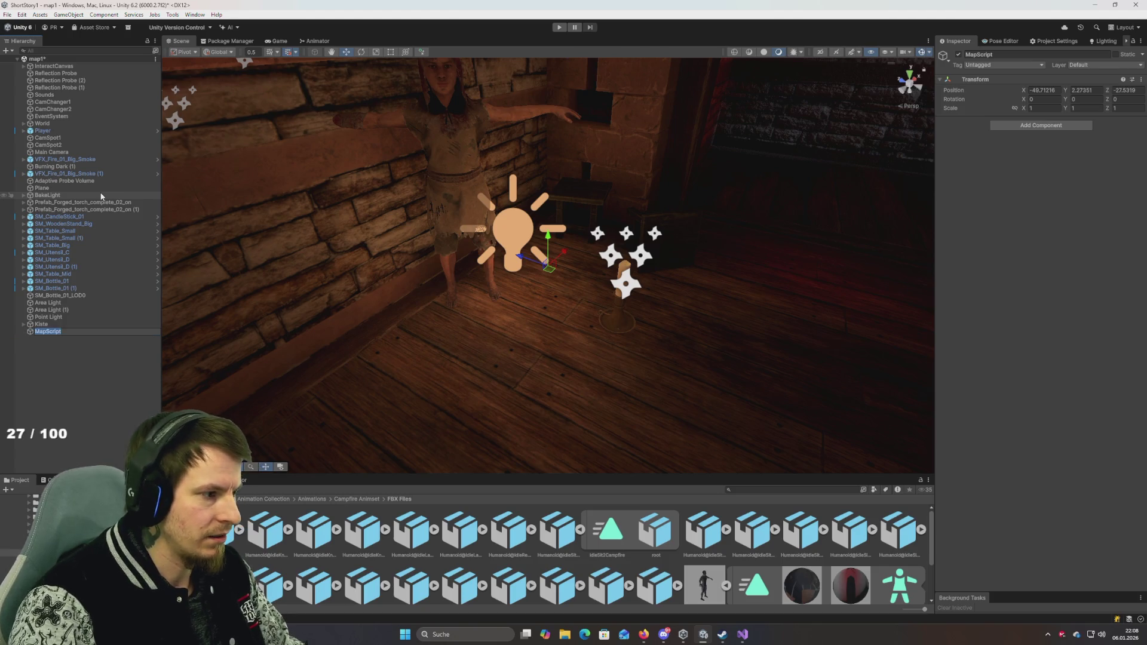
pyautogui.click(1020, 124)
pyautogui.write('box')
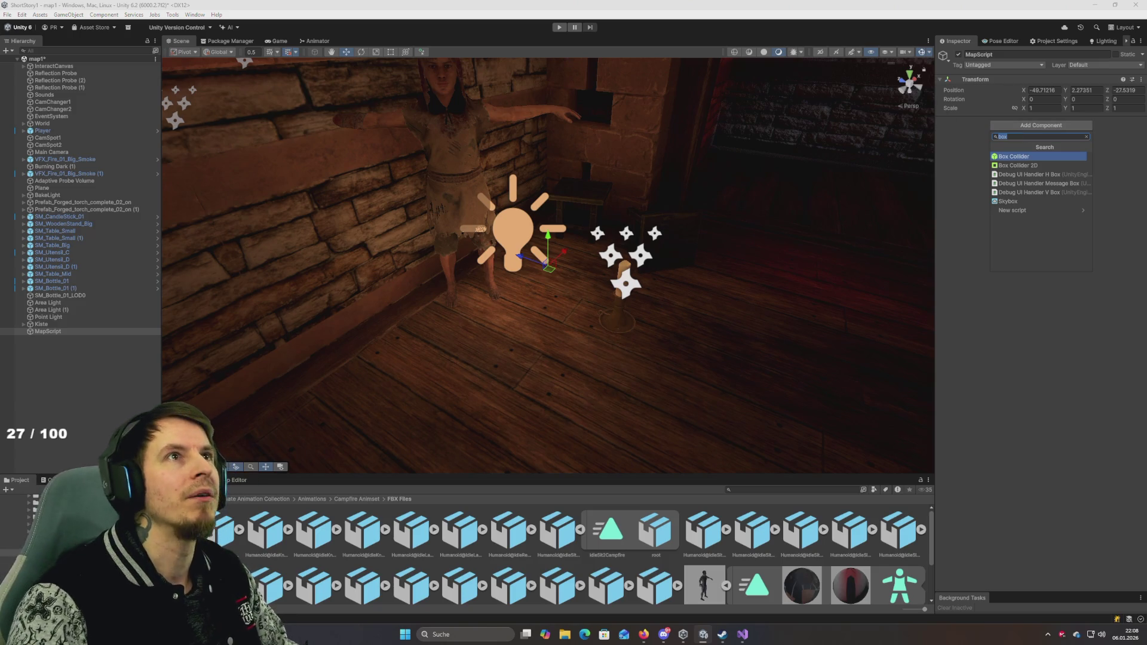
pyautogui.hotkey('alt', 'Tab')
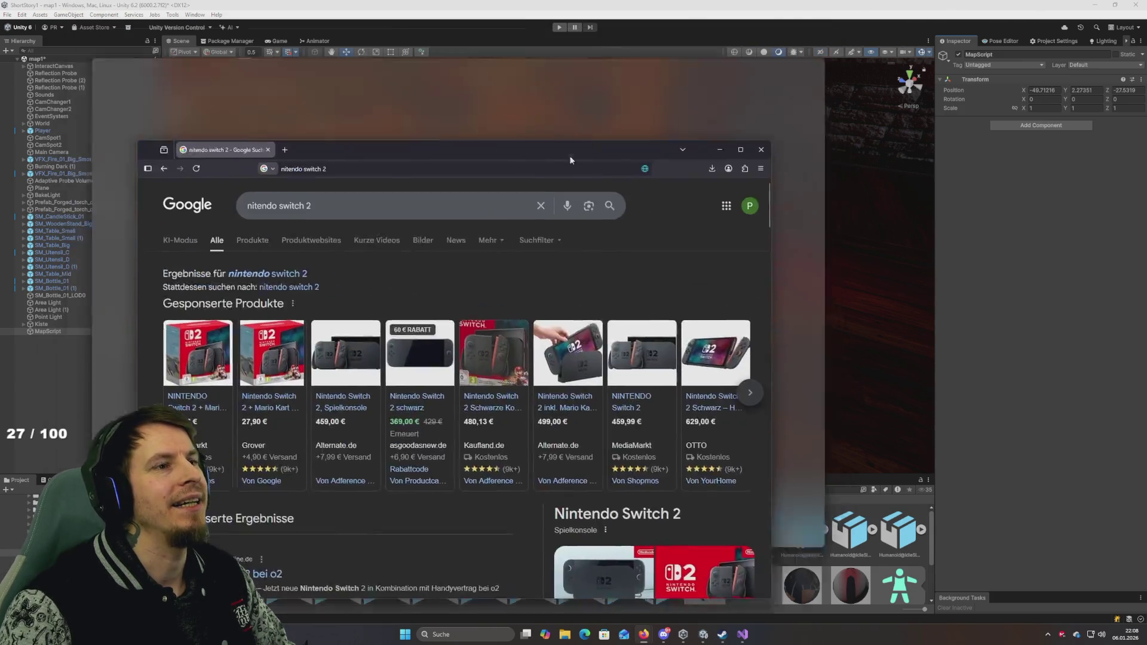
# Step: Maximize Firefox, scroll through the 'nintendo switch 2' Google results, then switch back to Unity
pyautogui.moveTo(569, 155); pyautogui.dragTo(678, 121)
pyautogui.doubleClick(679, 121)
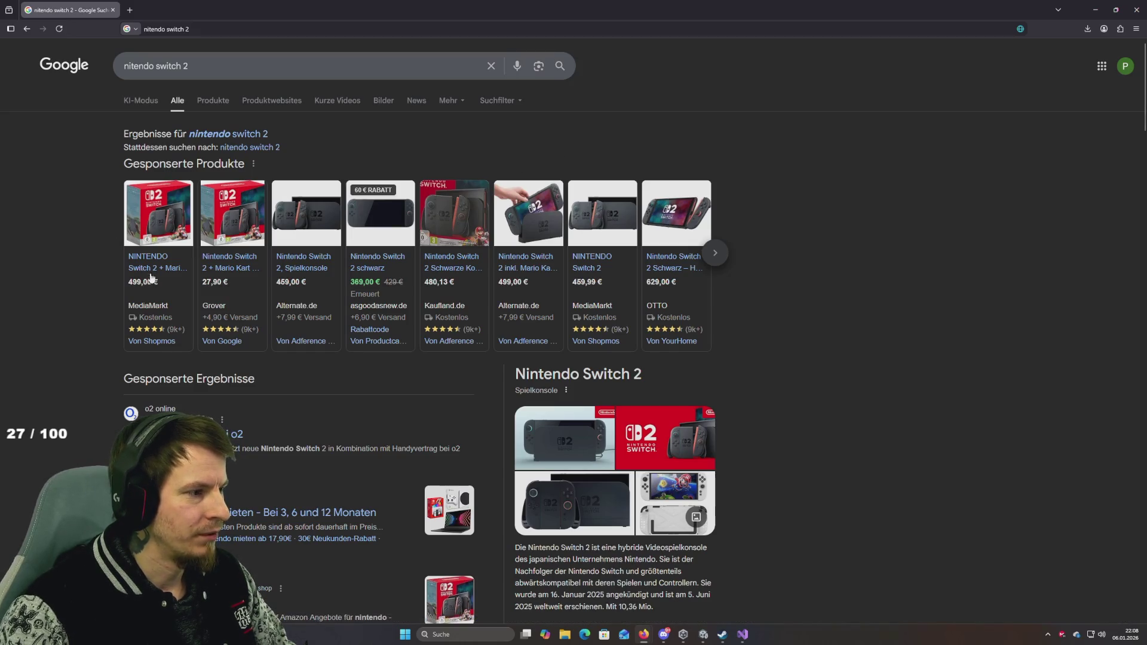
pyautogui.moveTo(159, 273)
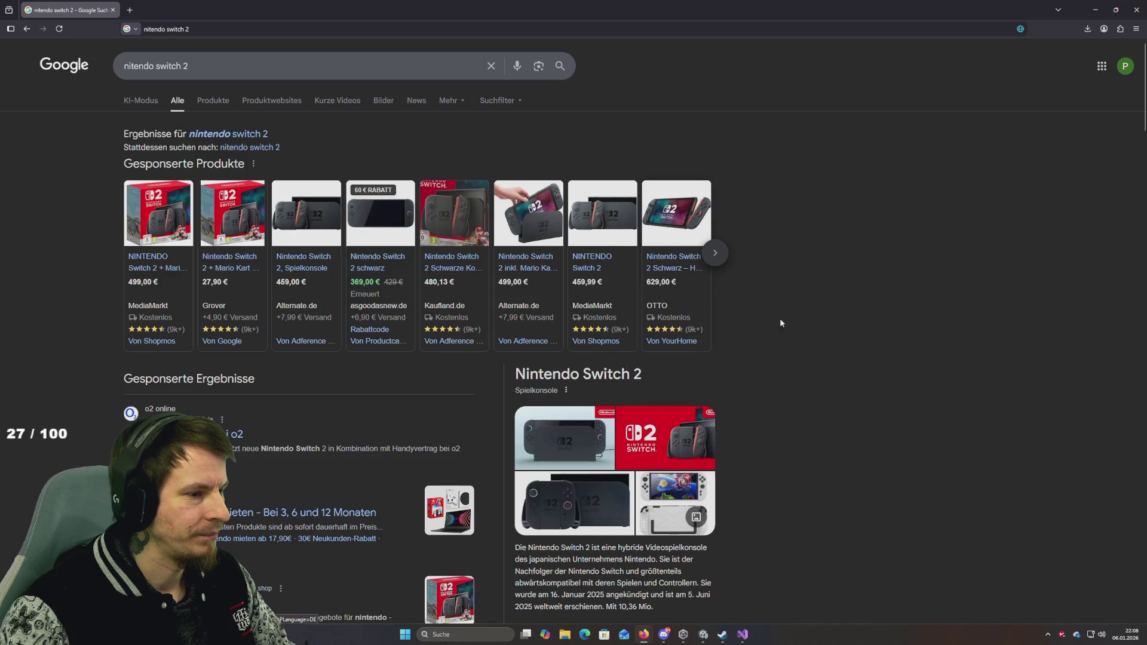
pyautogui.scroll(-2, 833, 321)
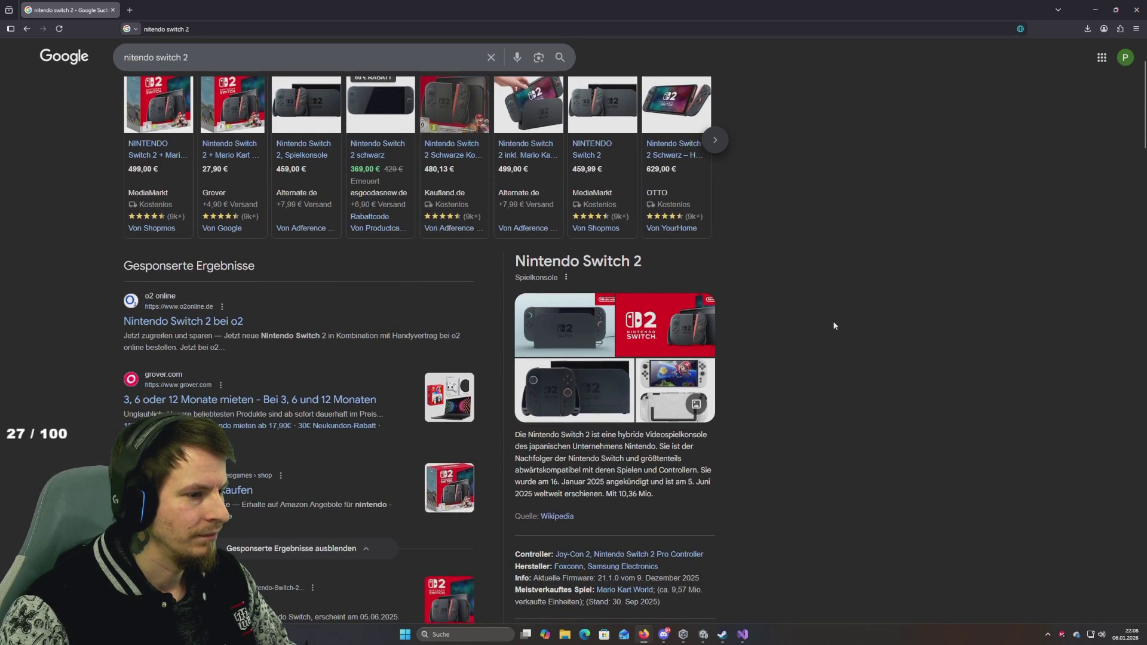
pyautogui.scroll(-1, 831, 323)
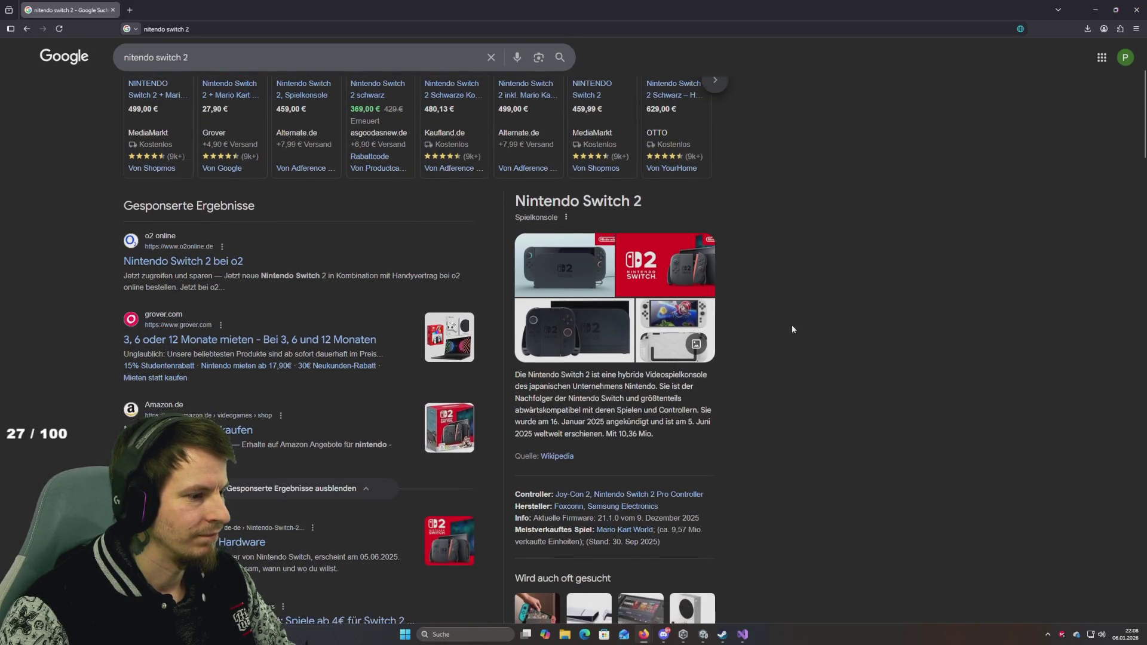
pyautogui.scroll(-2, 790, 323)
pyautogui.scroll(-3, 658, 313)
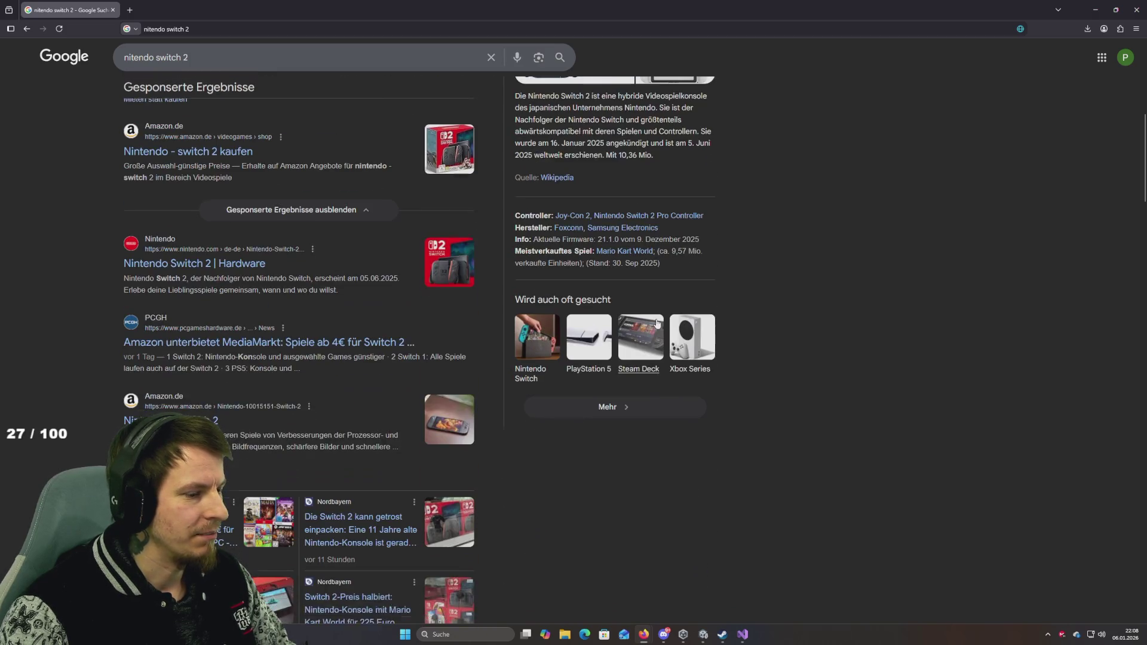
pyautogui.scroll(-4, 419, 290)
pyautogui.scroll(-4, 374, 284)
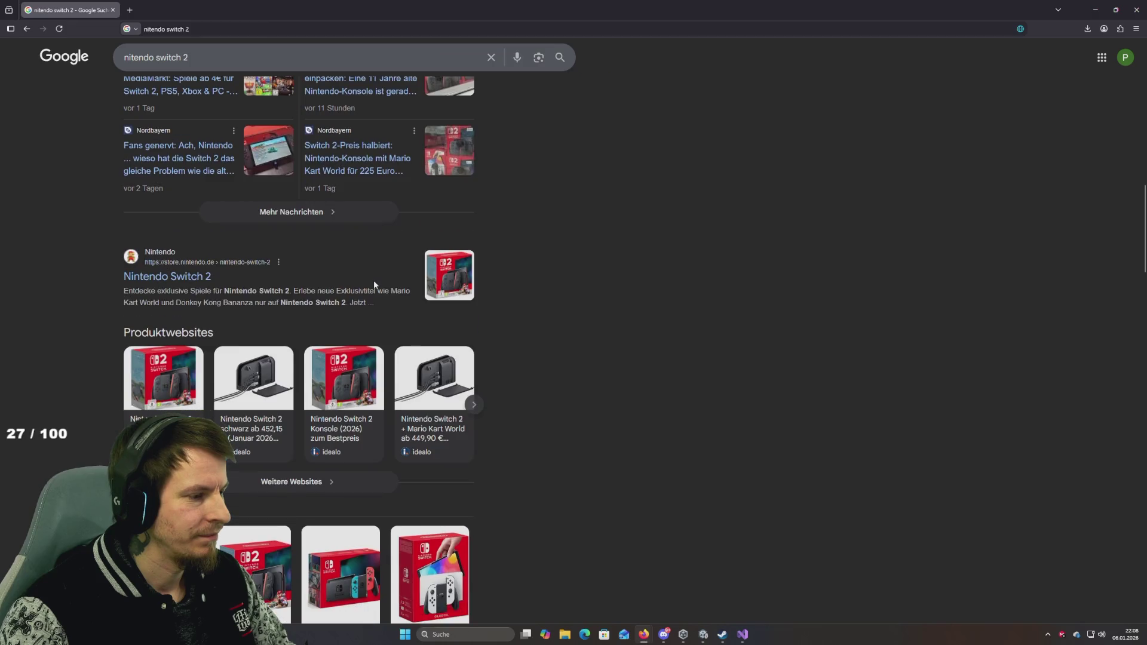
pyautogui.scroll(-4, 374, 281)
pyautogui.hotkey('alt', 'Tab')
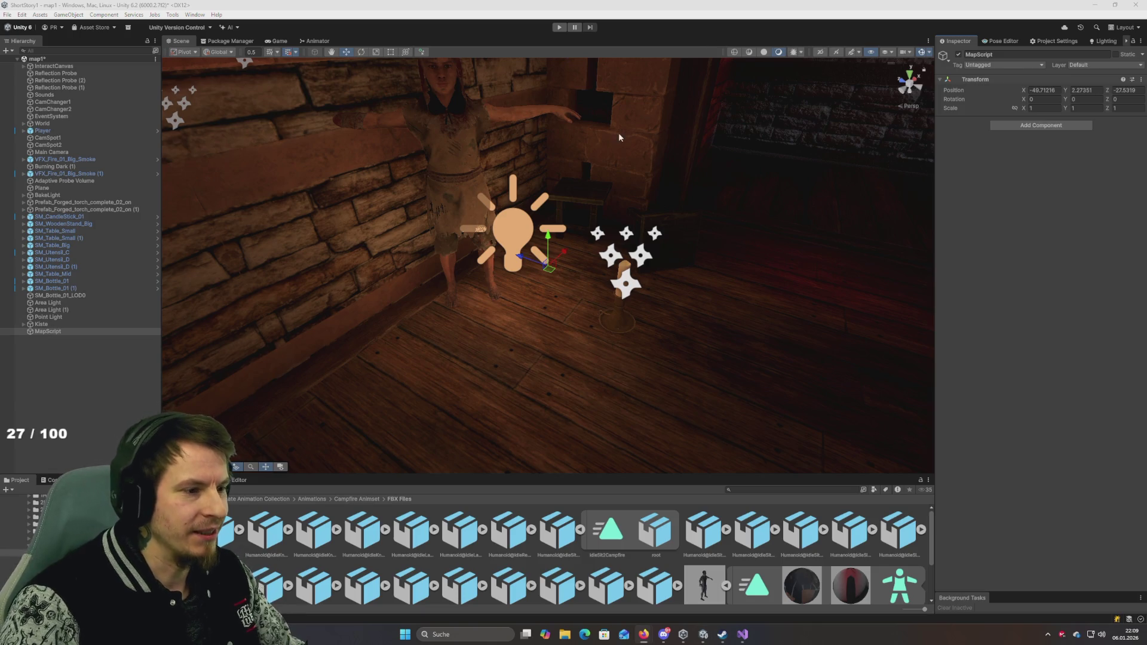
# Step: Rotate the Player around Y to -170.441 degrees
pyautogui.moveTo(619, 133)
pyautogui.mouseDown()
pyautogui.moveTo(704, 226)
pyautogui.moveTo(701, 174)
pyautogui.moveTo(406, 263)
pyautogui.moveTo(490, 315)
pyautogui.moveTo(281, 326)
pyautogui.mouseUp()
pyautogui.click(389, 282)
pyautogui.press('e')
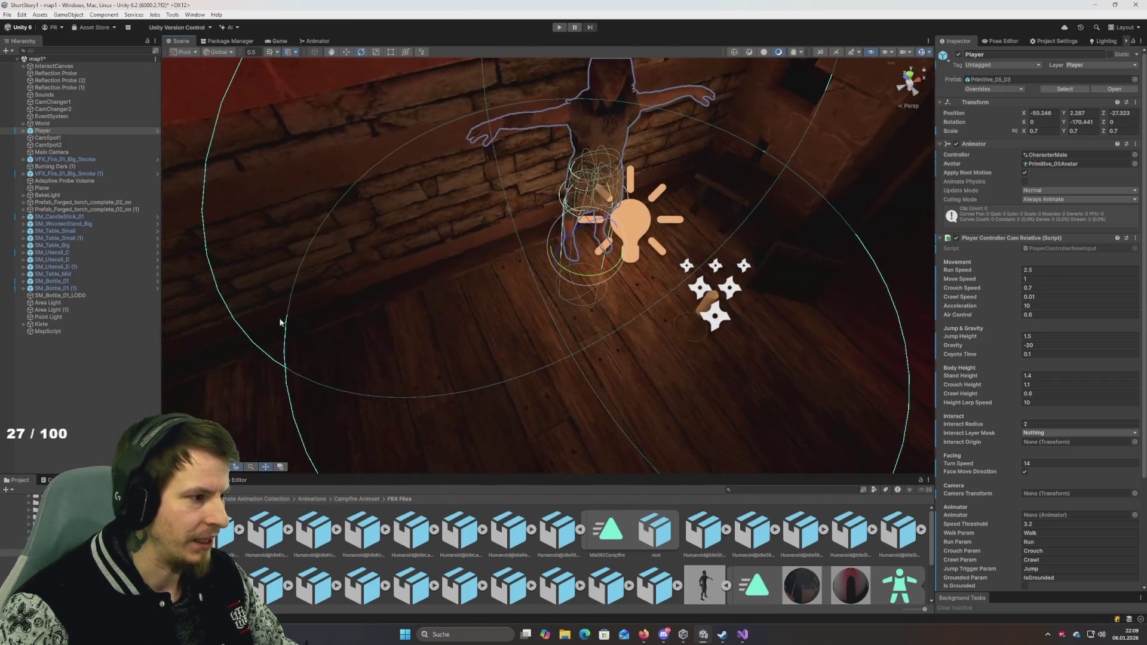
pyautogui.click(279, 324)
# Step: Open and close MapScript's context menu without changing anything
pyautogui.click(42, 332)
pyautogui.rightClick(41, 337)
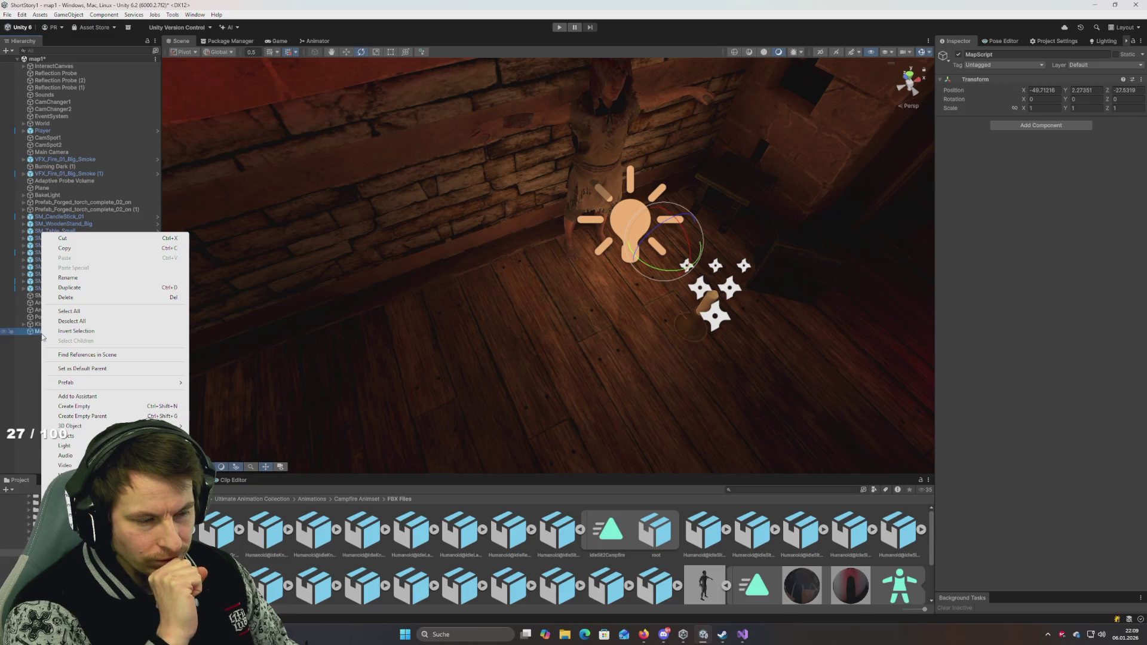
pyautogui.click(40, 335)
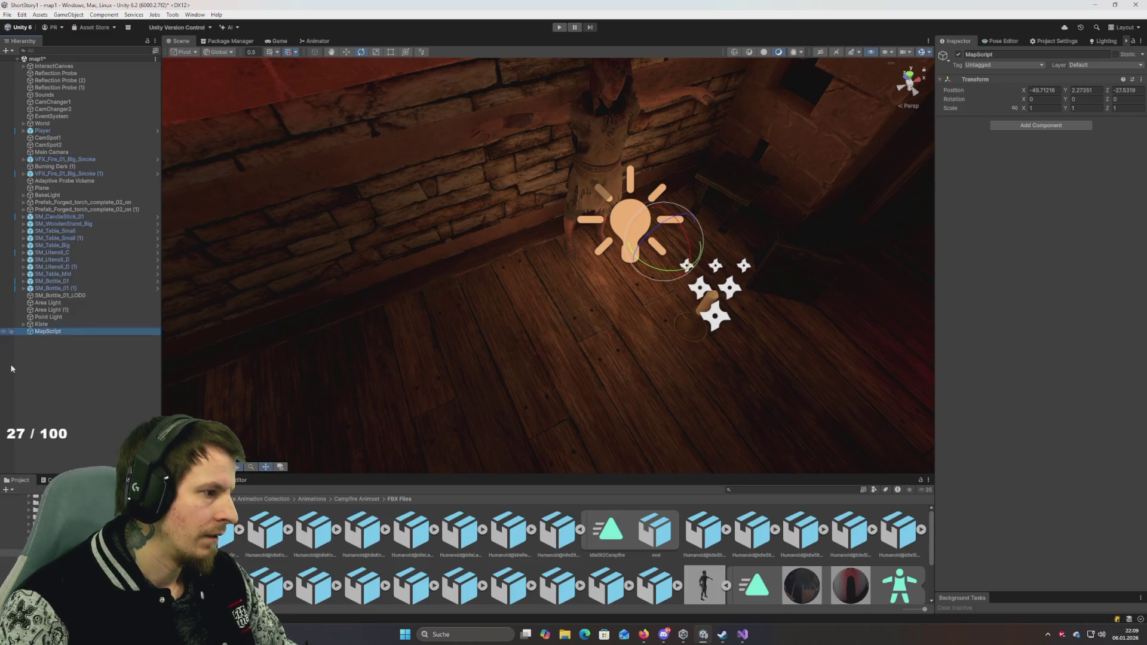
pyautogui.rightClick(44, 332)
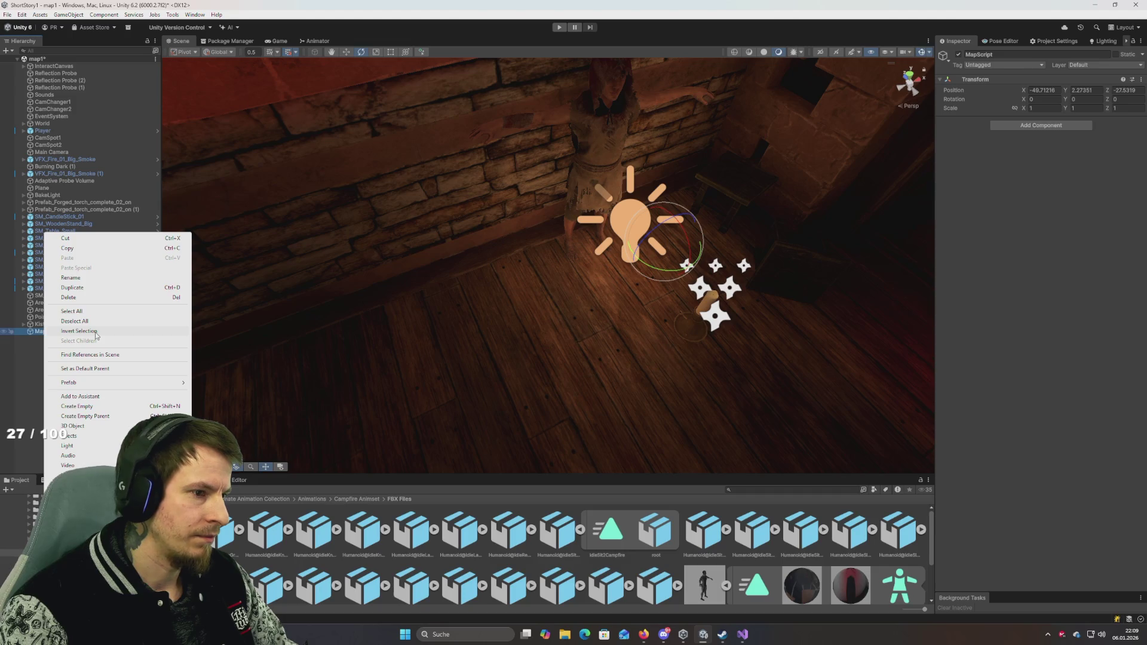
pyautogui.click(14, 371)
# Step: Reselect the Player and enter Play mode to test the scene
pyautogui.moveTo(567, 278)
pyautogui.mouseDown()
pyautogui.moveTo(478, 233)
pyautogui.moveTo(566, 259)
pyautogui.moveTo(560, 243)
pyautogui.moveTo(487, 307)
pyautogui.moveTo(594, 348)
pyautogui.moveTo(448, 286)
pyautogui.moveTo(459, 214)
pyautogui.moveTo(587, 251)
pyautogui.moveTo(625, 238)
pyautogui.moveTo(642, 167)
pyautogui.mouseUp()
pyautogui.click(472, 227)
pyautogui.click(560, 28)
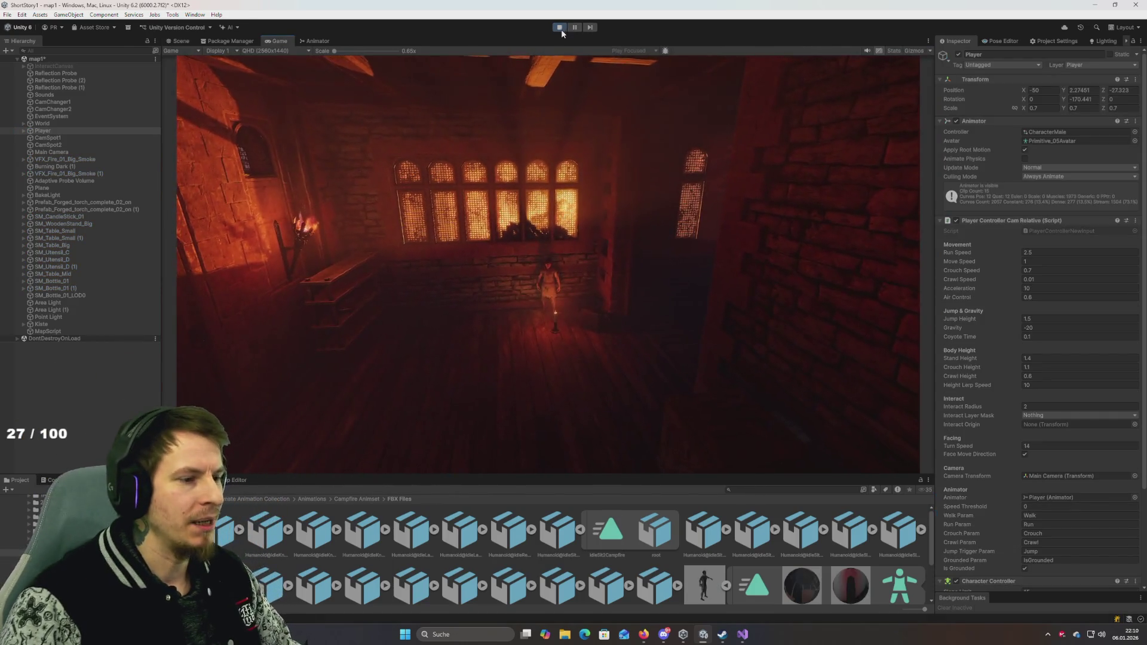
# Step: Tick SitGround01 in the Animator, check the seated player in Game view, then return to Scene
pyautogui.click(315, 41)
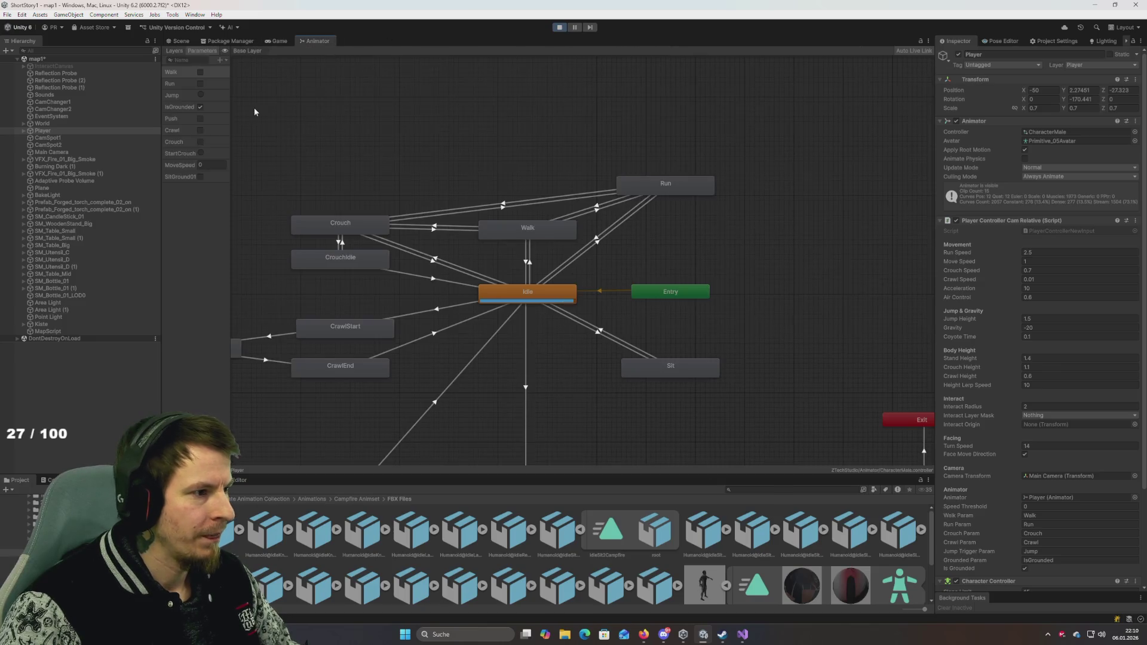
pyautogui.click(200, 177)
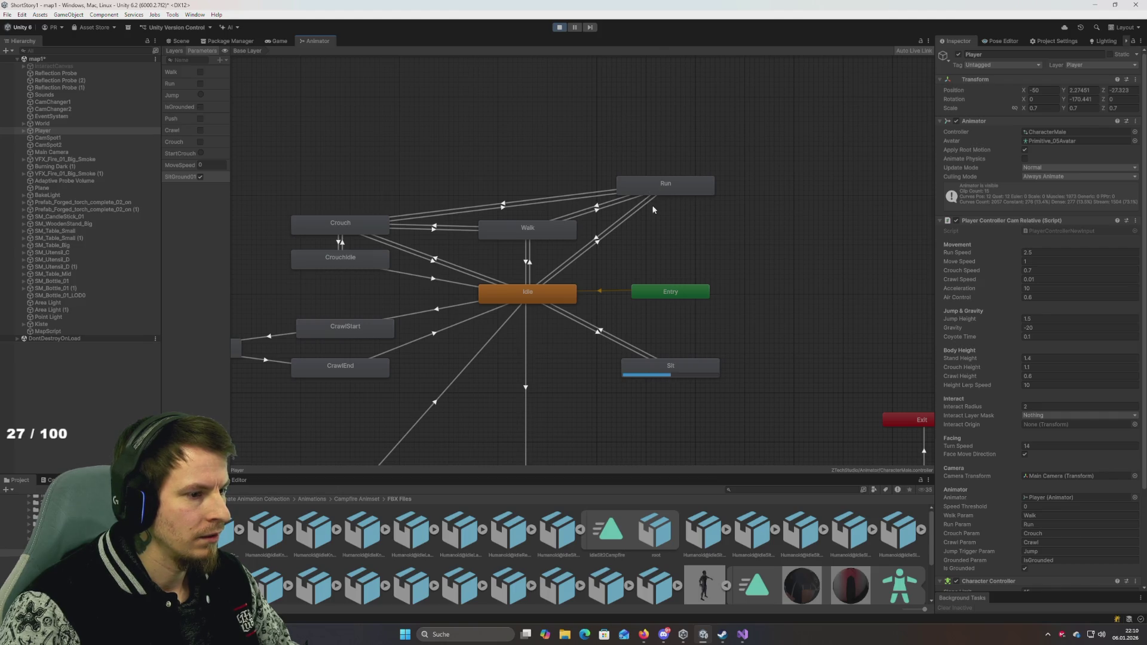
pyautogui.click(279, 41)
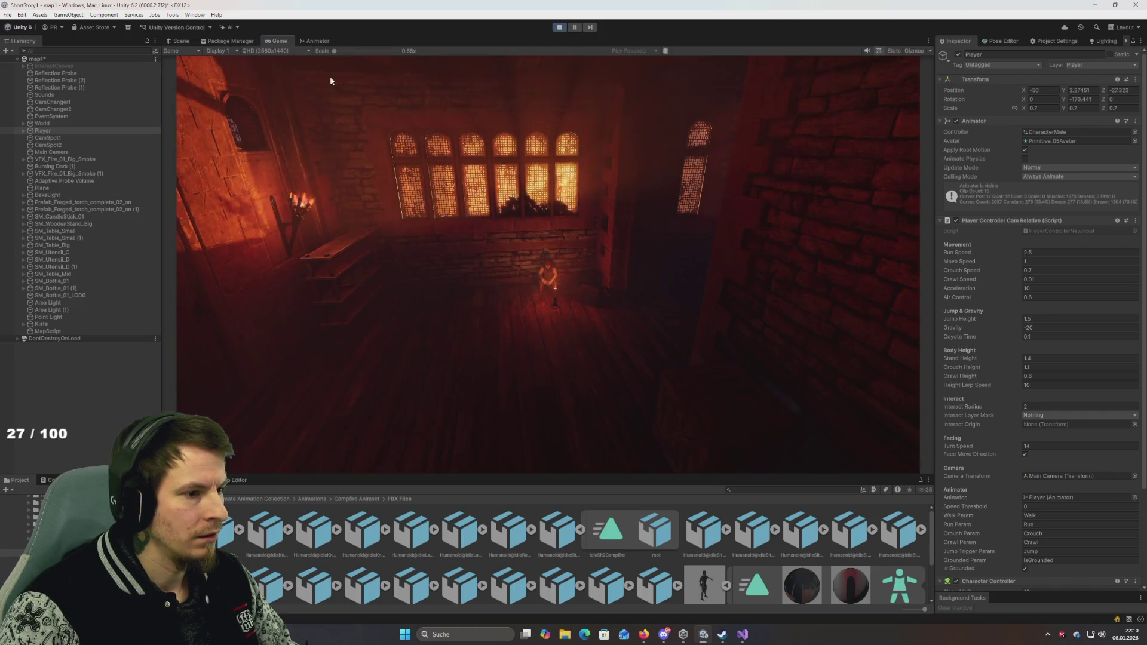
pyautogui.click(179, 41)
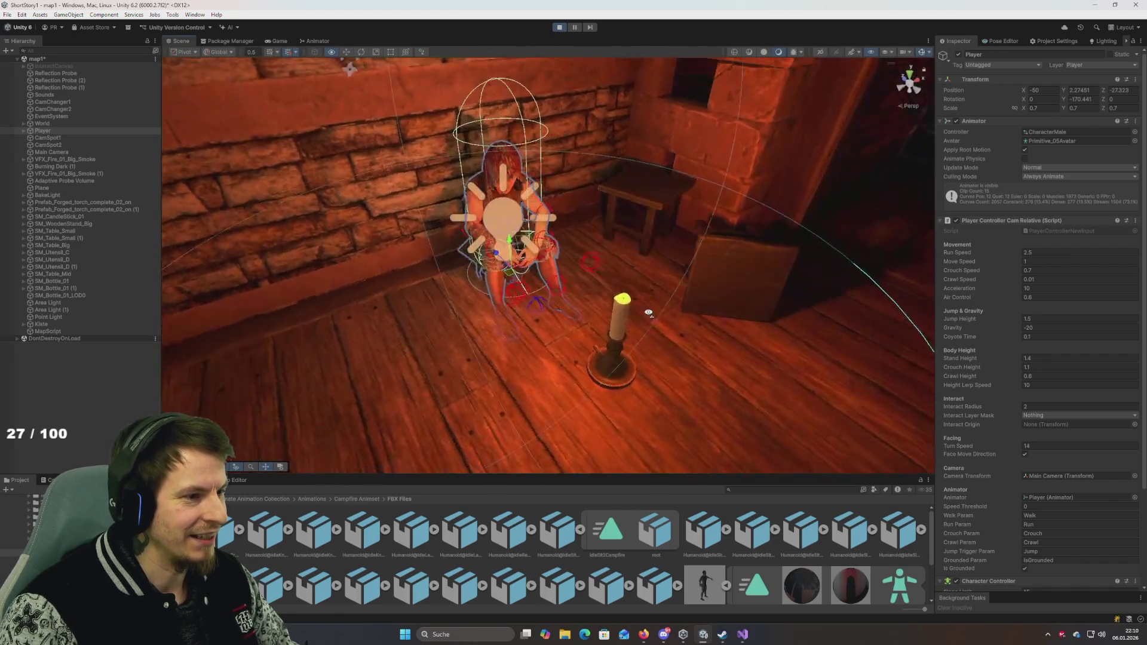
# Step: Turn the seated Player to Y -185.441, move it to Z -27.241, and check placement
pyautogui.moveTo(648, 313)
pyautogui.mouseDown()
pyautogui.moveTo(594, 325)
pyautogui.moveTo(814, 315)
pyautogui.mouseUp()
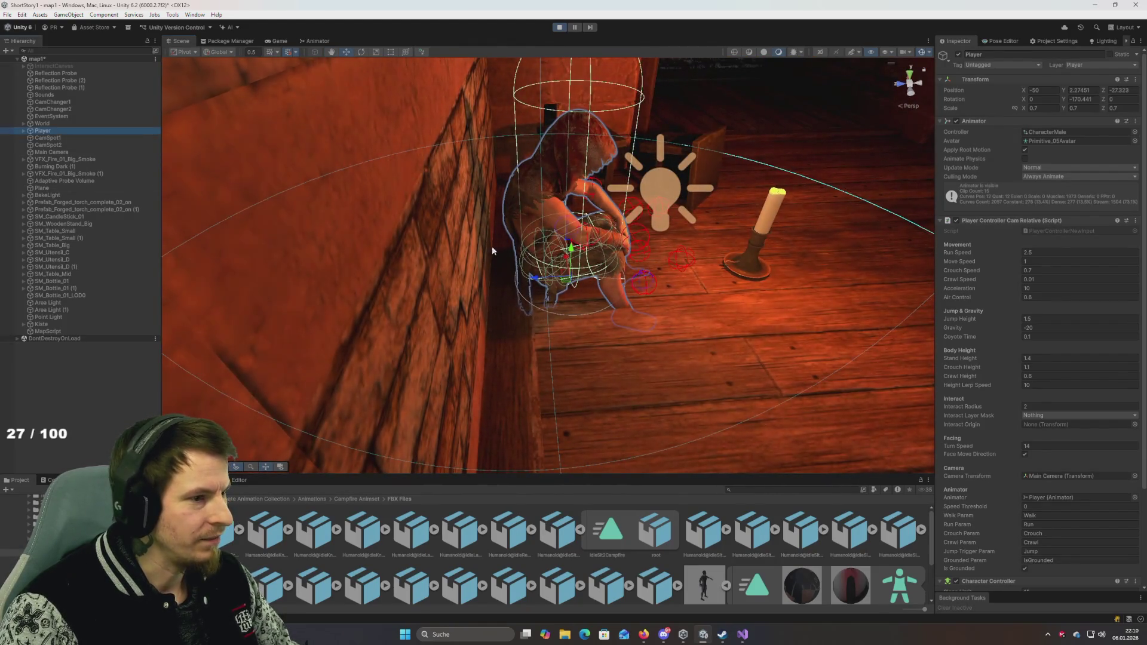
pyautogui.moveTo(595, 294); pyautogui.dragTo(615, 299)
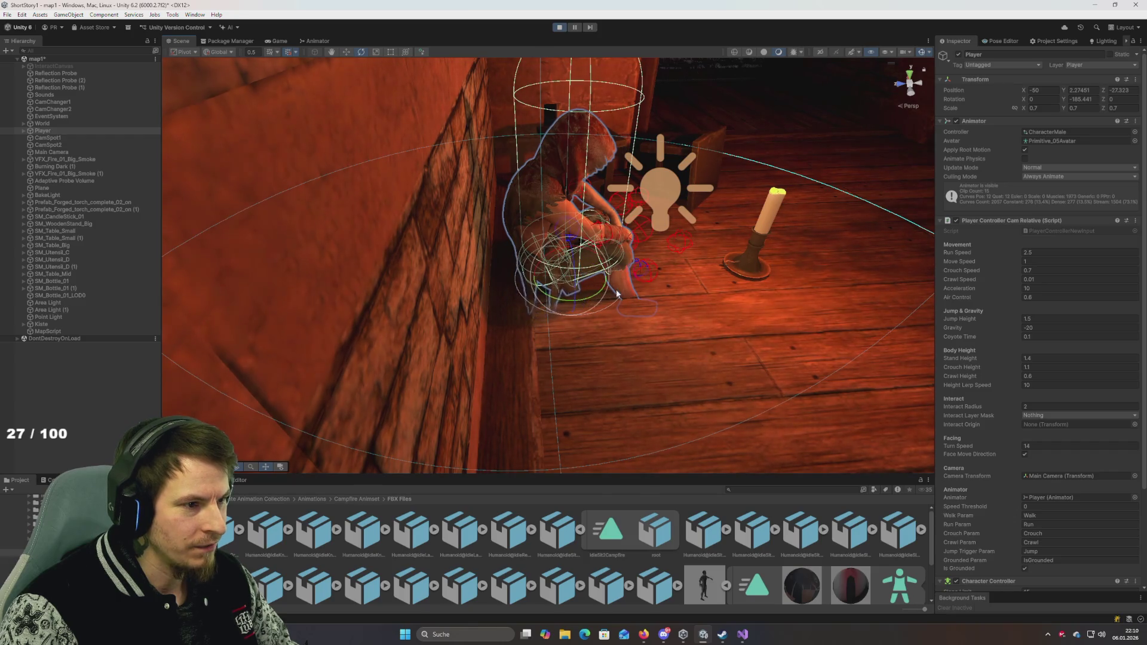
pyautogui.press('w')
pyautogui.moveTo(535, 281); pyautogui.dragTo(517, 282)
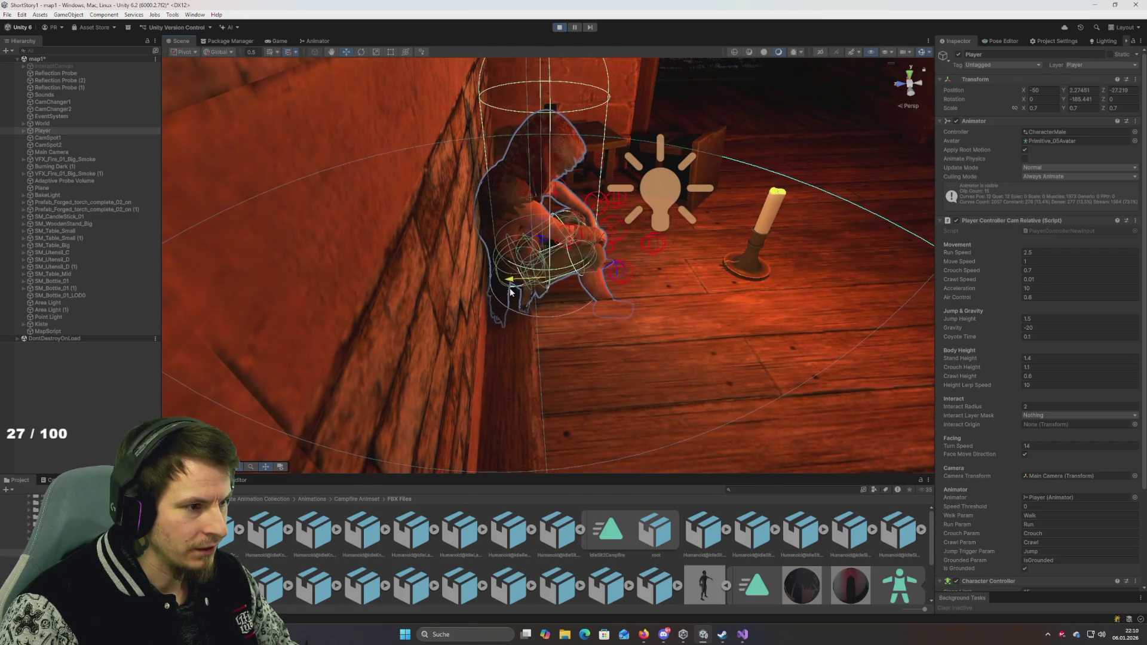
pyautogui.moveTo(686, 309)
pyautogui.mouseDown()
pyautogui.moveTo(645, 285)
pyautogui.moveTo(666, 233)
pyautogui.moveTo(532, 328)
pyautogui.moveTo(589, 291)
pyautogui.moveTo(548, 302)
pyautogui.moveTo(573, 310)
pyautogui.moveTo(568, 268)
pyautogui.moveTo(610, 266)
pyautogui.moveTo(480, 228)
pyautogui.mouseUp()
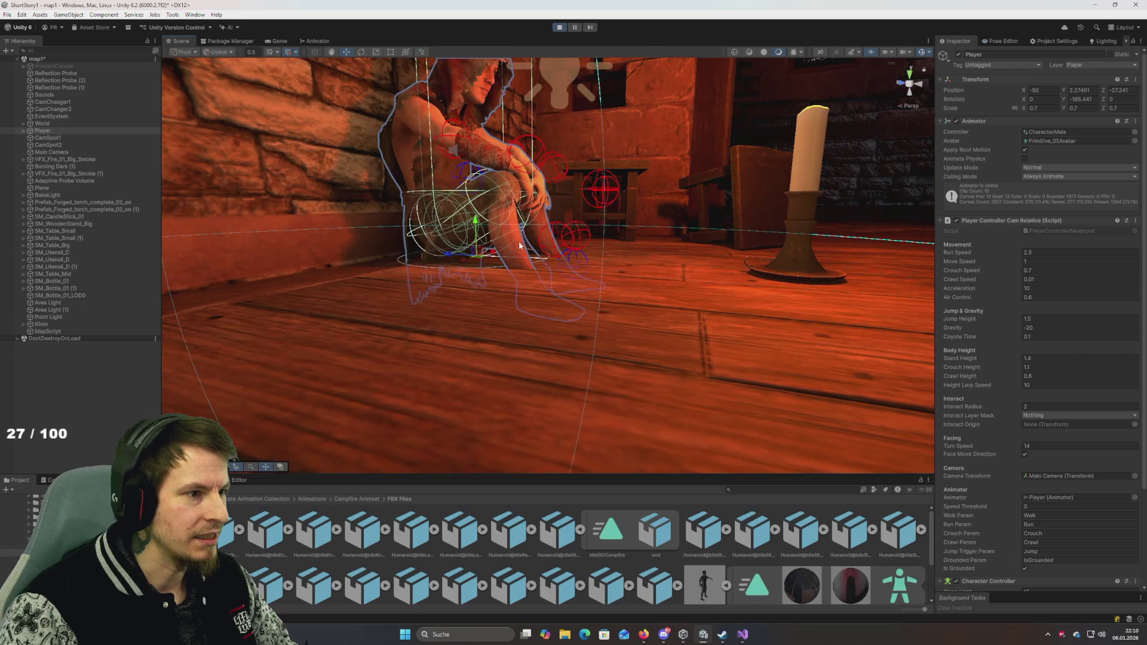
pyautogui.moveTo(501, 213)
pyautogui.mouseDown()
pyautogui.moveTo(501, 290)
pyautogui.moveTo(505, 255)
pyautogui.moveTo(530, 310)
pyautogui.moveTo(543, 249)
pyautogui.moveTo(562, 227)
pyautogui.moveTo(529, 245)
pyautogui.moveTo(552, 250)
pyautogui.mouseUp()
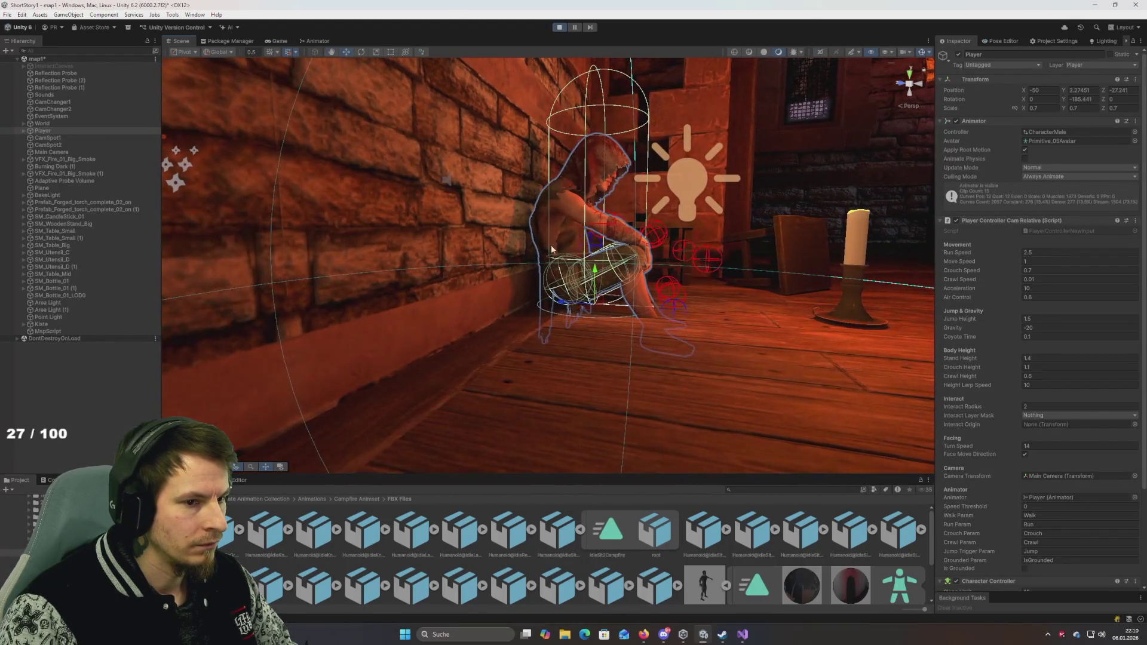
pyautogui.moveTo(791, 315)
pyautogui.mouseDown()
pyautogui.moveTo(767, 326)
pyautogui.moveTo(834, 325)
pyautogui.moveTo(781, 347)
pyautogui.moveTo(786, 317)
pyautogui.moveTo(866, 312)
pyautogui.moveTo(768, 322)
pyautogui.moveTo(784, 316)
pyautogui.mouseUp()
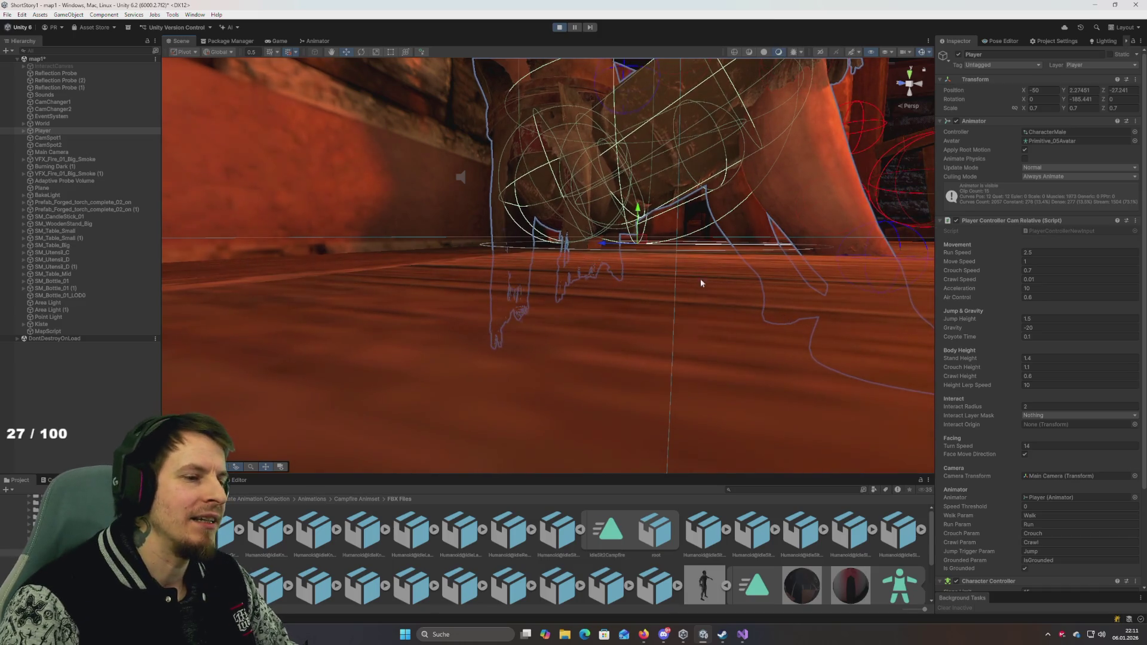
pyautogui.moveTo(701, 284)
pyautogui.mouseDown()
pyautogui.moveTo(671, 297)
pyautogui.moveTo(687, 276)
pyautogui.moveTo(543, 265)
pyautogui.mouseUp()
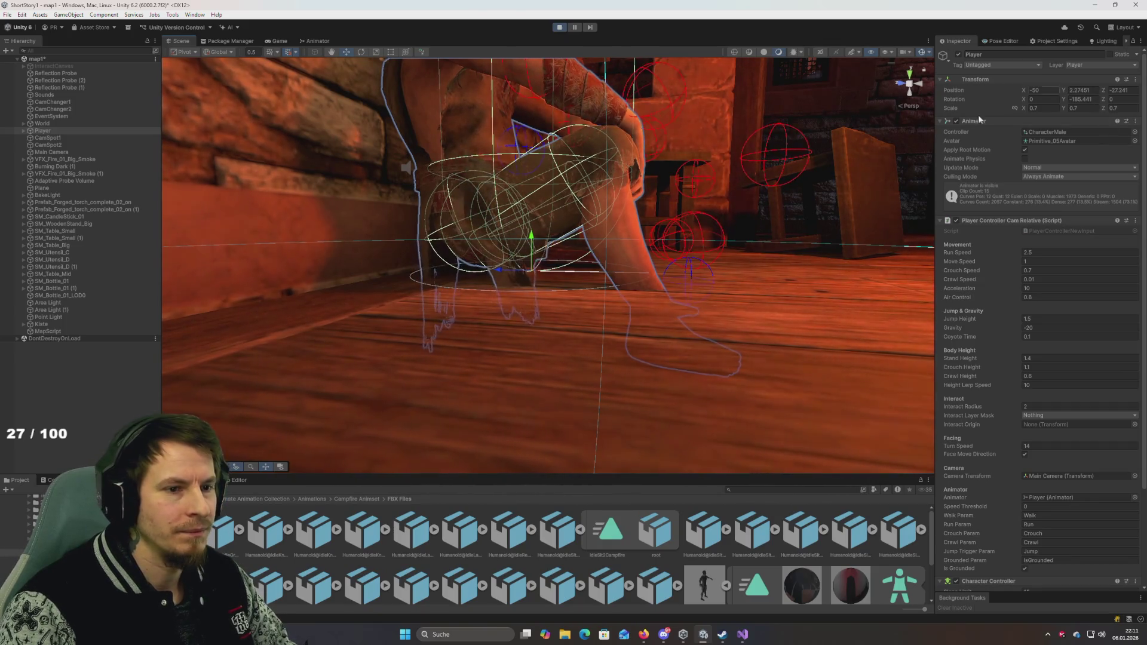
# Step: Bring up the Player Transform's context menu to reach its Copy options
pyautogui.rightClick(44, 131)
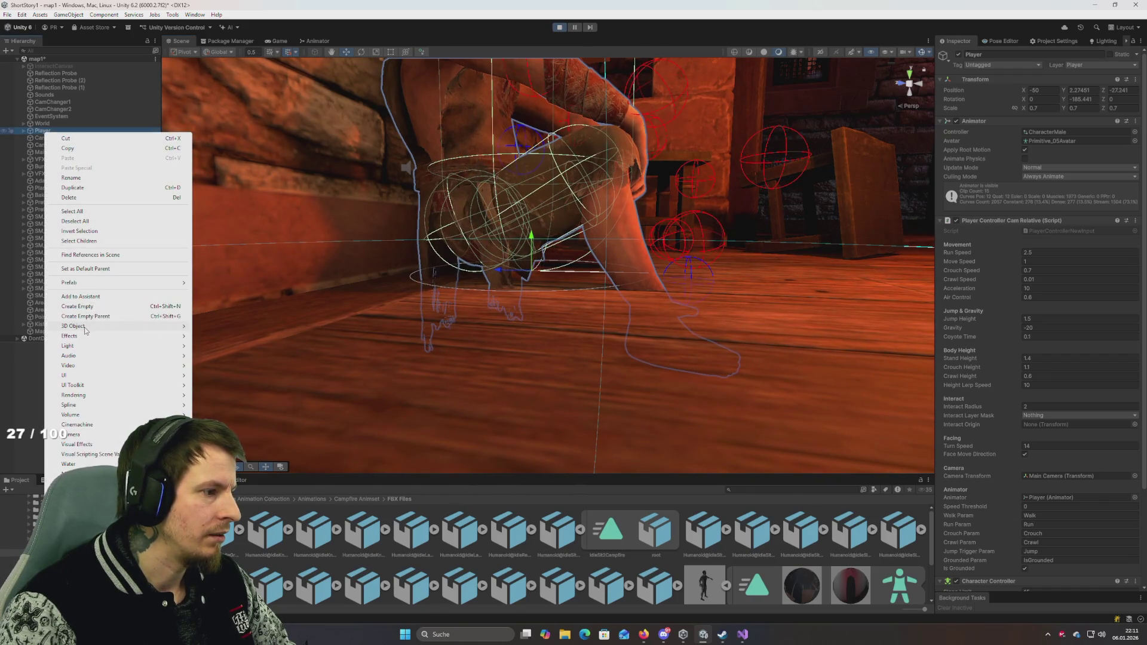
pyautogui.click(31, 140)
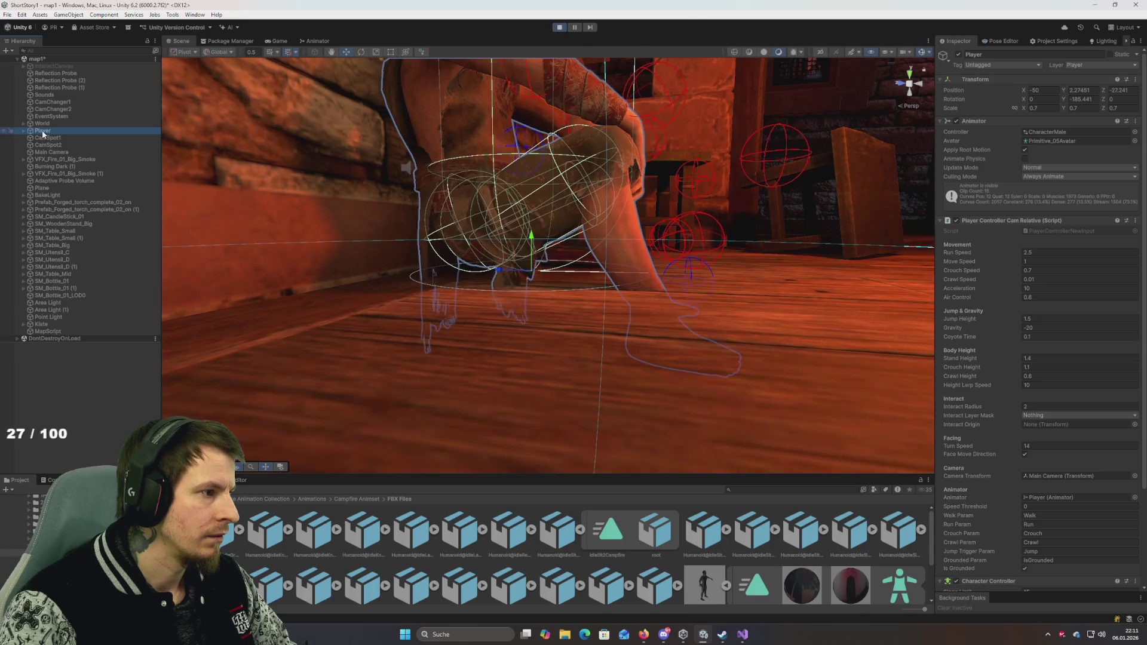
pyautogui.rightClick(41, 131)
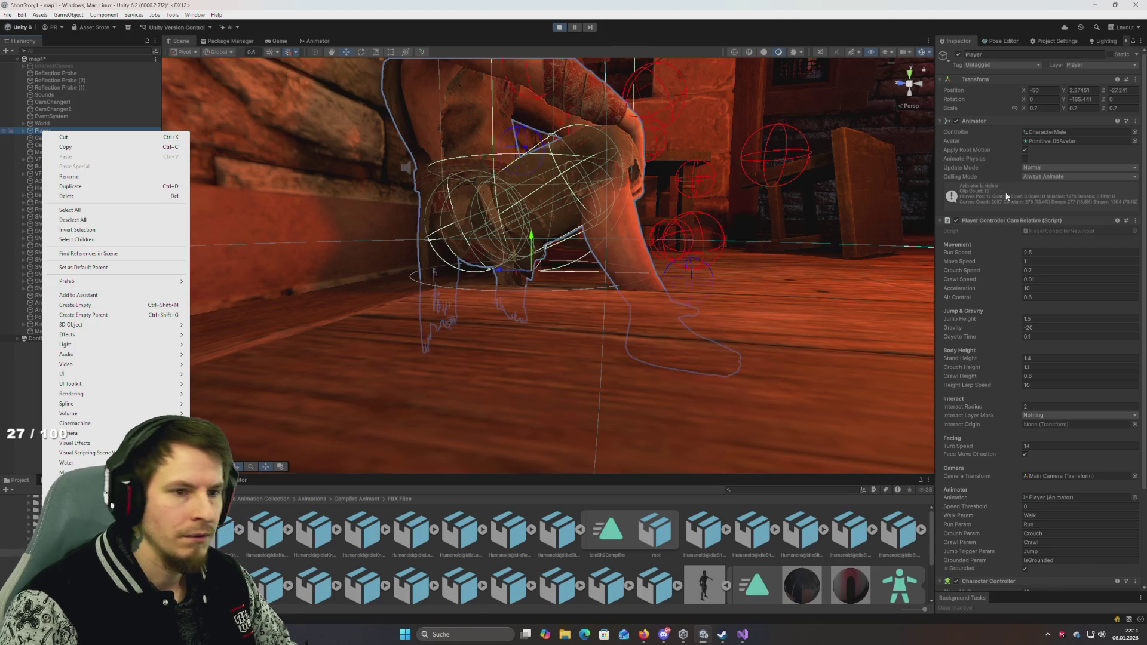
pyautogui.rightClick(982, 80)
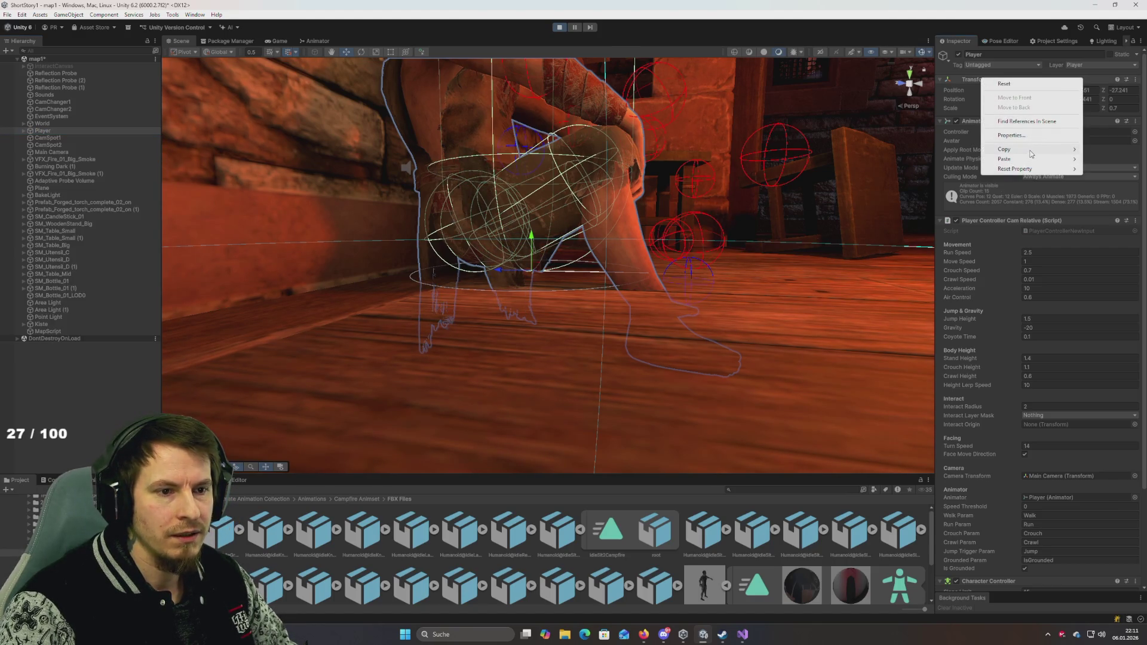
pyautogui.moveTo(1031, 154)
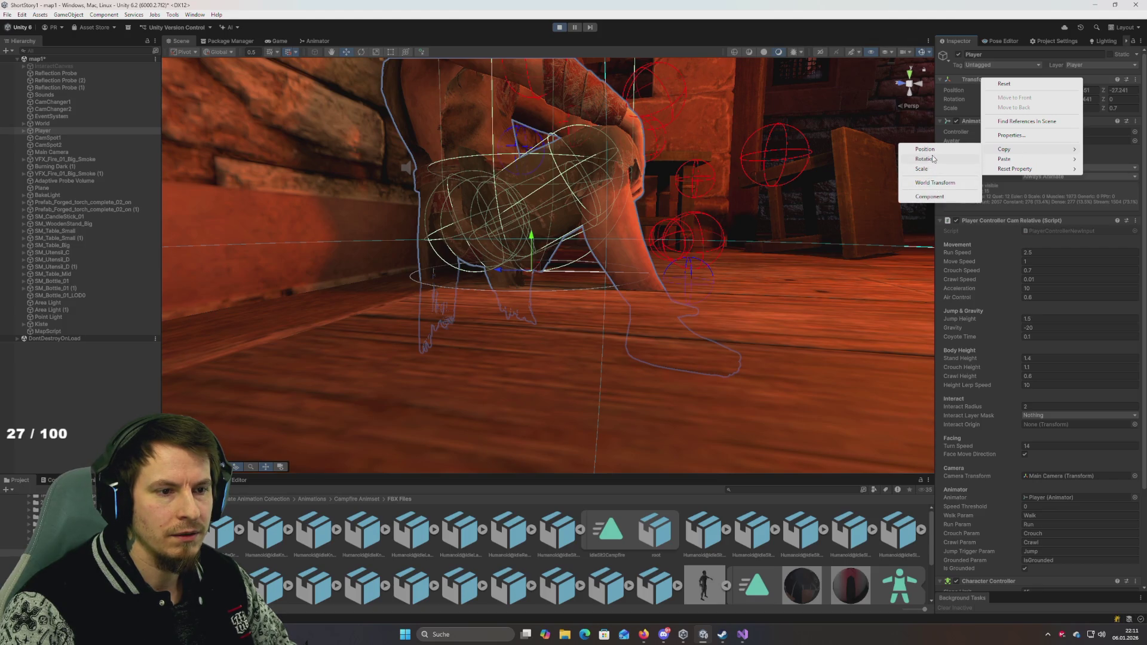
# Step: Copy the Player's Transform, stop Play mode, and create an empty object named SpawnLocation
pyautogui.click(930, 197)
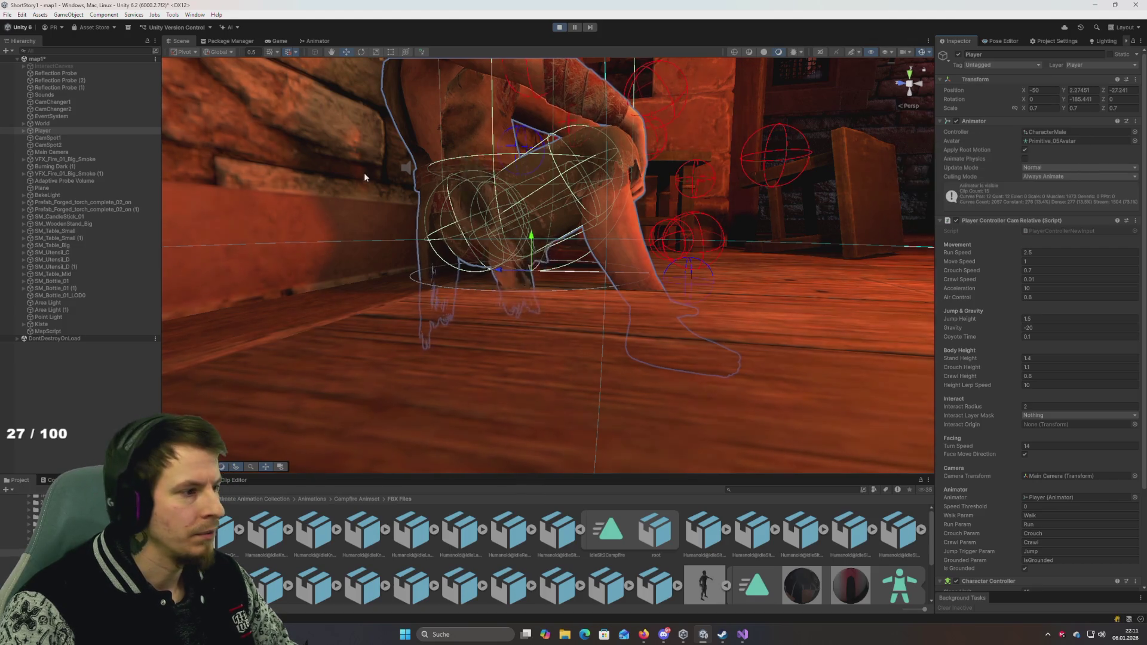
pyautogui.click(559, 28)
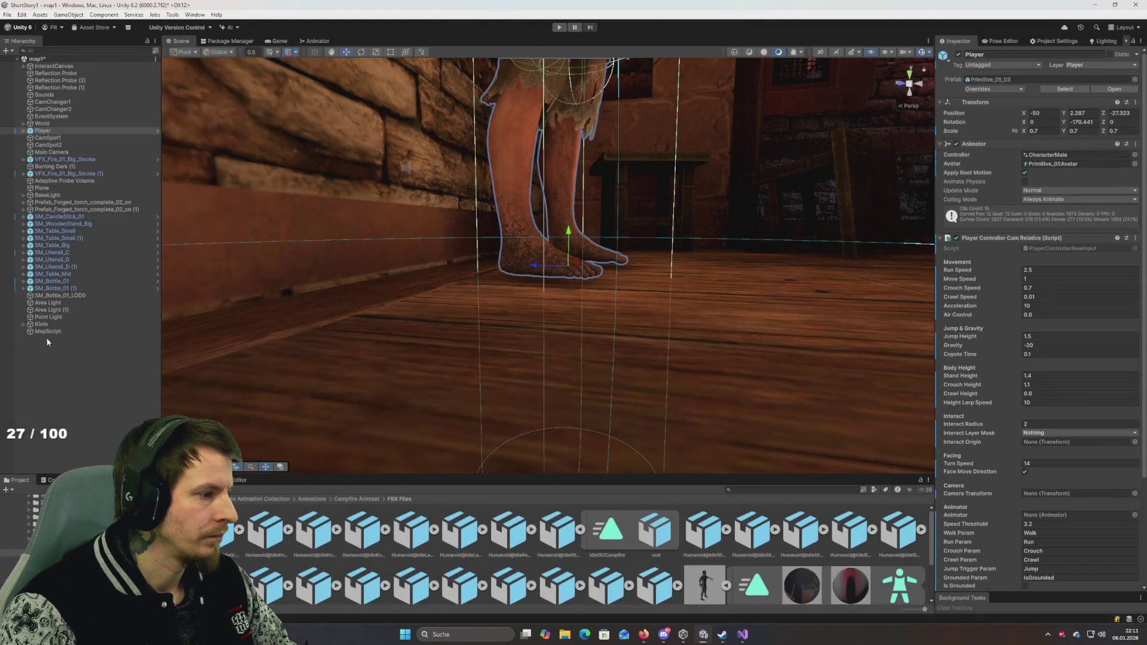
pyautogui.rightClick(58, 331)
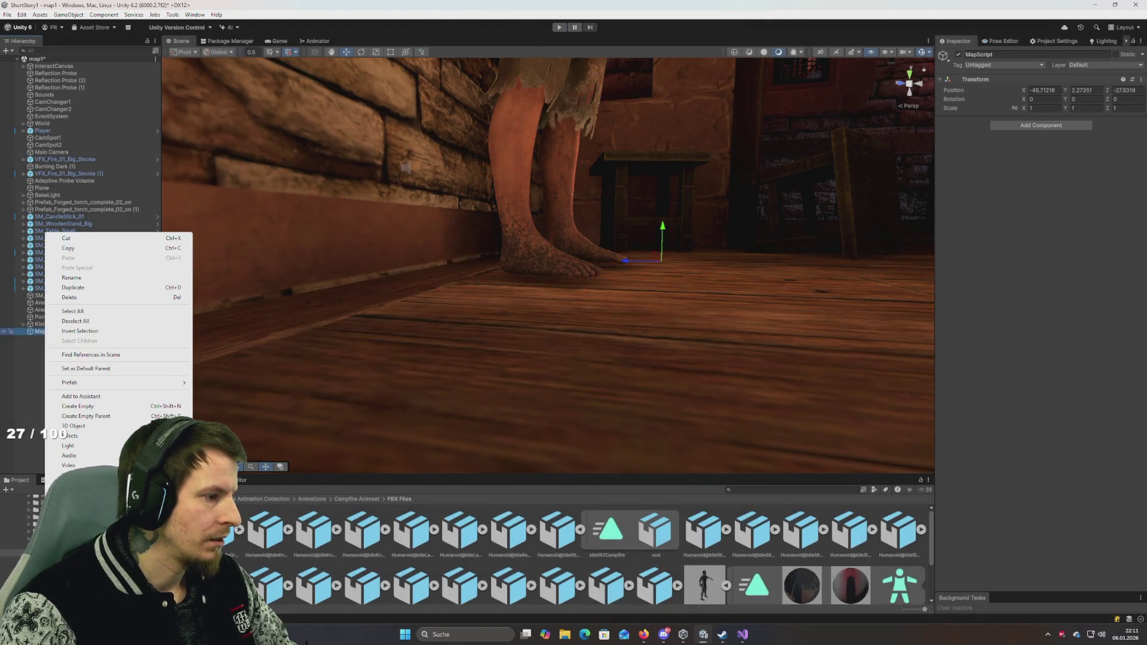
pyautogui.click(33, 423)
pyautogui.rightClick(33, 422)
pyautogui.click(88, 264)
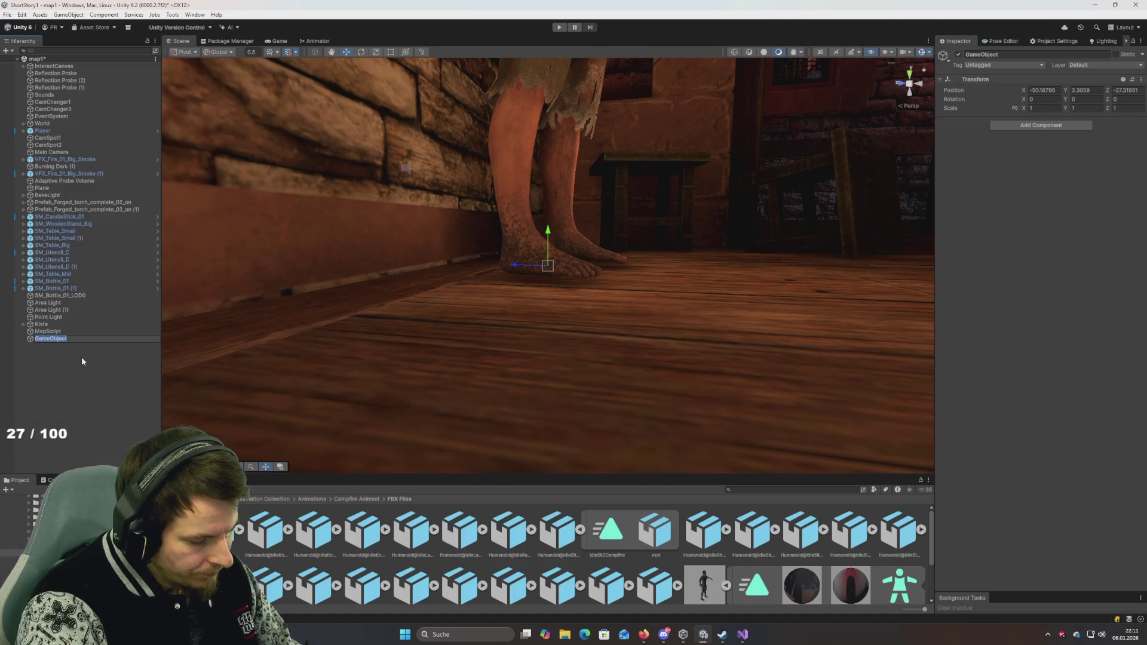
pyautogui.write('S')
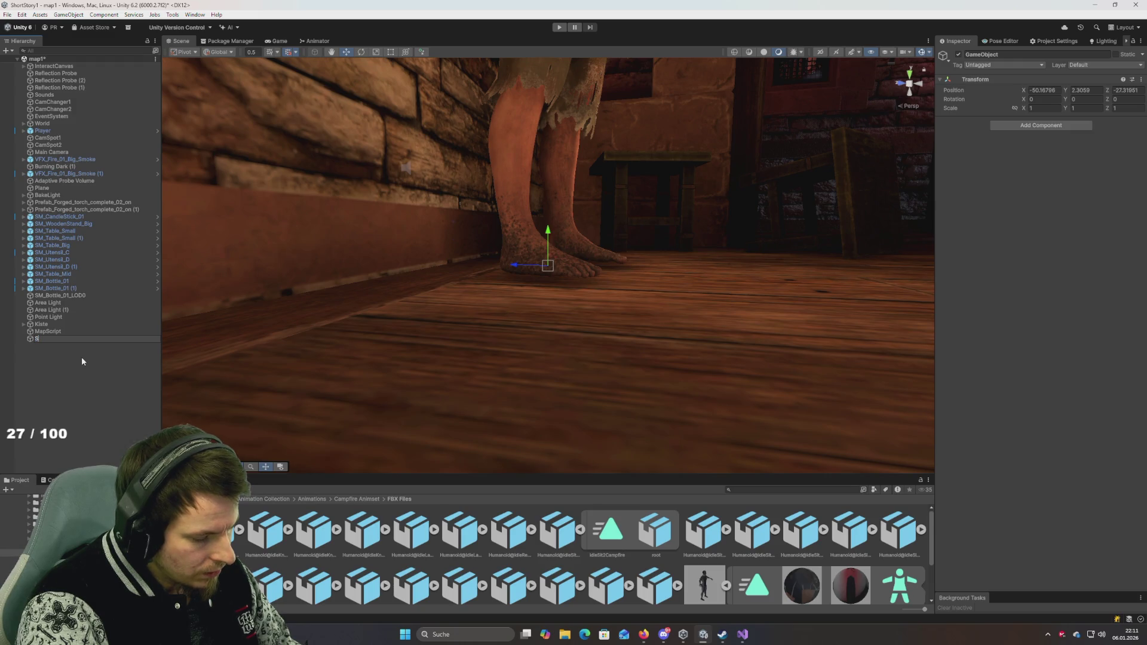
pyautogui.write('pawnLocation')
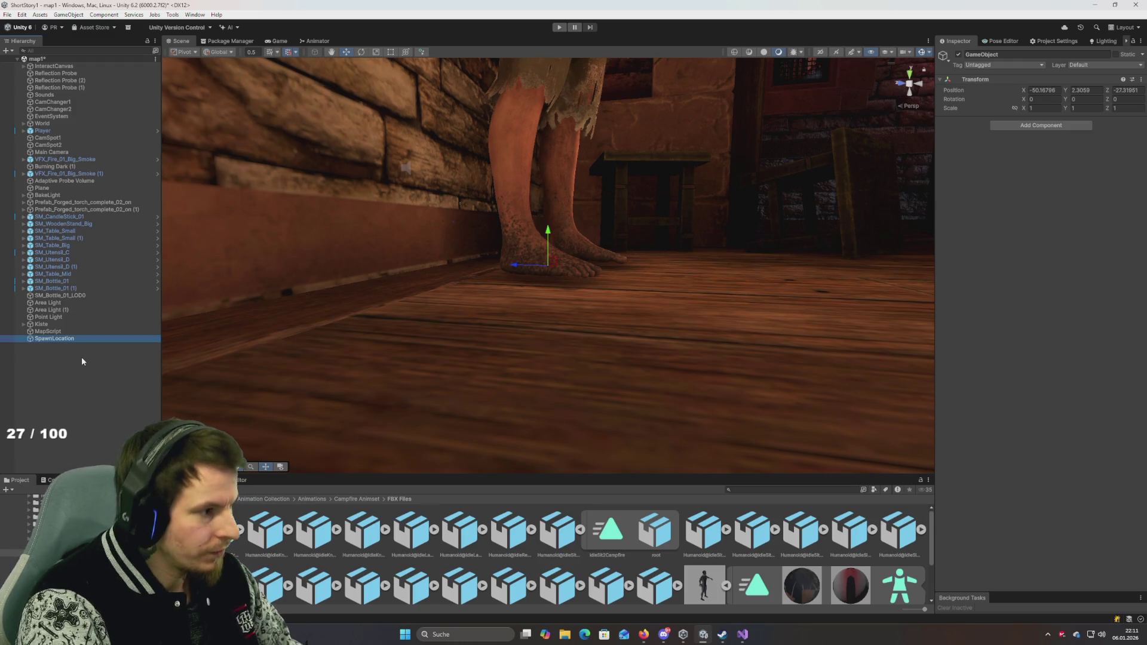
pyautogui.press('Return')
# Step: Paste the copied Transform component values onto SpawnLocation
pyautogui.rightClick(980, 82)
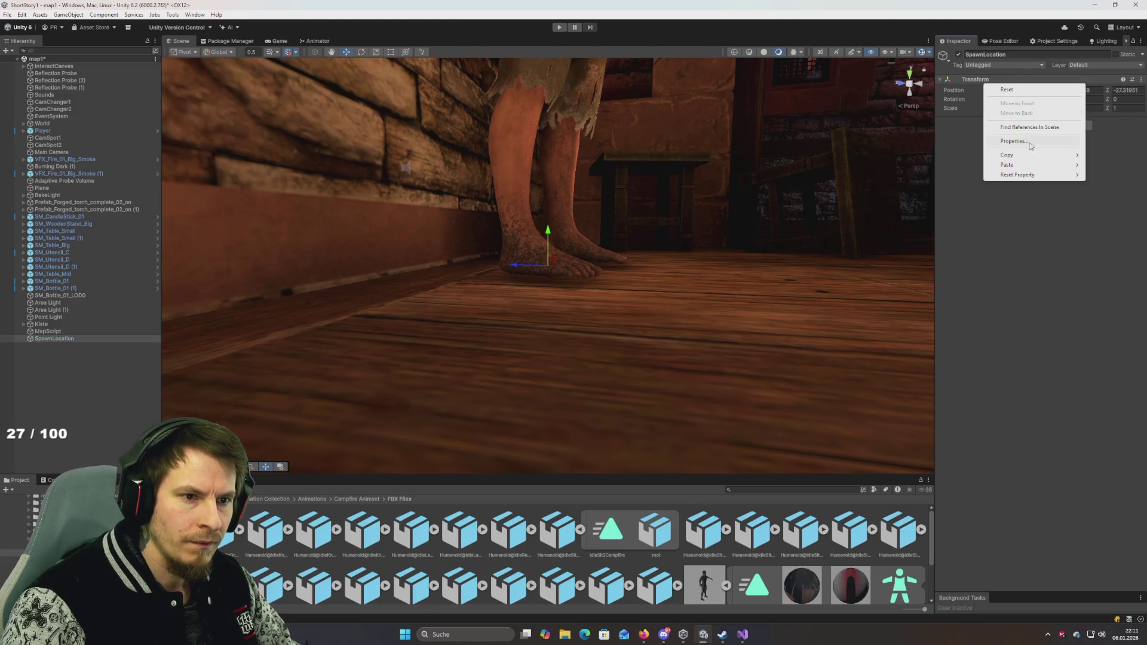
pyautogui.moveTo(1058, 163)
pyautogui.click(942, 222)
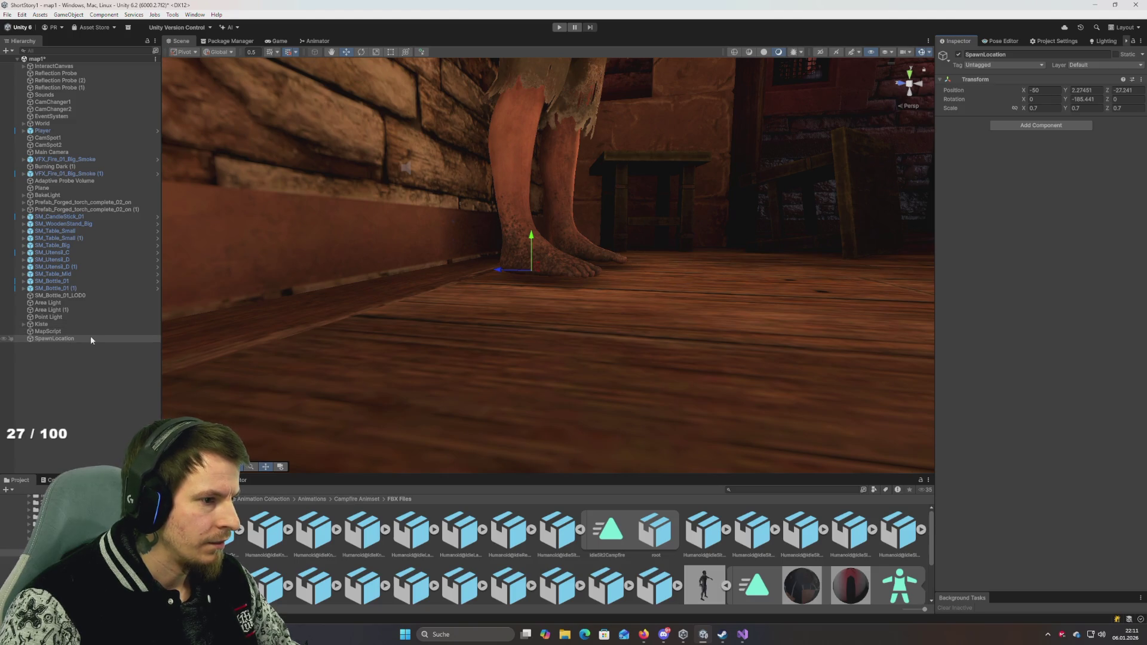
# Step: Enlarge the Project window and scroll the 'wood' search results down to the PF_Wood prefabs
pyautogui.moveTo(534, 236)
pyautogui.mouseDown()
pyautogui.moveTo(563, 270)
pyautogui.moveTo(545, 242)
pyautogui.mouseUp()
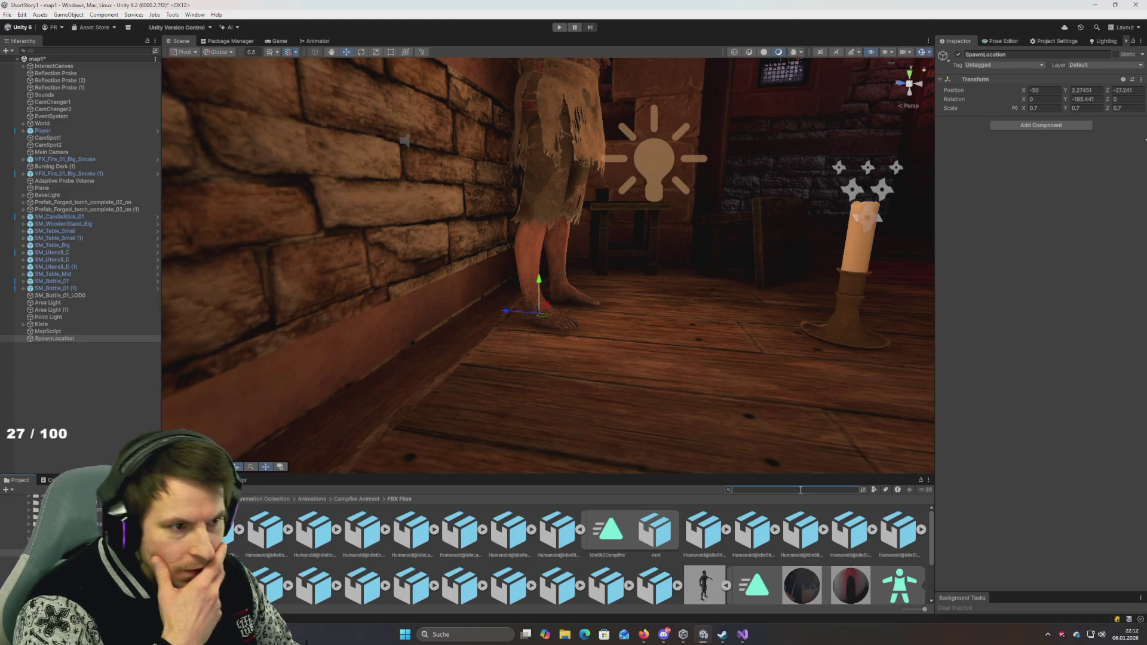
pyautogui.moveTo(639, 346)
pyautogui.mouseDown()
pyautogui.moveTo(635, 335)
pyautogui.moveTo(594, 335)
pyautogui.moveTo(671, 313)
pyautogui.moveTo(691, 325)
pyautogui.moveTo(699, 364)
pyautogui.mouseUp()
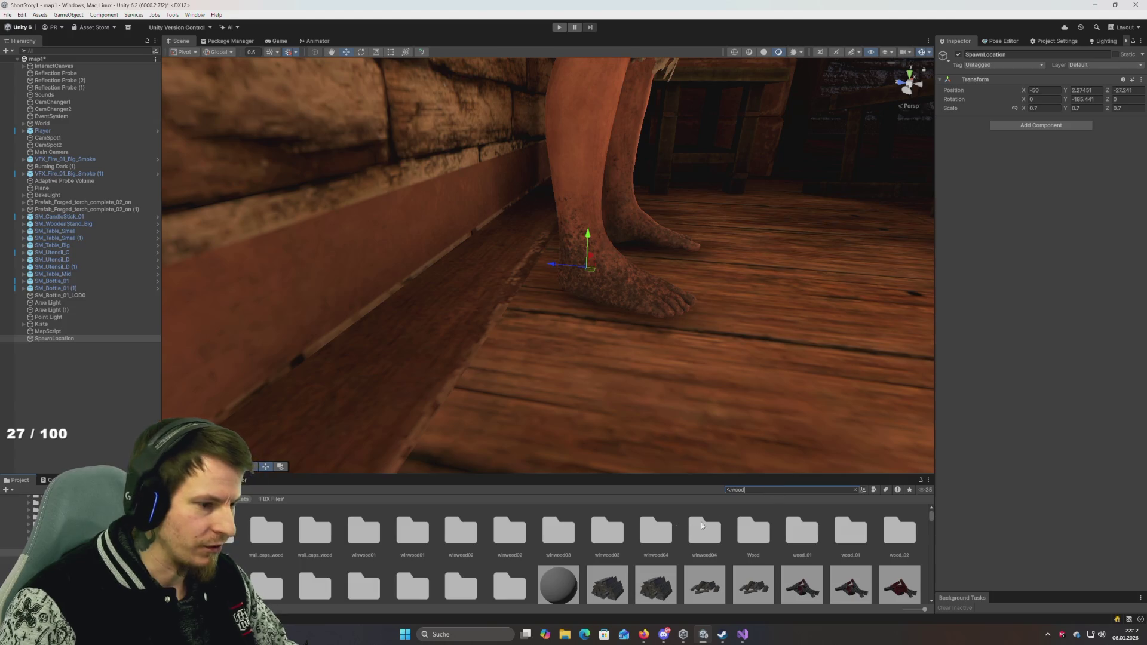
pyautogui.scroll(-5, 702, 524)
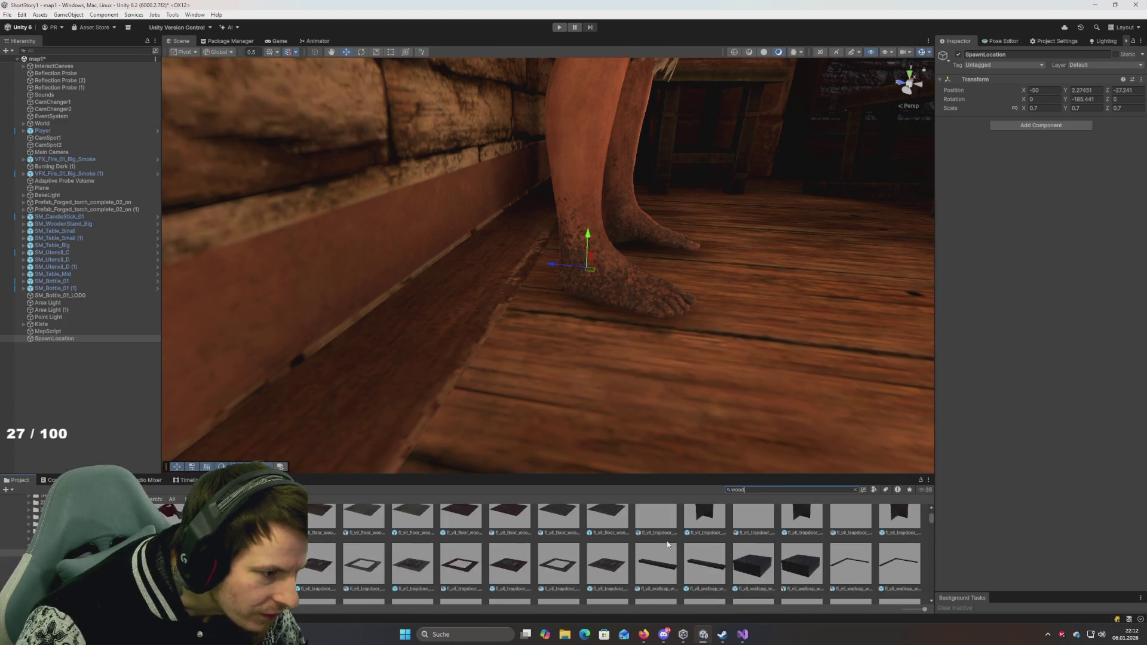
pyautogui.scroll(-5, 668, 545)
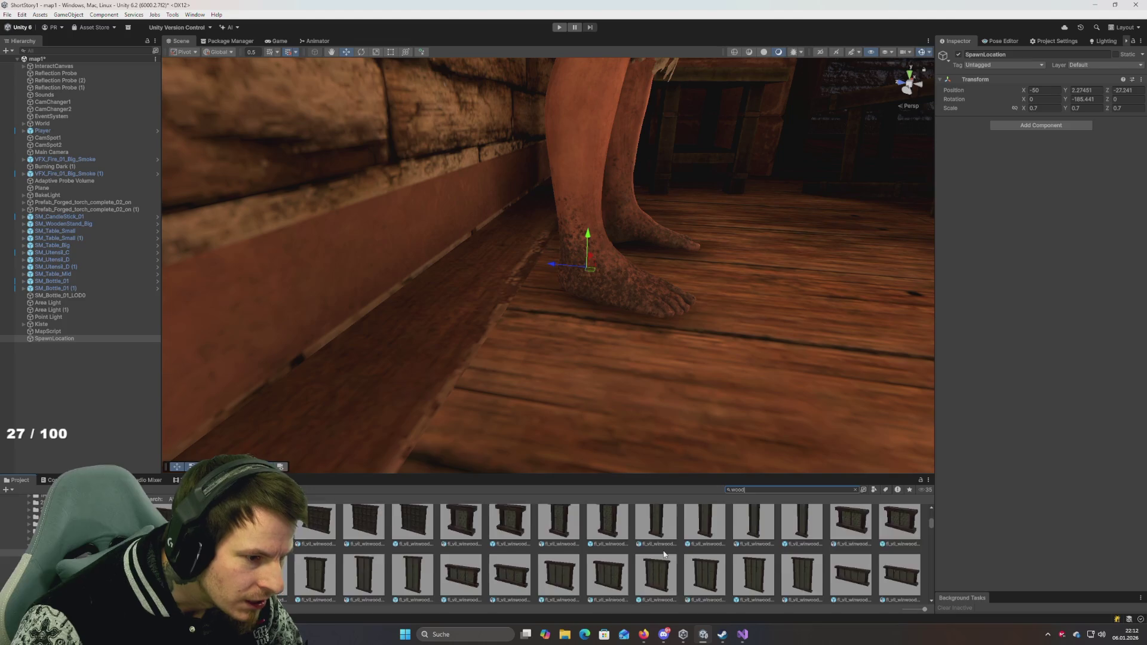
pyautogui.scroll(-5, 664, 554)
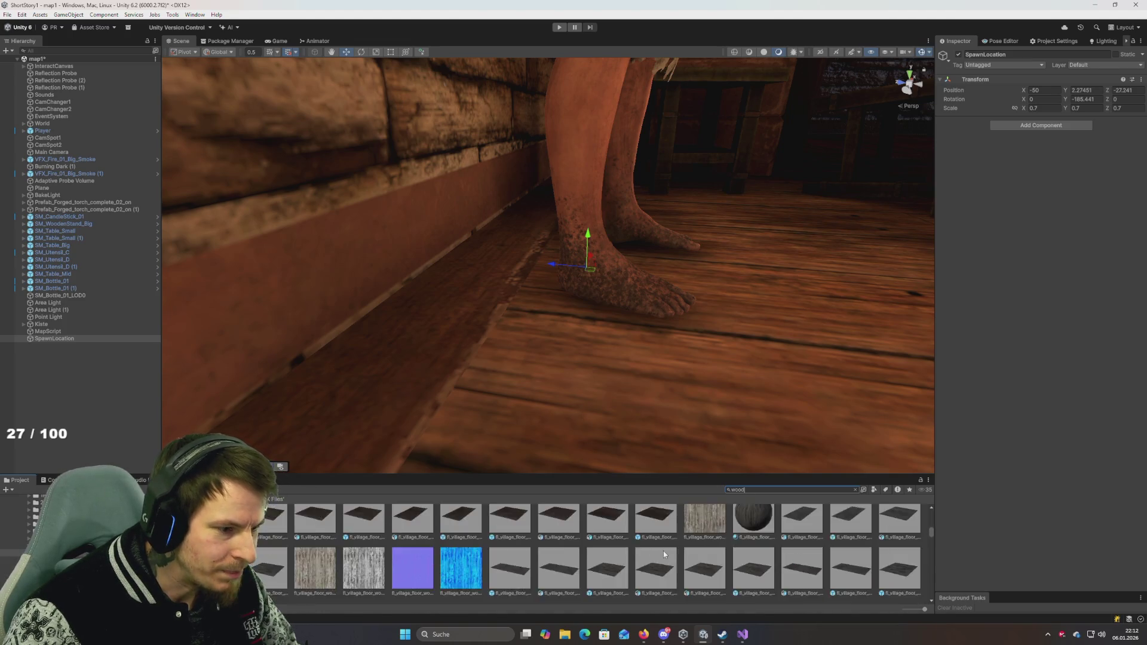
pyautogui.scroll(-4, 664, 555)
pyautogui.scroll(-2, 665, 554)
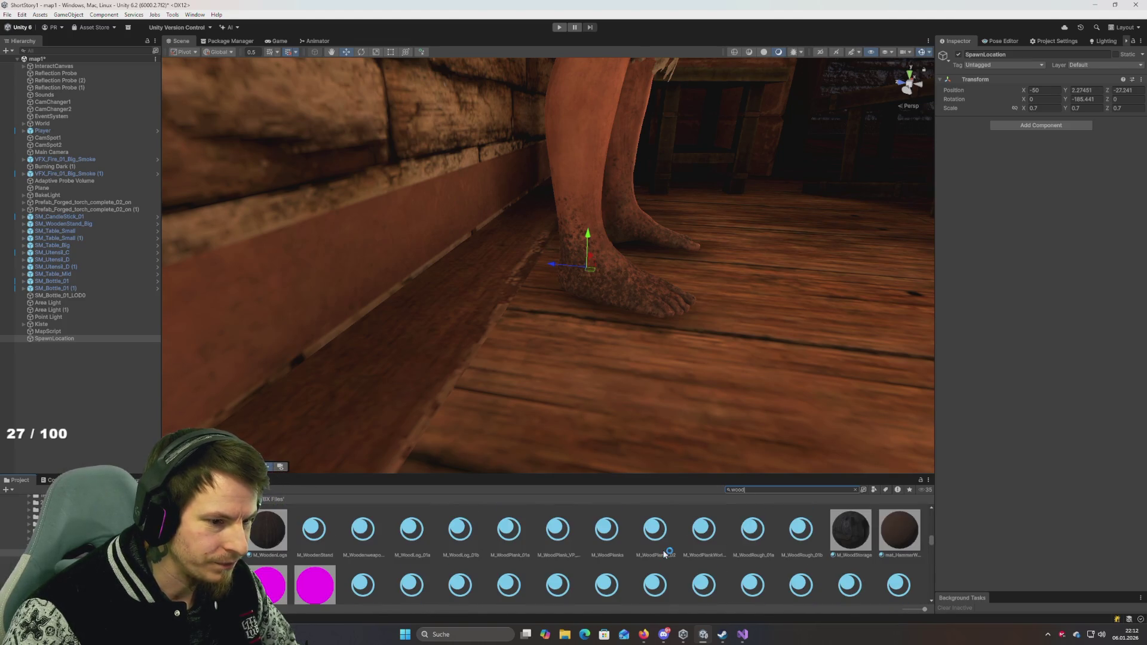
pyautogui.moveTo(657, 474); pyautogui.dragTo(657, 400)
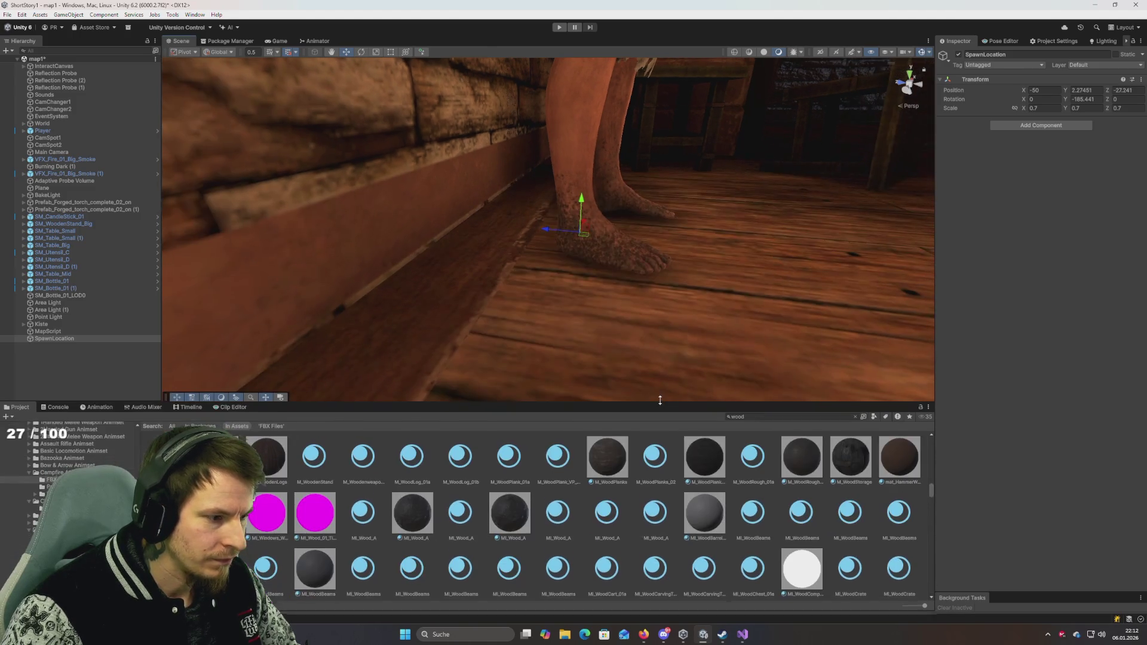
pyautogui.scroll(-4, 598, 508)
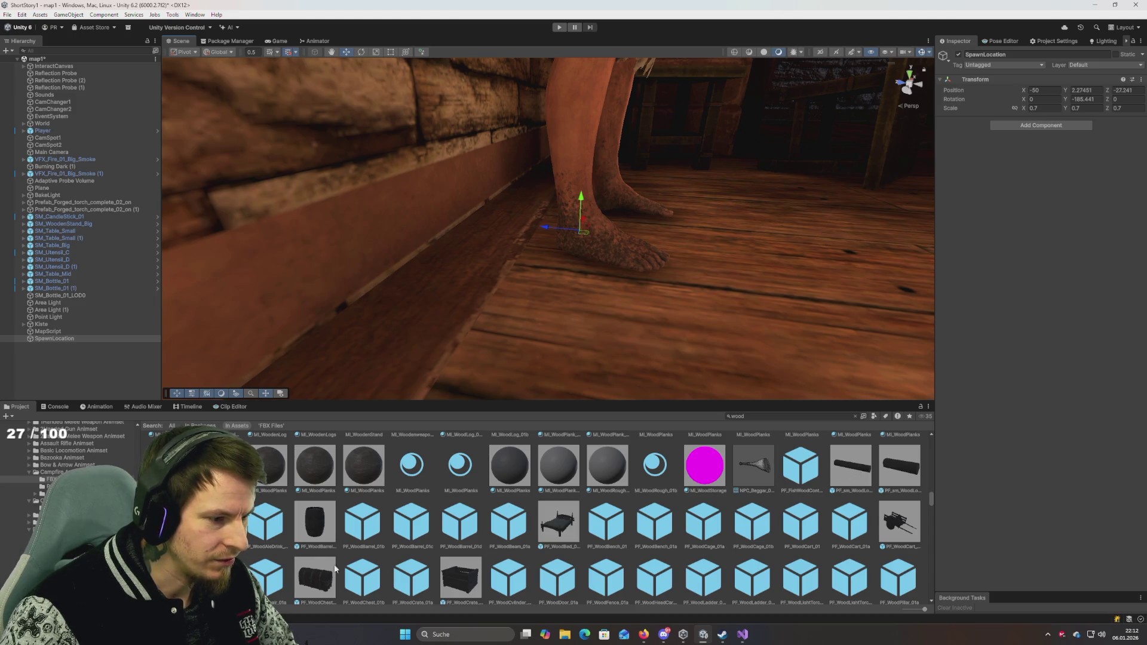
# Step: Preview and place PF_sm_WoodLog_01a in the scene, then delete it
pyautogui.click(839, 472)
pyautogui.moveTo(1079, 488)
pyautogui.mouseDown()
pyautogui.moveTo(992, 463)
pyautogui.moveTo(1077, 458)
pyautogui.moveTo(1057, 476)
pyautogui.mouseUp()
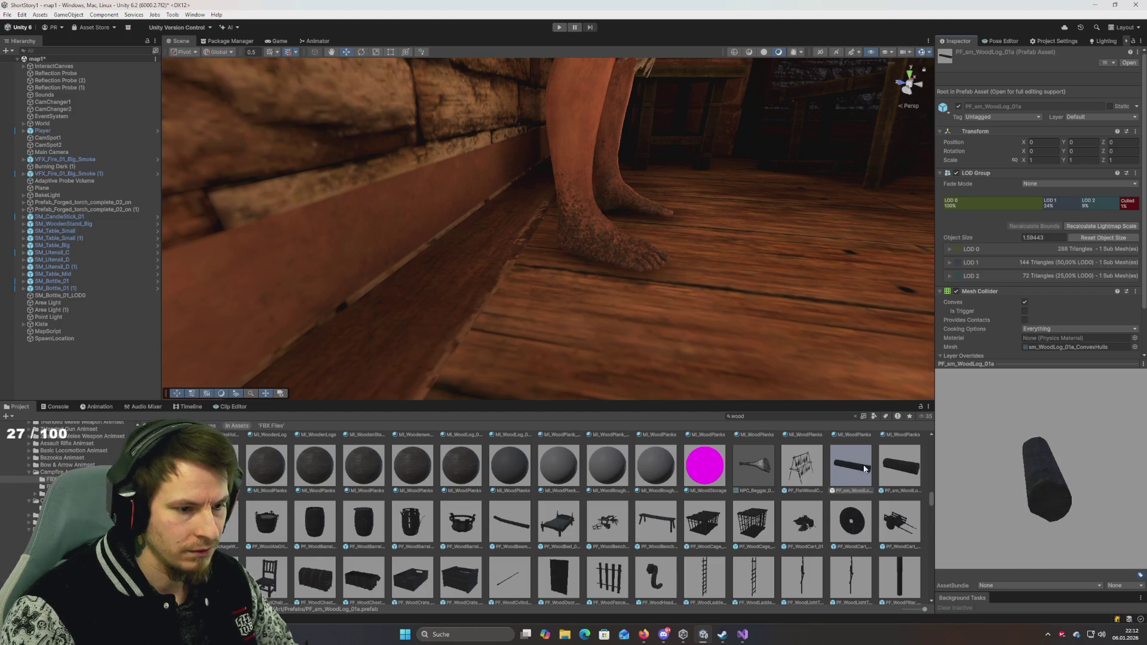
pyautogui.moveTo(863, 469)
pyautogui.mouseDown()
pyautogui.moveTo(646, 338)
pyautogui.moveTo(683, 299)
pyautogui.moveTo(877, 330)
pyautogui.moveTo(640, 263)
pyautogui.moveTo(697, 312)
pyautogui.moveTo(687, 367)
pyautogui.moveTo(783, 341)
pyautogui.moveTo(722, 330)
pyautogui.moveTo(724, 340)
pyautogui.mouseUp()
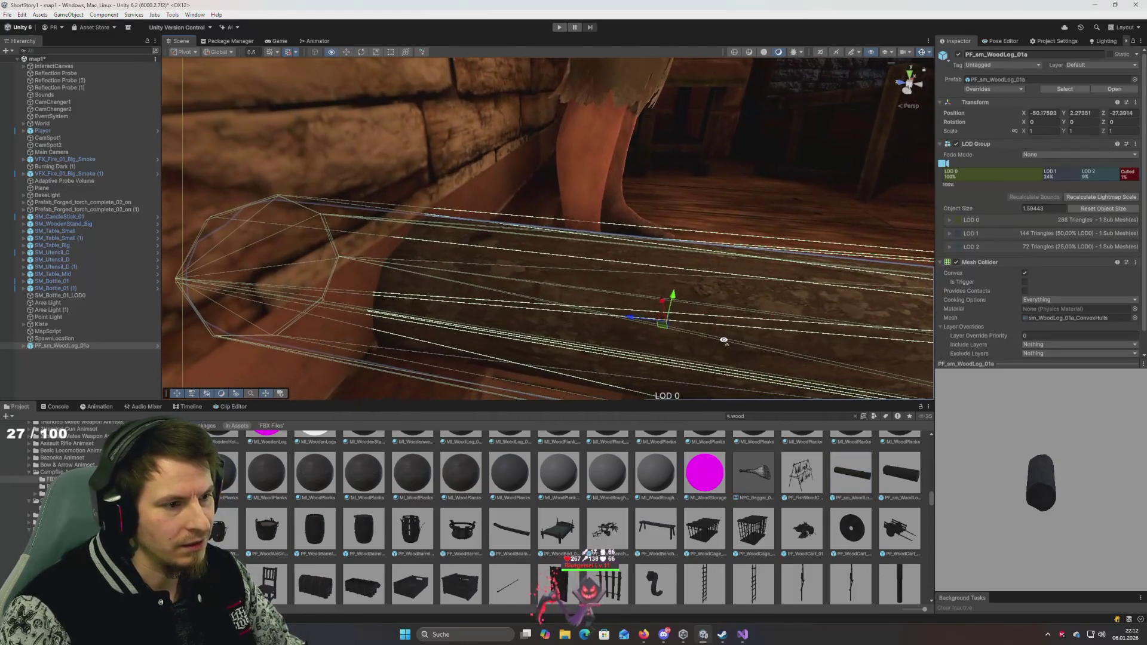
pyautogui.press('Delete')
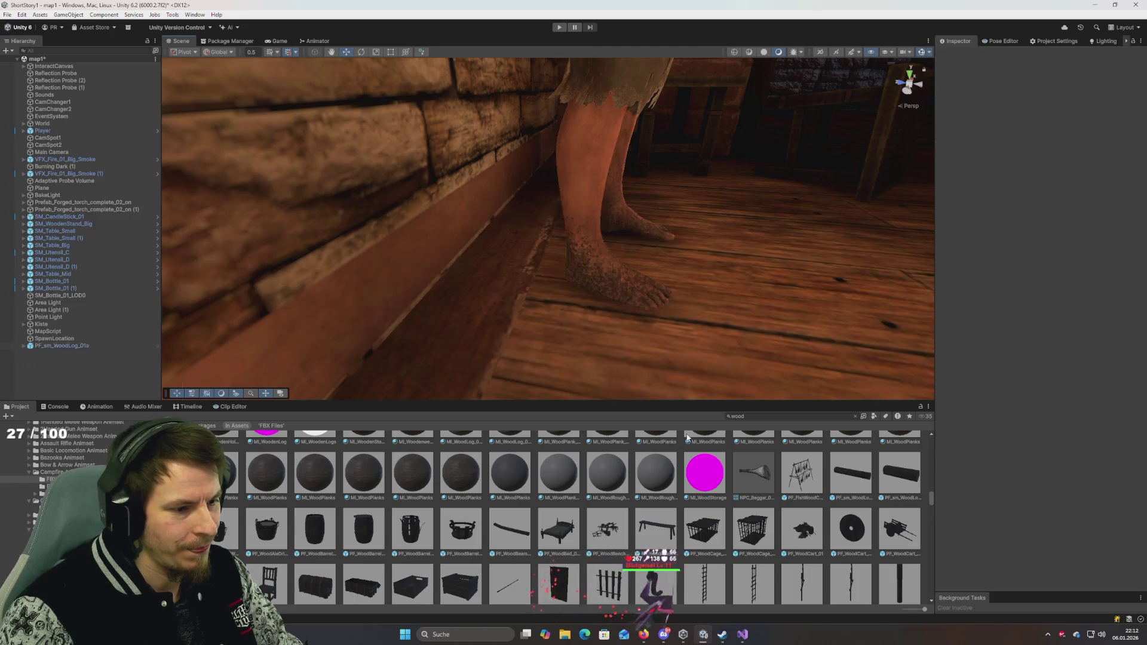
# Step: Try and delete PF_WoodPlankCarving_01a, then place PF_WoodPlatformStairStep_01a beside the character
pyautogui.scroll(-1, 619, 517)
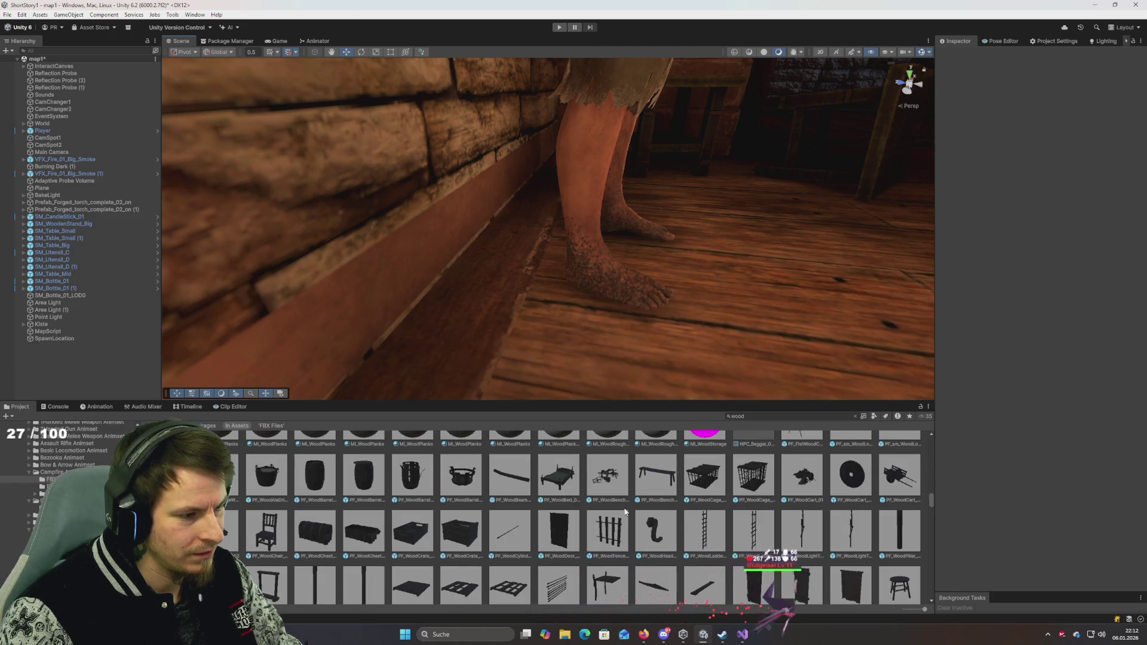
pyautogui.scroll(-1, 585, 523)
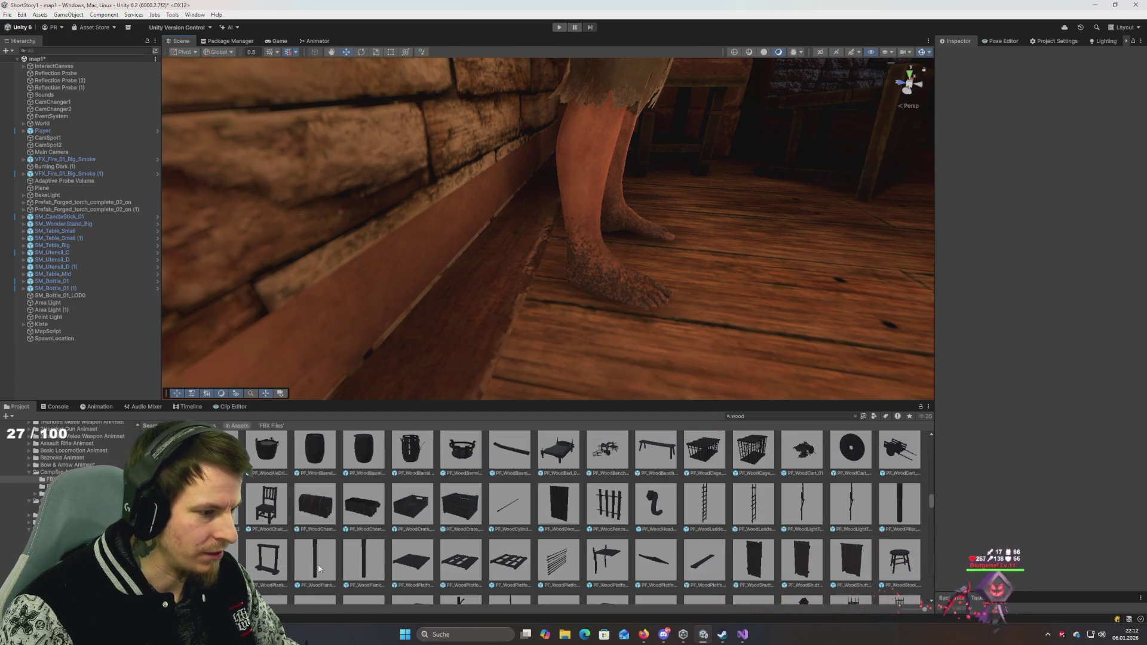
pyautogui.moveTo(319, 568)
pyautogui.mouseDown()
pyautogui.moveTo(710, 350)
pyautogui.moveTo(722, 313)
pyautogui.moveTo(758, 316)
pyautogui.mouseUp()
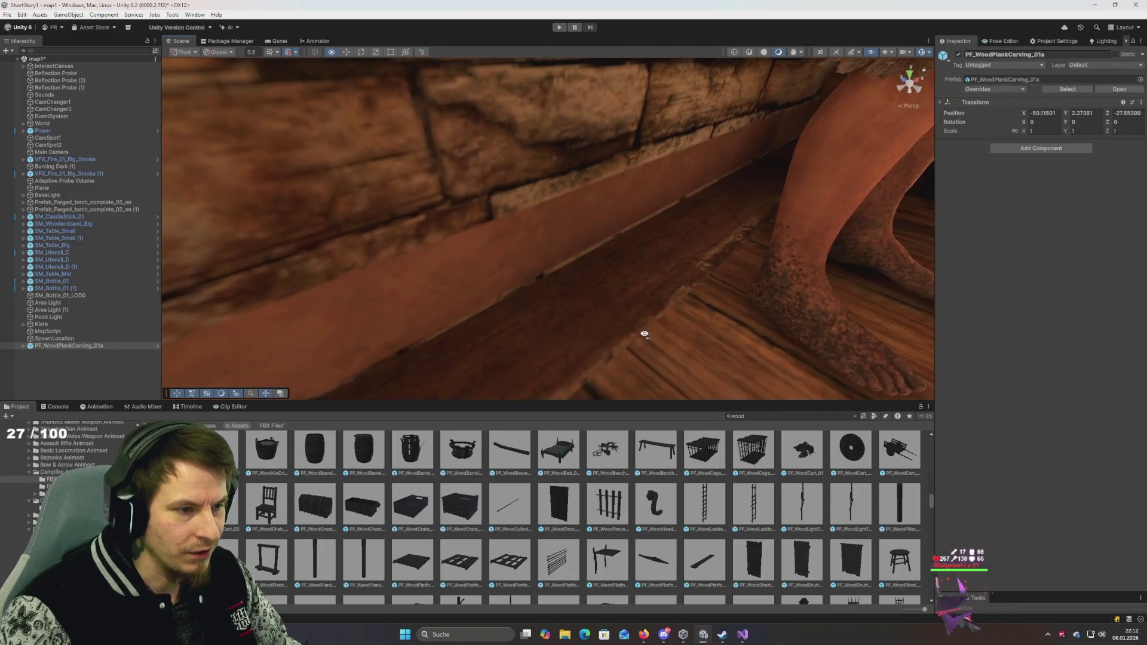
pyautogui.moveTo(645, 335)
pyautogui.mouseDown()
pyautogui.moveTo(706, 290)
pyautogui.moveTo(655, 392)
pyautogui.mouseUp()
pyautogui.press('Delete')
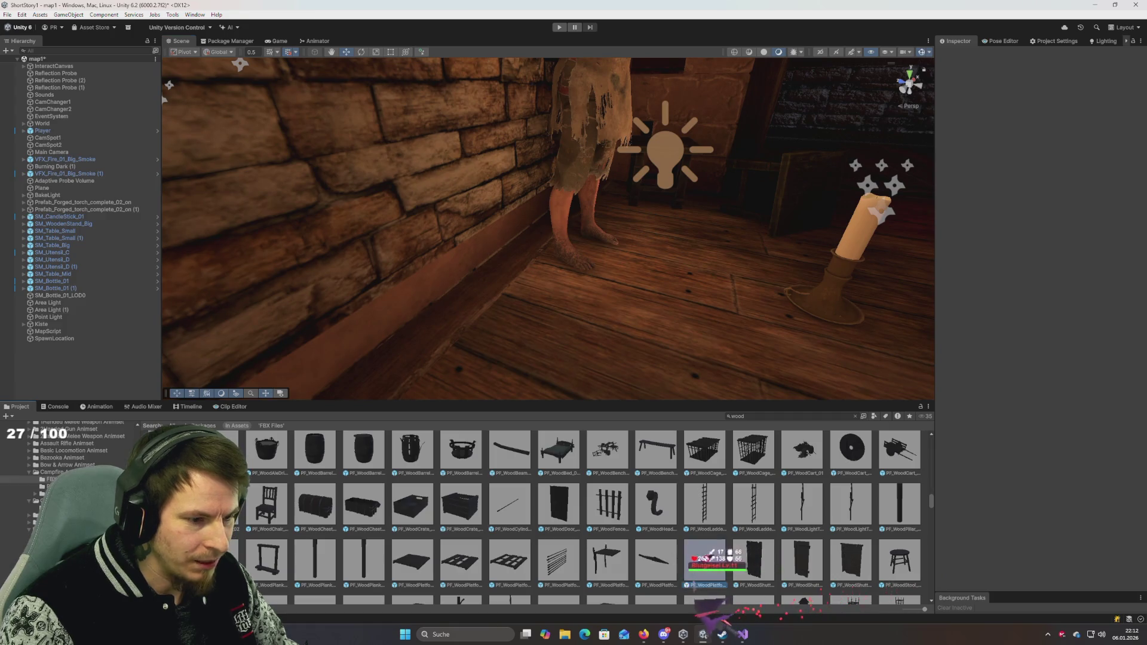
pyautogui.moveTo(705, 562)
pyautogui.mouseDown()
pyautogui.moveTo(657, 299)
pyautogui.moveTo(598, 287)
pyautogui.moveTo(640, 371)
pyautogui.moveTo(682, 402)
pyautogui.moveTo(735, 315)
pyautogui.moveTo(709, 338)
pyautogui.moveTo(615, 297)
pyautogui.moveTo(679, 295)
pyautogui.moveTo(738, 154)
pyautogui.mouseUp()
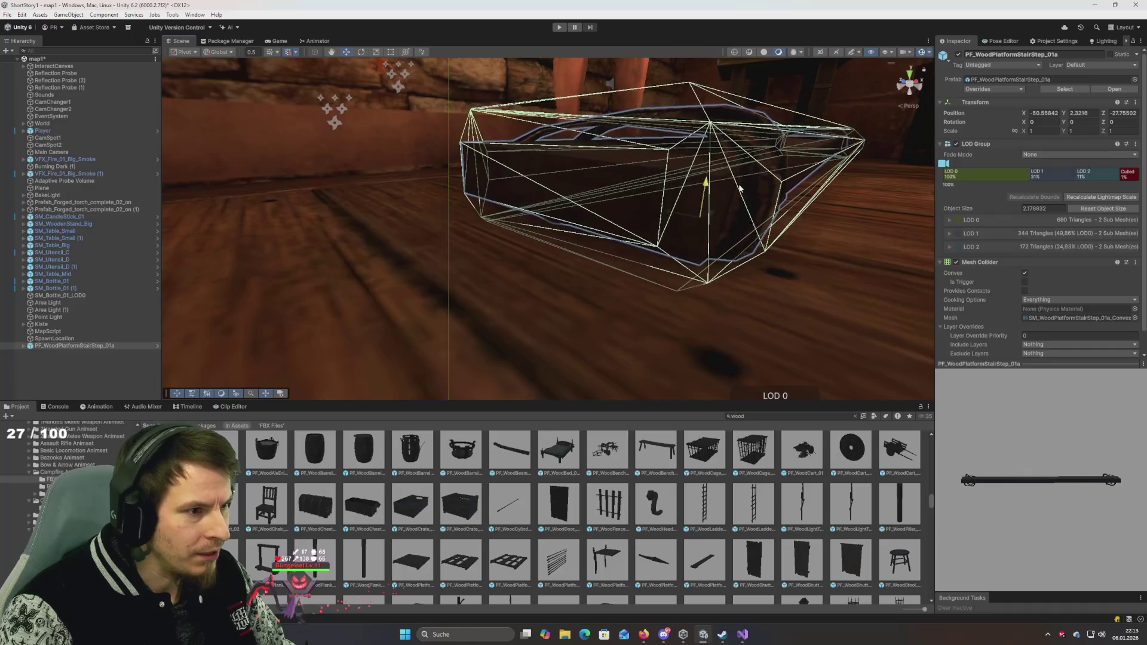
# Step: Set the stair-step plank's scale to 0.5 on X, Y and Z
pyautogui.moveTo(741, 197); pyautogui.dragTo(569, 364)
pyautogui.moveTo(660, 350)
pyautogui.mouseDown()
pyautogui.moveTo(780, 358)
pyautogui.moveTo(704, 325)
pyautogui.moveTo(671, 292)
pyautogui.moveTo(632, 295)
pyautogui.moveTo(734, 280)
pyautogui.mouseUp()
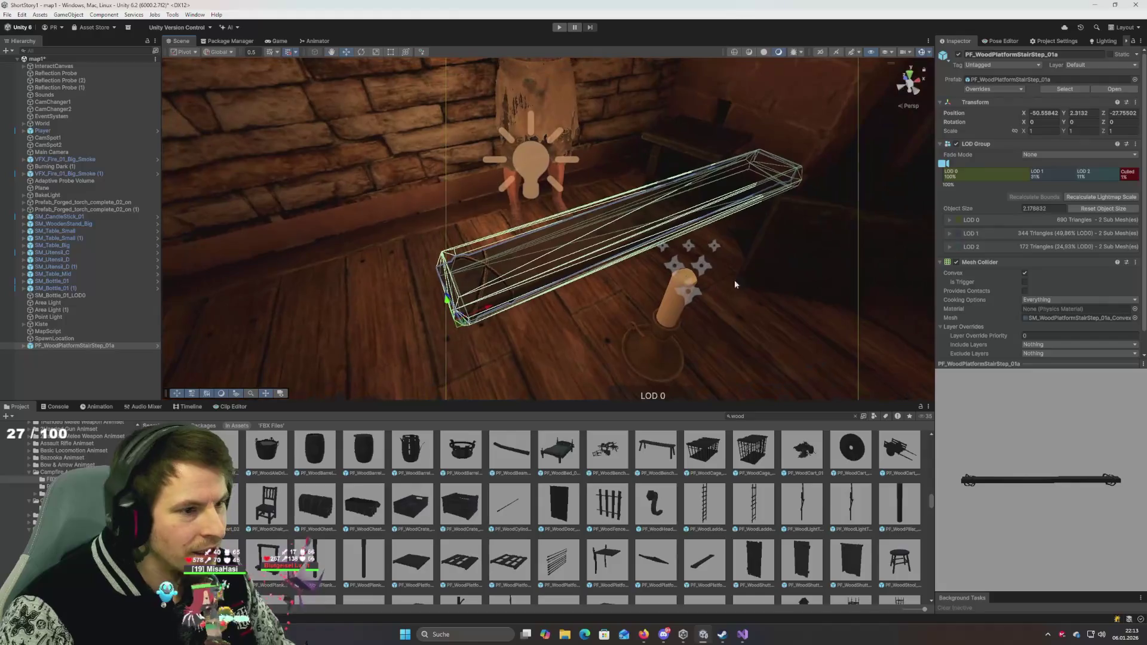
pyautogui.write('.5')
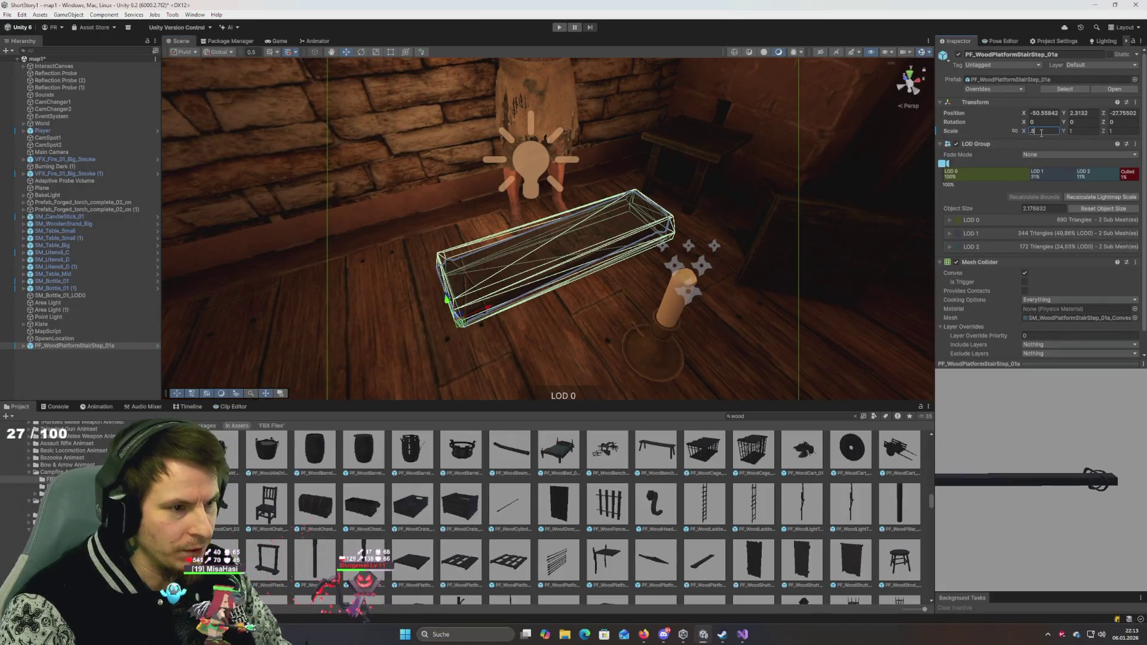
pyautogui.write('.5')
pyautogui.press('Tab')
pyautogui.write('.5')
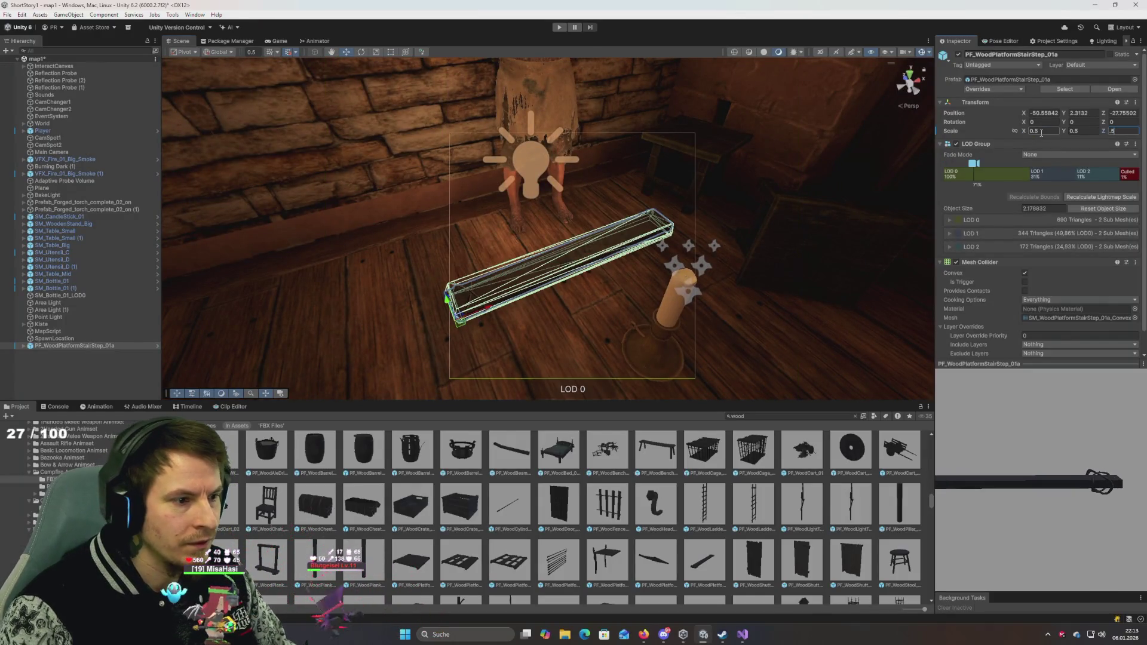
# Step: Move and rotate the plank along the wall to -50.55642, 2.3132, -27.1428, Y 3.537
pyautogui.moveTo(669, 251)
pyautogui.mouseDown()
pyautogui.moveTo(605, 261)
pyautogui.moveTo(343, 238)
pyautogui.moveTo(357, 245)
pyautogui.moveTo(333, 248)
pyautogui.moveTo(371, 197)
pyautogui.moveTo(356, 196)
pyautogui.moveTo(405, 251)
pyautogui.mouseUp()
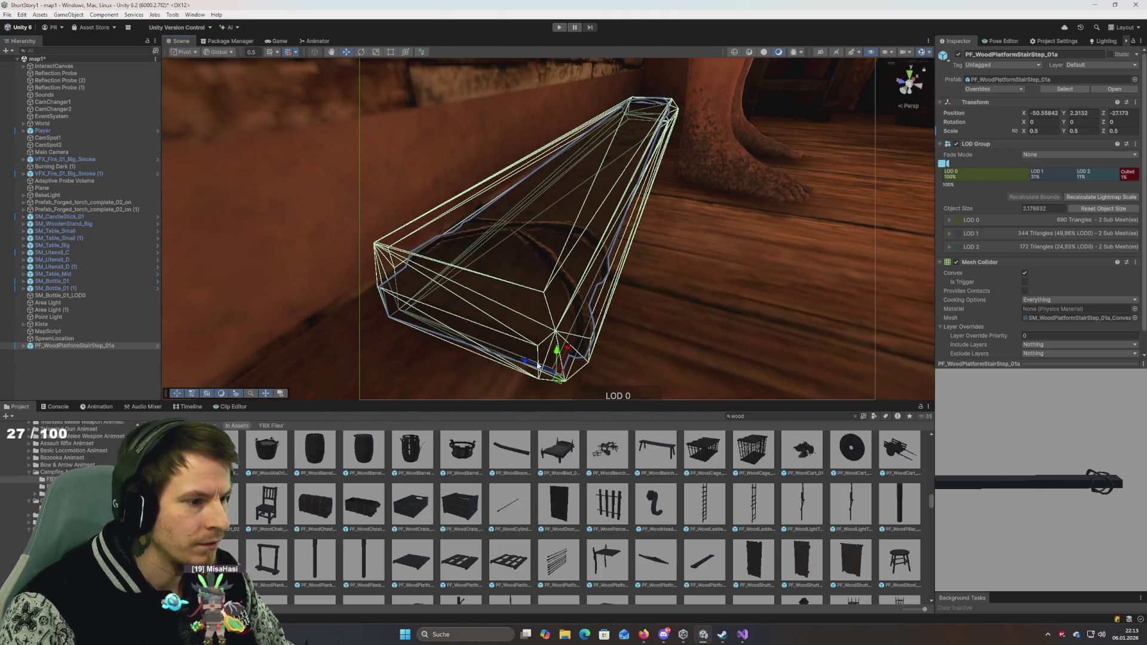
pyautogui.moveTo(526, 365)
pyautogui.mouseDown()
pyautogui.moveTo(397, 363)
pyautogui.moveTo(445, 384)
pyautogui.moveTo(532, 386)
pyautogui.moveTo(487, 366)
pyautogui.mouseUp()
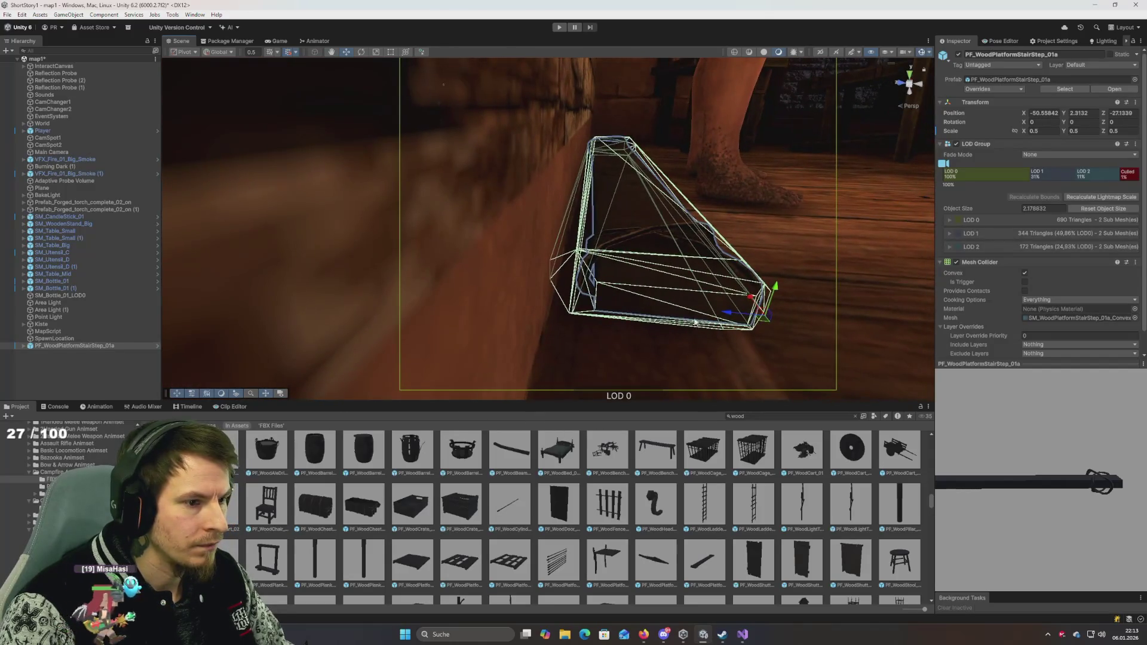
pyautogui.moveTo(769, 343); pyautogui.dragTo(767, 350)
pyautogui.moveTo(733, 313)
pyautogui.mouseDown()
pyautogui.moveTo(744, 332)
pyautogui.moveTo(699, 351)
pyautogui.moveTo(563, 346)
pyautogui.moveTo(538, 320)
pyautogui.moveTo(646, 325)
pyautogui.mouseUp()
pyautogui.press('e')
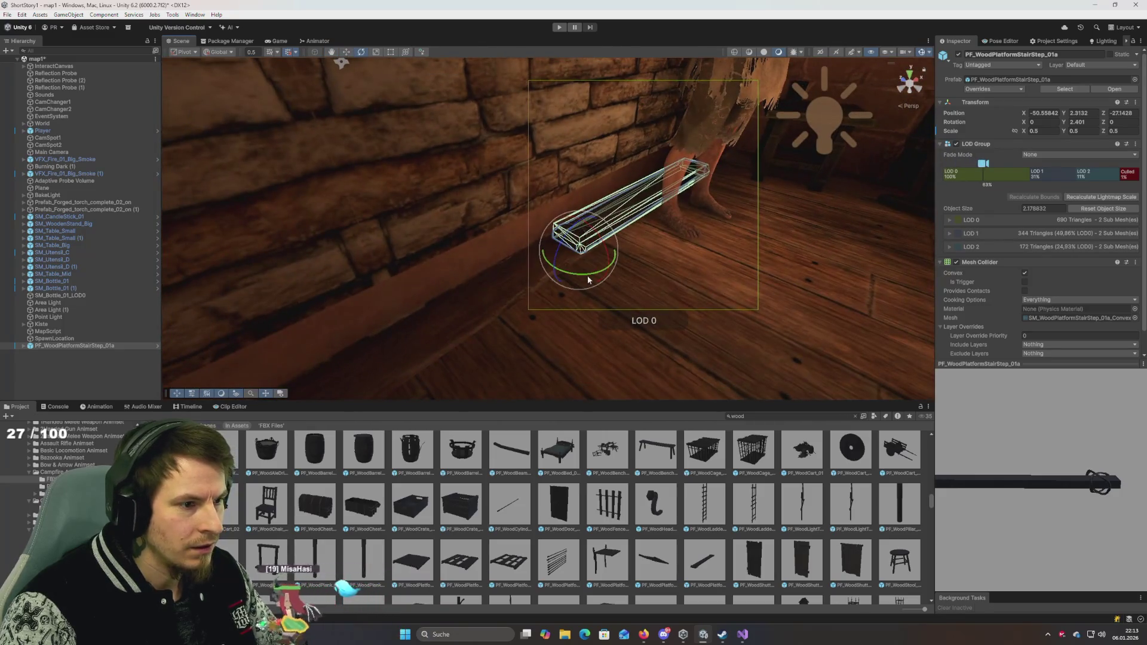
pyautogui.moveTo(586, 275)
pyautogui.mouseDown()
pyautogui.moveTo(482, 289)
pyautogui.moveTo(673, 286)
pyautogui.moveTo(707, 262)
pyautogui.mouseUp()
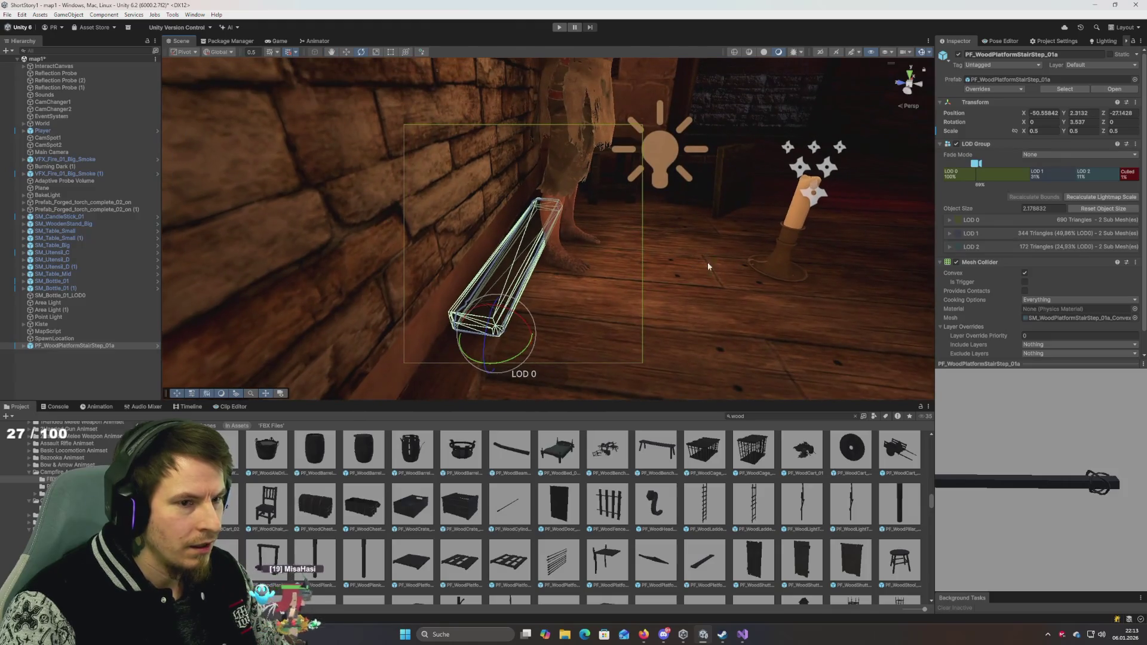
# Step: Start Play mode, glance at the Animator, then return to the Scene view zoomed on the plank
pyautogui.click(559, 27)
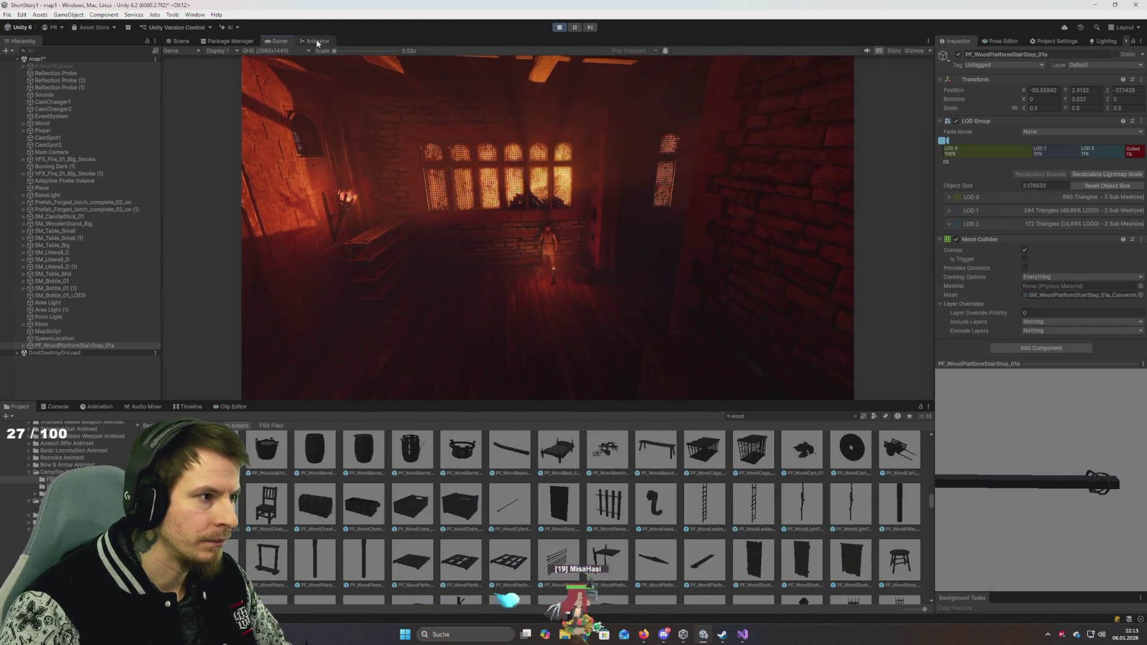
pyautogui.click(317, 41)
pyautogui.click(181, 40)
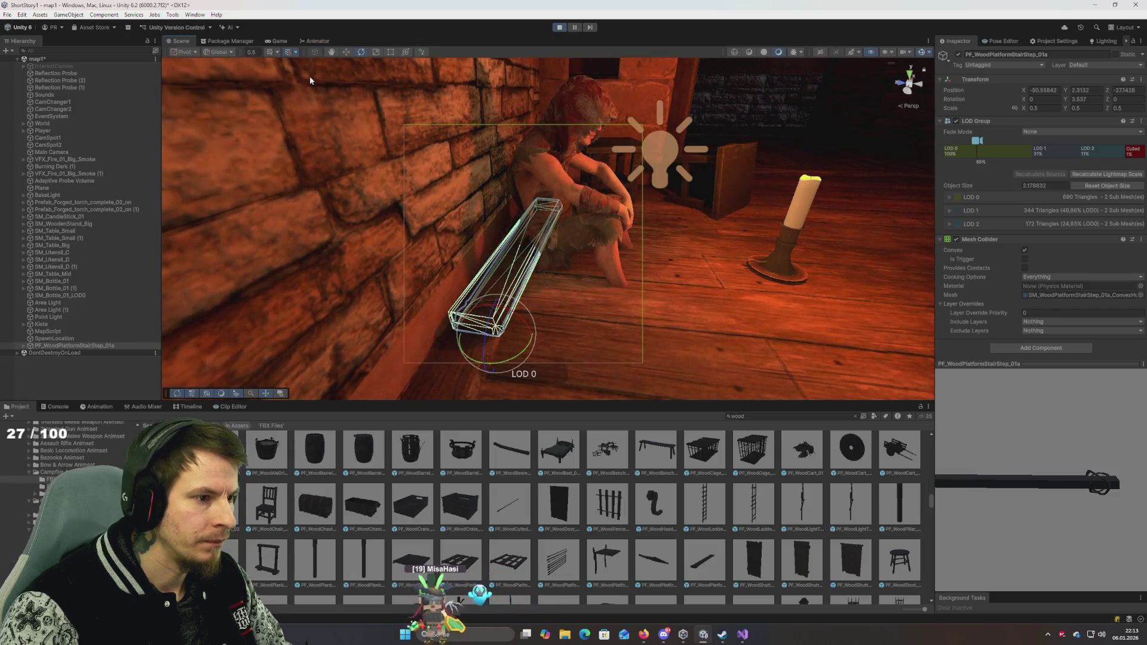
pyautogui.scroll(5, 588, 121)
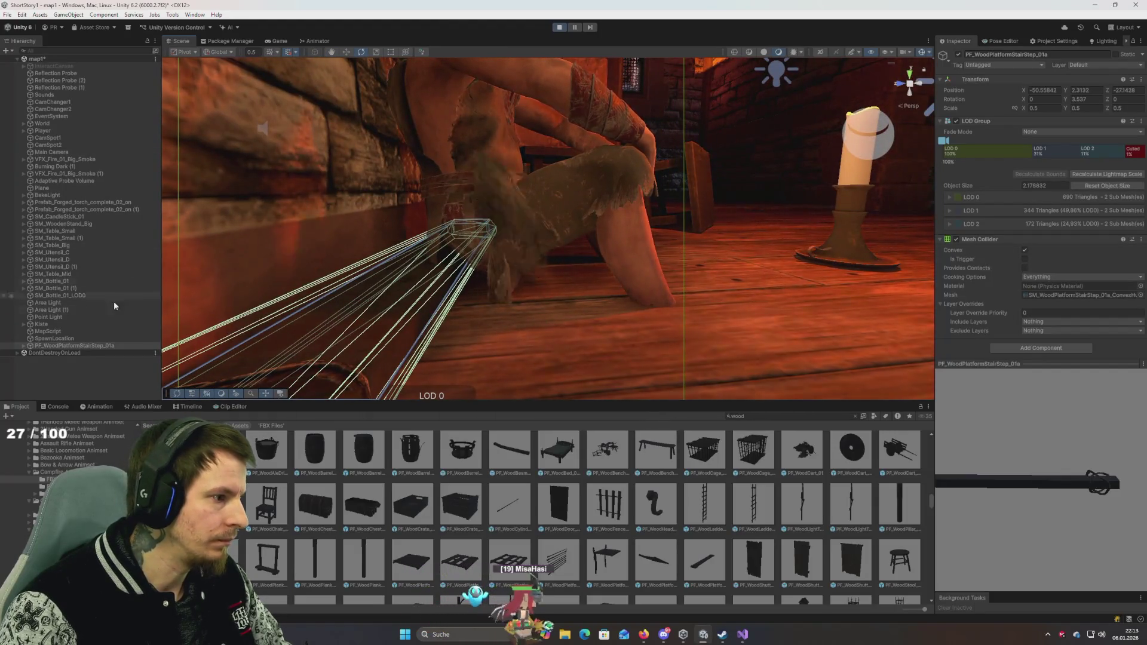
# Step: Move the plank's LOD0 mesh along Z under the Player's legs, to about 0.021, 0, -0.538
pyautogui.click(466, 319)
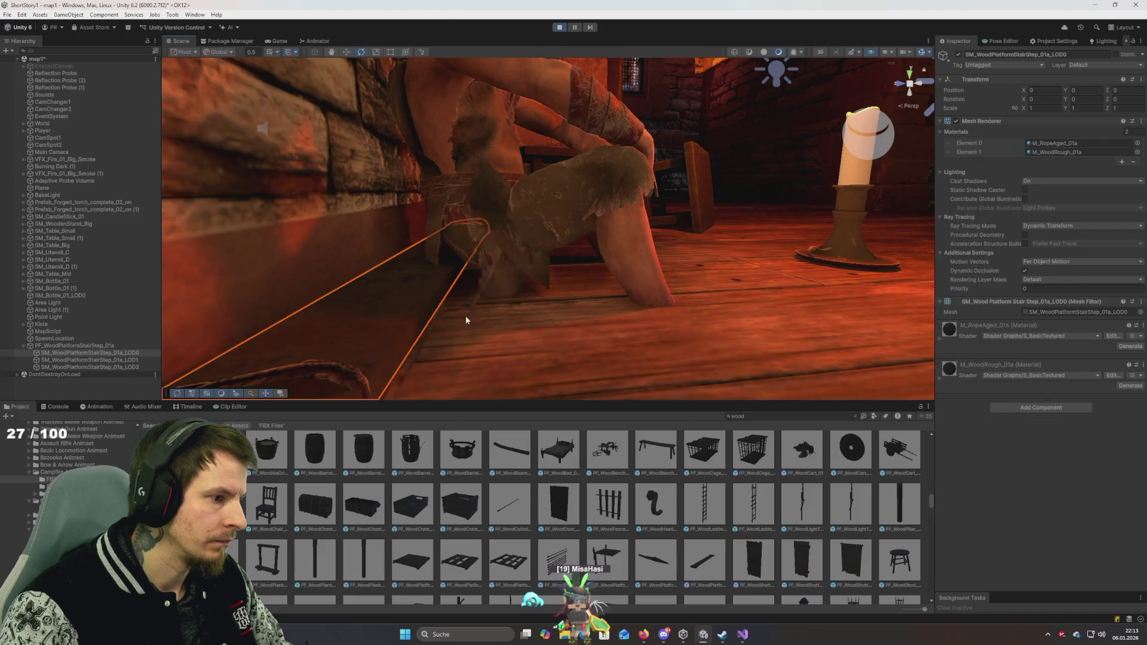
pyautogui.press('f')
pyautogui.press('w')
pyautogui.moveTo(445, 332)
pyautogui.mouseDown()
pyautogui.moveTo(434, 340)
pyautogui.moveTo(475, 340)
pyautogui.mouseUp()
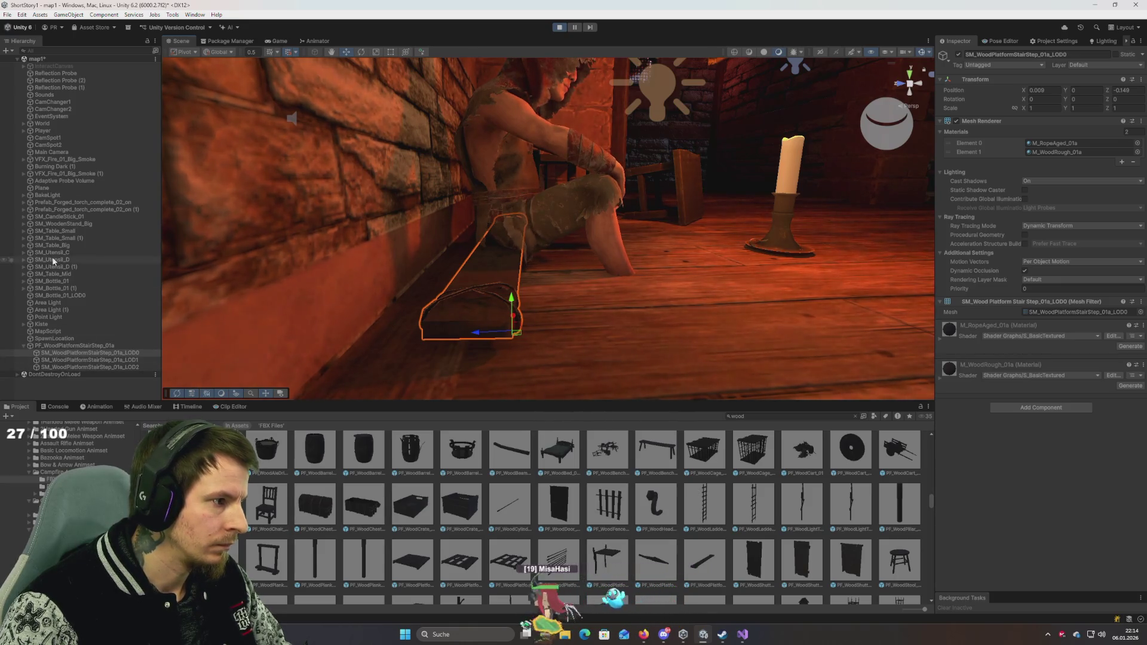
pyautogui.click(54, 130)
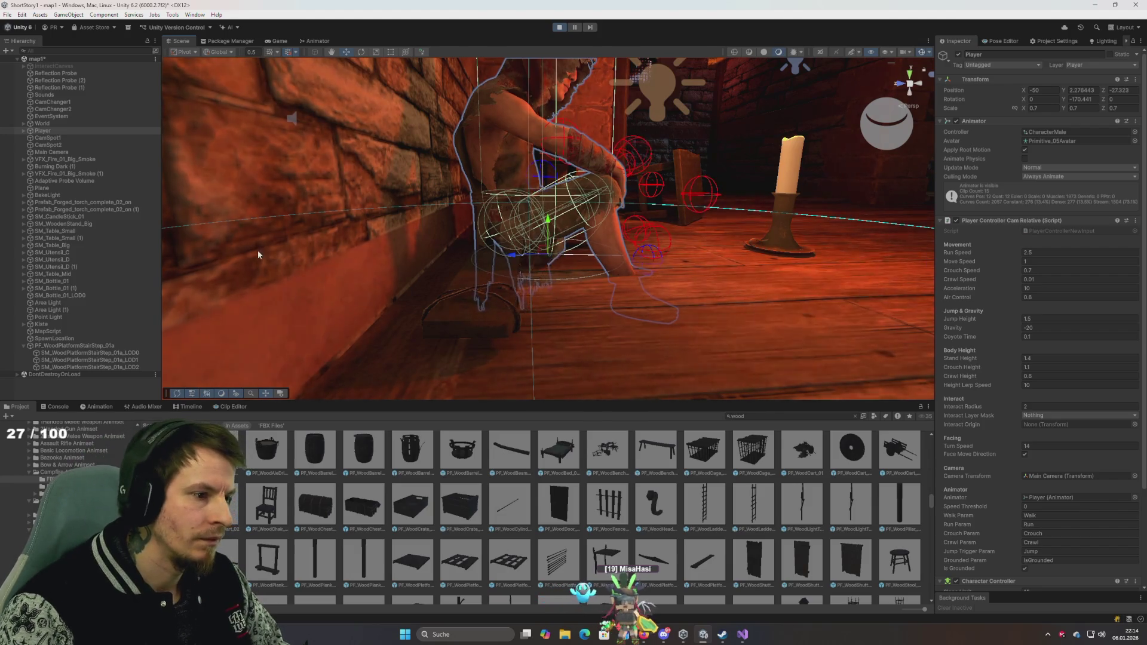
pyautogui.click(469, 300)
pyautogui.moveTo(482, 332); pyautogui.dragTo(543, 331)
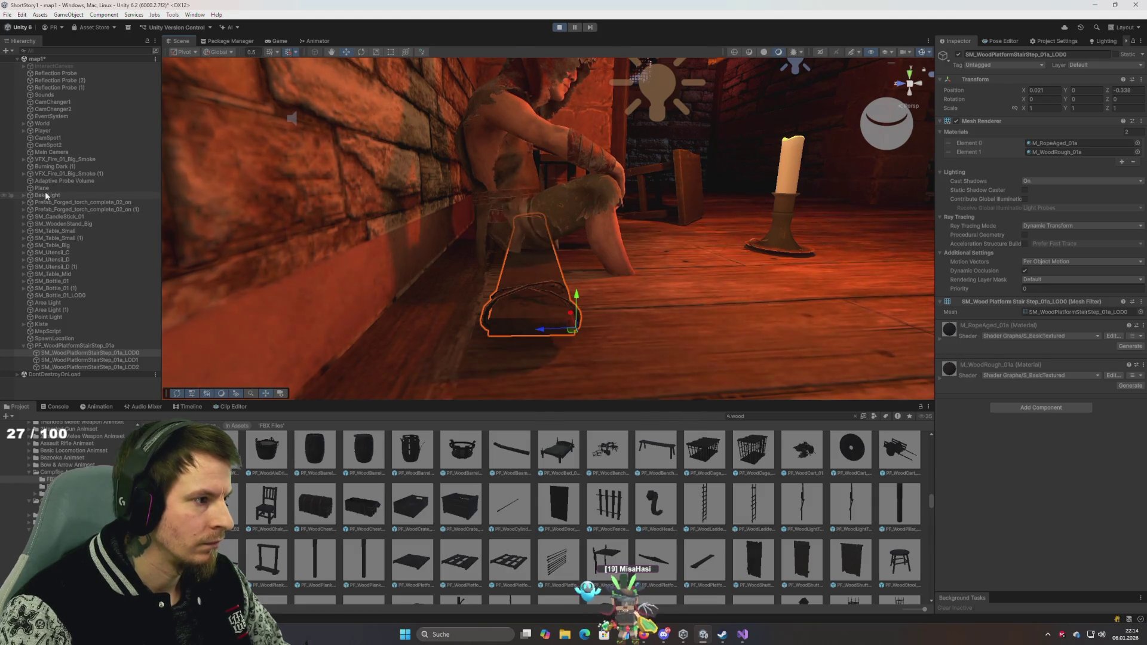
# Step: Slide the stair-step plank along its axis beneath the seated Player
pyautogui.click(55, 129)
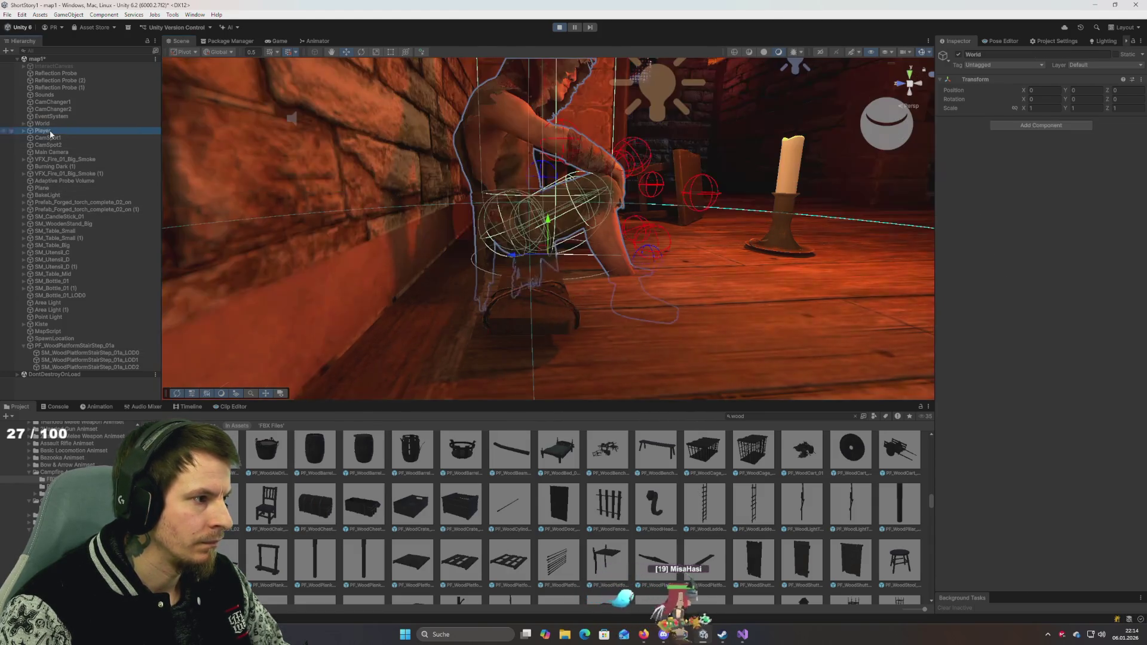
pyautogui.moveTo(548, 224)
pyautogui.mouseDown()
pyautogui.moveTo(622, 283)
pyautogui.moveTo(722, 174)
pyautogui.moveTo(687, 214)
pyautogui.moveTo(592, 265)
pyautogui.moveTo(622, 253)
pyautogui.moveTo(591, 241)
pyautogui.mouseUp()
pyautogui.click(590, 241)
pyautogui.click(544, 166)
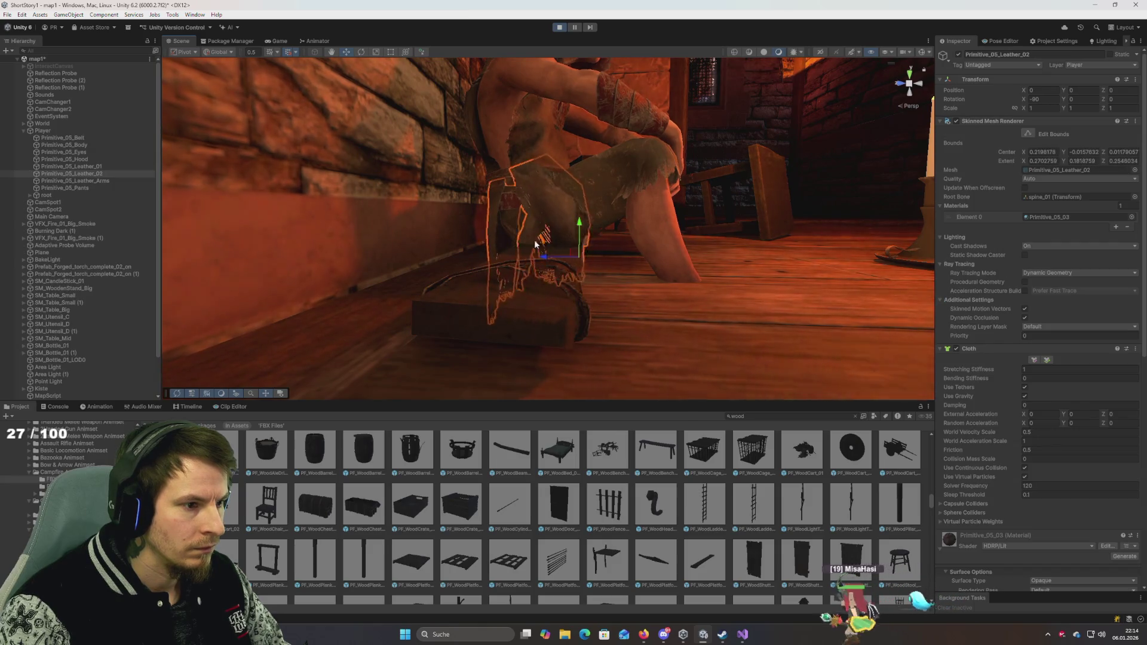
pyautogui.click(544, 292)
pyautogui.moveTo(549, 329); pyautogui.dragTo(594, 325)
pyautogui.click(494, 186)
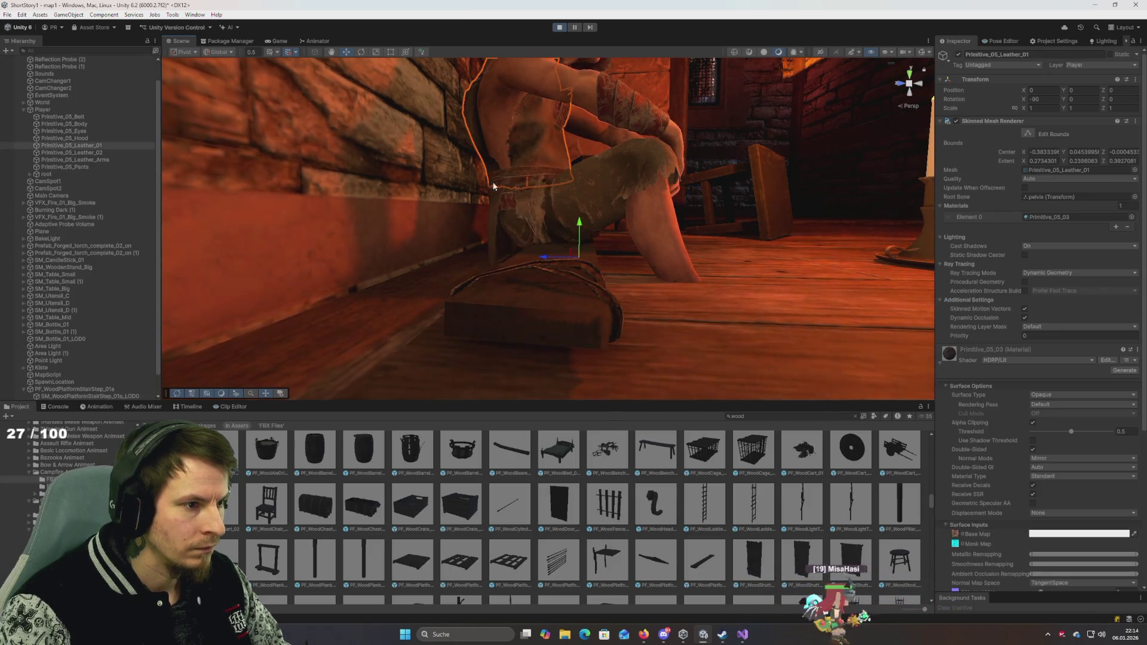
pyautogui.click(43, 110)
pyautogui.click(585, 223)
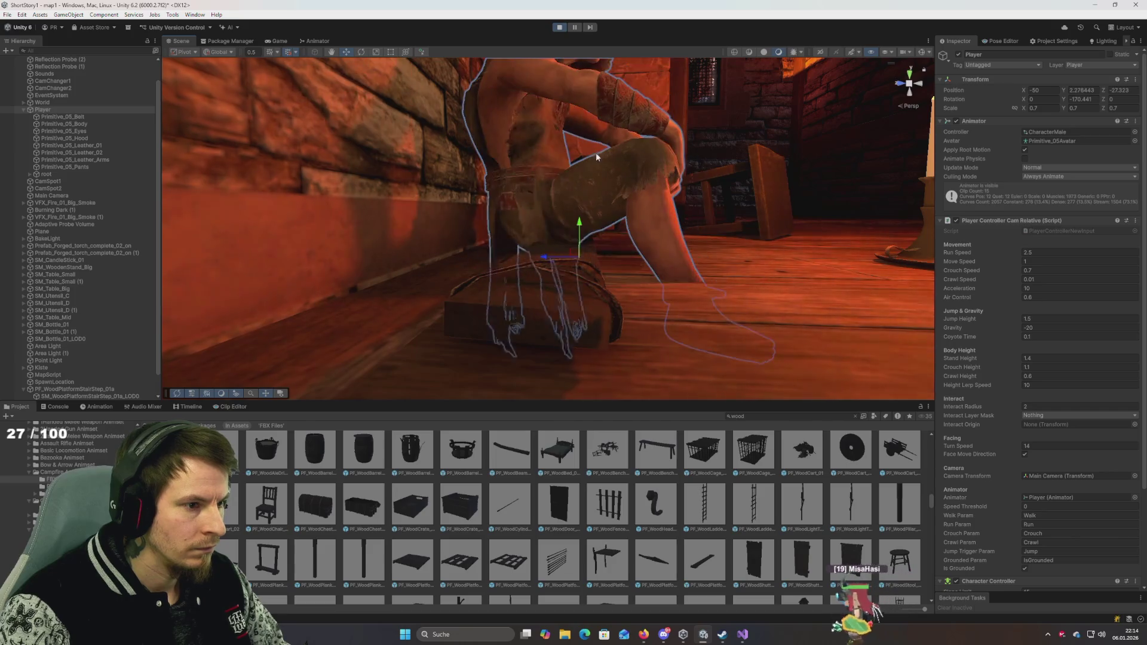
# Step: From a closer view, raise the stair-step plank slightly under the character
pyautogui.moveTo(596, 156)
pyautogui.mouseDown()
pyautogui.moveTo(681, 243)
pyautogui.moveTo(538, 233)
pyautogui.moveTo(575, 217)
pyautogui.moveTo(656, 220)
pyautogui.moveTo(609, 239)
pyautogui.moveTo(596, 208)
pyautogui.moveTo(558, 220)
pyautogui.mouseUp()
pyautogui.moveTo(668, 182)
pyautogui.mouseDown()
pyautogui.moveTo(650, 33)
pyautogui.moveTo(615, 192)
pyautogui.moveTo(751, 235)
pyautogui.moveTo(520, 232)
pyautogui.mouseUp()
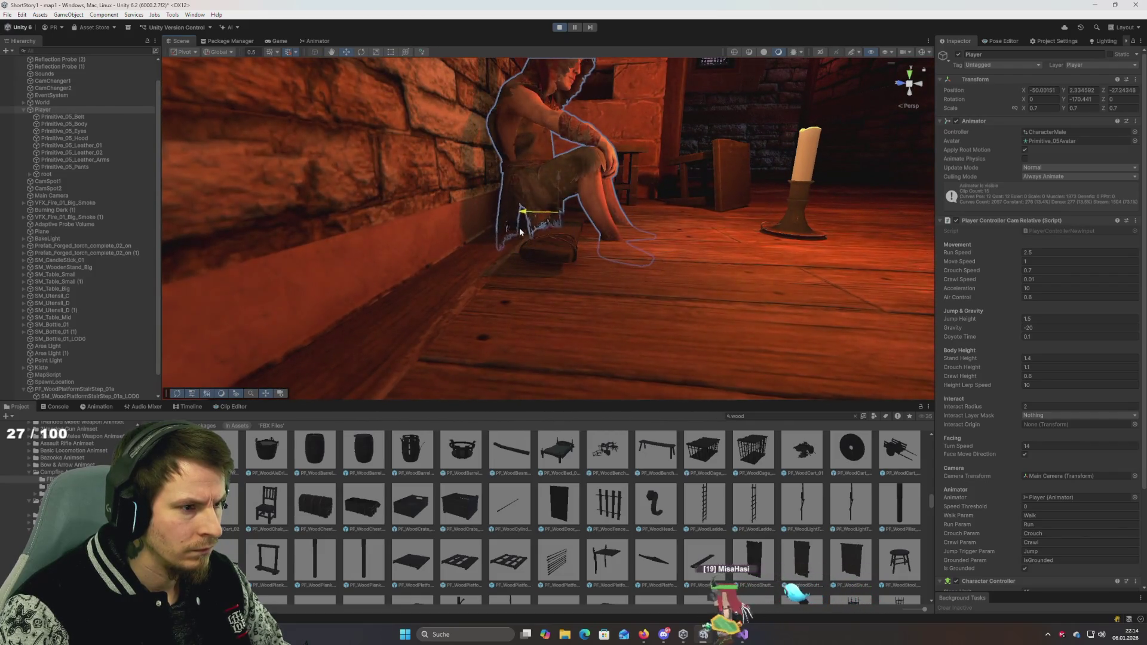
pyautogui.moveTo(527, 235)
pyautogui.mouseDown()
pyautogui.moveTo(609, 256)
pyautogui.moveTo(594, 248)
pyautogui.moveTo(440, 286)
pyautogui.moveTo(512, 243)
pyautogui.moveTo(556, 238)
pyautogui.moveTo(491, 227)
pyautogui.mouseUp()
pyautogui.click(510, 221)
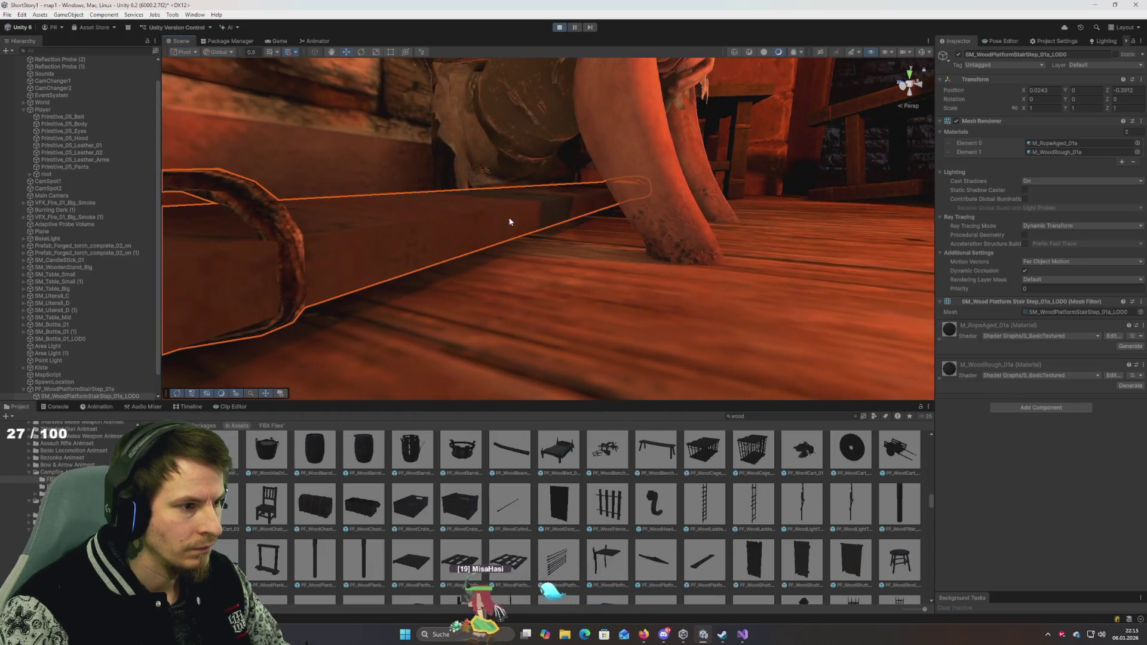
pyautogui.scroll(-5, 483, 227)
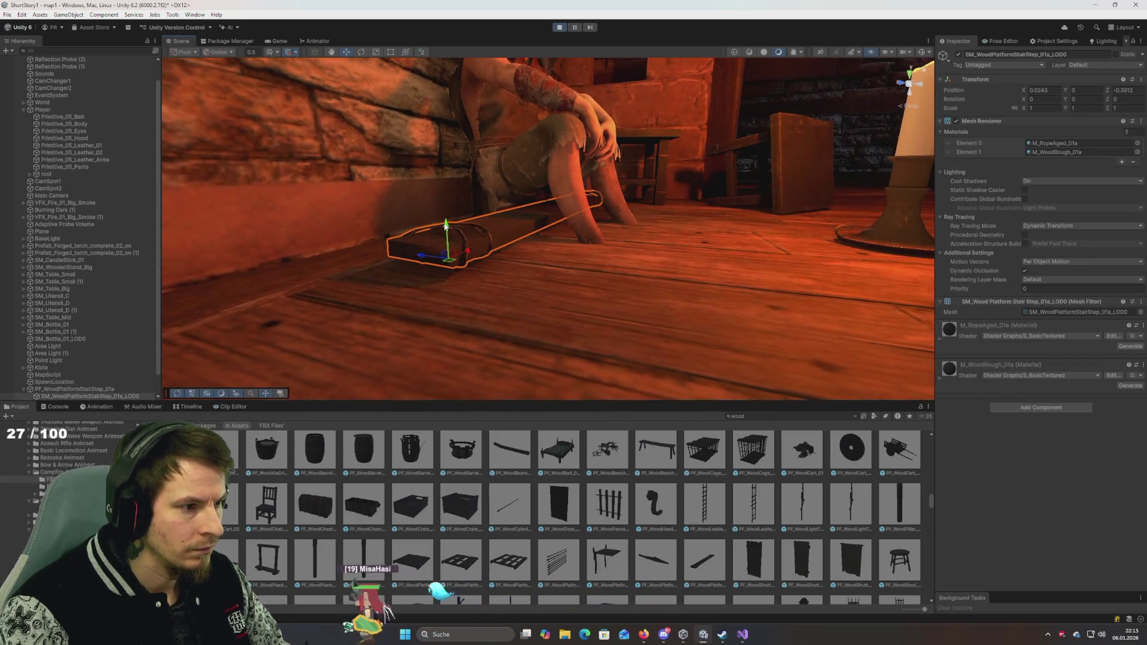
pyautogui.moveTo(445, 225); pyautogui.dragTo(447, 212)
pyautogui.click(539, 164)
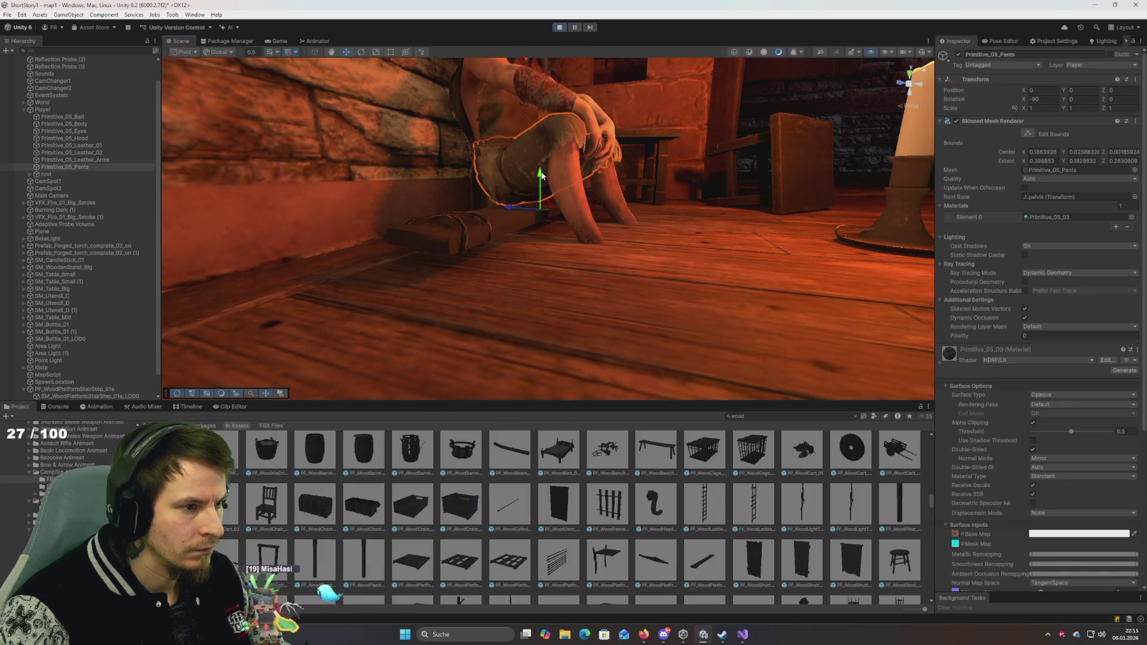
pyautogui.click(56, 111)
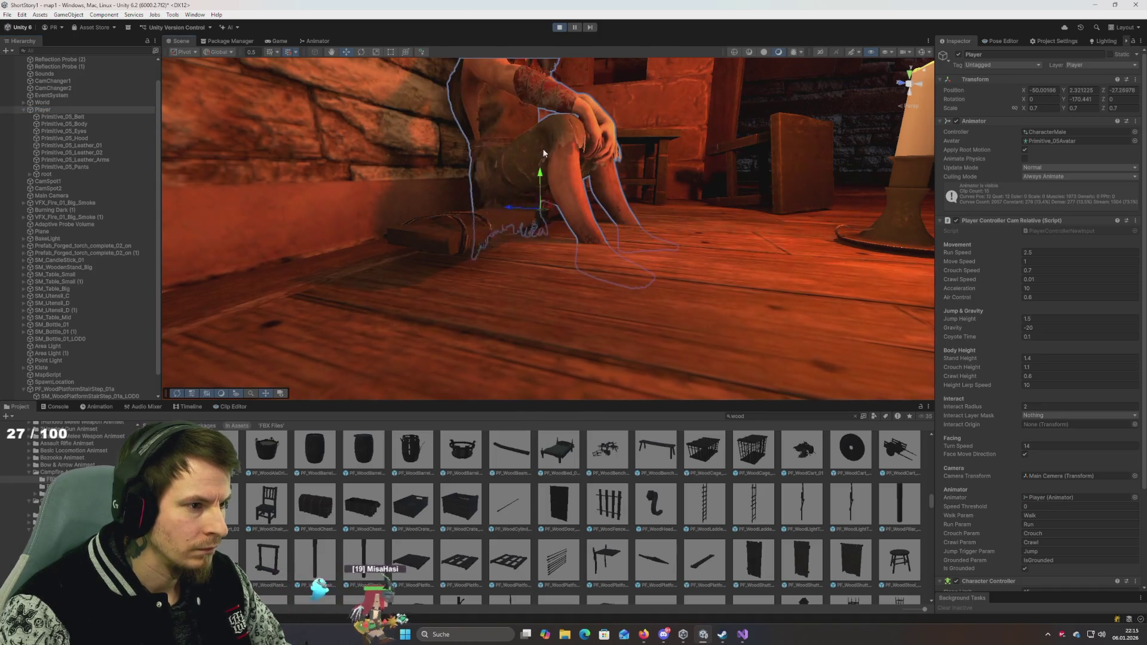
# Step: Slide the plank further under the character's legs and raise it a little higher
pyautogui.moveTo(539, 174)
pyautogui.mouseDown()
pyautogui.moveTo(669, 203)
pyautogui.moveTo(558, 204)
pyautogui.moveTo(635, 199)
pyautogui.moveTo(615, 205)
pyautogui.moveTo(661, 223)
pyautogui.moveTo(550, 245)
pyautogui.mouseUp()
pyautogui.scroll(5, 597, 209)
pyautogui.click(548, 276)
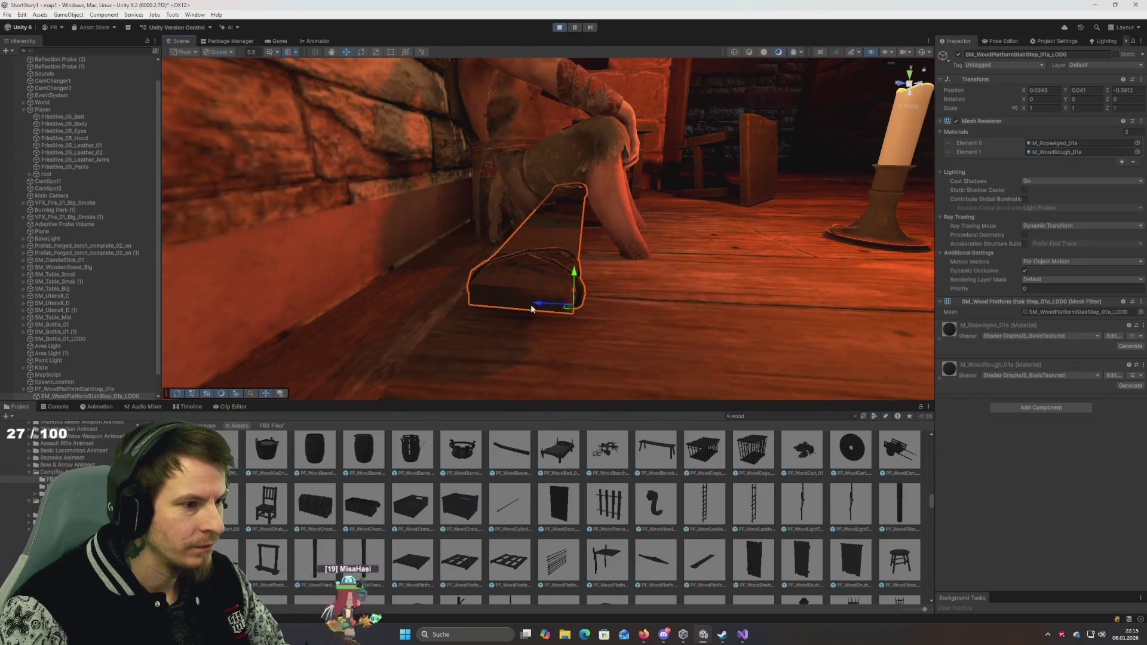
pyautogui.moveTo(531, 307)
pyautogui.mouseDown()
pyautogui.moveTo(448, 302)
pyautogui.moveTo(663, 307)
pyautogui.moveTo(475, 307)
pyautogui.mouseUp()
pyautogui.click(54, 109)
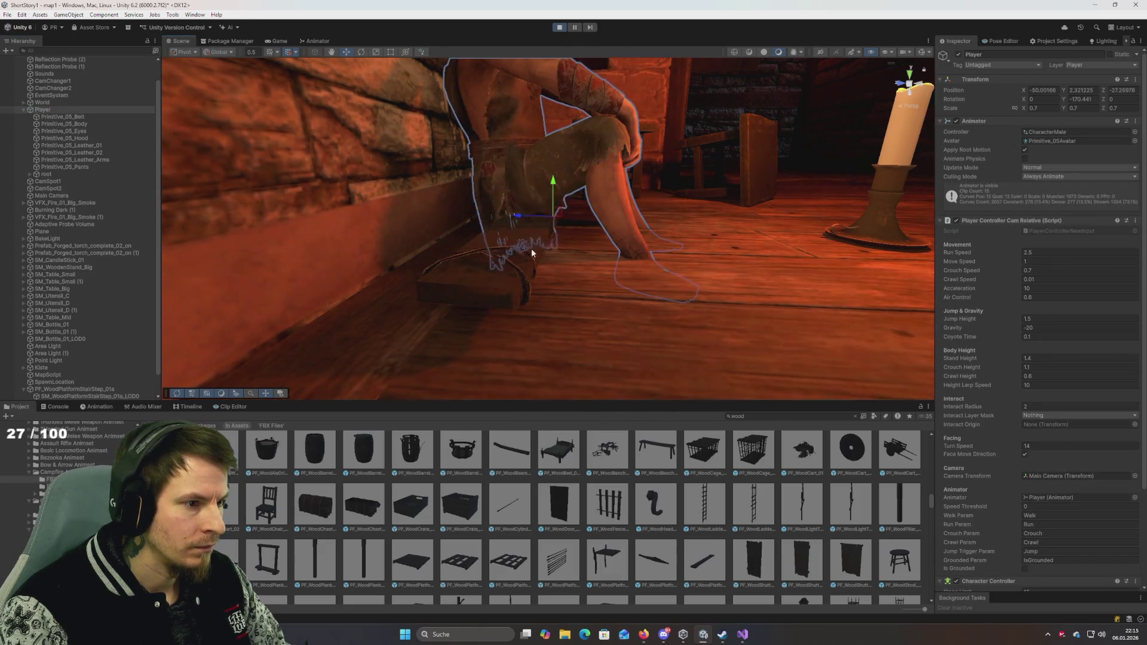
pyautogui.click(517, 257)
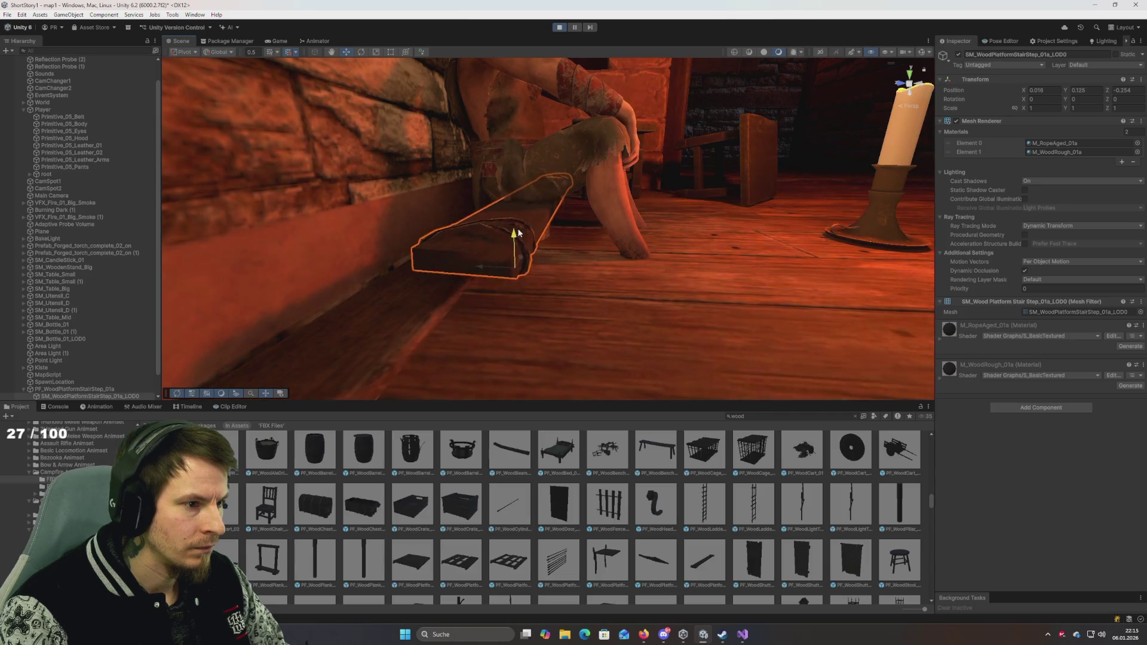
pyautogui.moveTo(518, 233); pyautogui.dragTo(512, 179)
# Step: Shift the Player sideways along Z, then delete the stair-step plank from beneath it
pyautogui.click(520, 115)
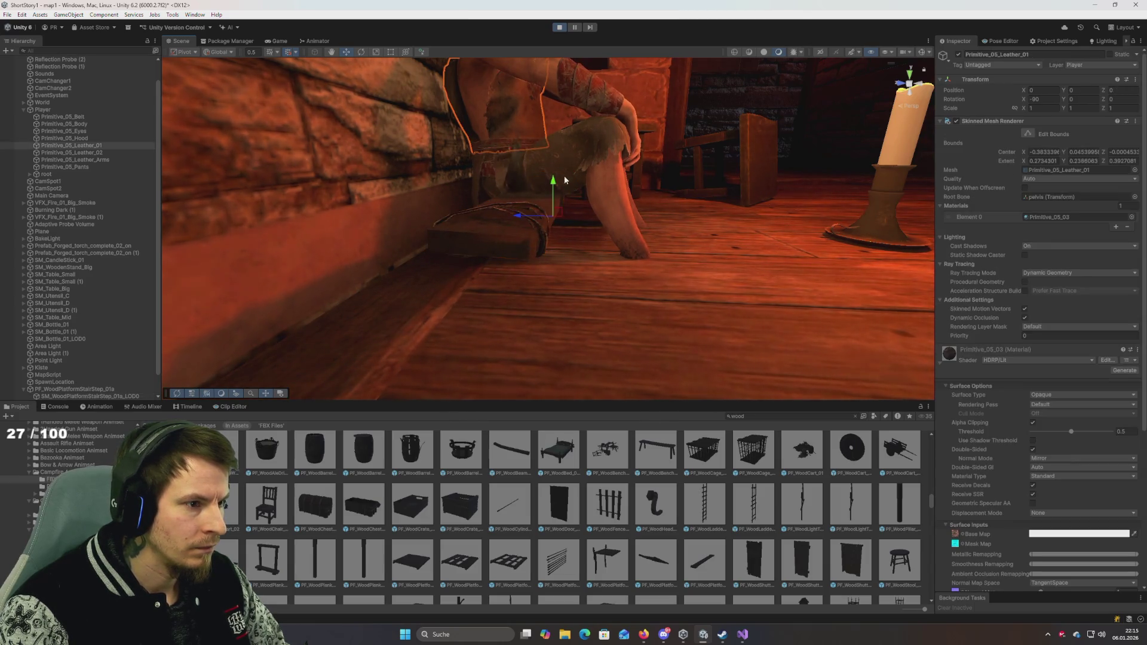
pyautogui.click(43, 110)
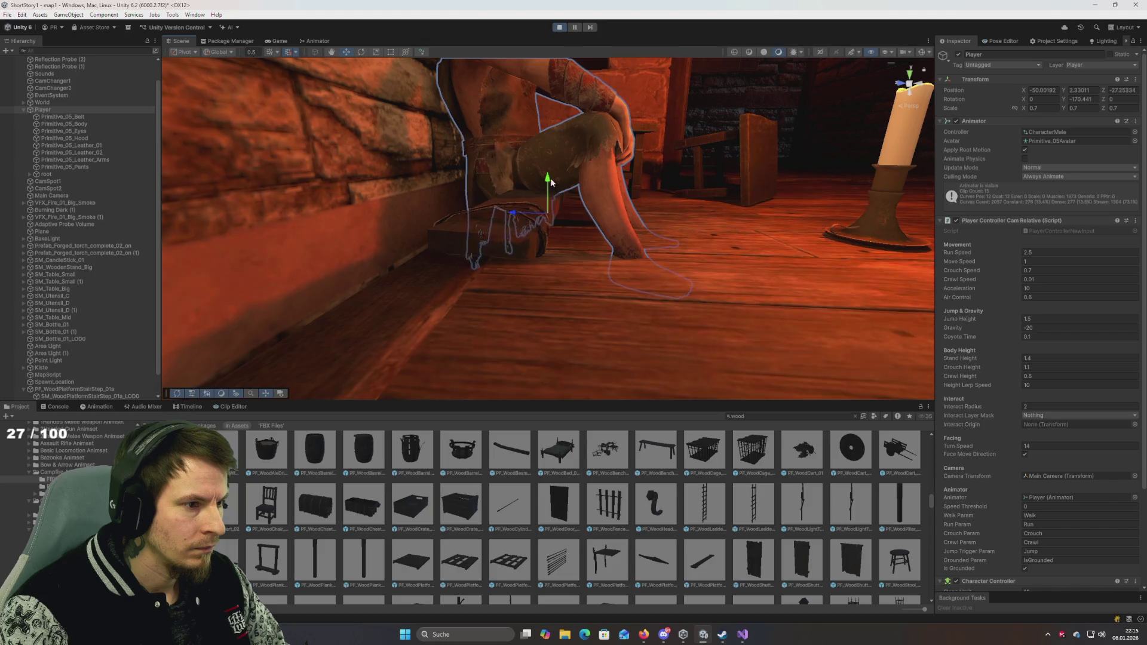
pyautogui.moveTo(541, 71); pyautogui.dragTo(604, 187)
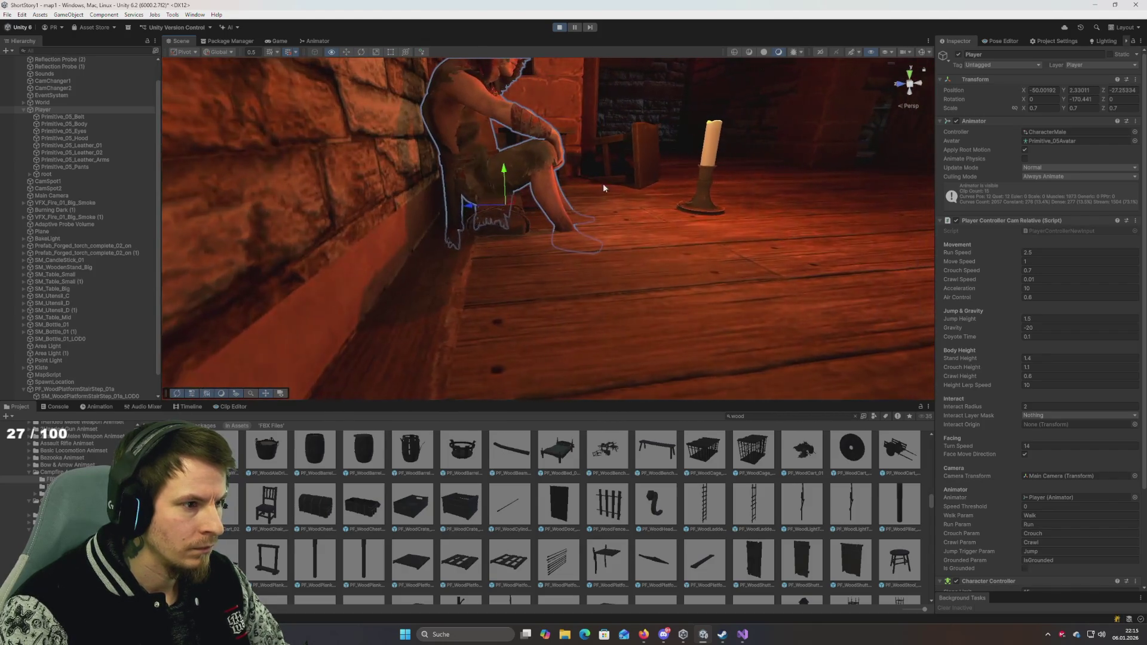
pyautogui.moveTo(473, 210)
pyautogui.mouseDown()
pyautogui.moveTo(442, 208)
pyautogui.moveTo(575, 227)
pyautogui.moveTo(468, 229)
pyautogui.mouseUp()
pyautogui.moveTo(567, 219)
pyautogui.mouseDown()
pyautogui.moveTo(402, 236)
pyautogui.moveTo(348, 215)
pyautogui.moveTo(491, 210)
pyautogui.moveTo(525, 241)
pyautogui.moveTo(488, 263)
pyautogui.mouseUp()
pyautogui.click(500, 258)
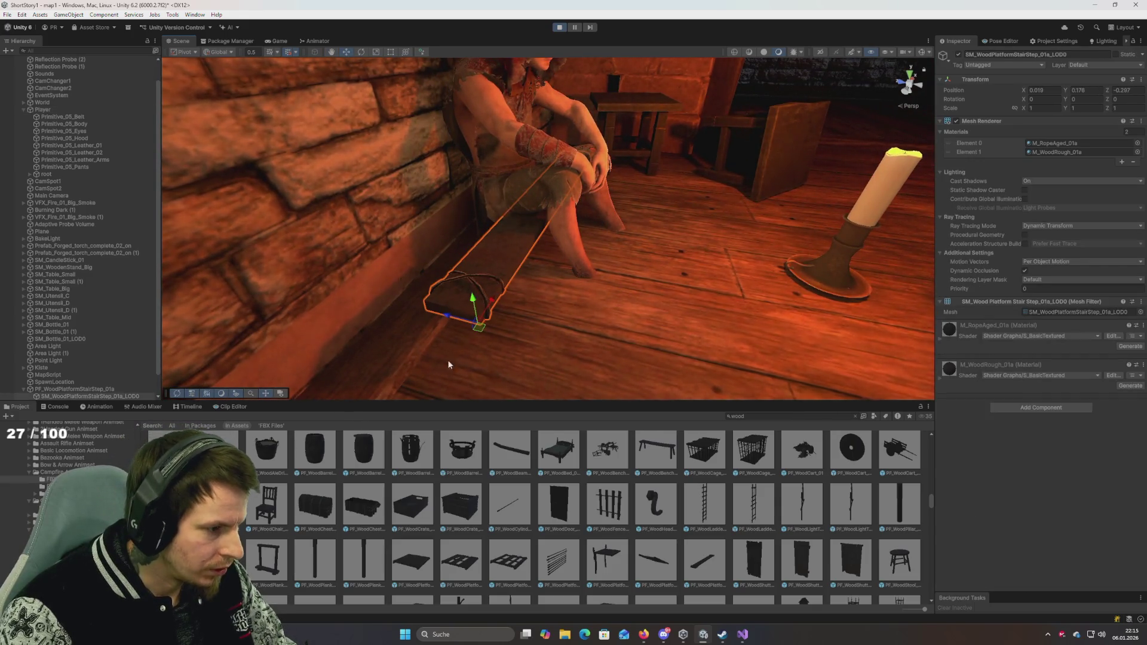
pyautogui.press('Delete')
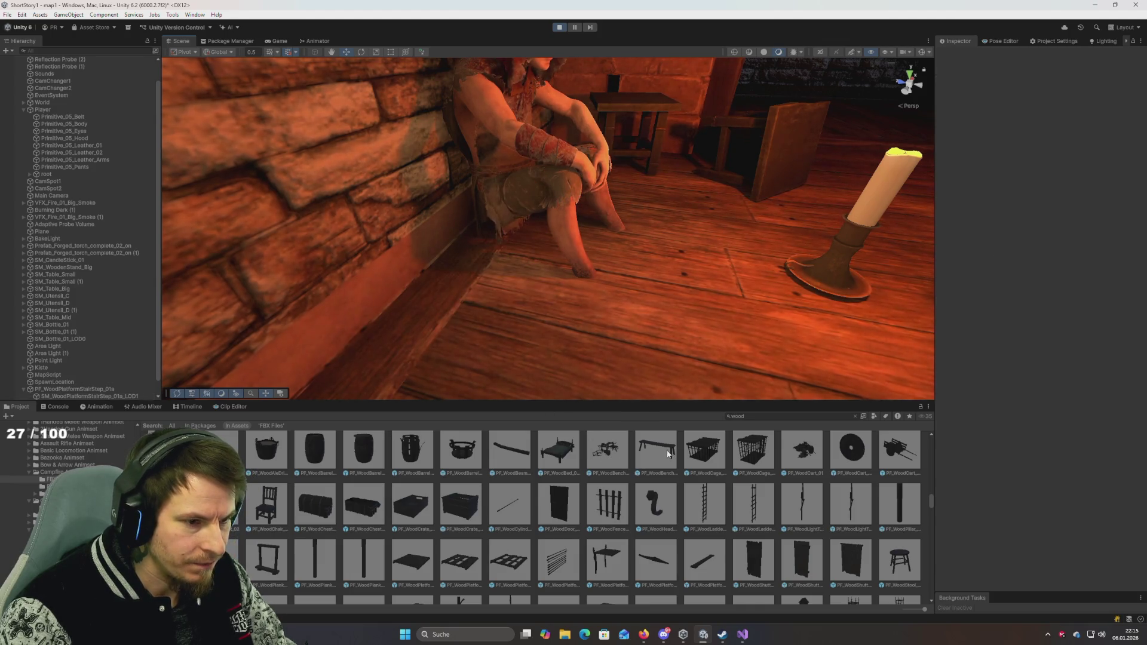
# Step: Drop a PF_WoodBench into the scene and set its scale to 0.5
pyautogui.moveTo(668, 454)
pyautogui.mouseDown()
pyautogui.moveTo(686, 274)
pyautogui.moveTo(648, 307)
pyautogui.moveTo(649, 324)
pyautogui.mouseUp()
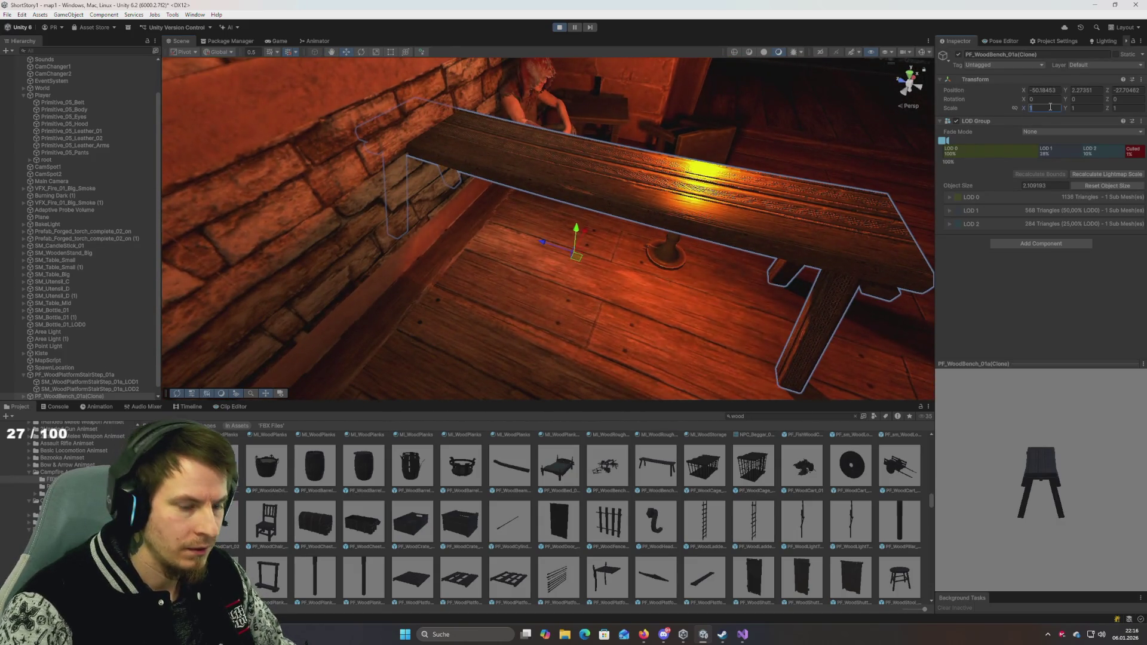
pyautogui.write('.5.5')
pyautogui.press('Tab')
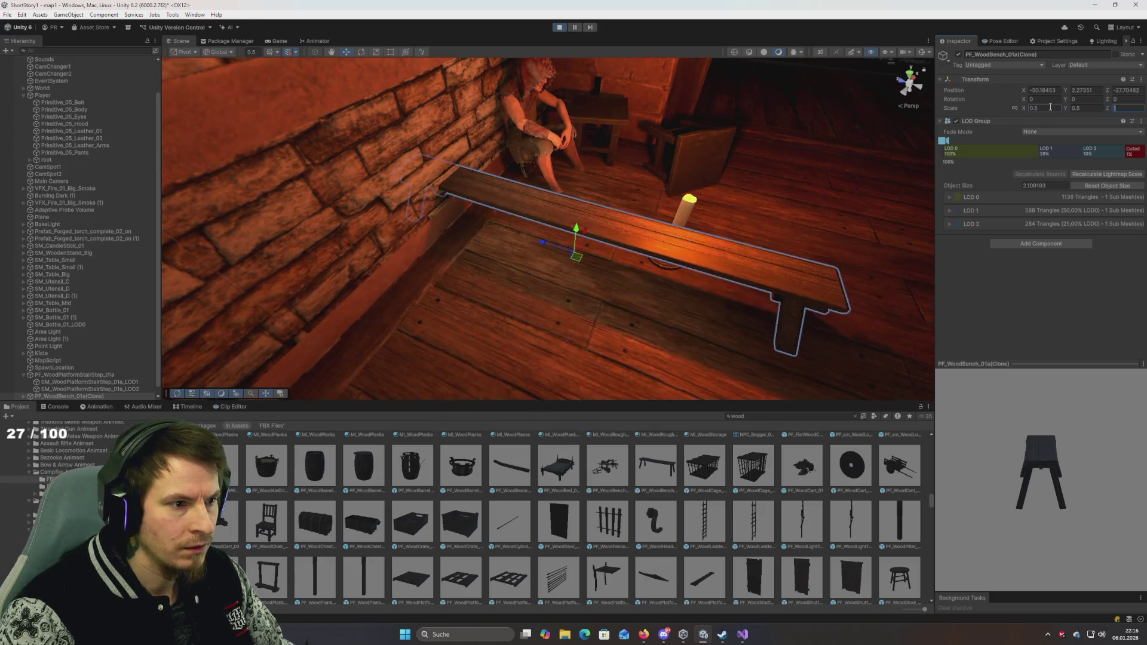
pyautogui.write('.5')
pyautogui.press('Return')
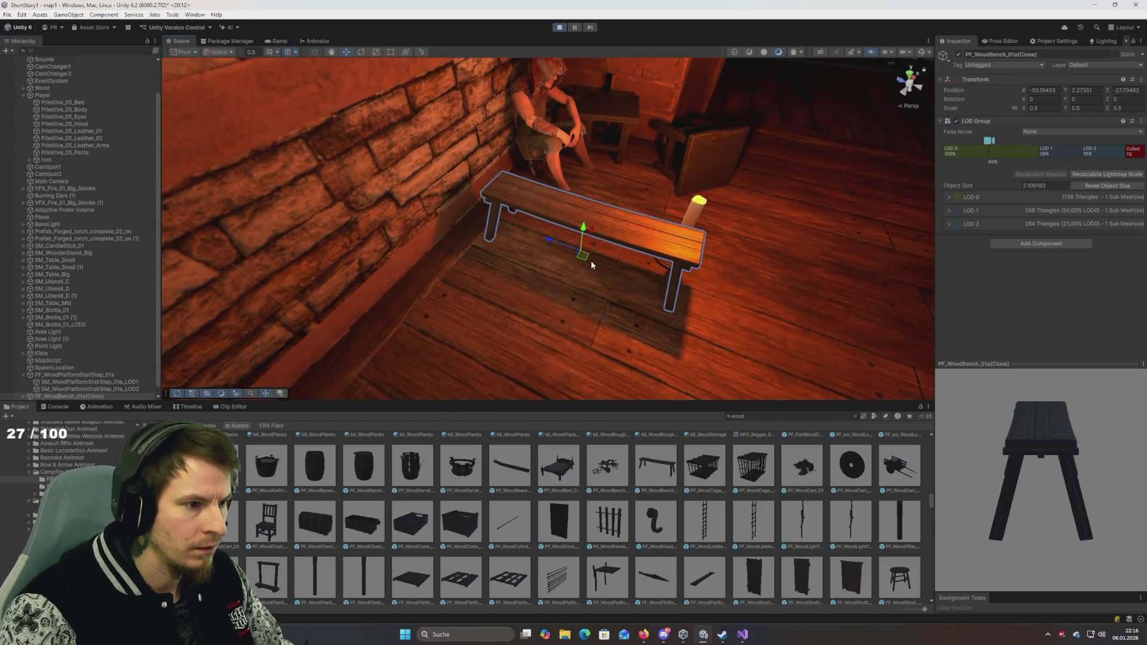
# Step: Rotate the bench about 95° on Y and push it against the wall
pyautogui.press('e')
pyautogui.moveTo(588, 260)
pyautogui.mouseDown()
pyautogui.moveTo(561, 289)
pyautogui.moveTo(512, 310)
pyautogui.moveTo(526, 308)
pyautogui.mouseUp()
pyautogui.press('w')
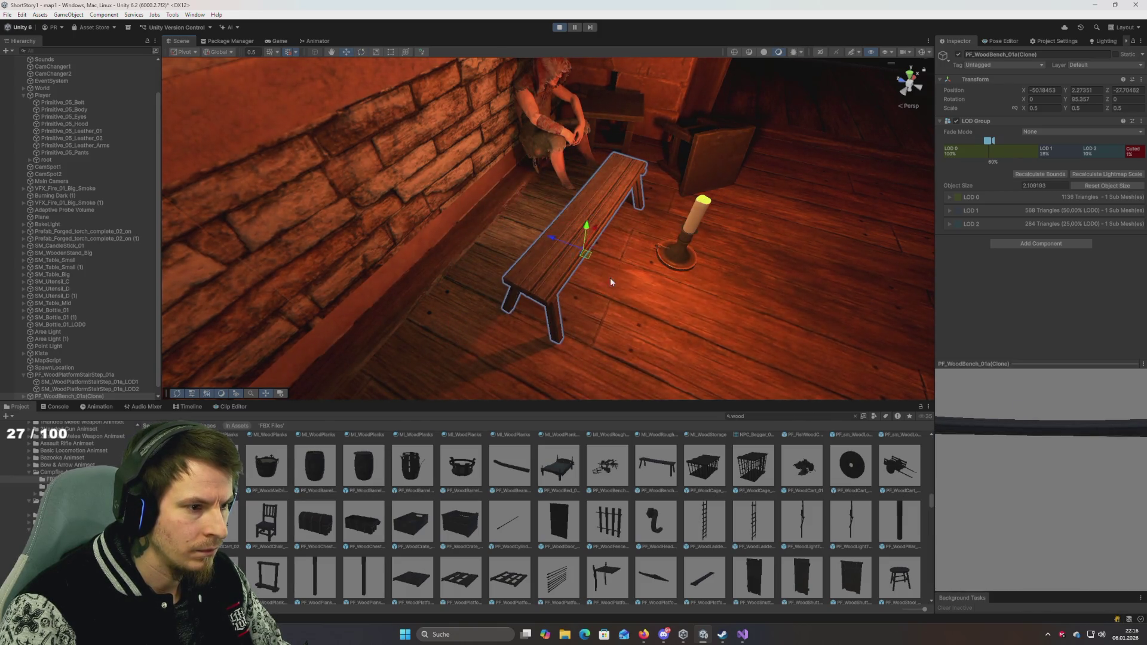
pyautogui.moveTo(548, 239)
pyautogui.mouseDown()
pyautogui.moveTo(451, 232)
pyautogui.moveTo(470, 236)
pyautogui.moveTo(366, 249)
pyautogui.moveTo(300, 128)
pyautogui.moveTo(417, 206)
pyautogui.mouseUp()
pyautogui.moveTo(457, 240)
pyautogui.mouseDown()
pyautogui.moveTo(499, 239)
pyautogui.moveTo(493, 245)
pyautogui.mouseUp()
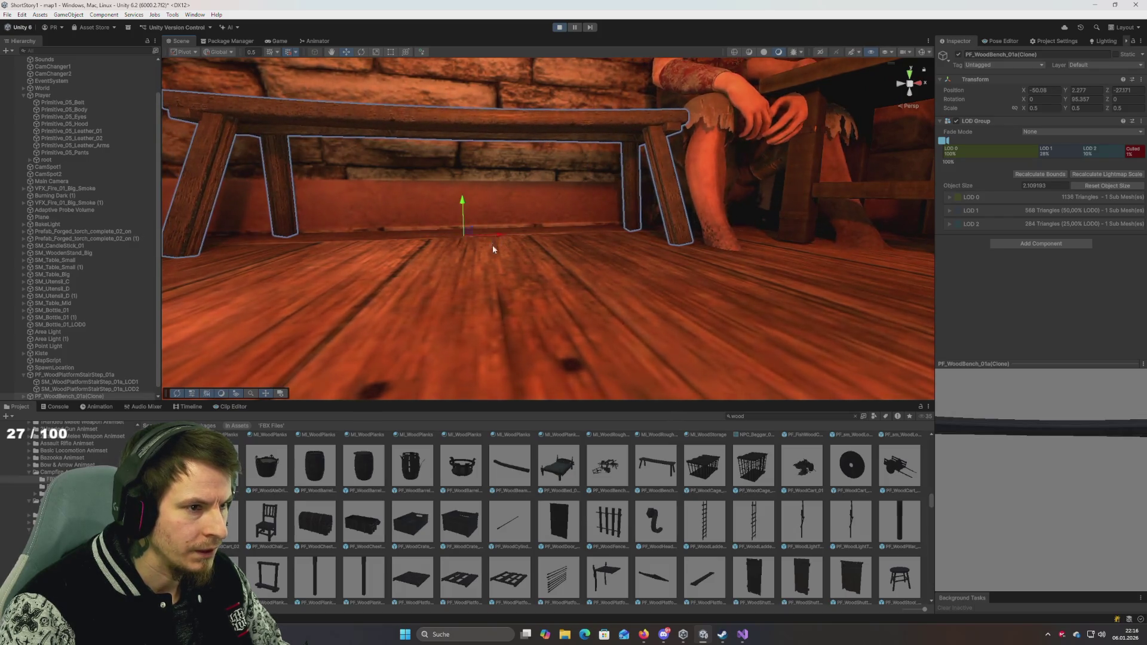
pyautogui.press('f')
# Step: Frame the seated Player and unpause the game in the Game view
pyautogui.click(598, 195)
pyautogui.moveTo(598, 195); pyautogui.dragTo(559, 72)
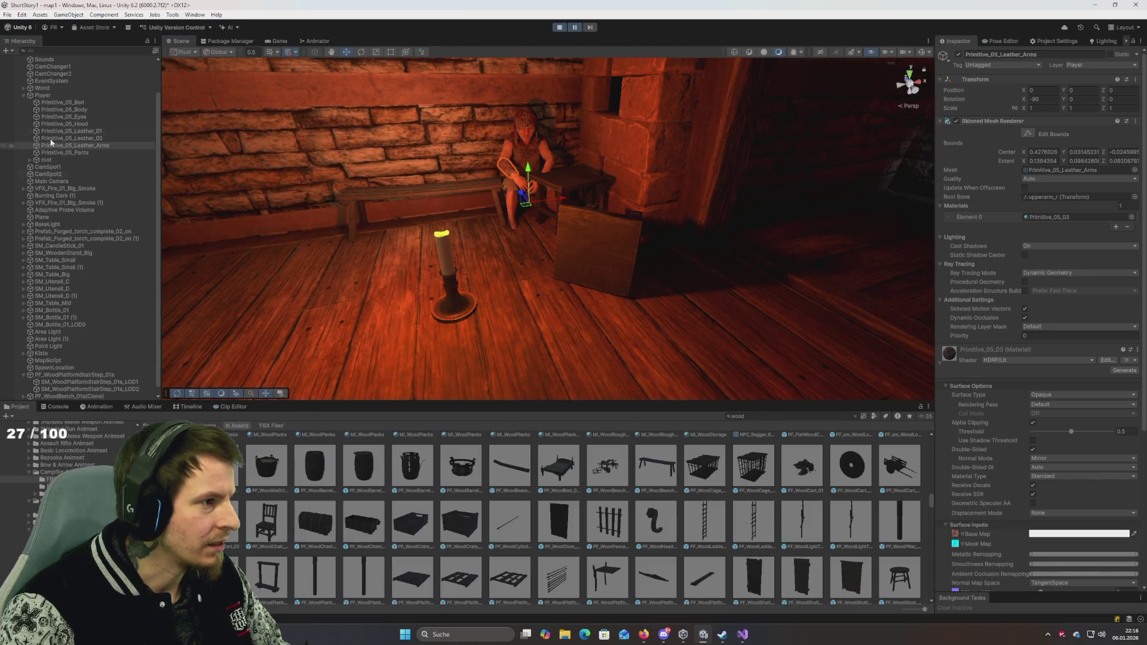
pyautogui.click(47, 97)
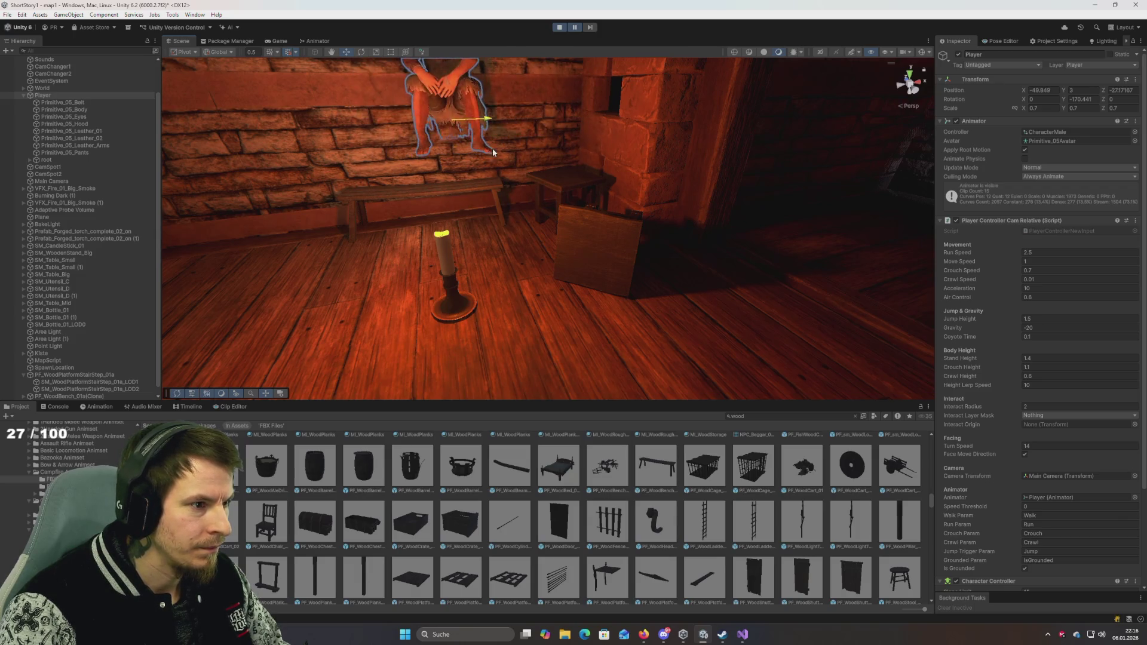
pyautogui.press('f')
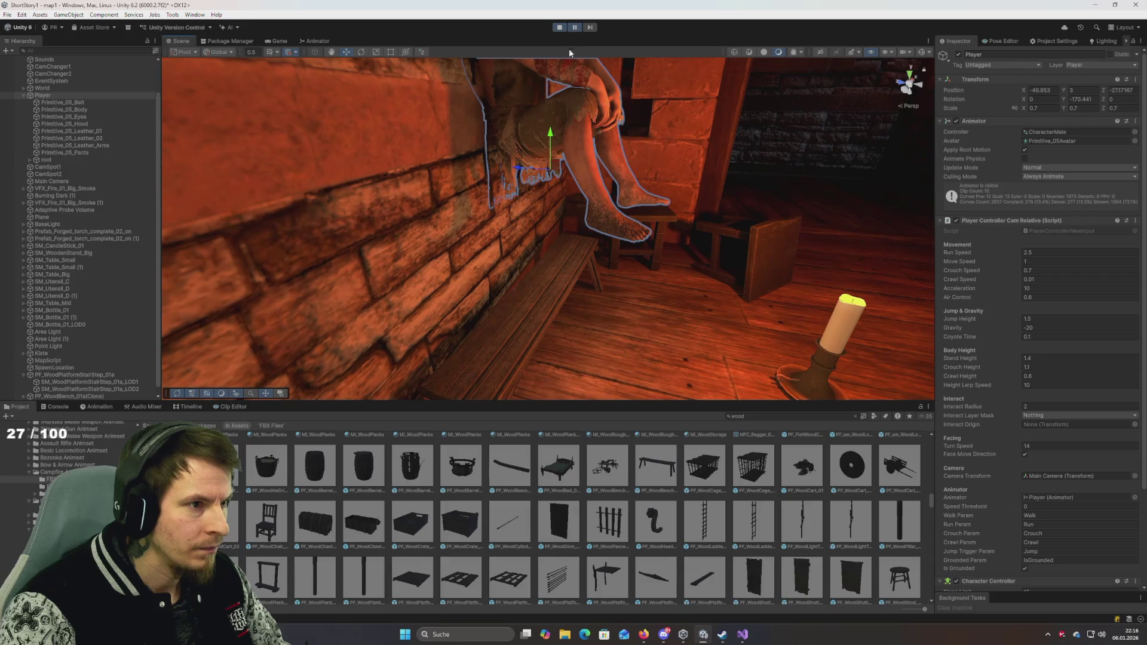
pyautogui.click(576, 27)
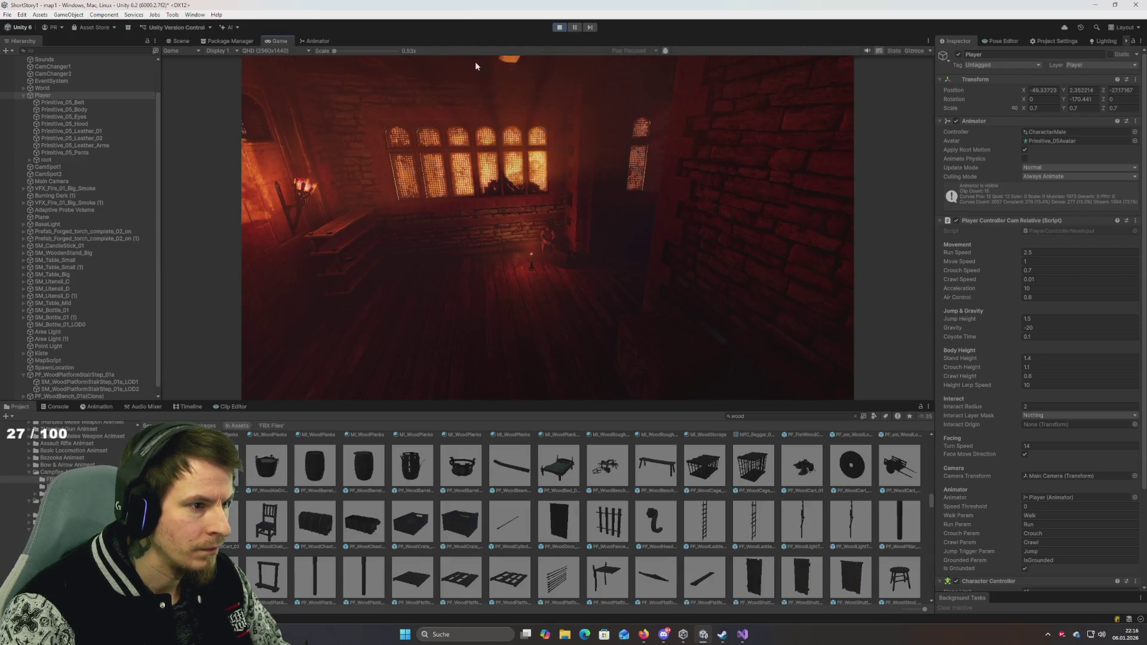
# Step: Return to the Scene view and orbit close to the Player seated on the half-size bench by the candle
pyautogui.click(181, 41)
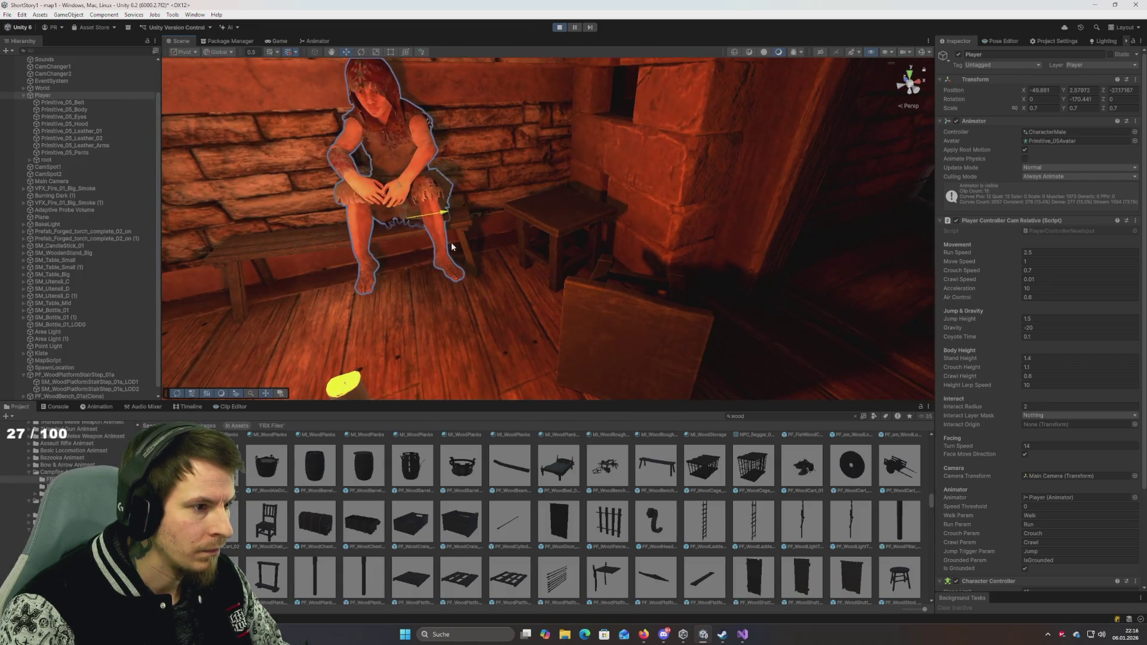
pyautogui.moveTo(433, 249)
pyautogui.mouseDown()
pyautogui.moveTo(349, 282)
pyautogui.moveTo(490, 267)
pyautogui.moveTo(561, 185)
pyautogui.moveTo(527, 220)
pyautogui.moveTo(537, 238)
pyautogui.moveTo(525, 202)
pyautogui.moveTo(585, 211)
pyautogui.mouseUp()
pyautogui.scroll(-5, 537, 221)
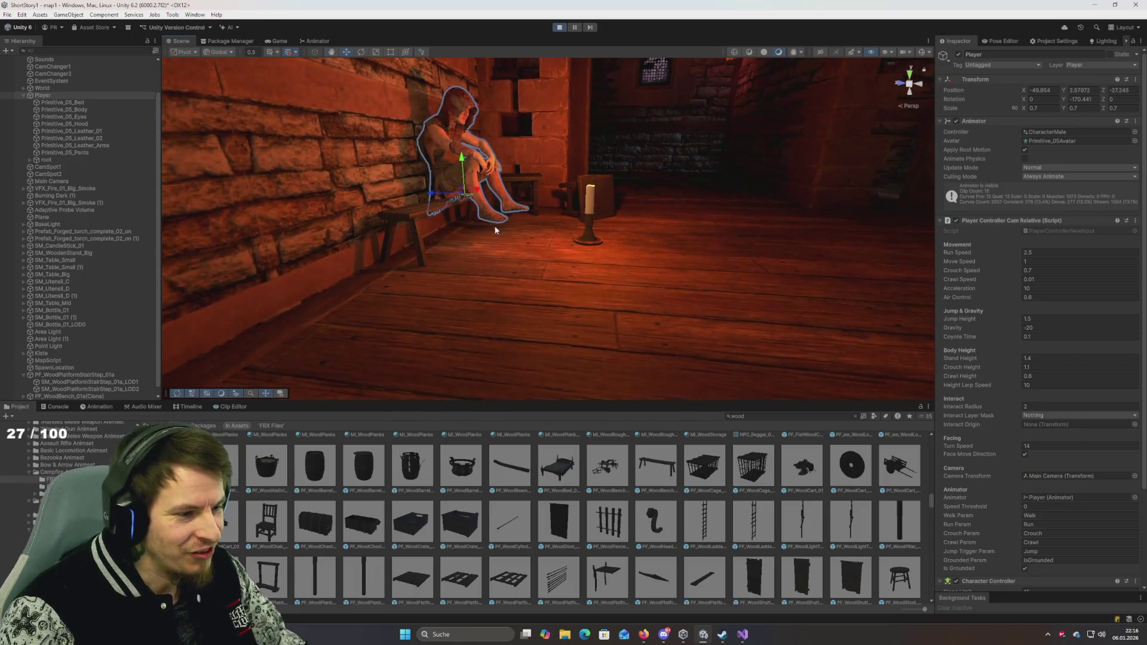
pyautogui.click(413, 212)
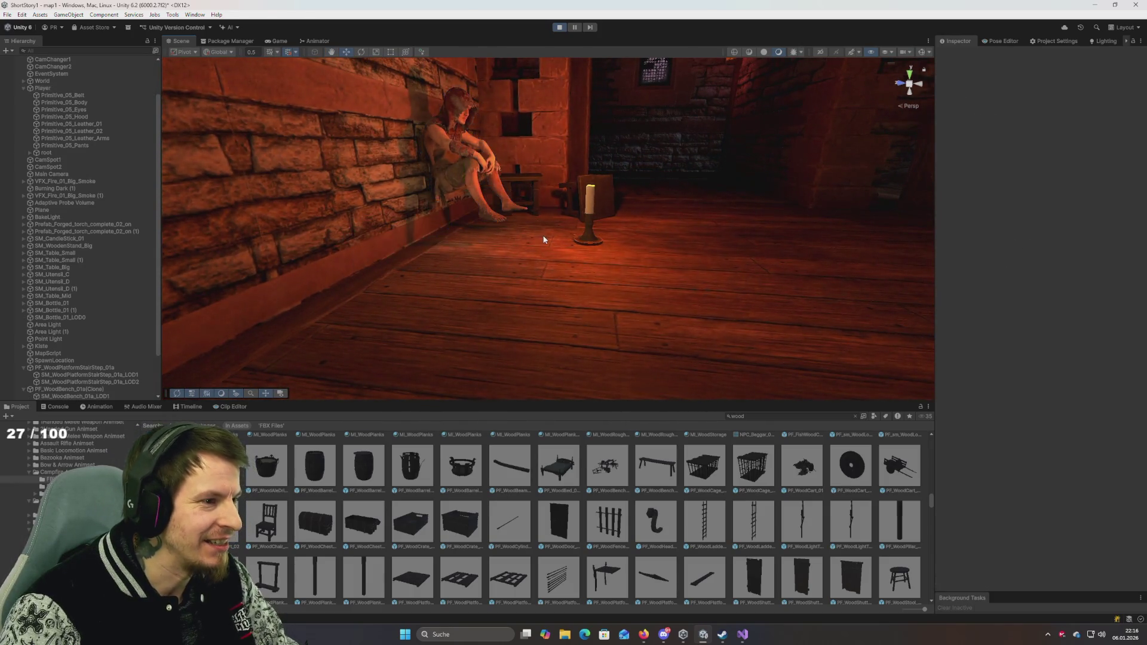
pyautogui.moveTo(543, 238)
pyautogui.mouseDown()
pyautogui.moveTo(509, 212)
pyautogui.moveTo(448, 263)
pyautogui.moveTo(483, 337)
pyautogui.mouseUp()
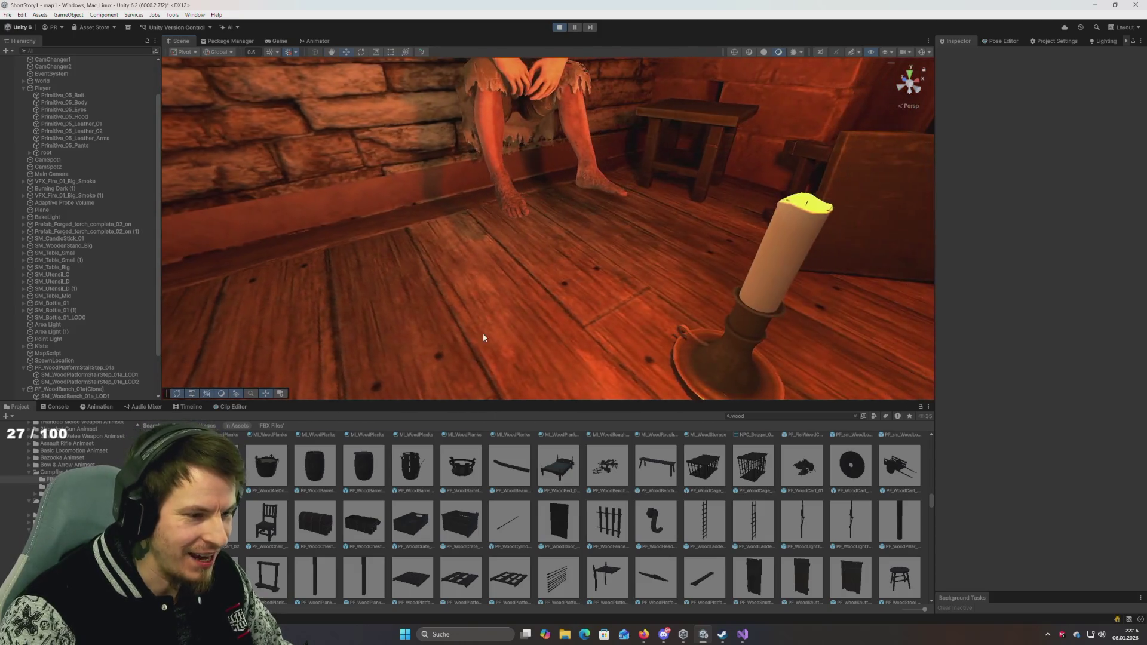
pyautogui.scroll(-2, 556, 491)
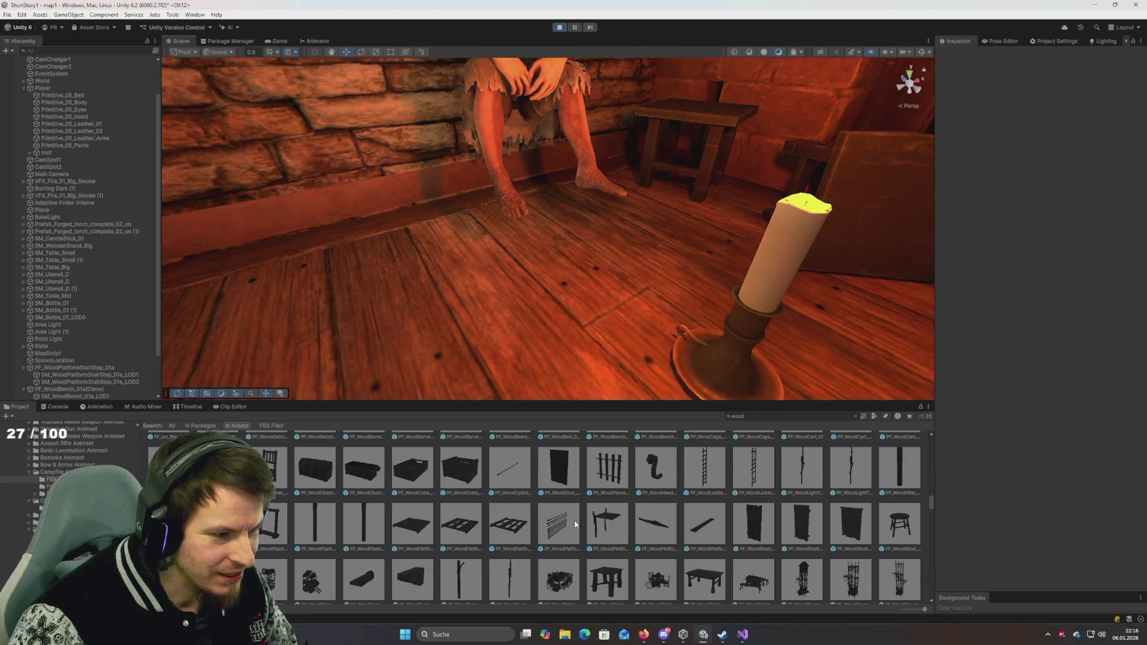
# Step: Try out a wood log asset in the scene, then delete it
pyautogui.scroll(-3, 575, 524)
pyautogui.moveTo(472, 361)
pyautogui.mouseDown()
pyautogui.moveTo(487, 314)
pyautogui.moveTo(461, 330)
pyautogui.moveTo(472, 329)
pyautogui.moveTo(387, 496)
pyautogui.mouseUp()
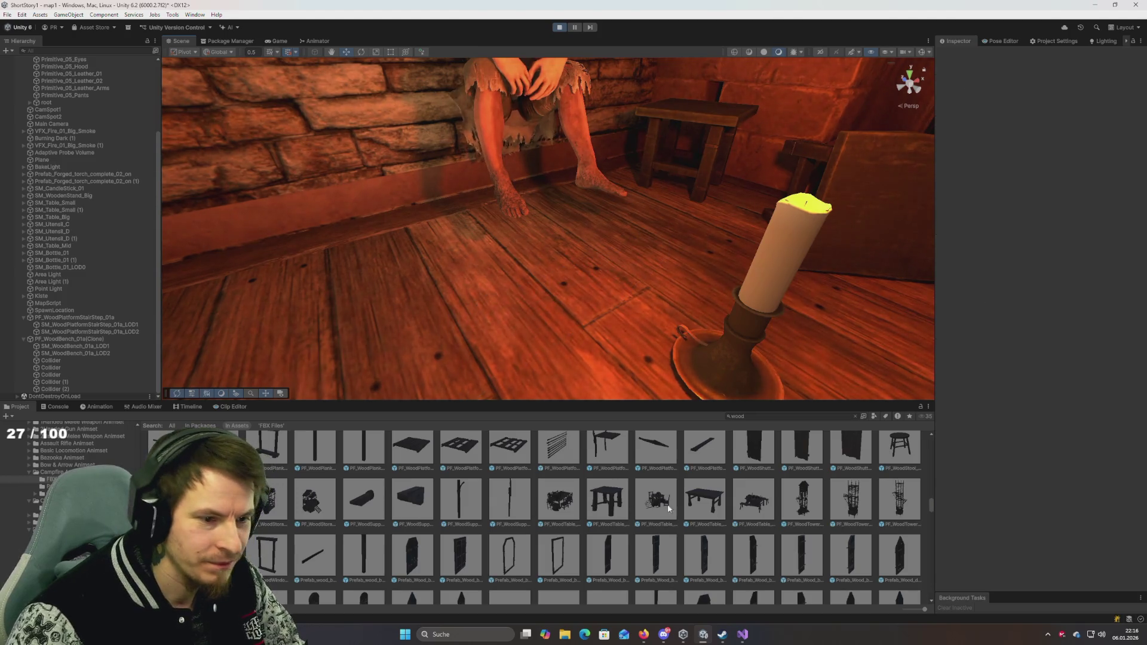
pyautogui.scroll(-4, 831, 514)
pyautogui.moveTo(893, 554)
pyautogui.mouseDown()
pyautogui.moveTo(487, 332)
pyautogui.moveTo(404, 341)
pyautogui.moveTo(600, 450)
pyautogui.moveTo(486, 276)
pyautogui.moveTo(620, 215)
pyautogui.moveTo(622, 187)
pyautogui.moveTo(581, 171)
pyautogui.mouseUp()
pyautogui.scroll(-3, 600, 451)
pyautogui.scroll(2, 601, 460)
pyautogui.press('f')
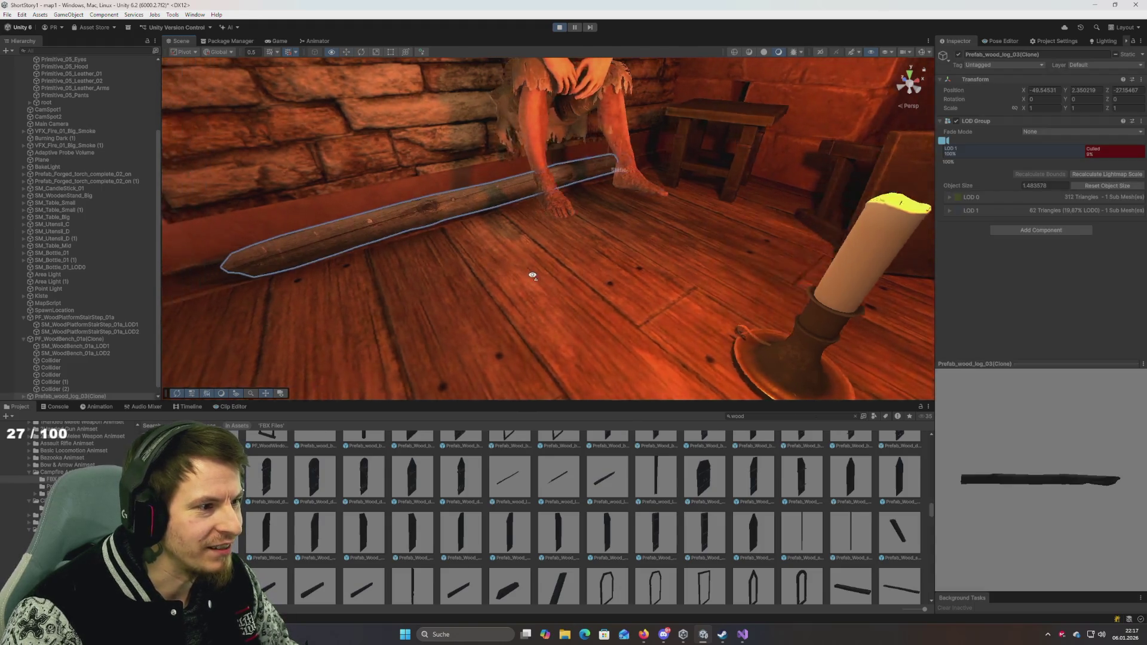
pyautogui.press('Delete')
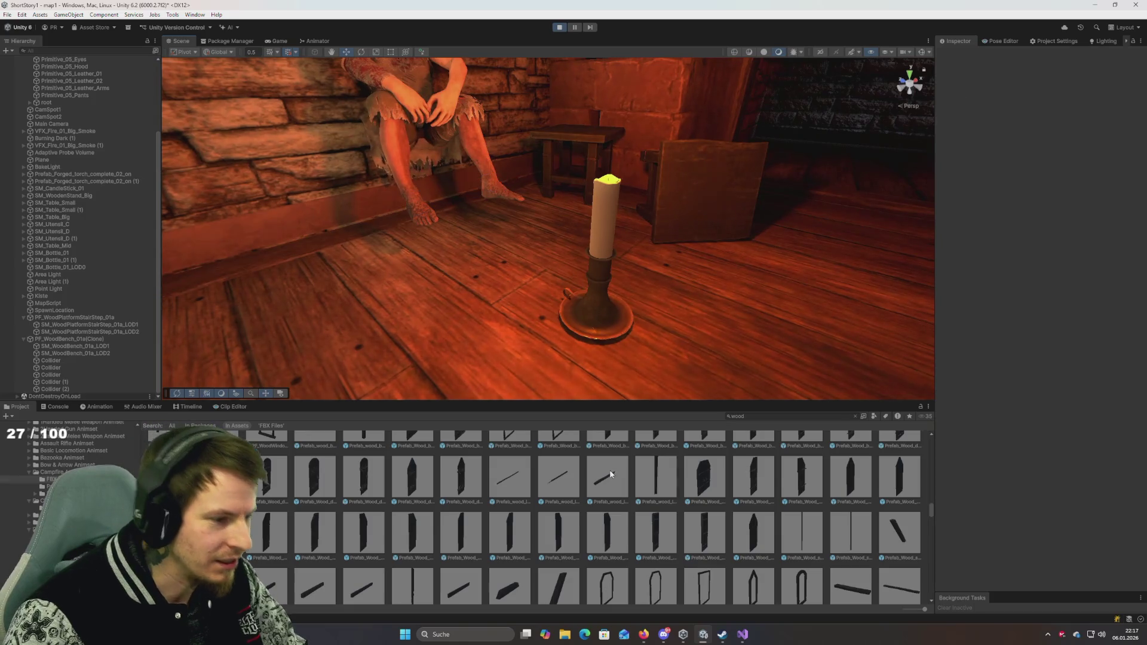
# Step: Try a wooden beam along the bench base, then delete it
pyautogui.scroll(-2, 481, 510)
pyautogui.click(504, 538)
pyautogui.moveTo(503, 537)
pyautogui.mouseDown()
pyautogui.moveTo(448, 333)
pyautogui.moveTo(397, 248)
pyautogui.moveTo(398, 203)
pyautogui.moveTo(415, 189)
pyautogui.moveTo(412, 199)
pyautogui.mouseUp()
pyautogui.press('f')
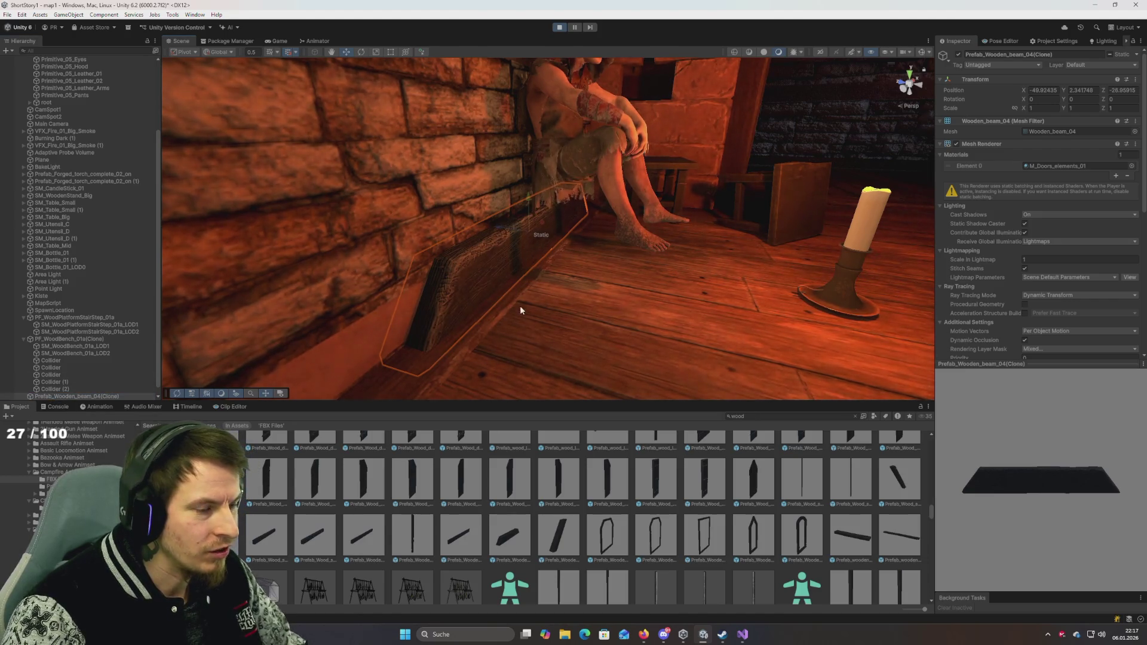
pyautogui.press('Delete')
# Step: Place the wood scantlings prefab, undo the extra clones, and lay a fresh scantling along the wall
pyautogui.moveTo(460, 536)
pyautogui.mouseDown()
pyautogui.moveTo(568, 418)
pyautogui.moveTo(550, 303)
pyautogui.moveTo(507, 268)
pyautogui.moveTo(496, 276)
pyautogui.moveTo(529, 313)
pyautogui.moveTo(520, 513)
pyautogui.mouseUp()
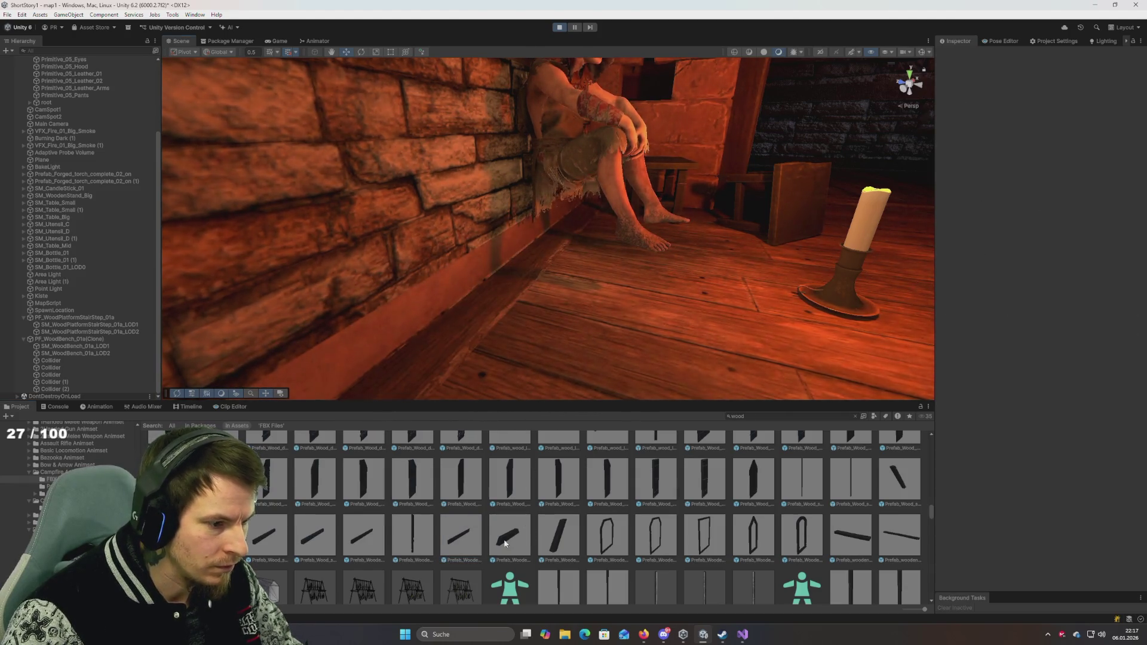
pyautogui.moveTo(370, 544)
pyautogui.mouseDown()
pyautogui.moveTo(537, 302)
pyautogui.moveTo(507, 269)
pyautogui.moveTo(514, 281)
pyautogui.mouseUp()
pyautogui.moveTo(276, 539)
pyautogui.mouseDown()
pyautogui.moveTo(543, 289)
pyautogui.moveTo(723, 321)
pyautogui.mouseUp()
pyautogui.hotkey('ctrl', 'z')
pyautogui.hotkey('ctrl', 'z')
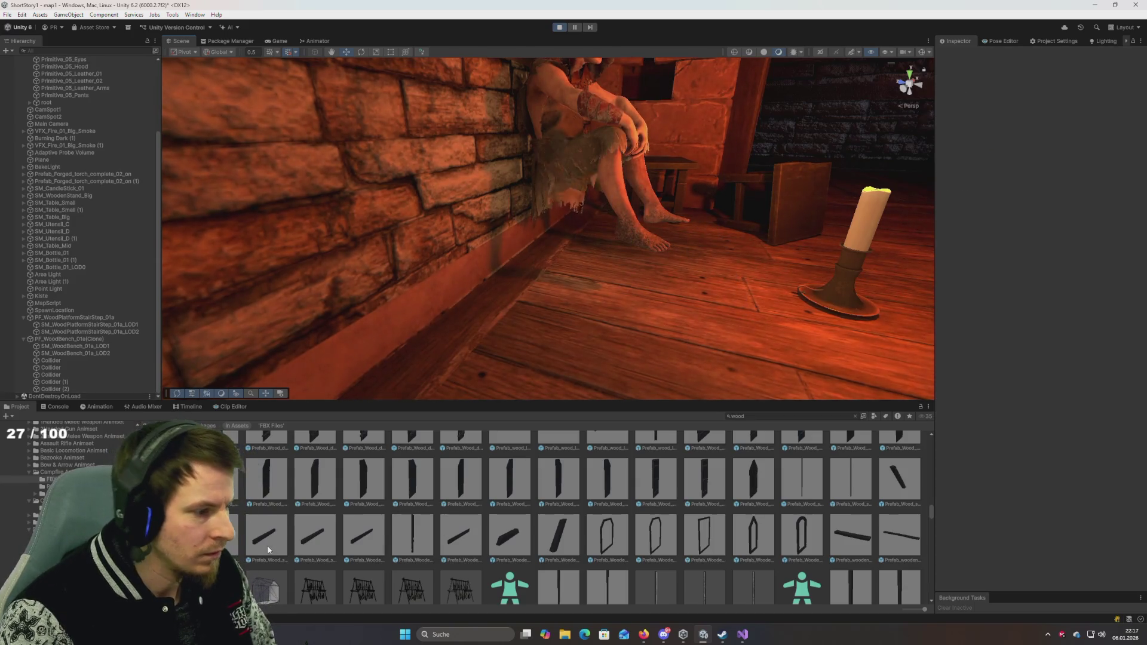
pyautogui.moveTo(583, 307)
pyautogui.mouseDown()
pyautogui.moveTo(558, 248)
pyautogui.moveTo(520, 249)
pyautogui.moveTo(507, 296)
pyautogui.moveTo(479, 317)
pyautogui.moveTo(476, 293)
pyautogui.moveTo(519, 257)
pyautogui.moveTo(494, 282)
pyautogui.moveTo(425, 289)
pyautogui.moveTo(377, 276)
pyautogui.moveTo(501, 293)
pyautogui.moveTo(547, 271)
pyautogui.mouseUp()
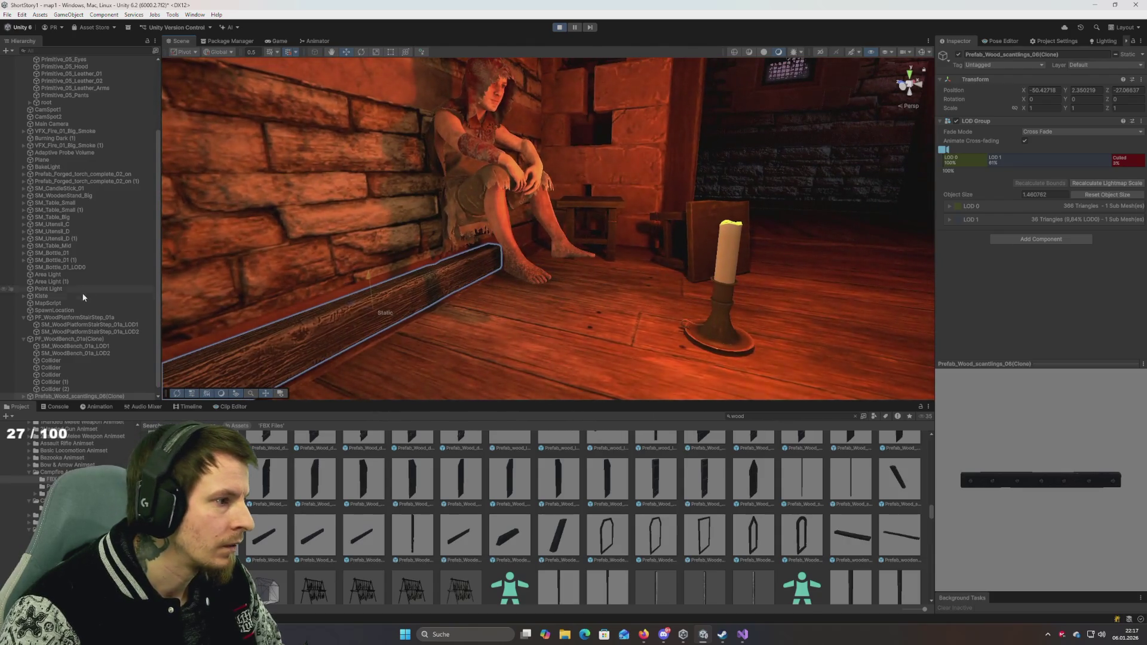
# Step: Delete the stray piece, shift the Player toward the wall (about Y 2.38, Z -27.63), and enable Gizmos
pyautogui.moveTo(378, 304)
pyautogui.mouseDown()
pyautogui.moveTo(445, 305)
pyautogui.moveTo(450, 336)
pyautogui.moveTo(482, 376)
pyautogui.moveTo(240, 518)
pyautogui.moveTo(494, 249)
pyautogui.moveTo(471, 251)
pyautogui.moveTo(477, 279)
pyautogui.moveTo(436, 289)
pyautogui.moveTo(307, 289)
pyautogui.moveTo(455, 250)
pyautogui.mouseUp()
pyautogui.press('Delete')
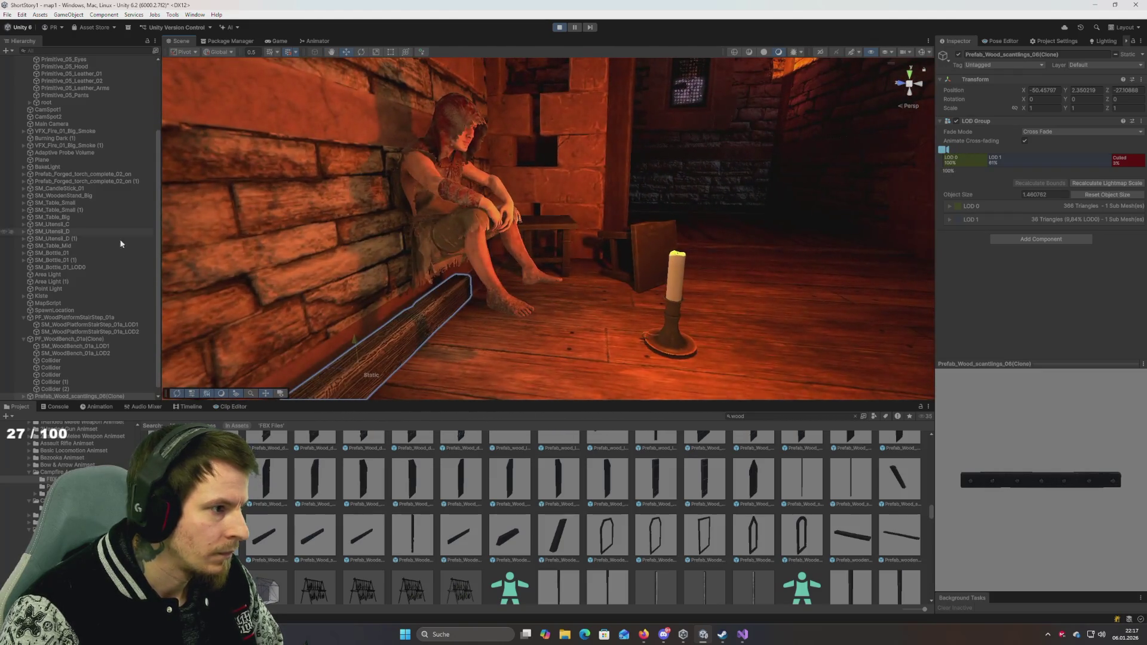
pyautogui.click(63, 67)
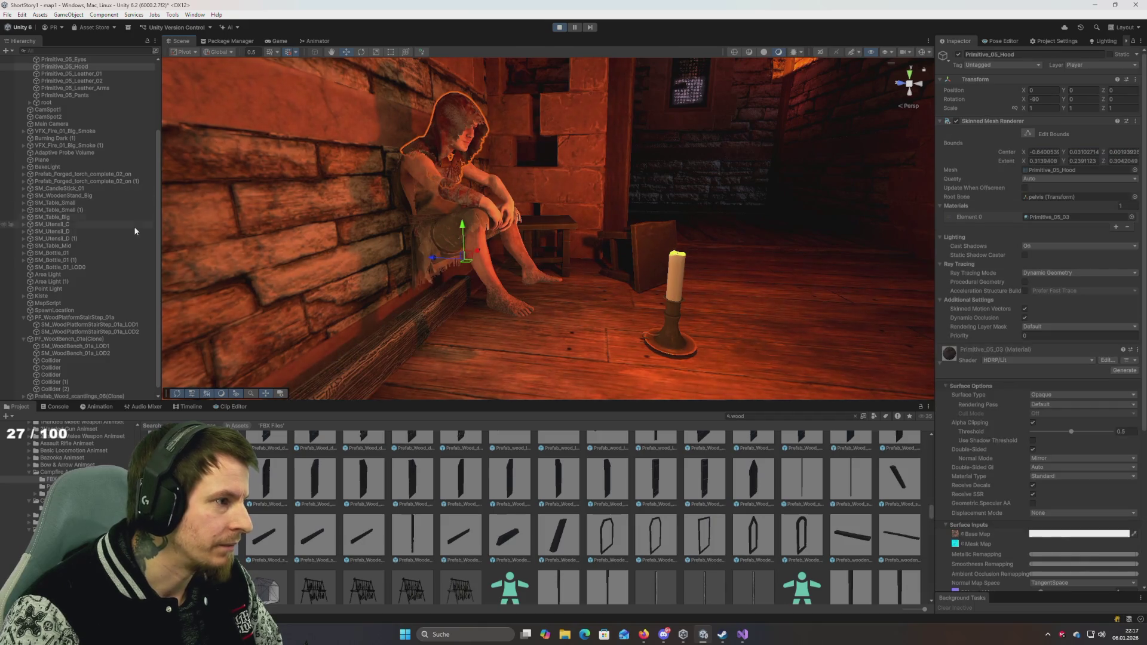
pyautogui.scroll(5, 59, 149)
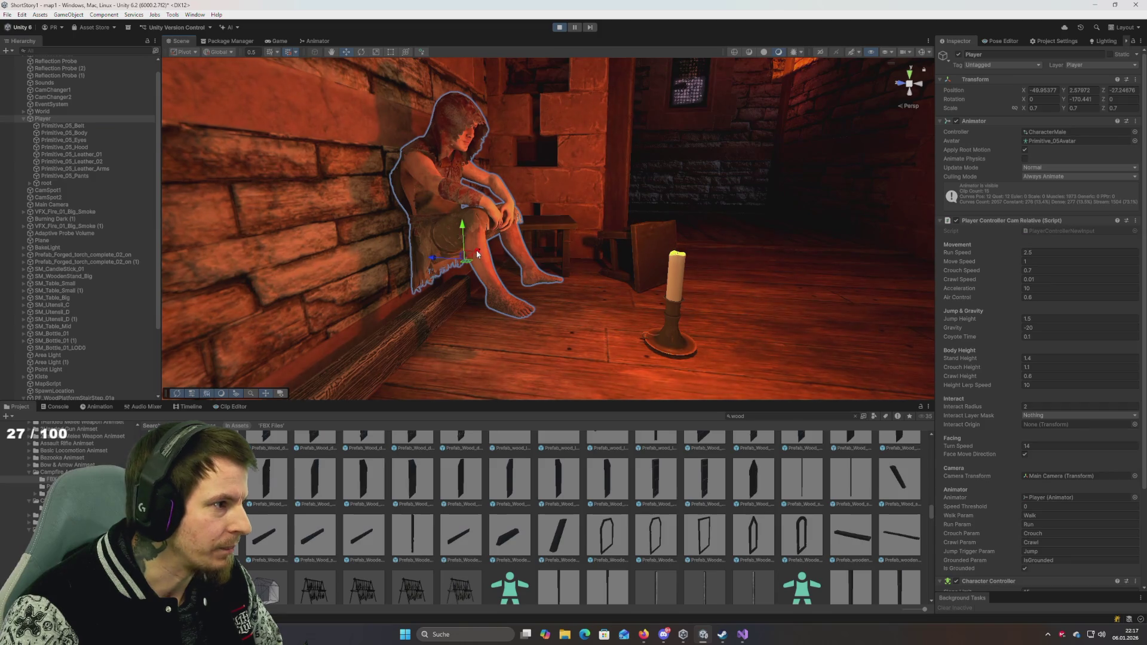
pyautogui.moveTo(472, 264)
pyautogui.mouseDown()
pyautogui.moveTo(431, 272)
pyautogui.moveTo(467, 297)
pyautogui.moveTo(440, 296)
pyautogui.moveTo(519, 273)
pyautogui.moveTo(482, 324)
pyautogui.moveTo(469, 303)
pyautogui.moveTo(469, 251)
pyautogui.moveTo(501, 246)
pyautogui.mouseUp()
pyautogui.click(921, 51)
pyautogui.moveTo(687, 197)
pyautogui.mouseDown()
pyautogui.moveTo(702, 186)
pyautogui.moveTo(597, 192)
pyautogui.mouseUp()
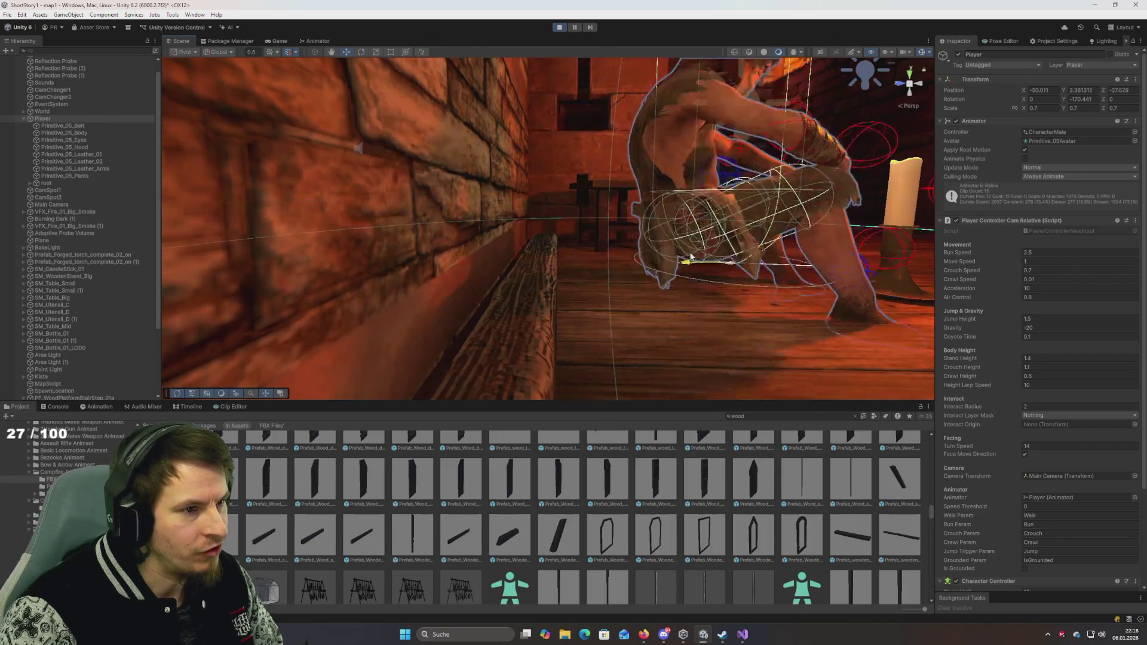
# Step: Zoom around the seated character and shift the Player slightly along Z
pyautogui.moveTo(560, 249)
pyautogui.mouseDown()
pyautogui.moveTo(568, 209)
pyautogui.moveTo(561, 258)
pyautogui.mouseUp()
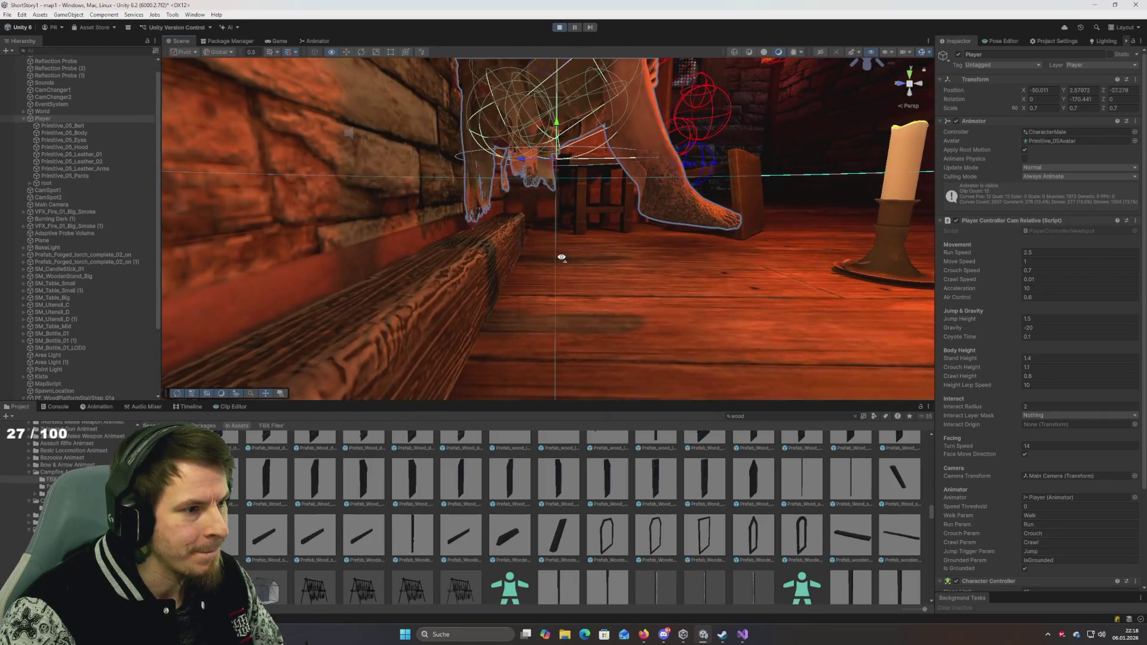
pyautogui.scroll(-5, 569, 272)
pyautogui.scroll(-3, 570, 273)
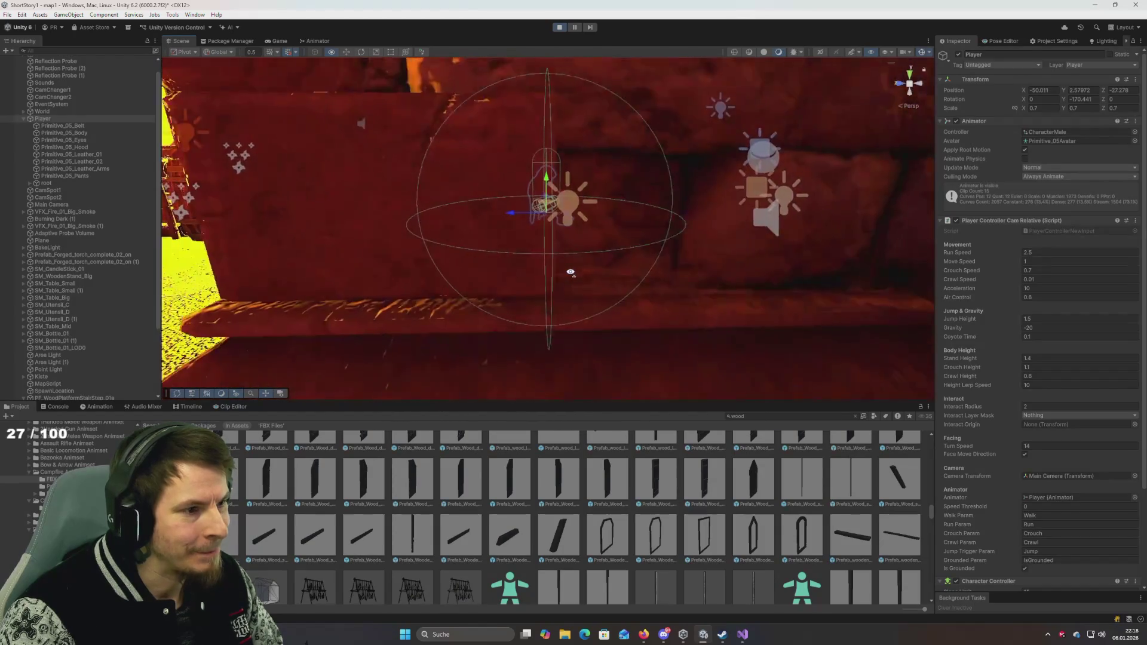
pyautogui.scroll(8, 570, 272)
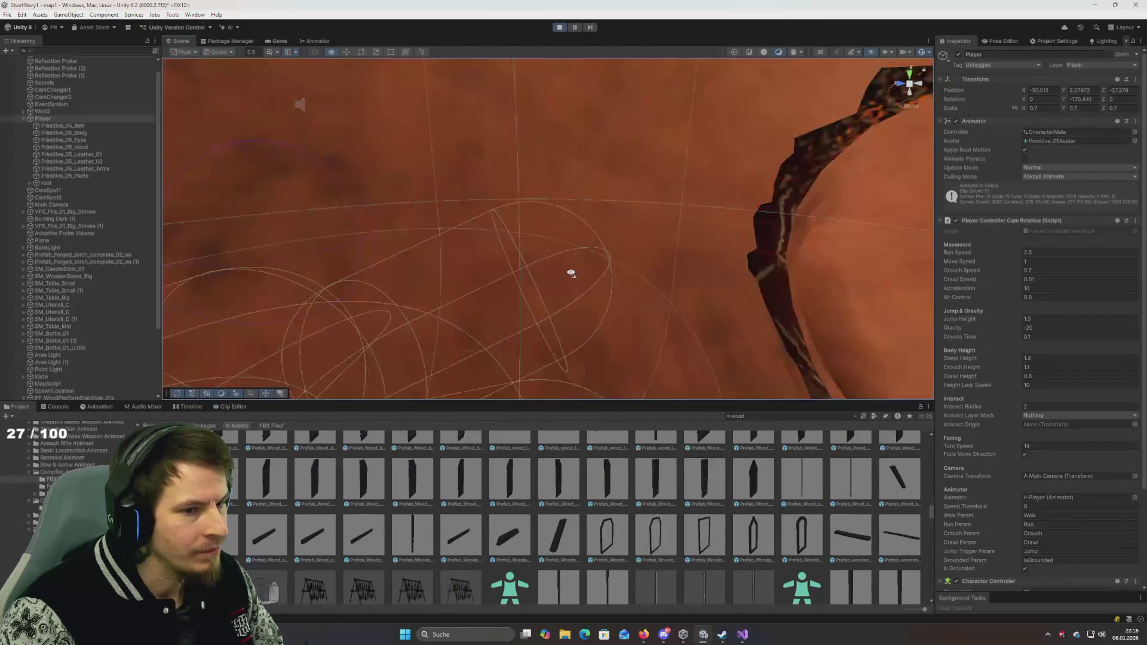
pyautogui.scroll(-8, 571, 273)
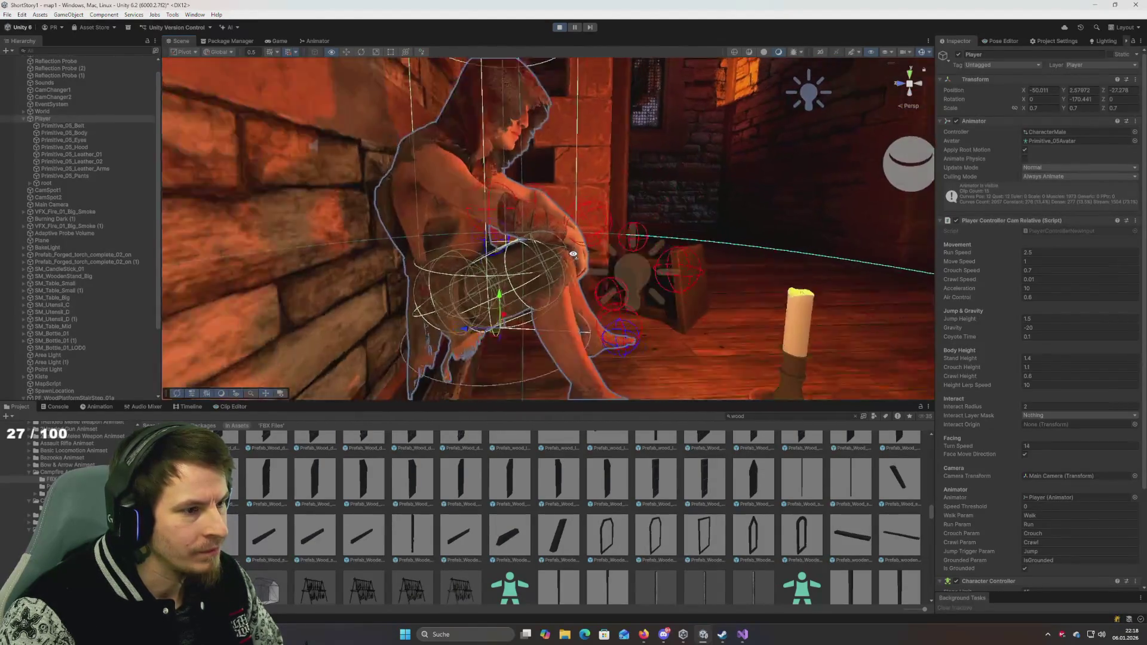
pyautogui.scroll(3, 578, 263)
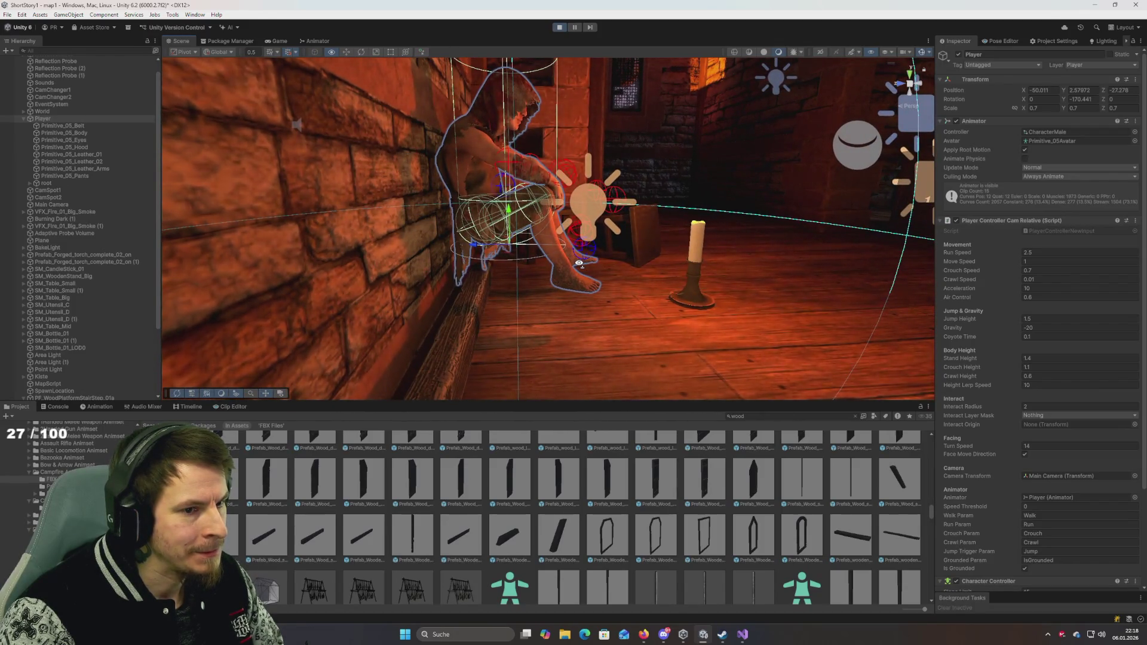
pyautogui.scroll(-5, 579, 263)
pyautogui.scroll(10, 570, 265)
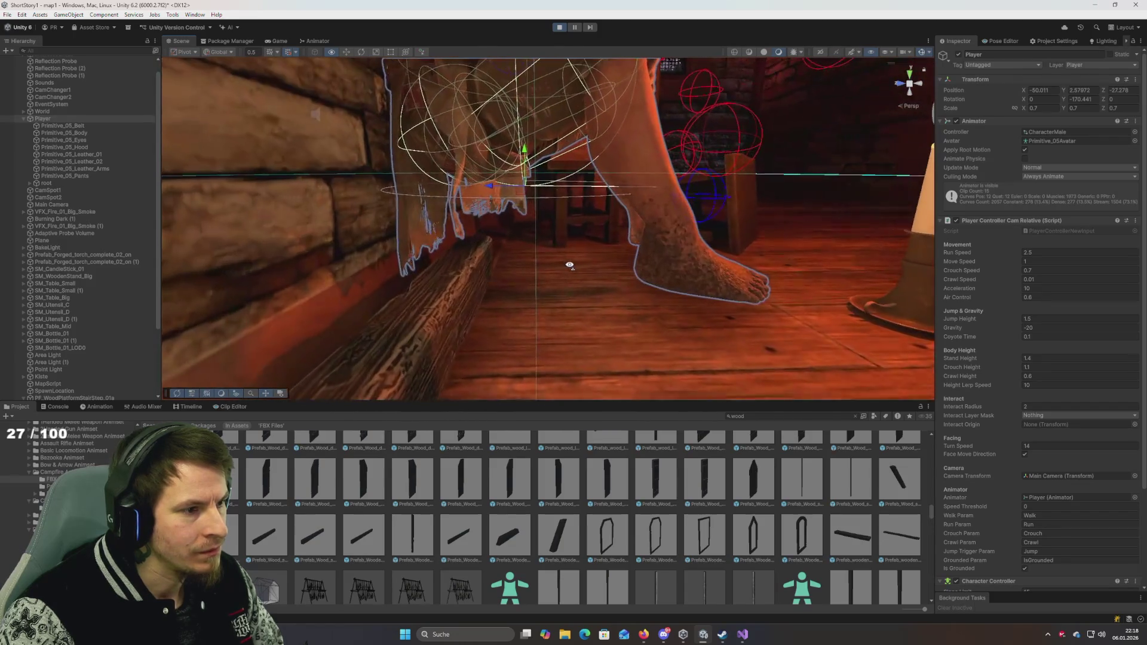
pyautogui.moveTo(489, 190)
pyautogui.mouseDown()
pyautogui.moveTo(433, 216)
pyautogui.moveTo(595, 230)
pyautogui.moveTo(481, 240)
pyautogui.moveTo(496, 243)
pyautogui.mouseUp()
pyautogui.scroll(-5, 497, 244)
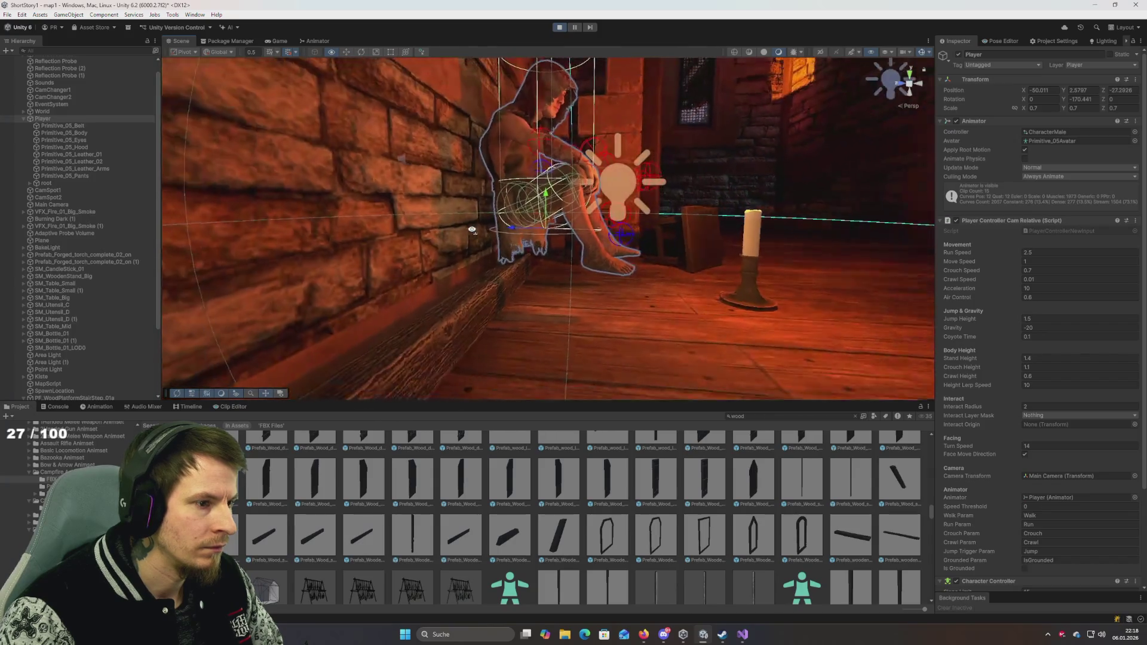
pyautogui.scroll(3, 489, 227)
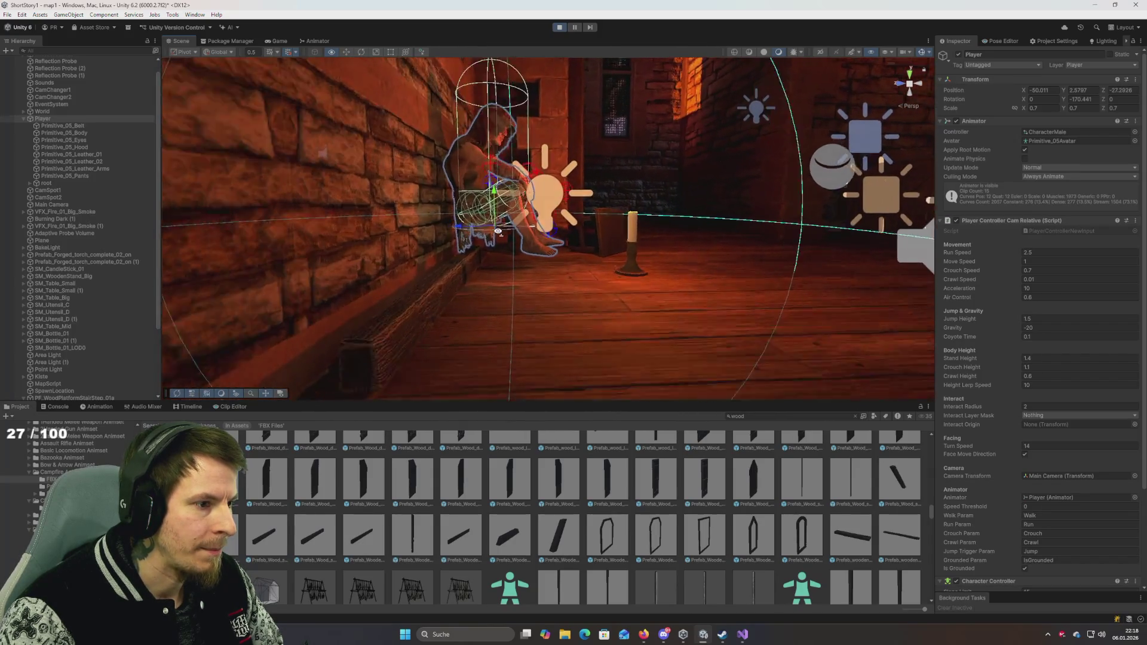
# Step: Uncheck Static on the wooden scantling and slide it slightly along Z
pyautogui.click(452, 273)
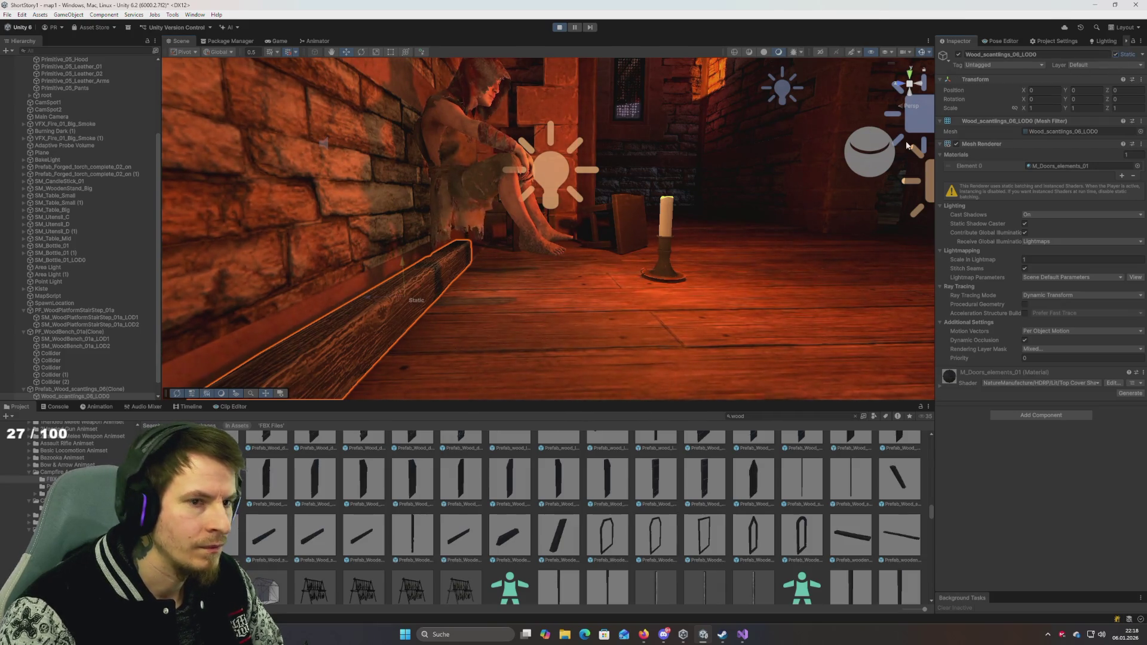
pyautogui.click(1115, 54)
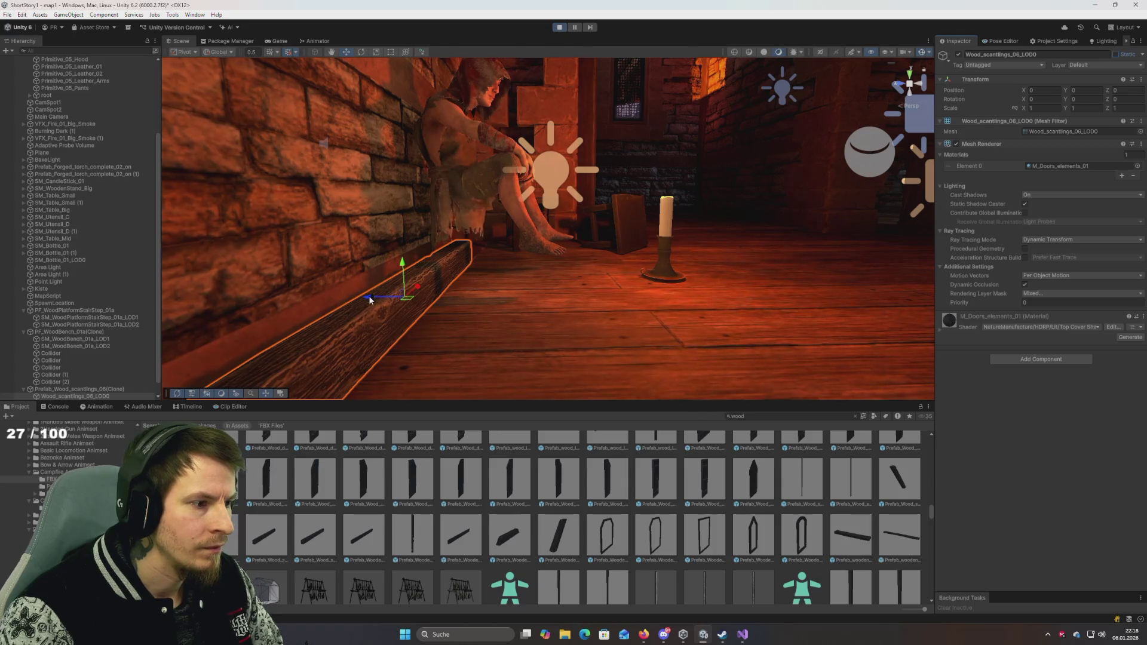
pyautogui.moveTo(369, 299); pyautogui.dragTo(440, 313)
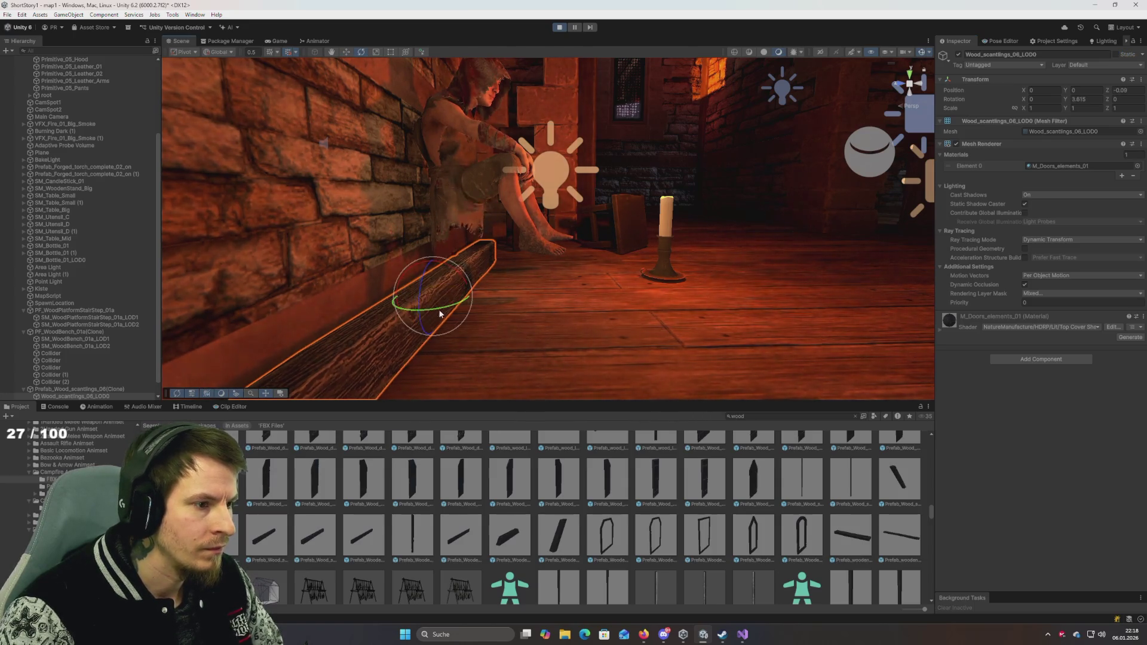
# Step: Fine-tune the Player's seat to about X -49.865, Y 2.27451, Z -27.64
pyautogui.click(487, 178)
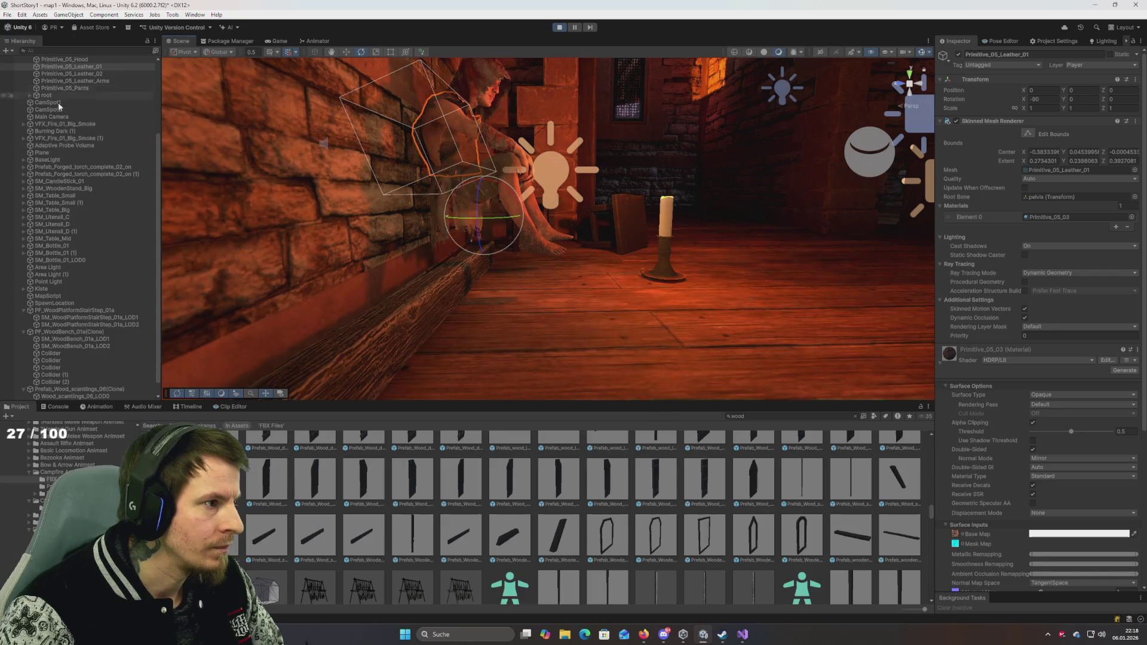
pyautogui.scroll(4, 58, 102)
pyautogui.doubleClick(52, 131)
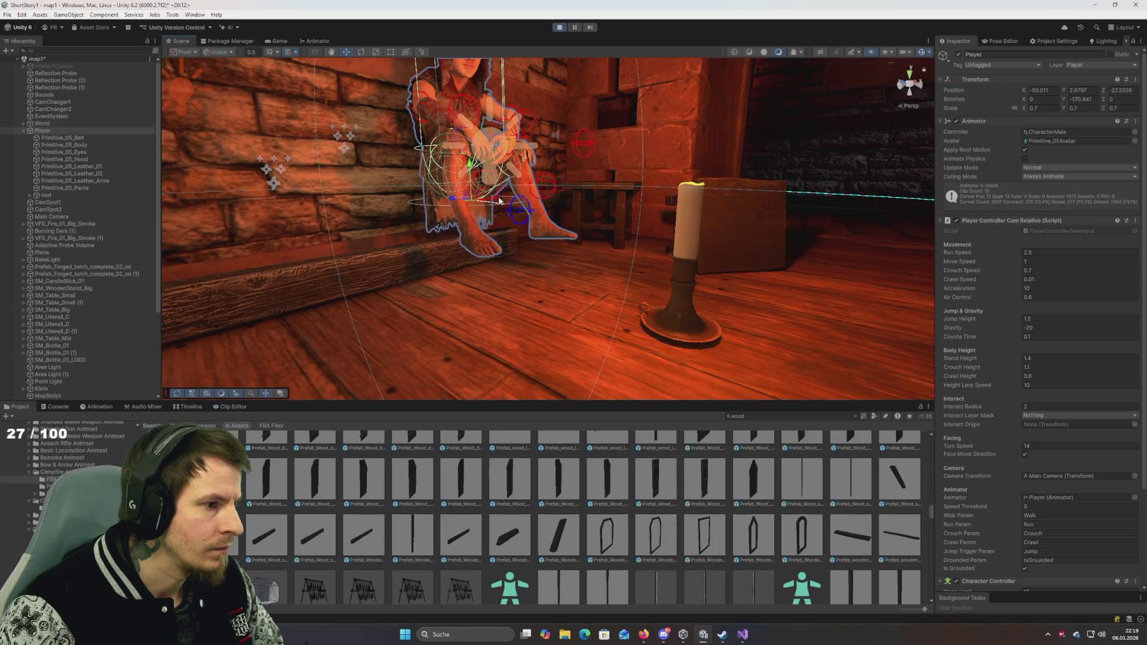
pyautogui.moveTo(456, 205); pyautogui.dragTo(496, 207)
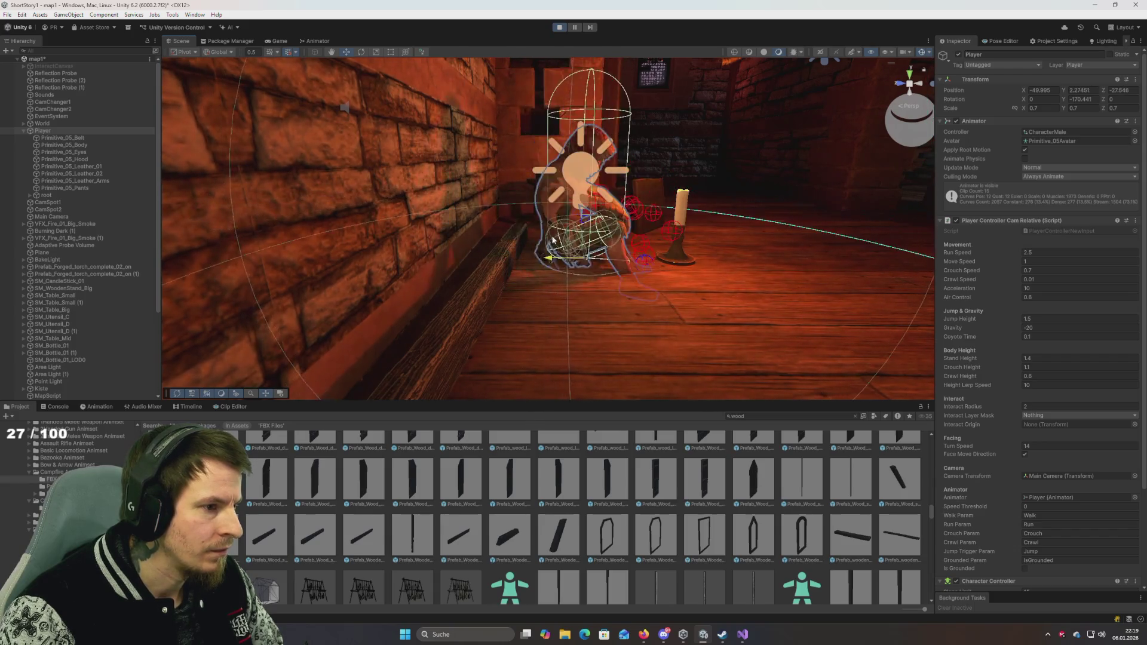
pyautogui.scroll(-5, 104, 276)
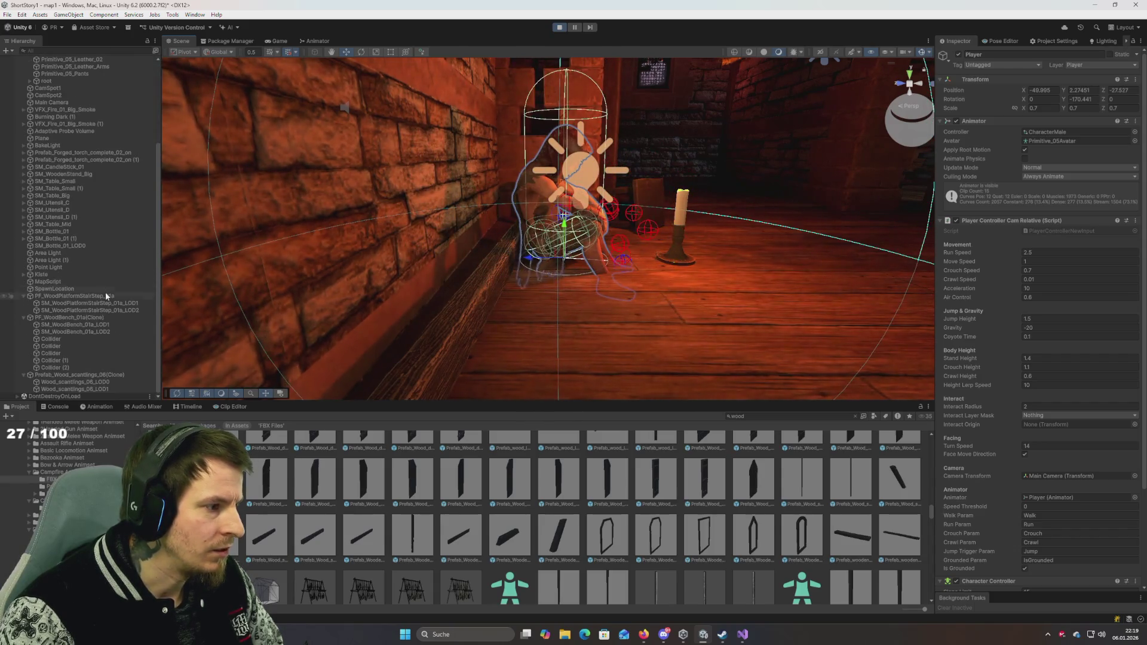
pyautogui.click(62, 320)
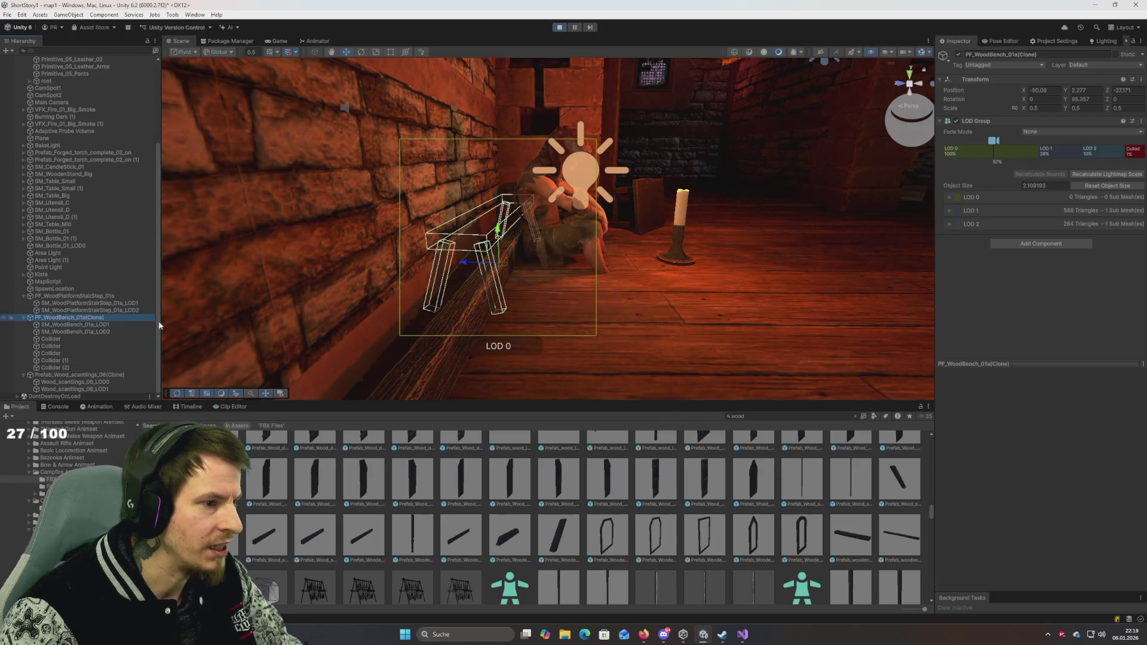
# Step: Delete the PF_WoodBench_01a clone and PF_WoodPlatformStairStep_01a, then select Wood_scantlings_06_LOD0
pyautogui.press('Delete')
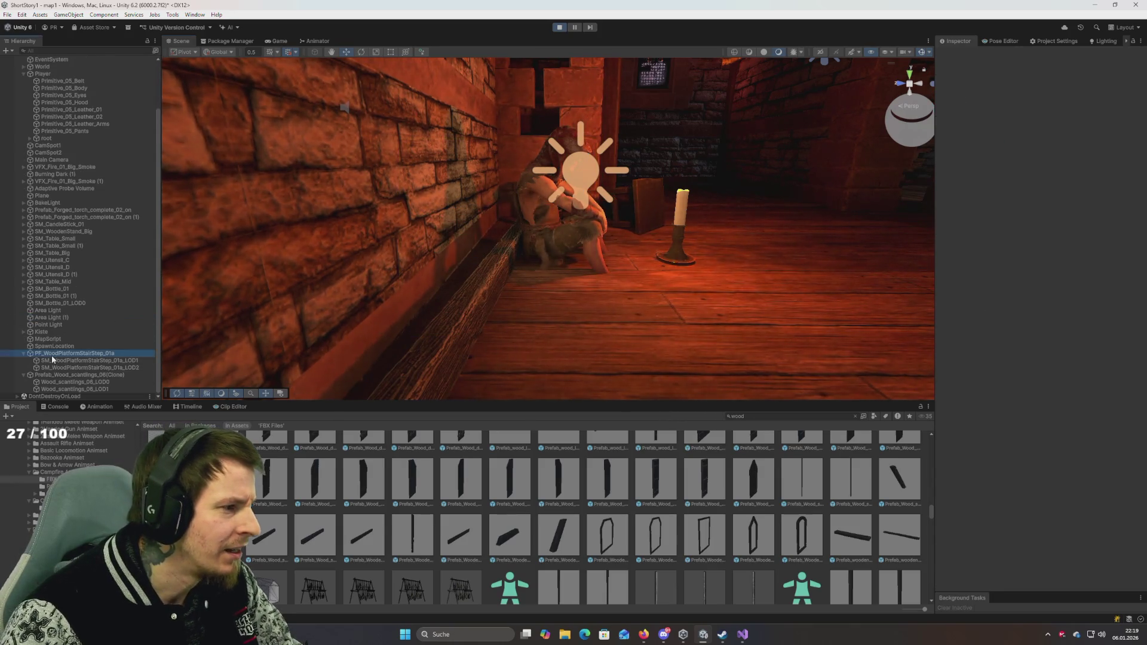
pyautogui.click(52, 355)
pyautogui.press('Delete')
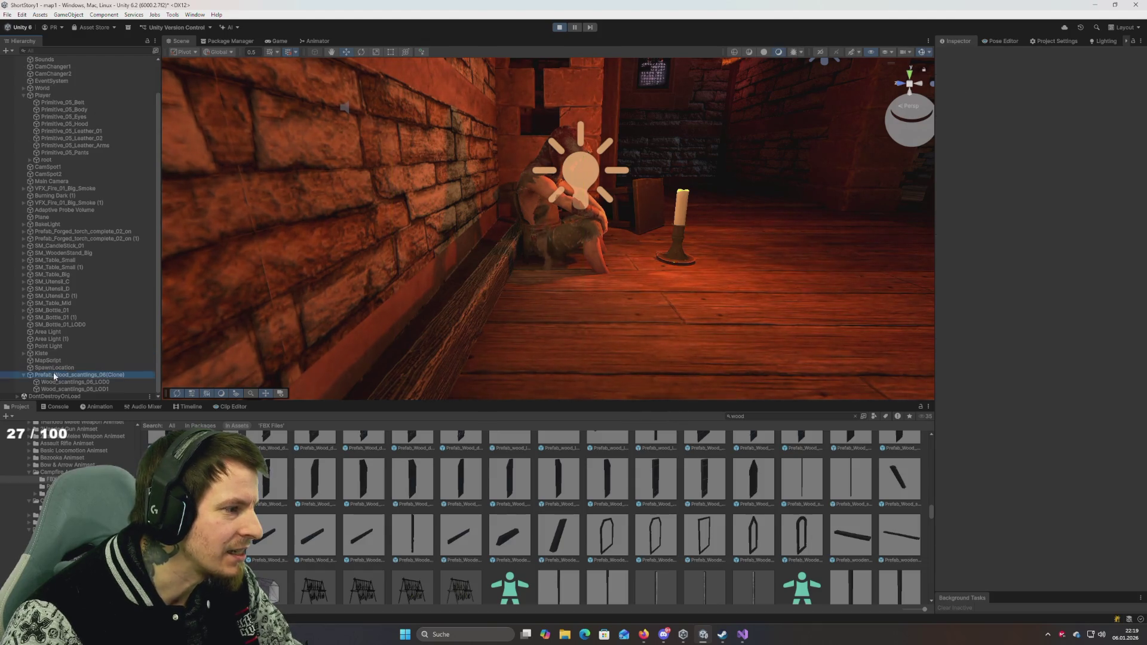
pyautogui.click(53, 375)
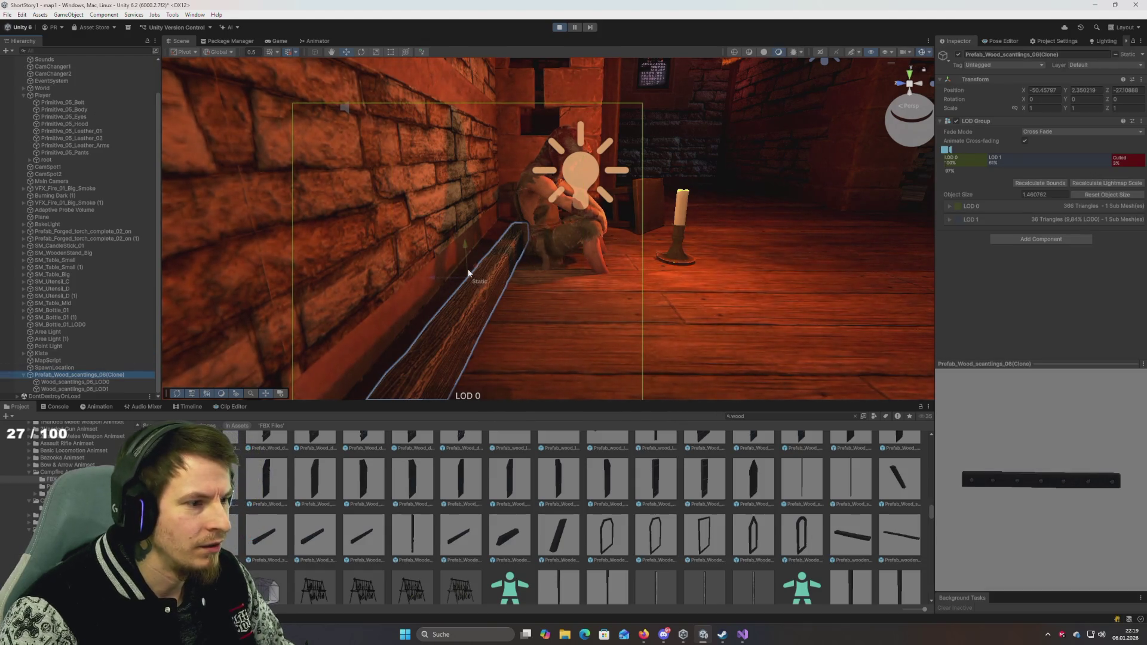
pyautogui.click(63, 382)
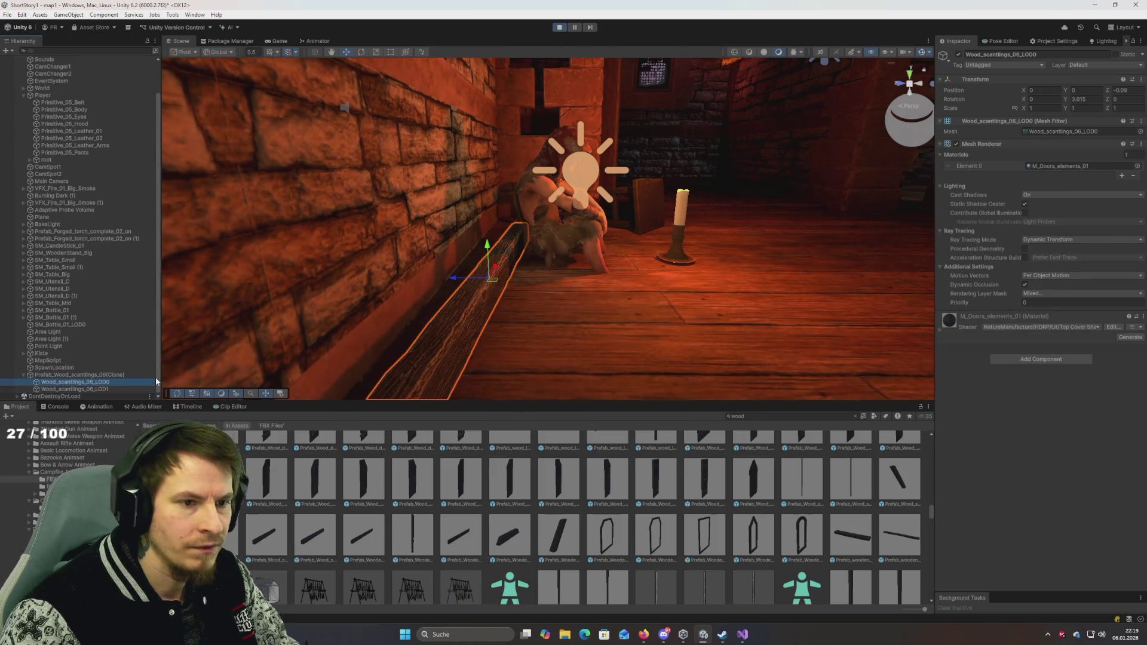
pyautogui.press('Down')
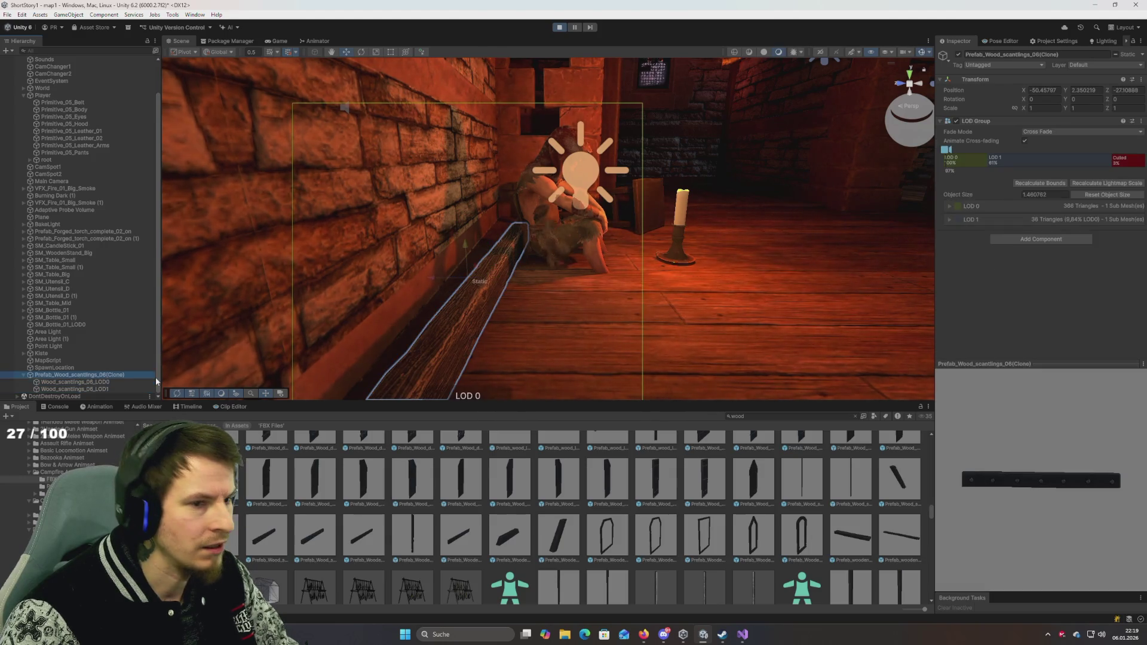
pyautogui.press('Up')
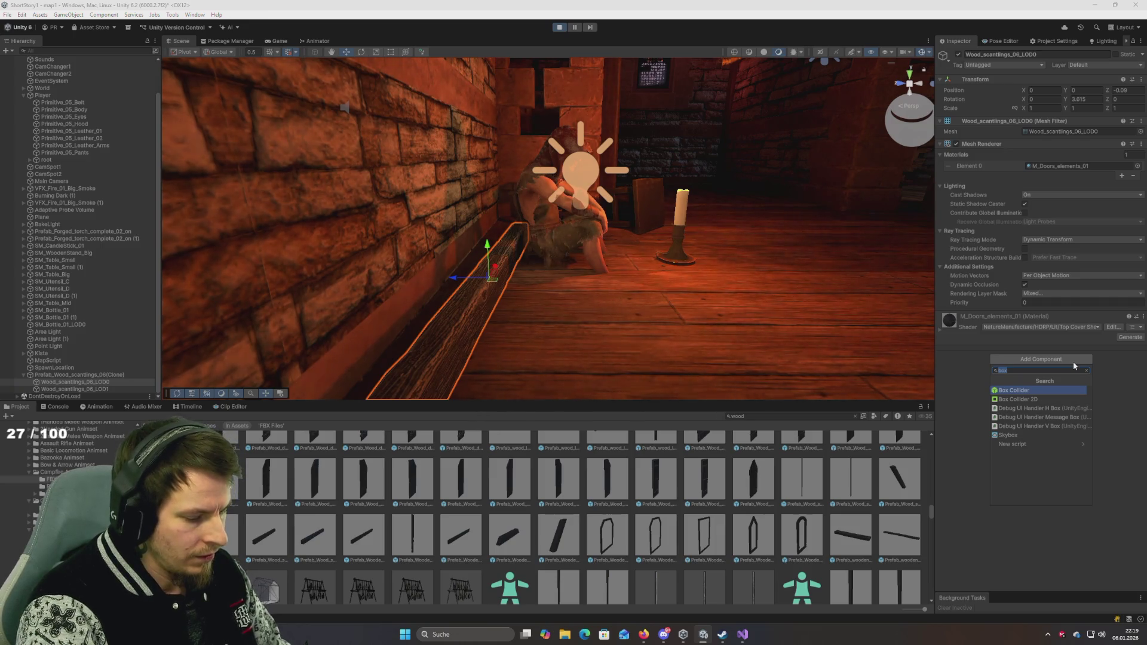
# Step: Add a Box Collider to the scantling's LOD0 mesh via 'box', then select the Player
pyautogui.write('box')
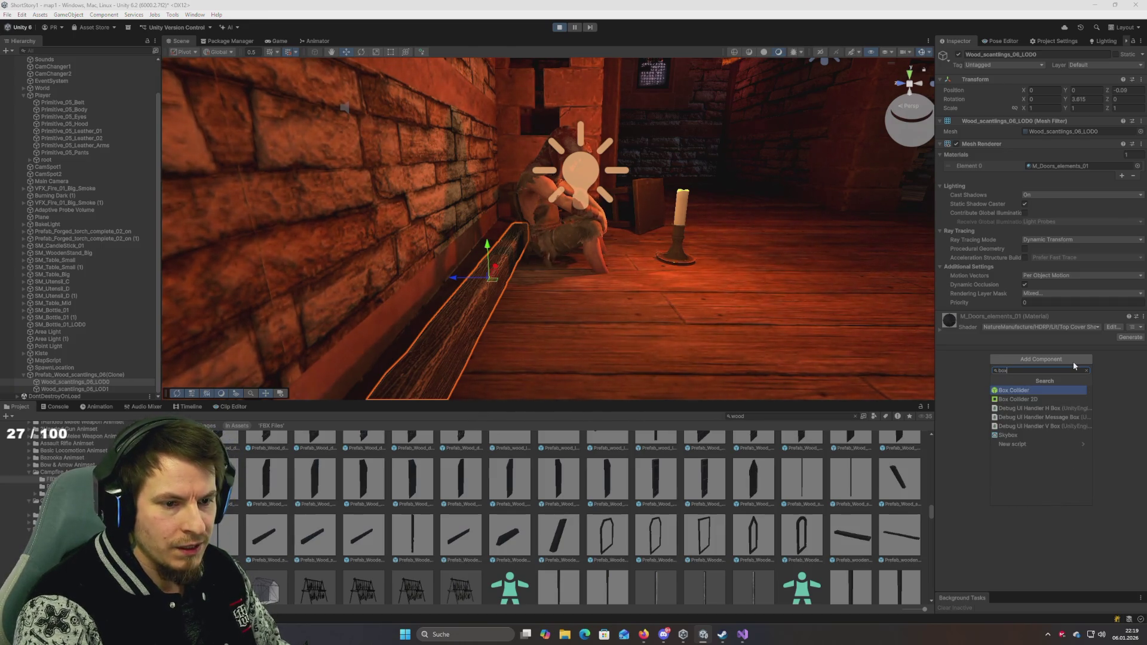
pyautogui.press('Return')
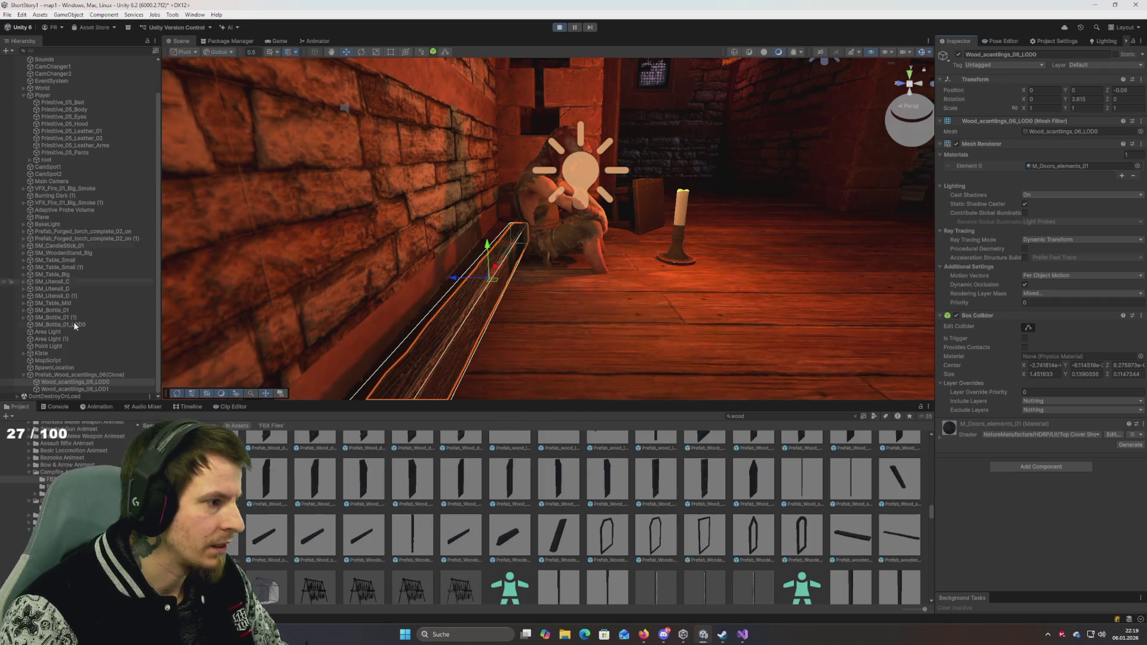
pyautogui.click(496, 215)
pyautogui.click(43, 95)
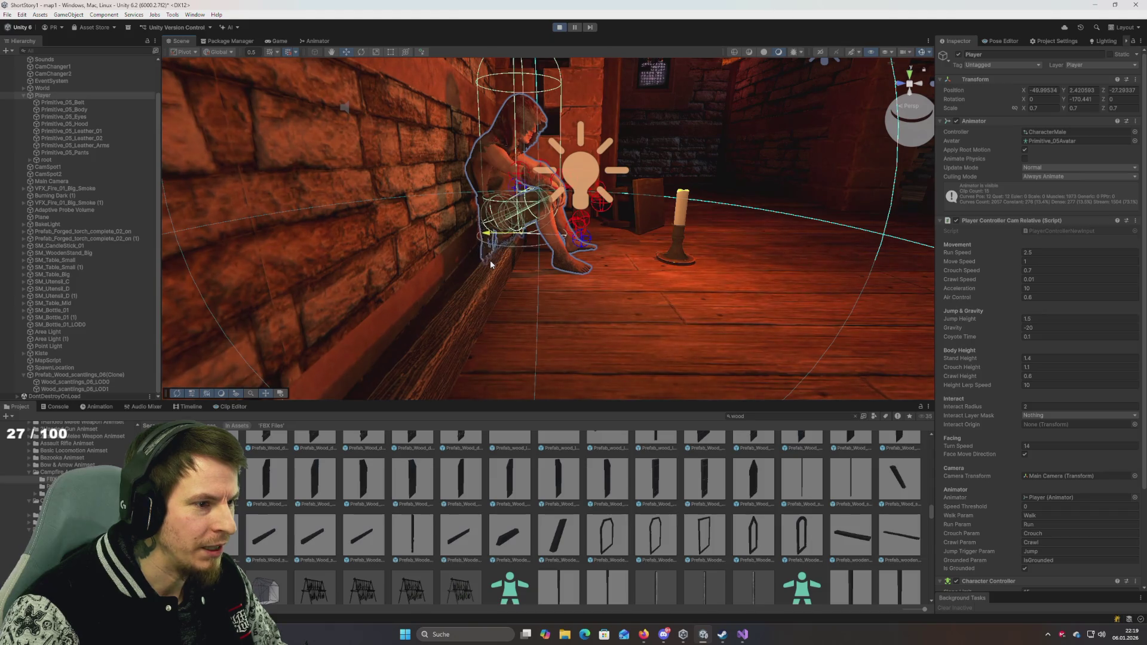
# Step: Frame the seated Player and select the Wood_scantlings_06_LOD0 beam in front of it to view its Box Collider
pyautogui.moveTo(490, 263)
pyautogui.mouseDown()
pyautogui.moveTo(452, 294)
pyautogui.moveTo(313, 322)
pyautogui.moveTo(446, 305)
pyautogui.moveTo(568, 313)
pyautogui.moveTo(540, 249)
pyautogui.moveTo(543, 266)
pyautogui.moveTo(548, 245)
pyautogui.moveTo(342, 276)
pyautogui.mouseUp()
pyautogui.moveTo(402, 219)
pyautogui.mouseDown()
pyautogui.moveTo(397, 320)
pyautogui.moveTo(368, 296)
pyautogui.moveTo(392, 298)
pyautogui.moveTo(420, 172)
pyautogui.moveTo(461, 95)
pyautogui.moveTo(462, 171)
pyautogui.moveTo(476, 128)
pyautogui.moveTo(572, 141)
pyautogui.mouseUp()
pyautogui.press('f')
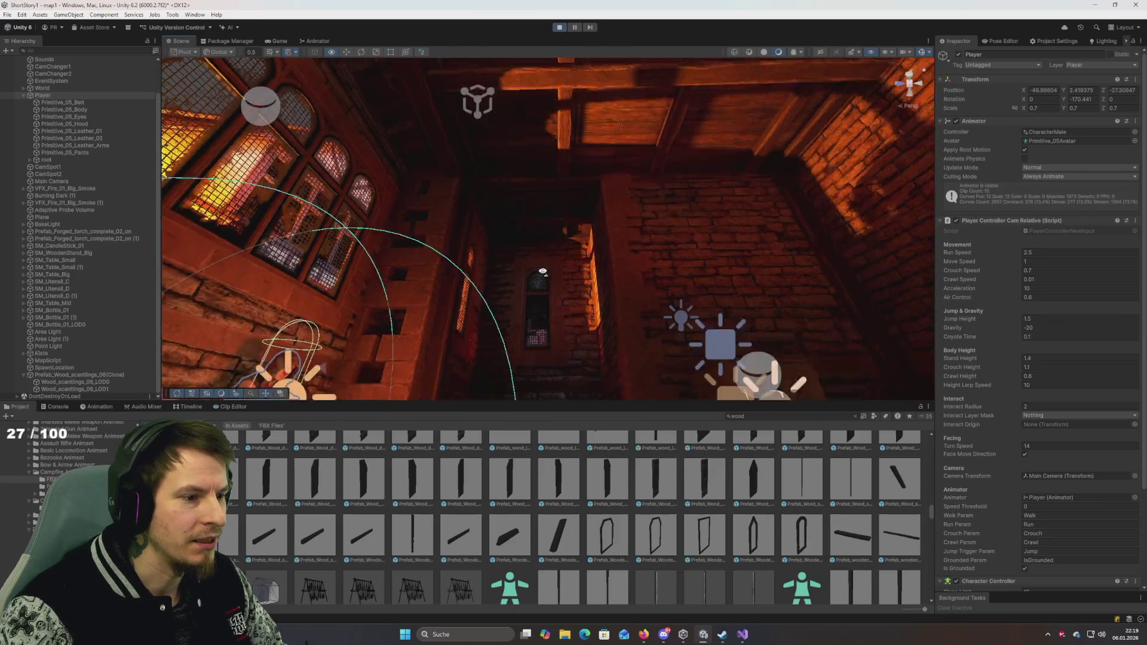
pyautogui.moveTo(418, 335)
pyautogui.mouseDown()
pyautogui.moveTo(402, 377)
pyautogui.moveTo(514, 251)
pyautogui.moveTo(552, 159)
pyautogui.moveTo(429, 333)
pyautogui.moveTo(512, 323)
pyautogui.moveTo(512, 349)
pyautogui.mouseUp()
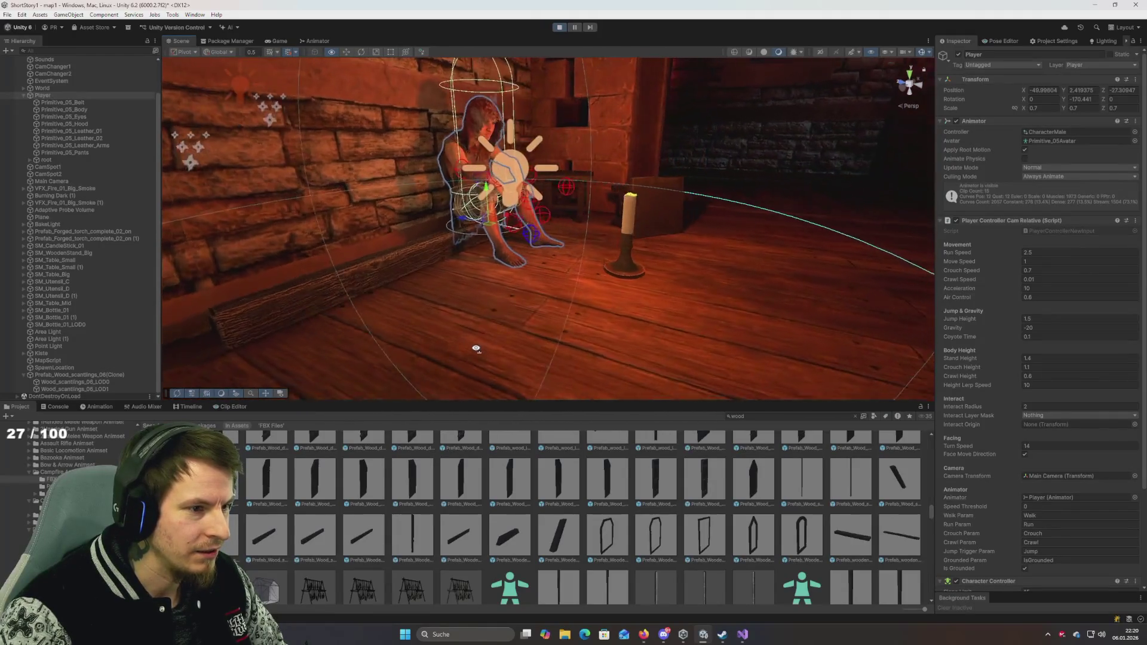
pyautogui.click(464, 312)
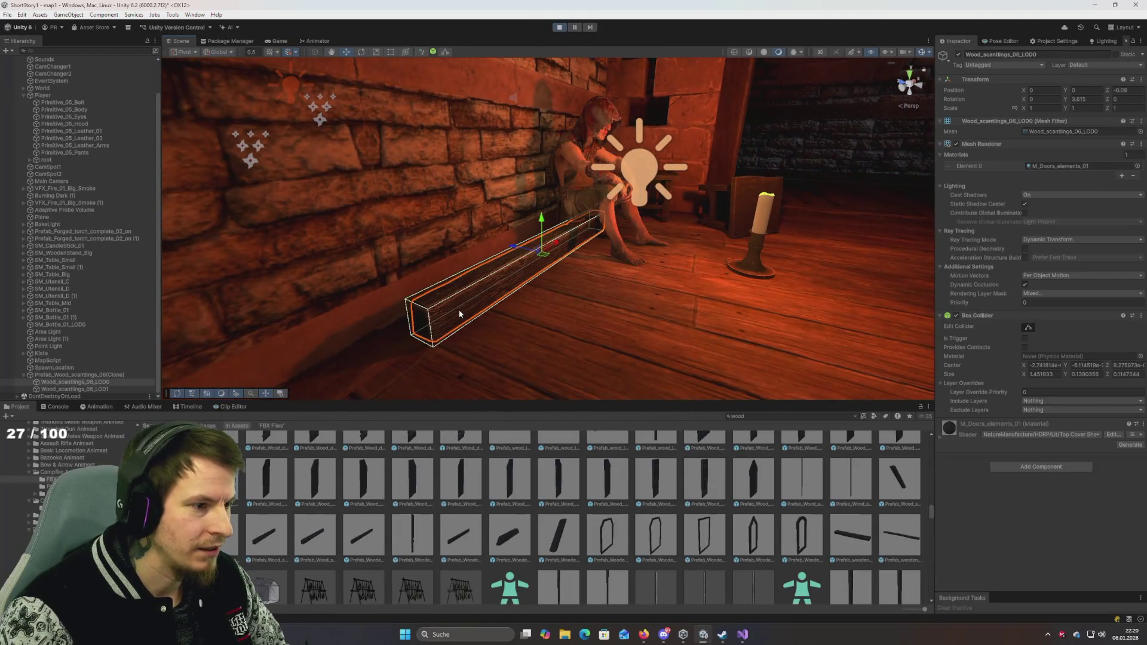
pyautogui.click(77, 388)
pyautogui.click(76, 382)
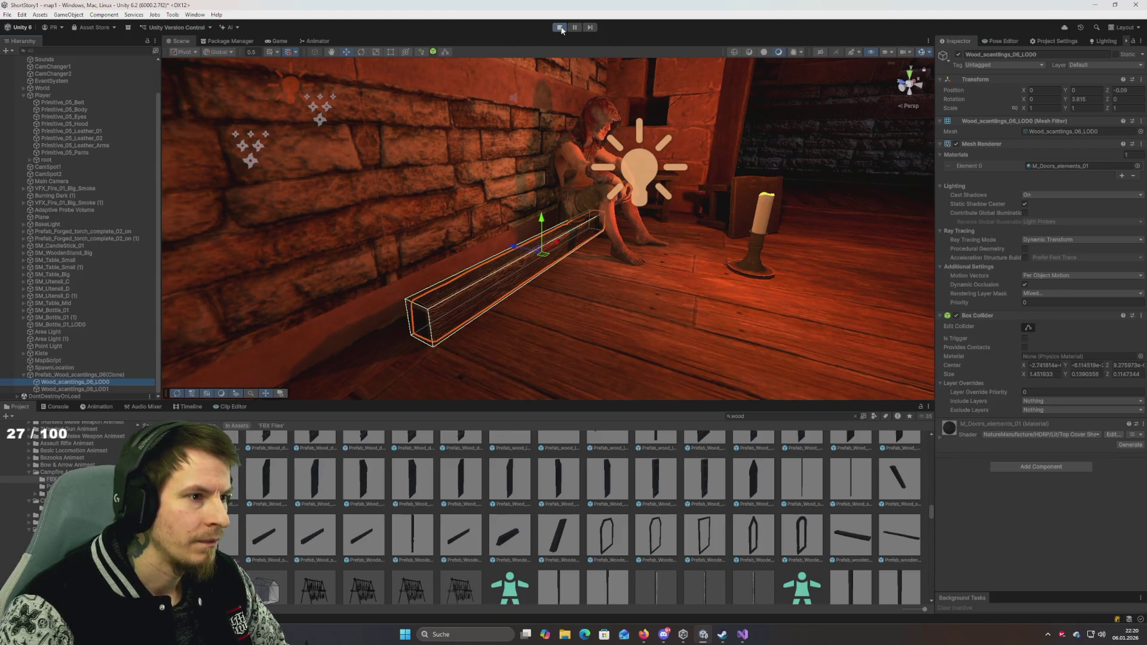
# Step: Stop the game, delete PF_WoodPlatformStairStep_01a and move Wood_scantlings_06_LOD0 to the Hierarchy root
pyautogui.hotkey('ctrl', 'p')
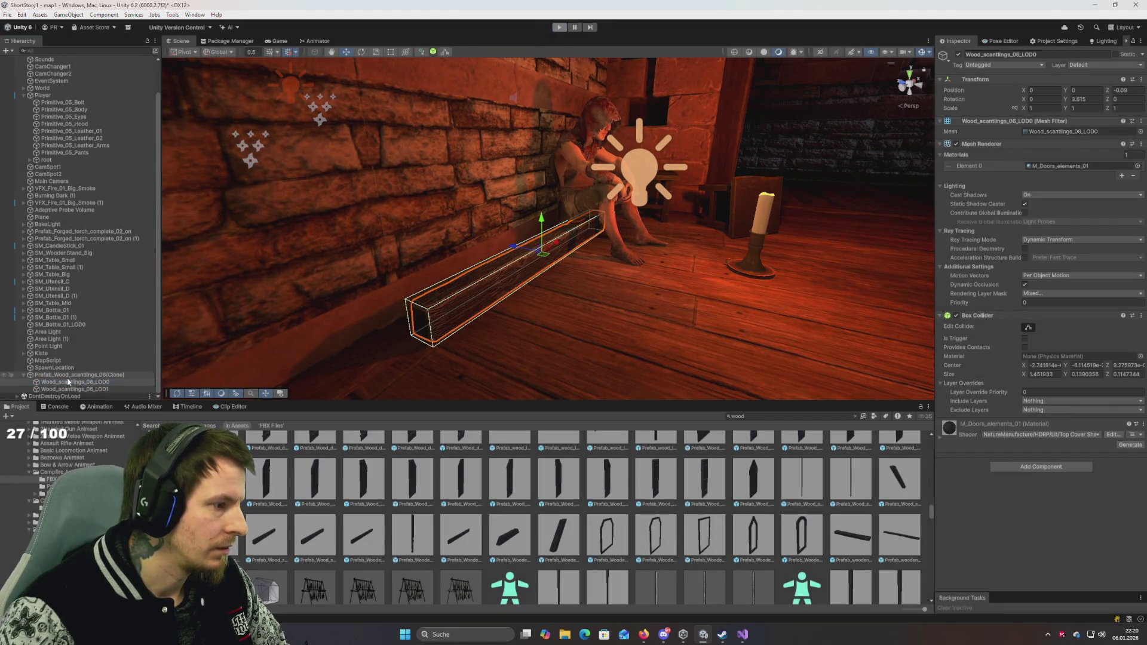
pyautogui.click(72, 376)
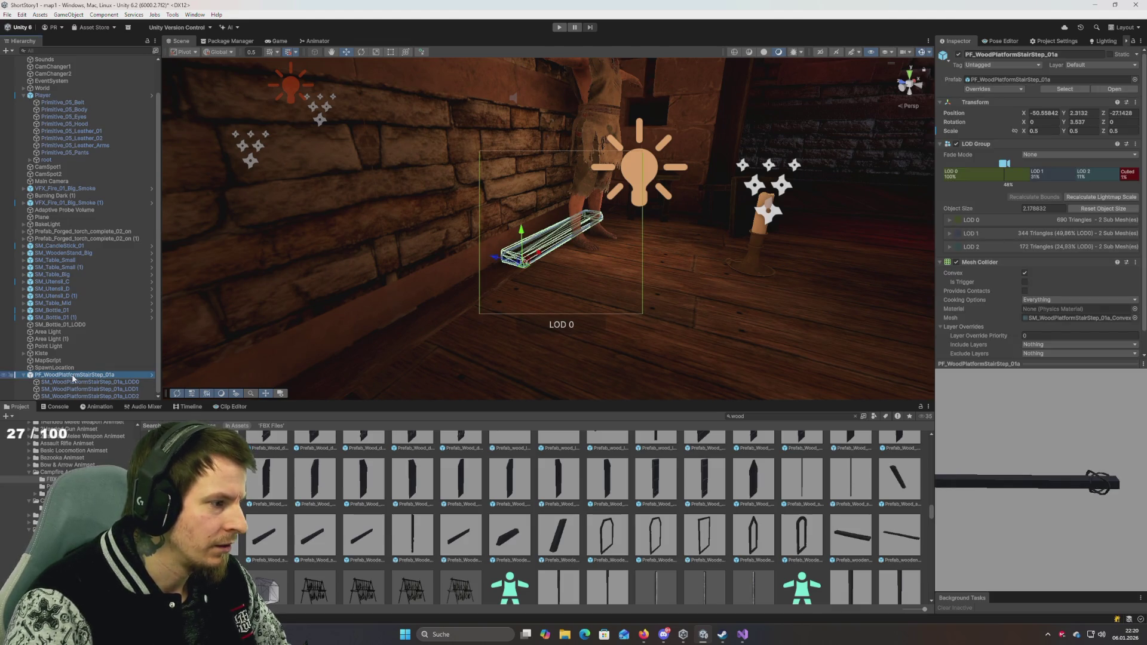
pyautogui.press('Delete')
pyautogui.moveTo(70, 386)
pyautogui.mouseDown()
pyautogui.moveTo(95, 279)
pyautogui.moveTo(82, 352)
pyautogui.mouseUp()
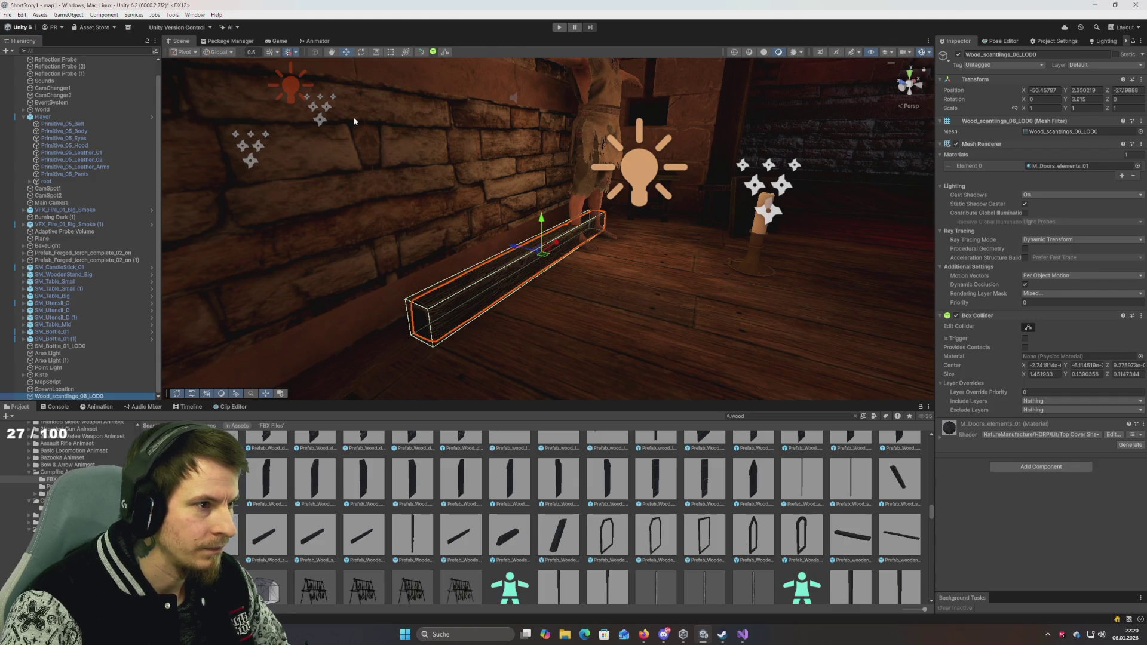
# Step: Run Play mode to test the standalone beam, restarting it once
pyautogui.click(560, 27)
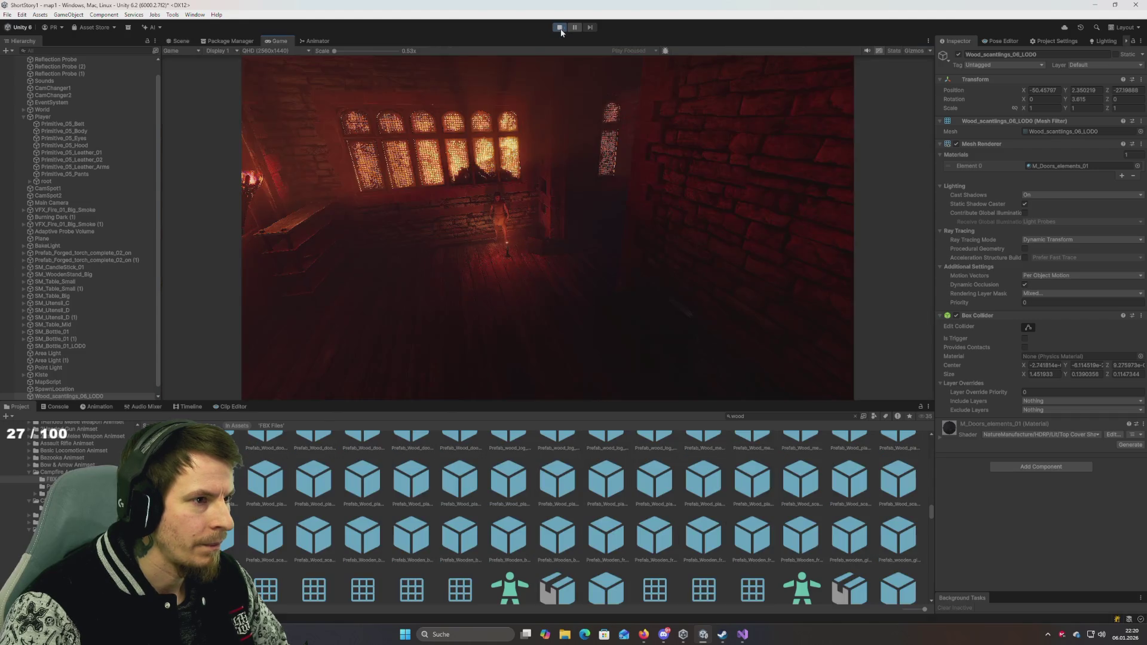
pyautogui.click(560, 28)
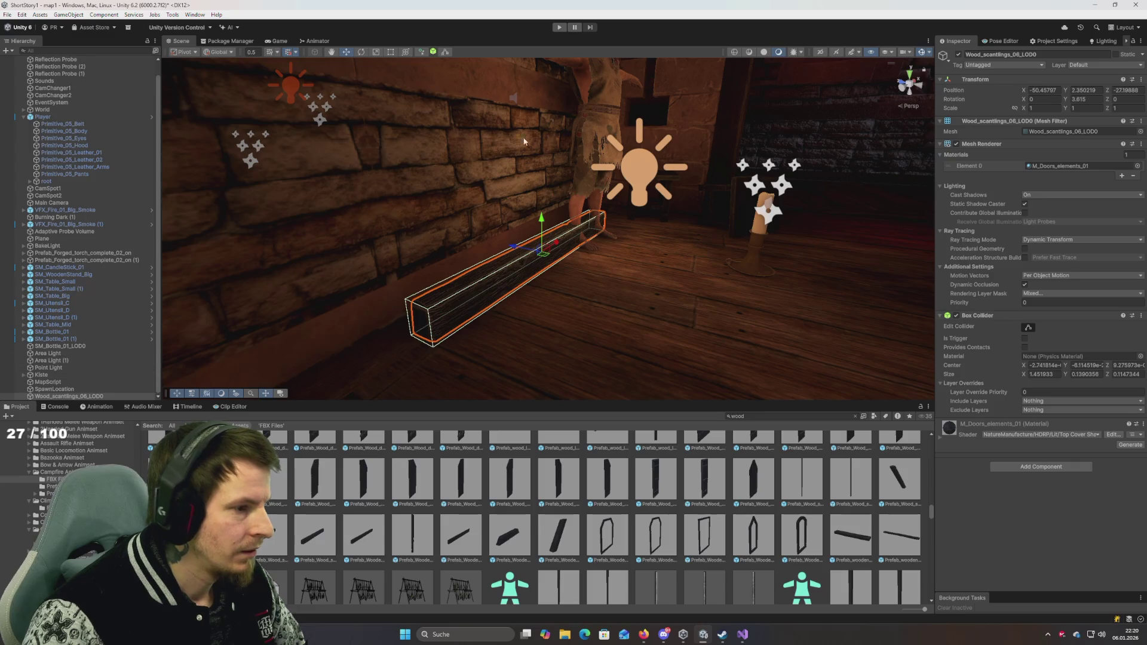
pyautogui.click(560, 27)
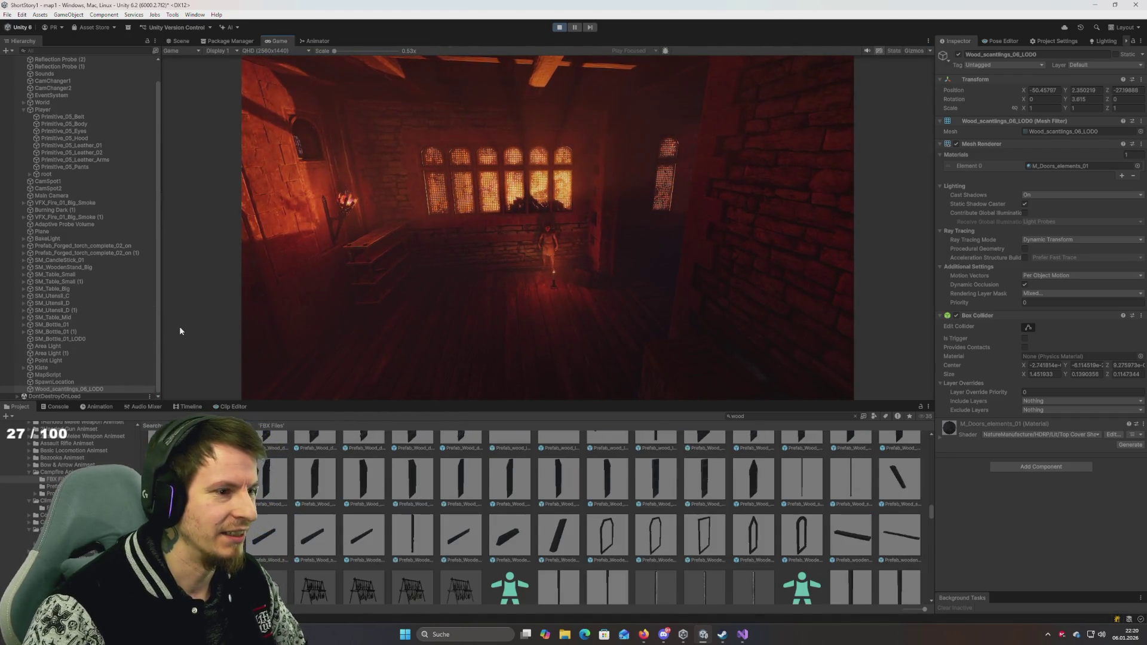
# Step: Tick SitGround01 in the Animator, then frame and fly in close to the plank in the Scene view
pyautogui.click(316, 40)
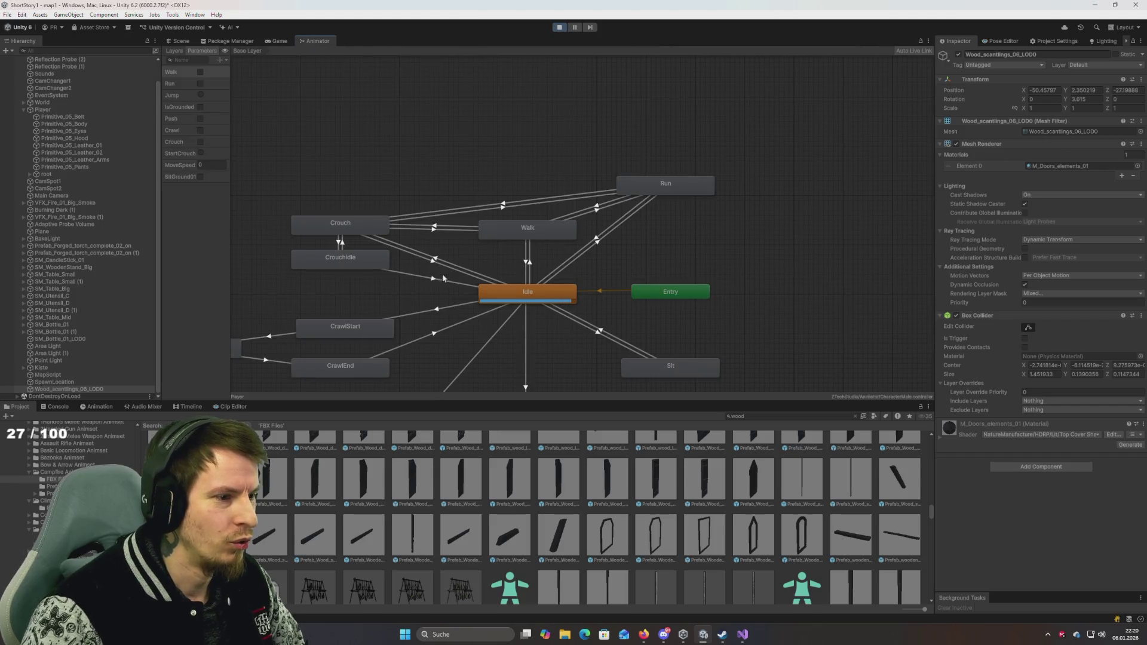
pyautogui.click(200, 177)
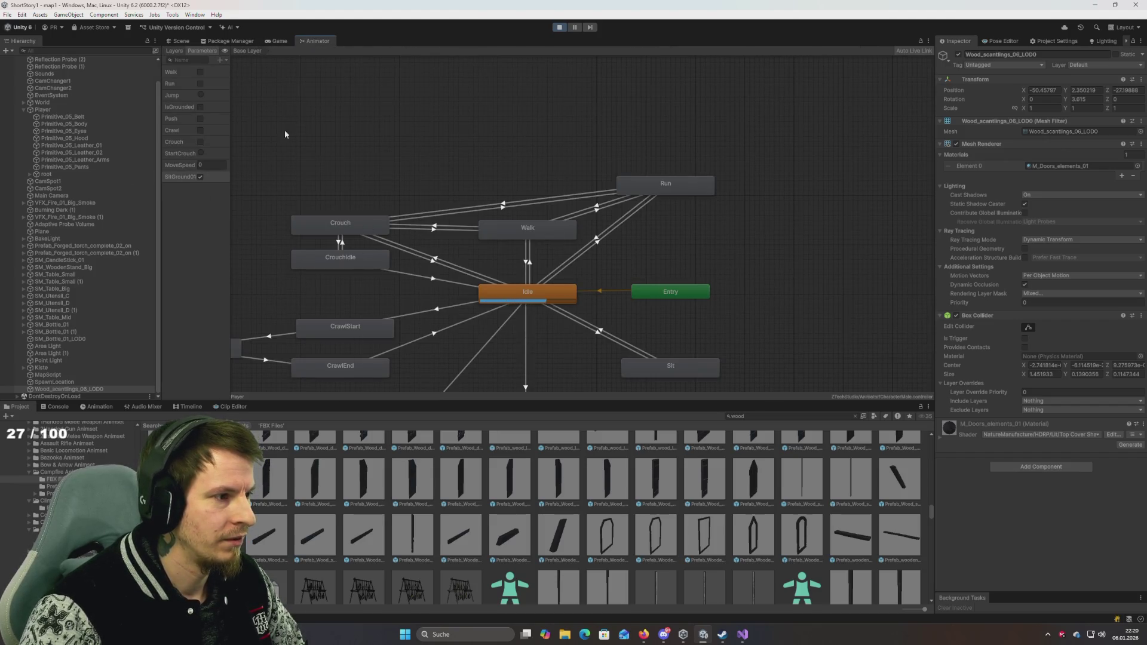
pyautogui.click(280, 41)
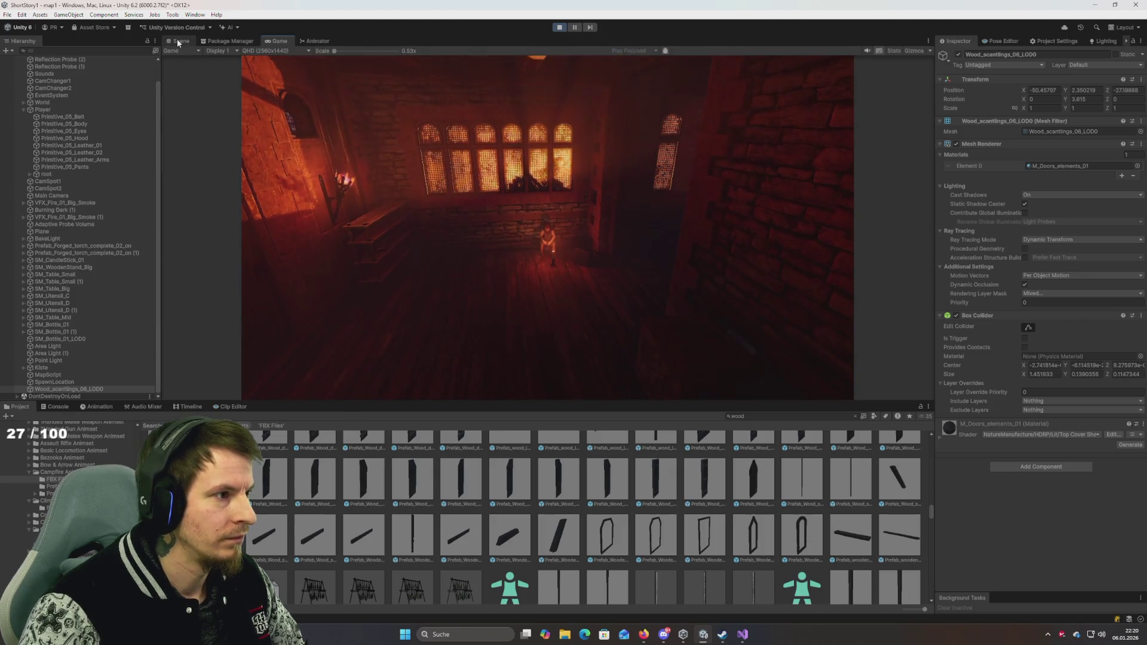
pyautogui.hotkey('ctrl', '1')
pyautogui.moveTo(399, 202)
pyautogui.mouseDown()
pyautogui.moveTo(471, 222)
pyautogui.moveTo(448, 210)
pyautogui.moveTo(467, 193)
pyautogui.mouseUp()
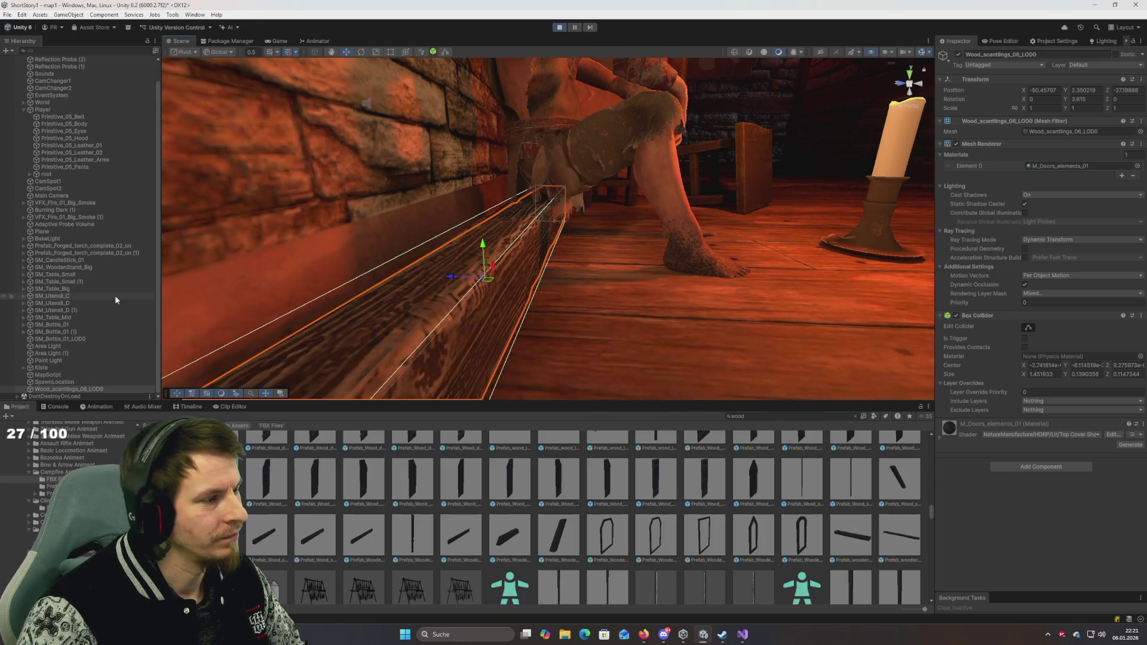
# Step: Move in close on the seated character and select its Primitive_05_Hood mesh
pyautogui.press('f')
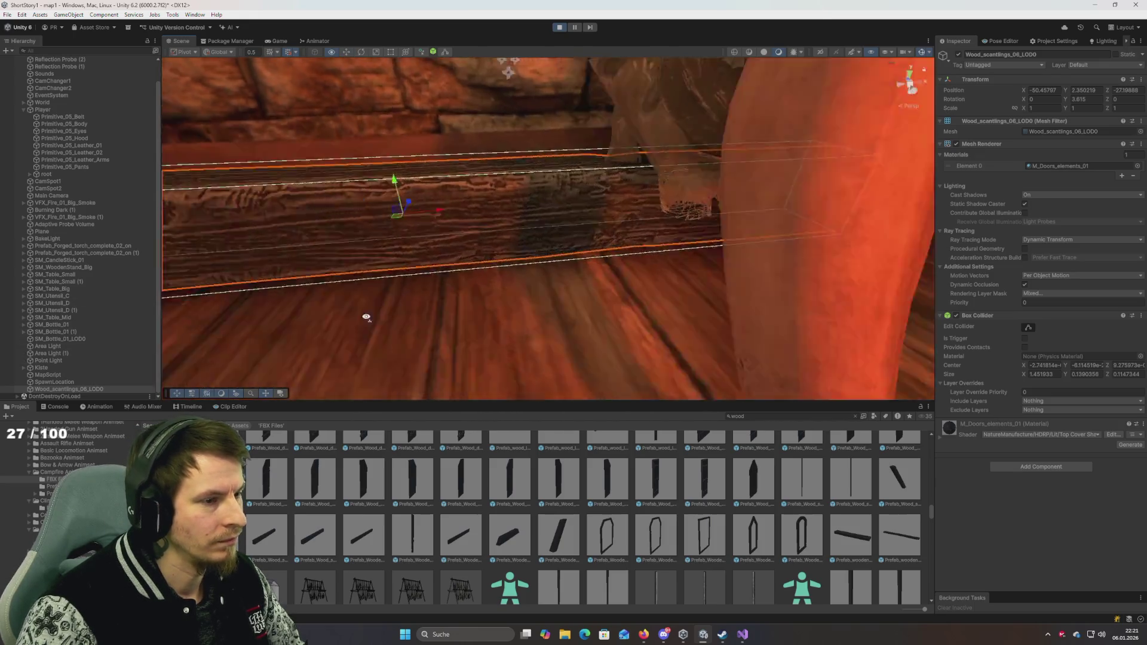
pyautogui.moveTo(368, 315)
pyautogui.mouseDown()
pyautogui.moveTo(328, 285)
pyautogui.moveTo(377, 274)
pyautogui.moveTo(388, 287)
pyautogui.moveTo(379, 294)
pyautogui.moveTo(496, 294)
pyautogui.mouseUp()
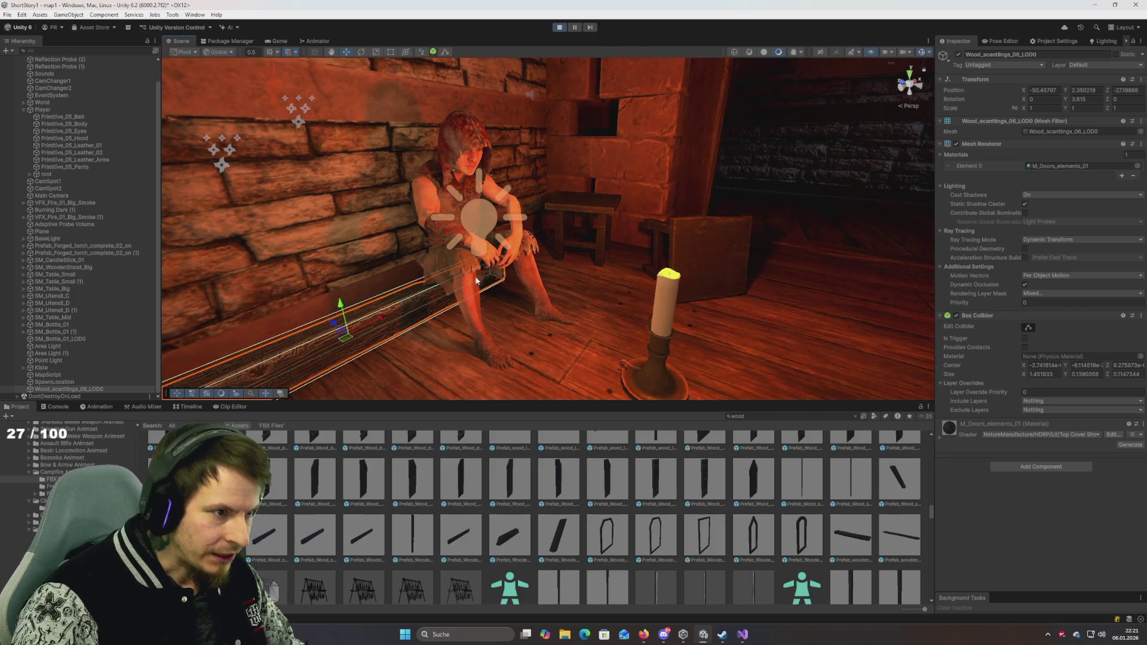
pyautogui.moveTo(497, 292)
pyautogui.mouseDown()
pyautogui.moveTo(494, 224)
pyautogui.moveTo(396, 225)
pyautogui.moveTo(443, 236)
pyautogui.moveTo(413, 199)
pyautogui.mouseUp()
pyautogui.click(558, 213)
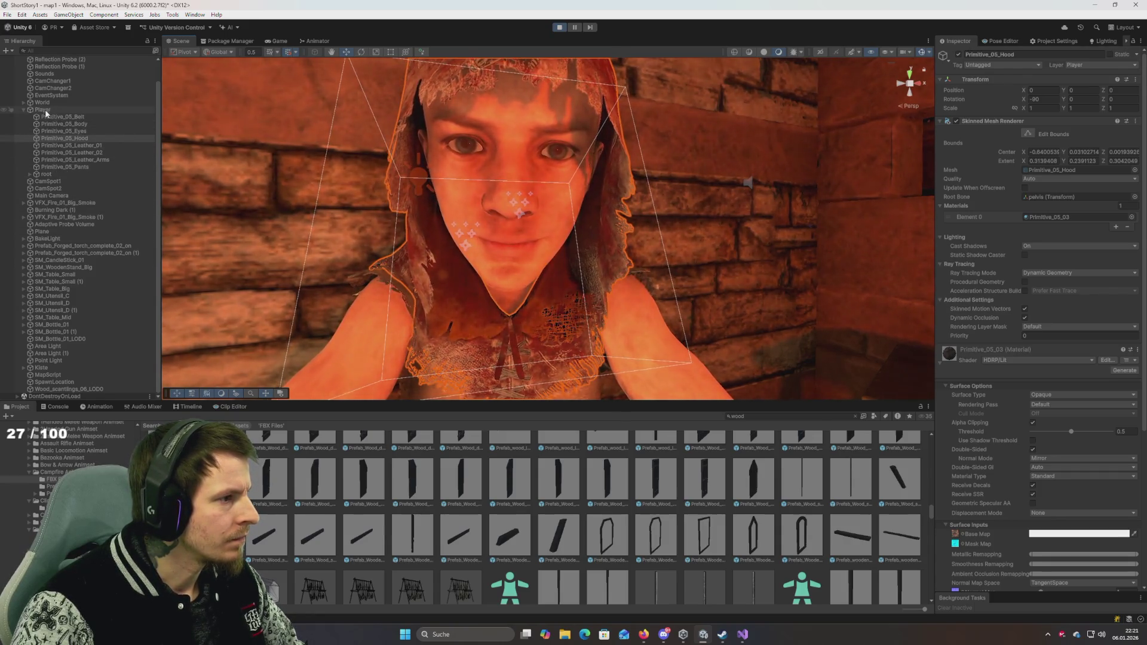
# Step: On Primitive_05_Body, raise Sad_Brows, partly close the eyes, remove the smile and relax Close_Mouth
pyautogui.click(85, 124)
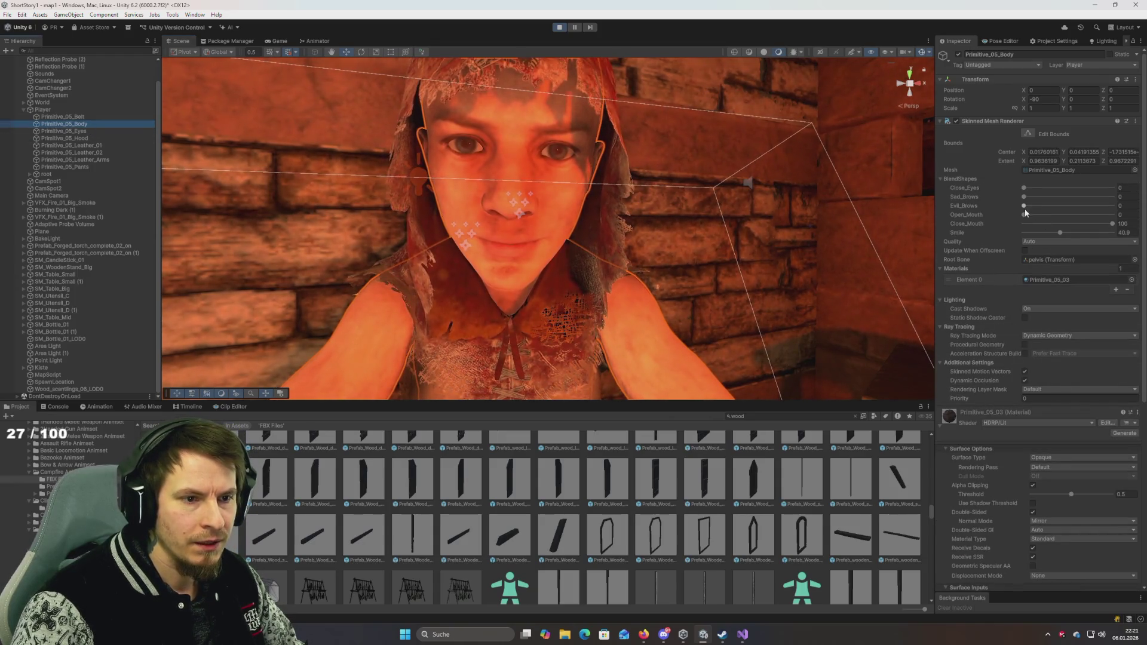
pyautogui.moveTo(1024, 196)
pyautogui.mouseDown()
pyautogui.moveTo(1130, 212)
pyautogui.moveTo(1130, 226)
pyautogui.moveTo(1058, 221)
pyautogui.moveTo(1081, 227)
pyautogui.mouseUp()
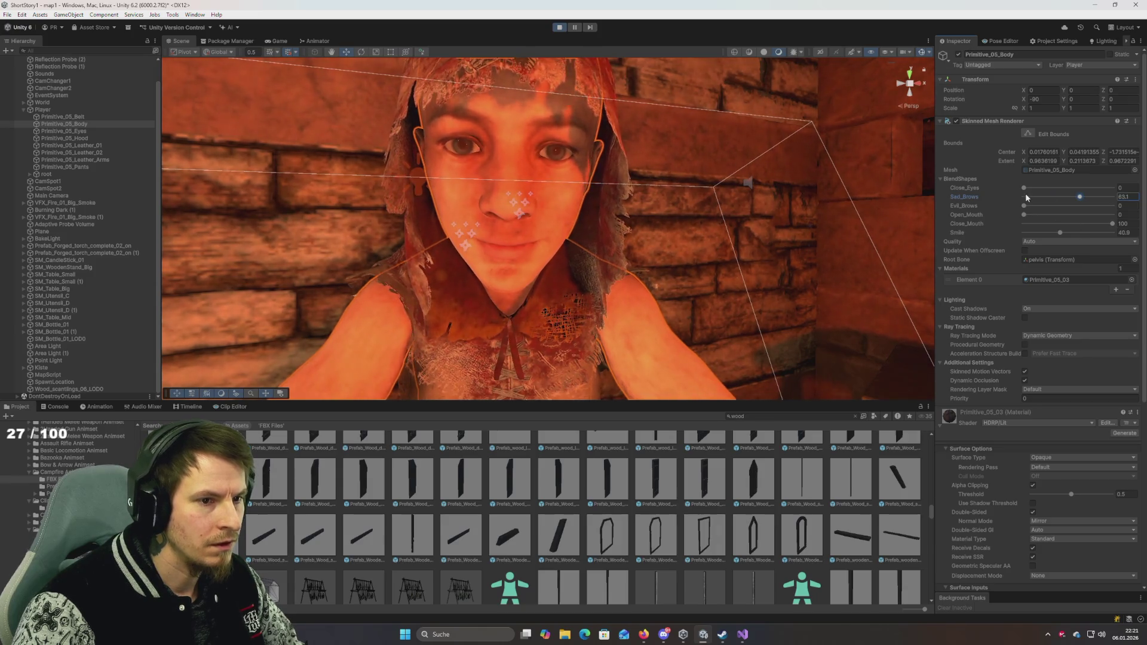
pyautogui.moveTo(1026, 193)
pyautogui.mouseDown()
pyautogui.moveTo(1061, 191)
pyautogui.moveTo(1080, 211)
pyautogui.mouseUp()
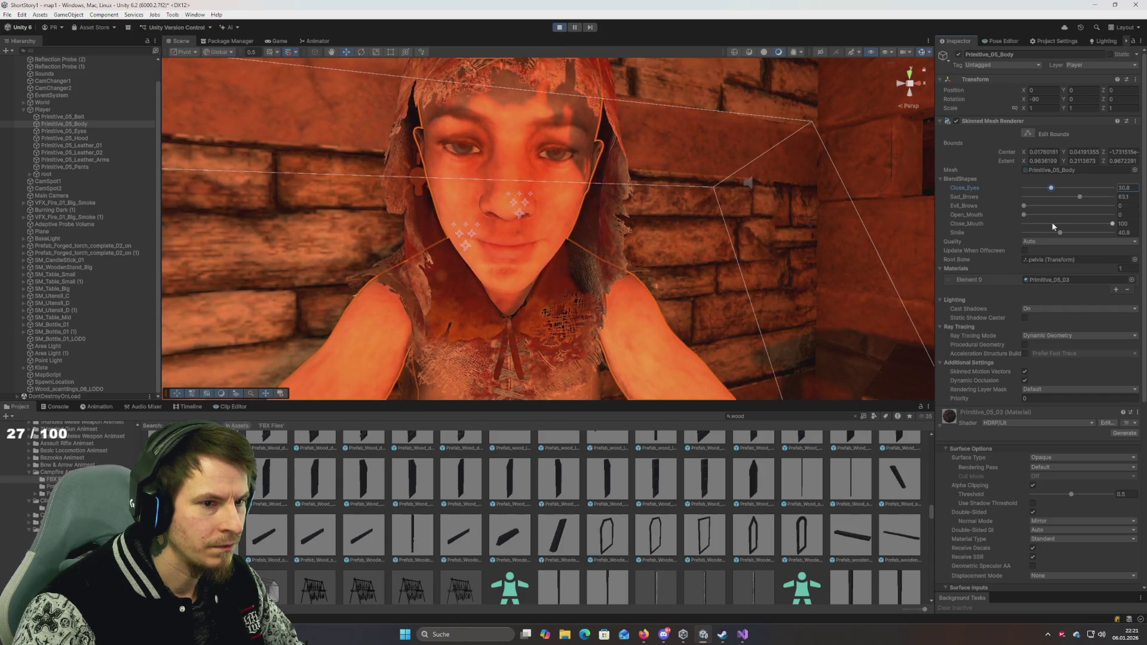
pyautogui.moveTo(1061, 231); pyautogui.dragTo(978, 232)
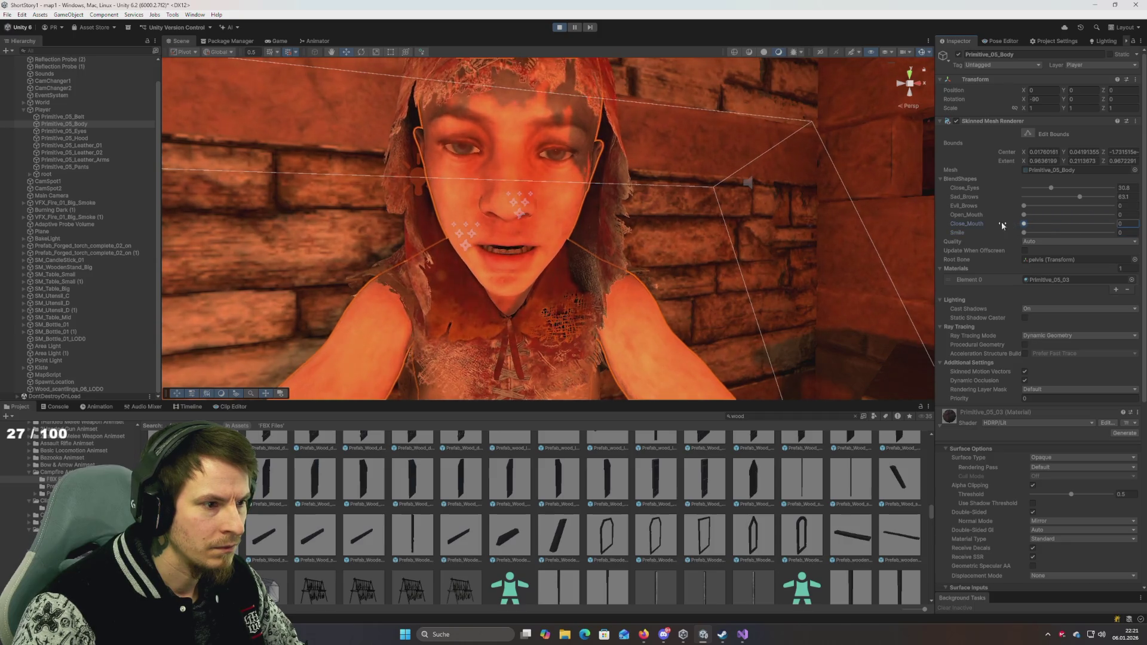
pyautogui.moveTo(1130, 234); pyautogui.dragTo(1097, 235)
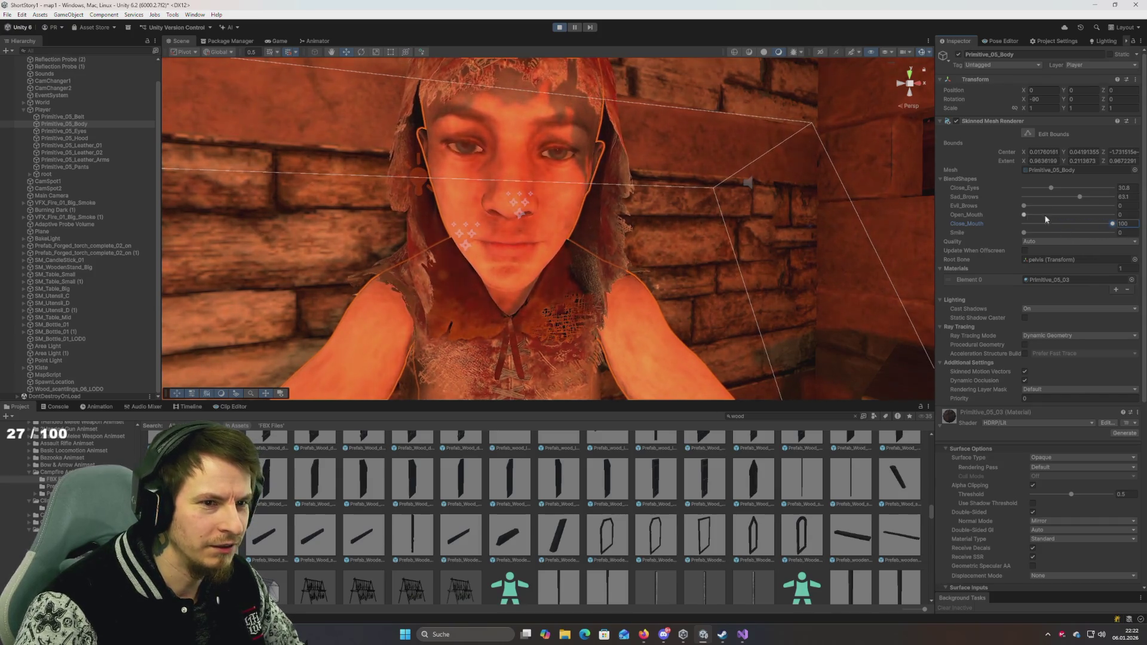
# Step: Open the character's mouth slightly and adjust the Evil_Brows blendshape
pyautogui.moveTo(1029, 214); pyautogui.dragTo(1064, 217)
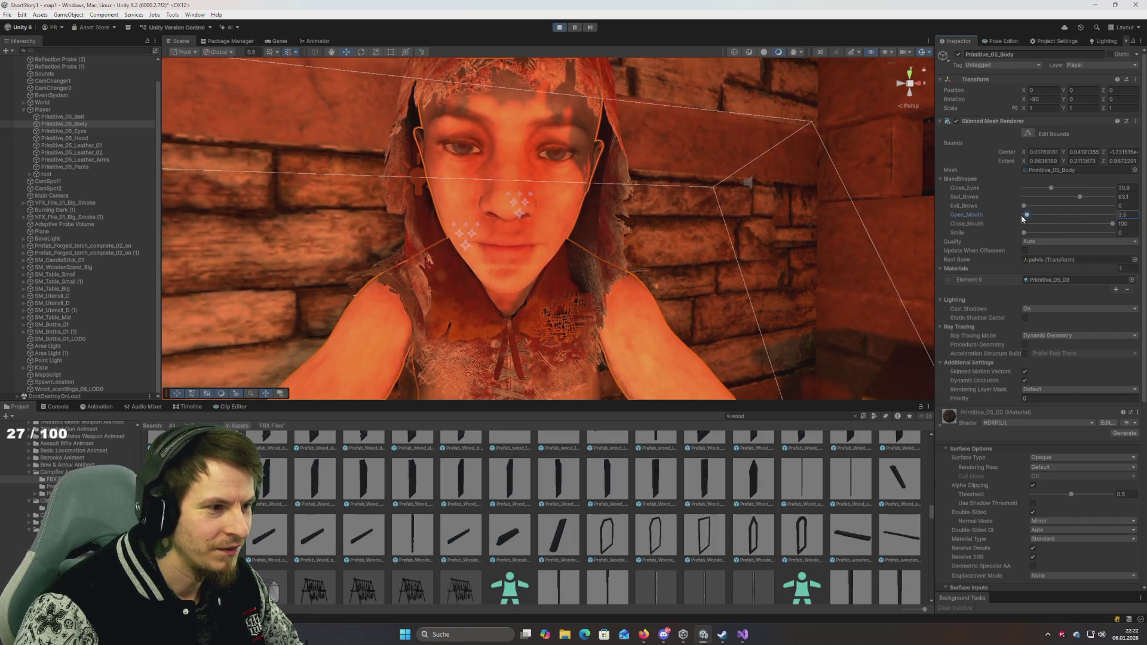
pyautogui.write('100')
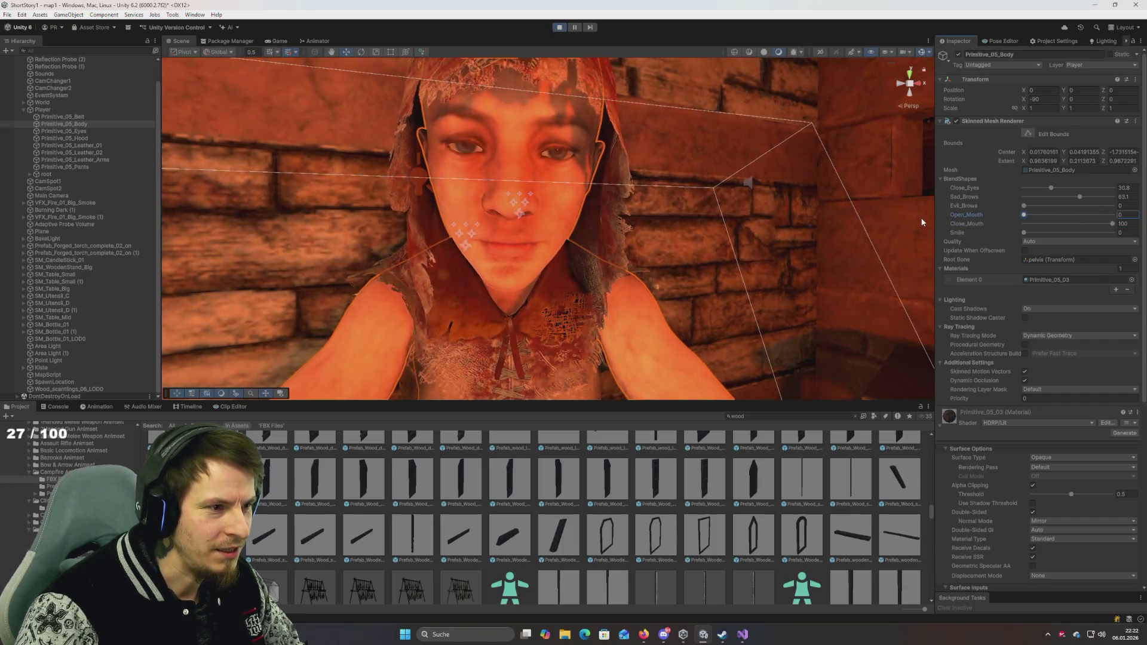
pyautogui.moveTo(1024, 215)
pyautogui.mouseDown()
pyautogui.moveTo(1081, 214)
pyautogui.moveTo(1057, 214)
pyautogui.mouseUp()
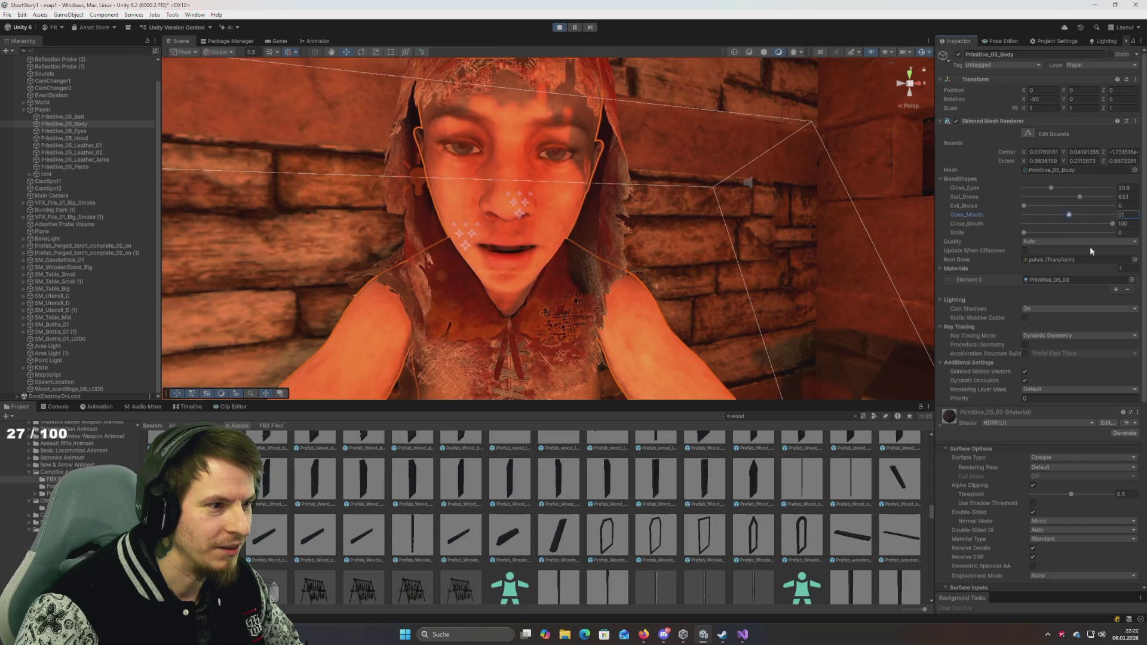
pyautogui.moveTo(1024, 206); pyautogui.dragTo(1085, 207)
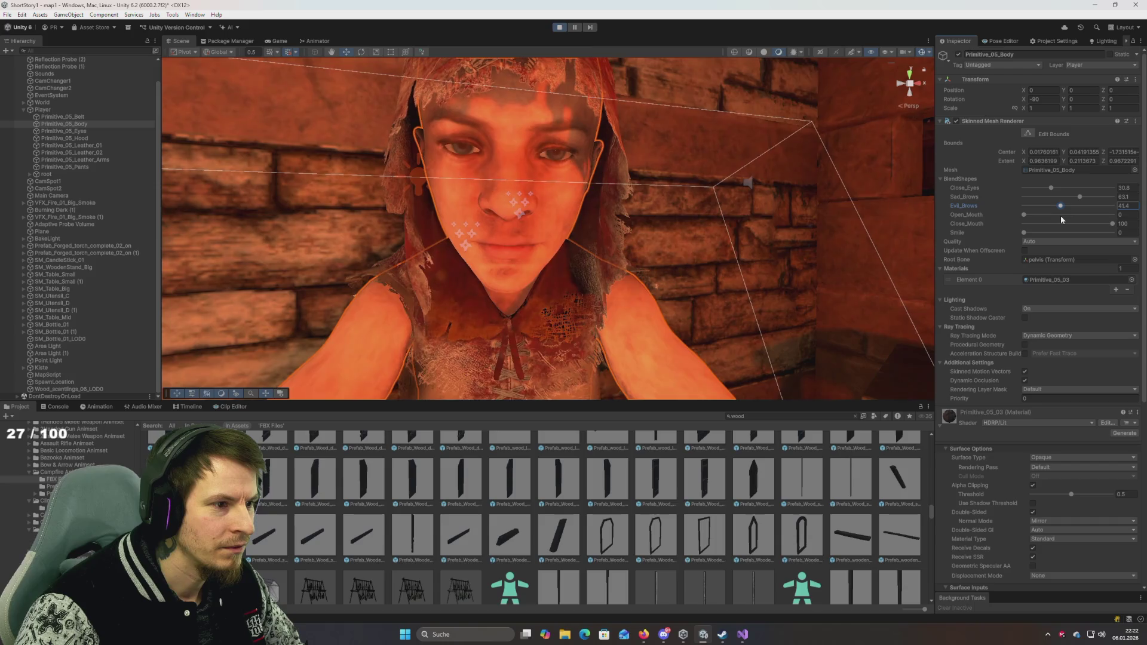
pyautogui.moveTo(1056, 221)
pyautogui.mouseDown()
pyautogui.moveTo(1082, 220)
pyautogui.moveTo(1019, 225)
pyautogui.mouseUp()
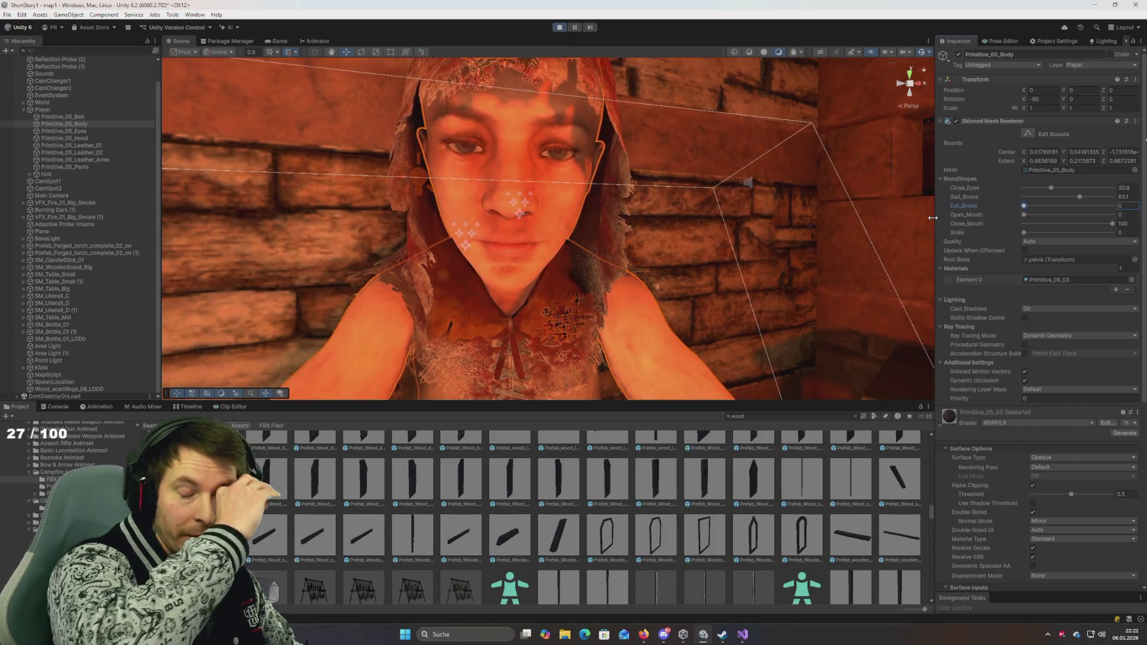
# Step: Reframe the view on the seated character and hide the scene gizmos
pyautogui.moveTo(870, 213)
pyautogui.mouseDown()
pyautogui.moveTo(754, 276)
pyautogui.moveTo(763, 333)
pyautogui.moveTo(776, 272)
pyautogui.mouseUp()
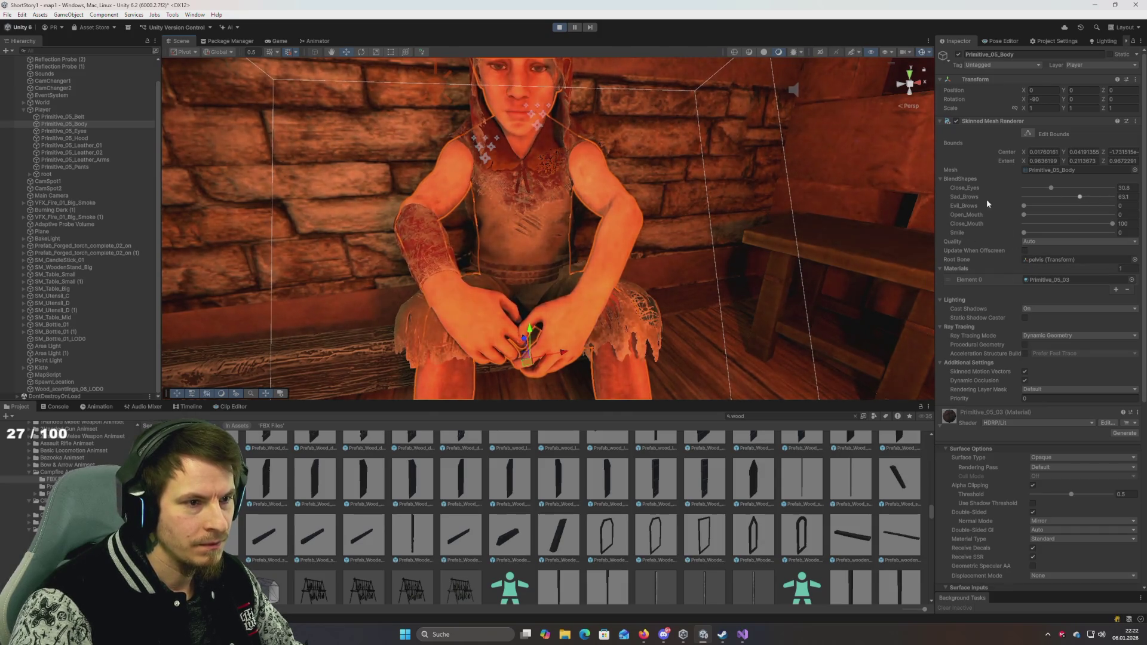
pyautogui.moveTo(920, 155); pyautogui.dragTo(890, 105)
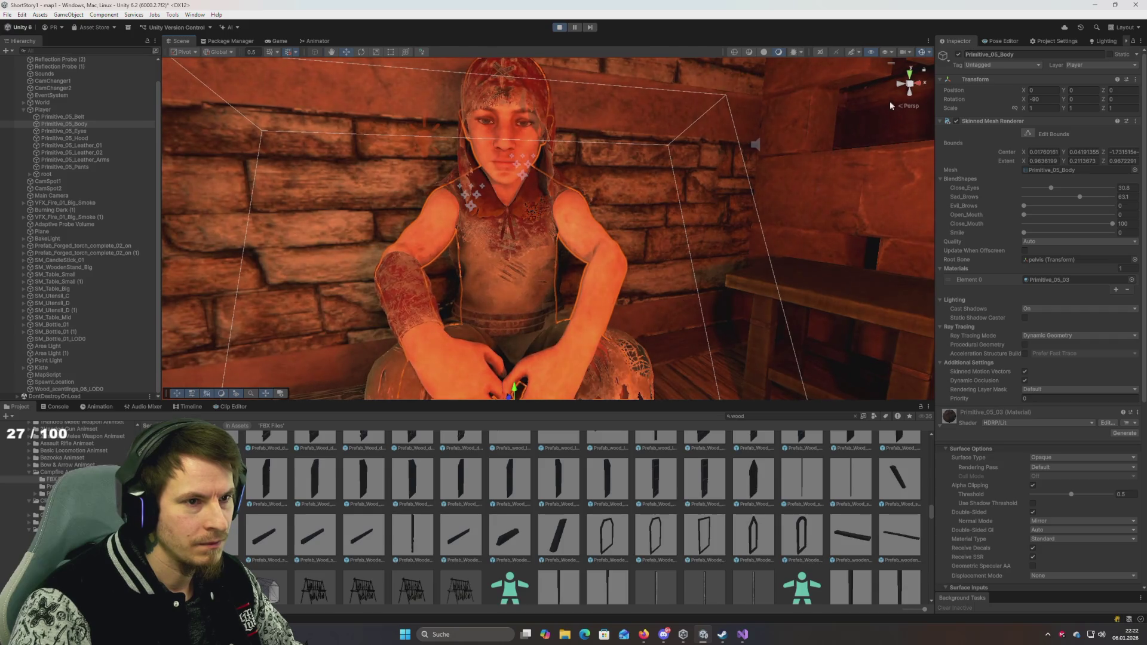
pyautogui.click(923, 52)
pyautogui.rightClick(587, 241)
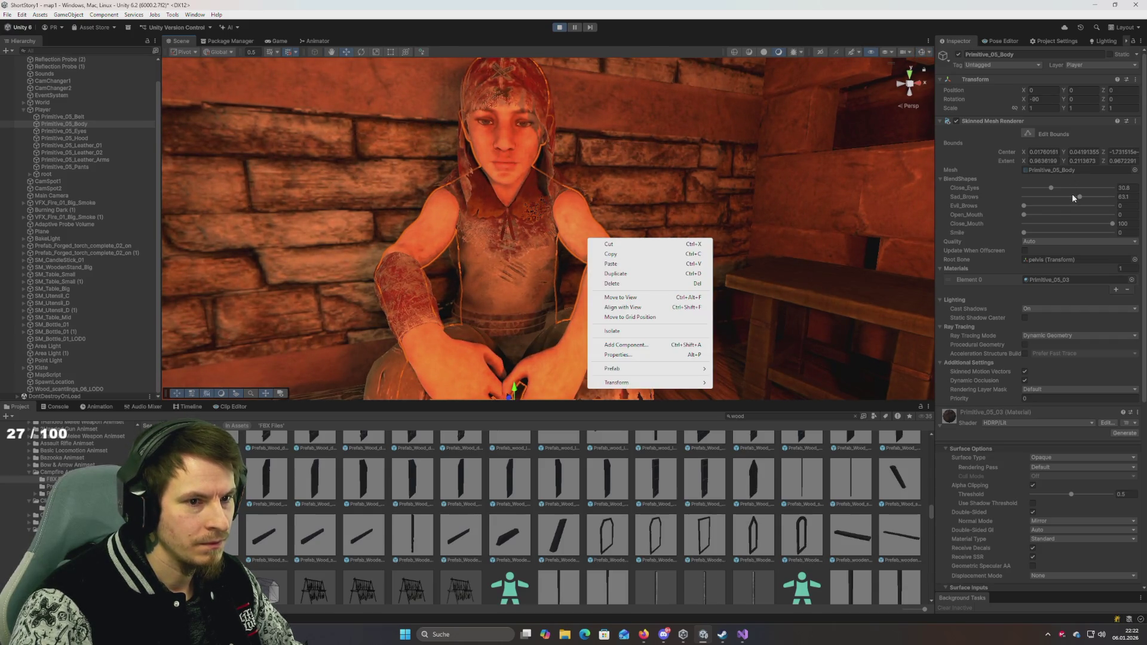
# Step: Set Sad_Brows to 48.9 and Close_Eyes to 23.2 to soften the face
pyautogui.moveTo(1076, 197); pyautogui.dragTo(1088, 197)
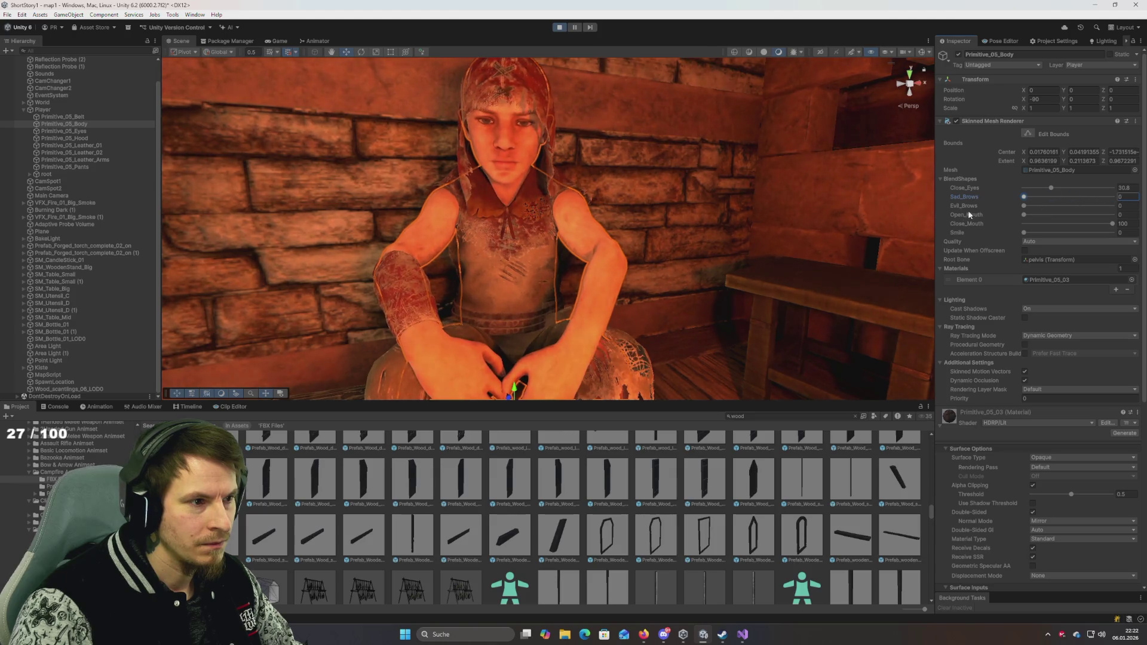
pyautogui.write('17.6')
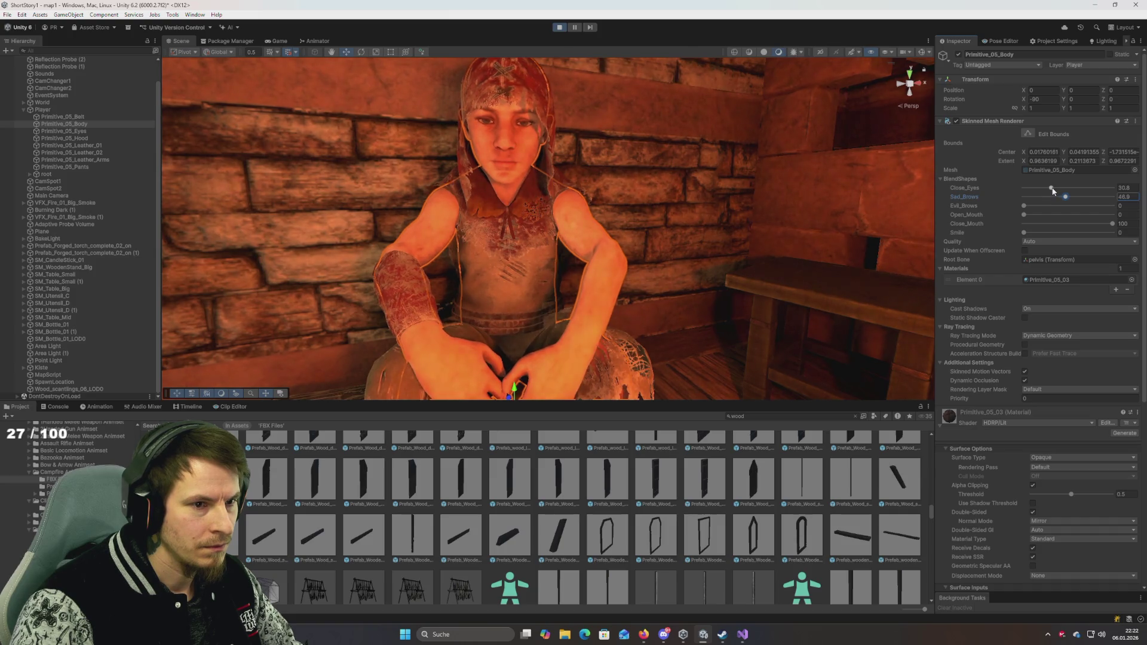
pyautogui.moveTo(1051, 187); pyautogui.dragTo(996, 194)
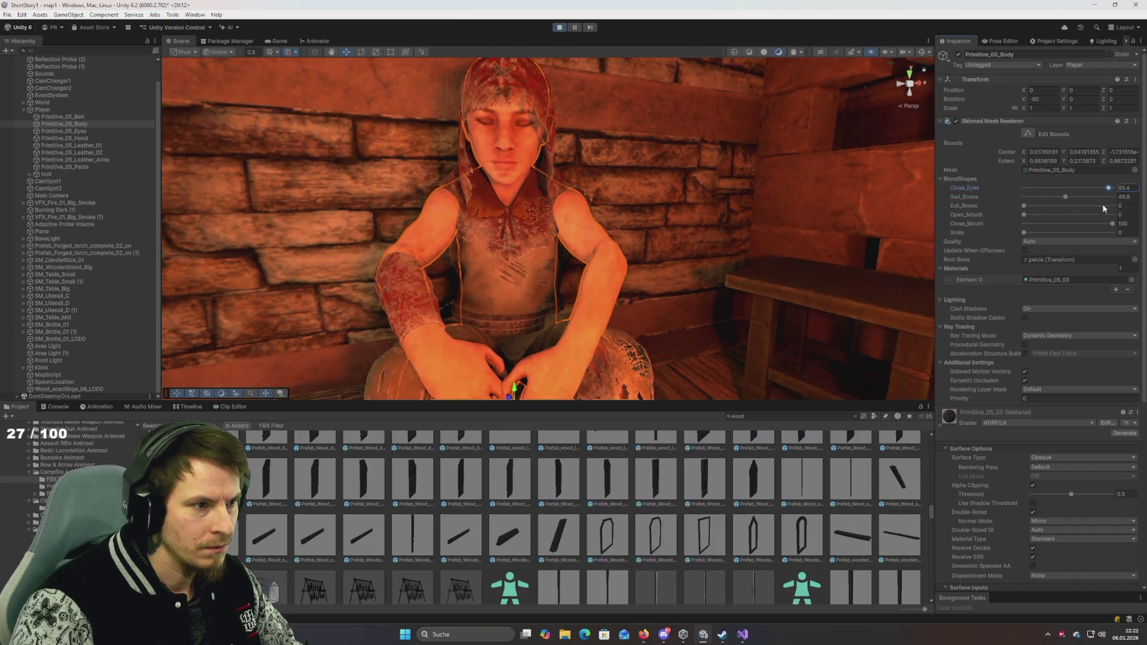
pyautogui.write('0')
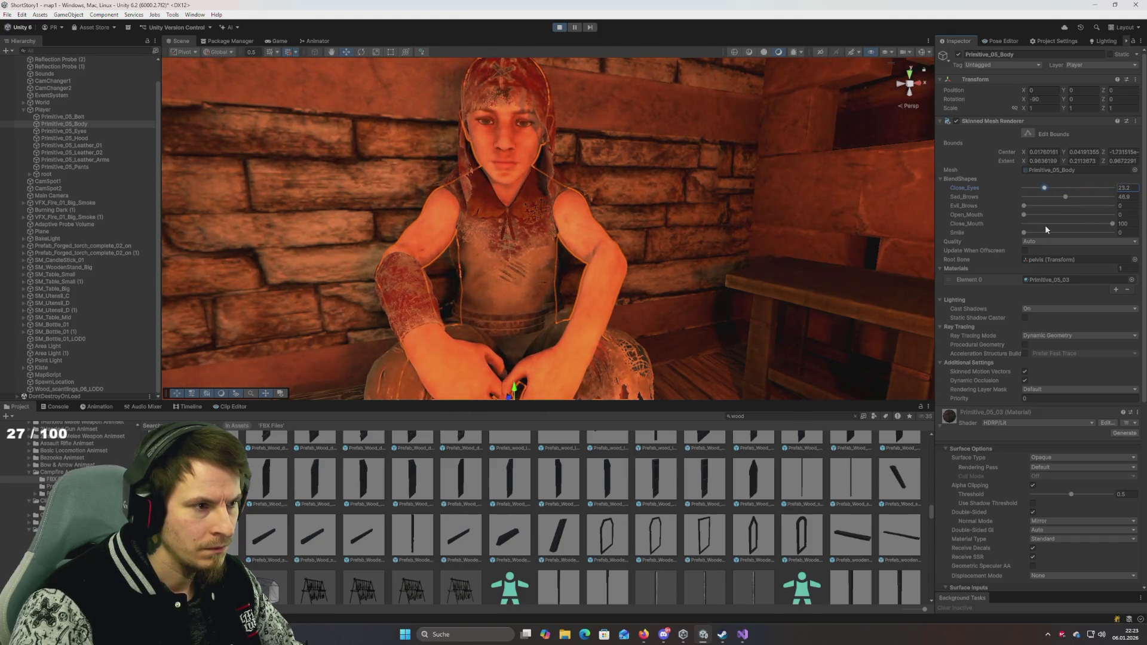
pyautogui.write('83.3')
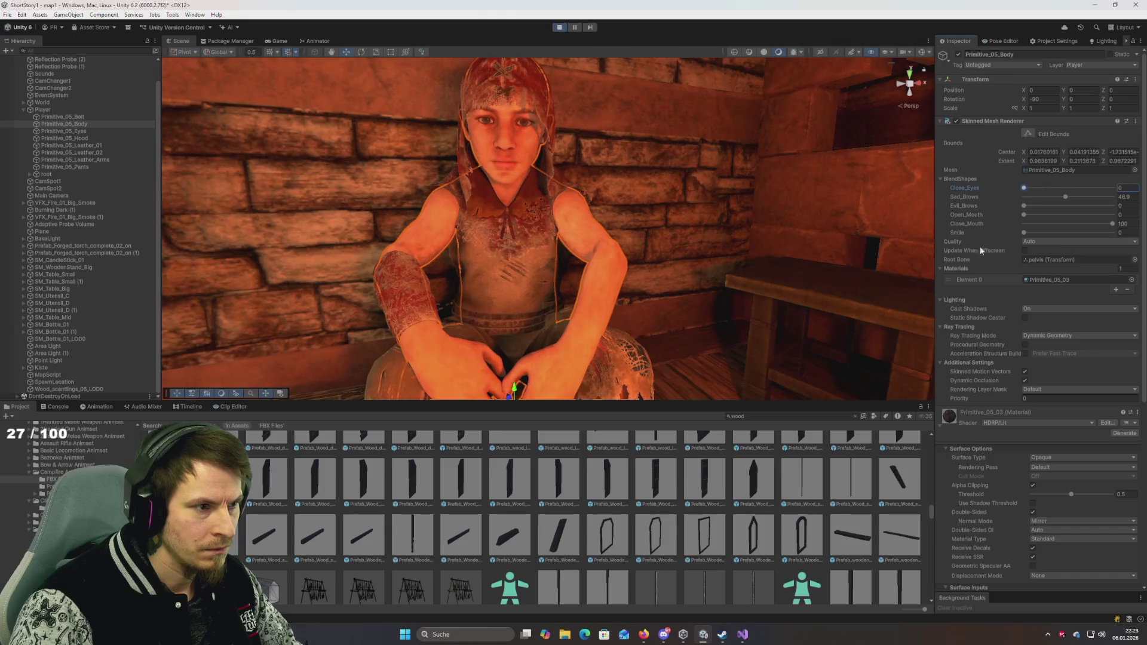
# Step: Stop Play mode and select the wood search text in the Project assets
pyautogui.scroll(-5, 675, 272)
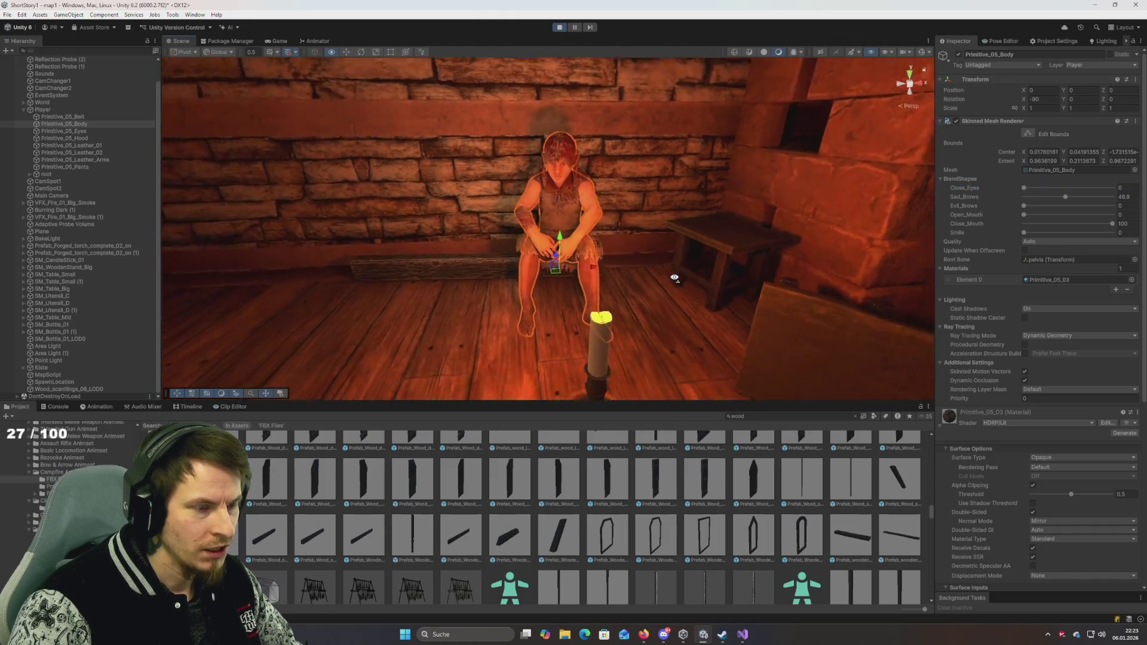
pyautogui.click(559, 28)
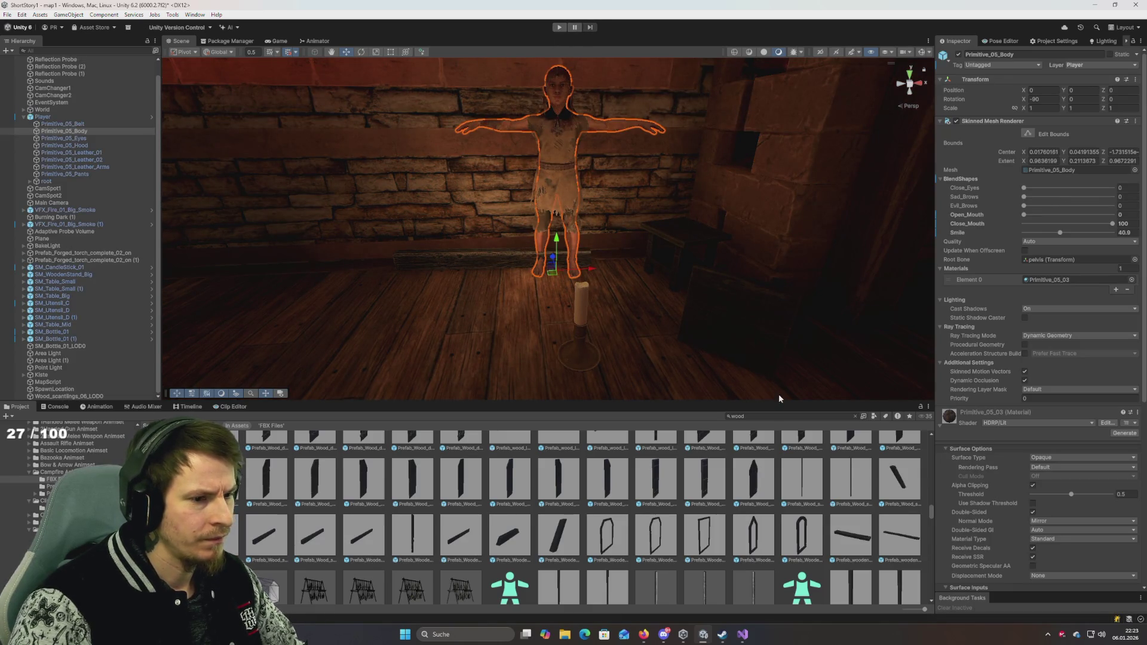
pyautogui.click(770, 418)
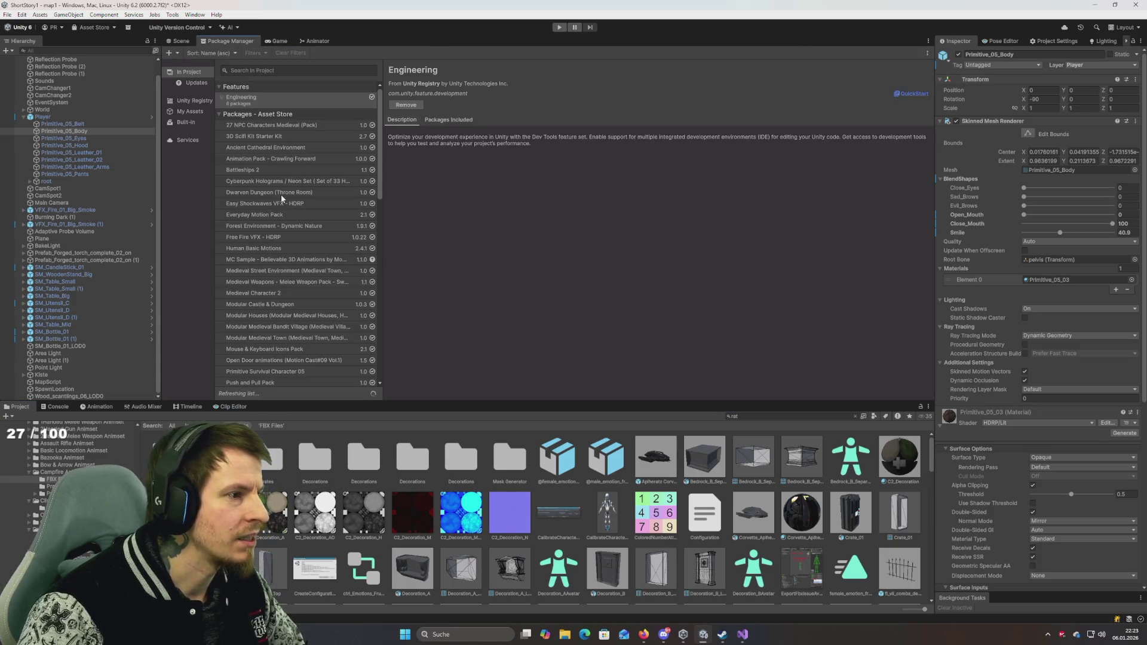
# Step: View the 27 NPC Characters Medieval images, step to Animation Pack - Crawling Forward, then switch to the browser
pyautogui.click(273, 124)
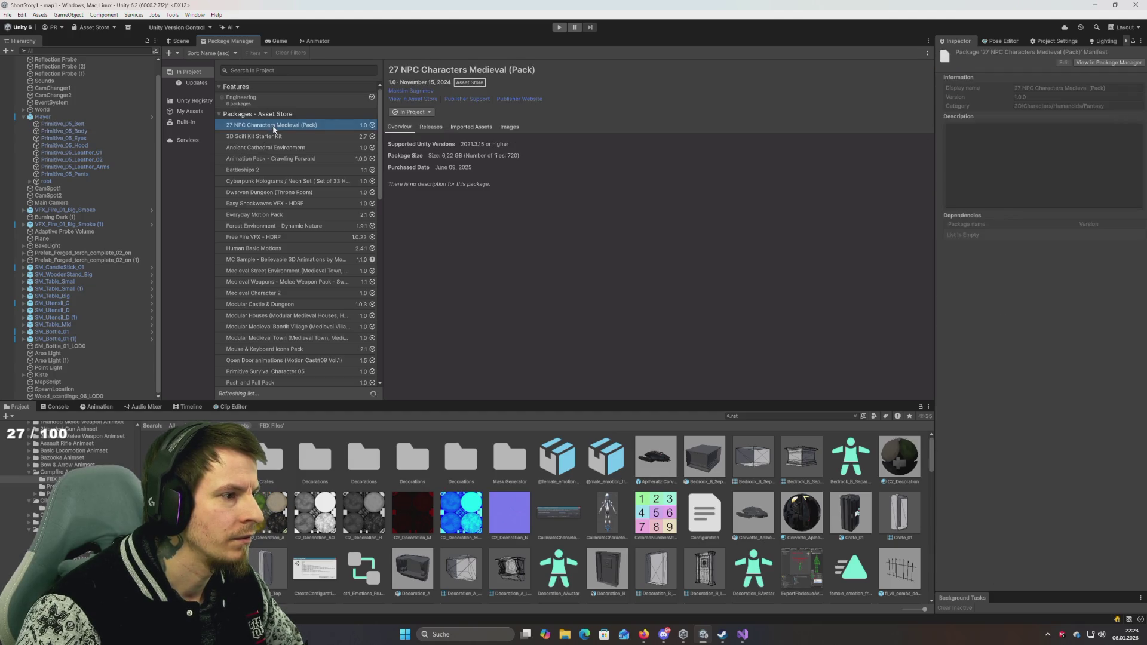
pyautogui.click(510, 128)
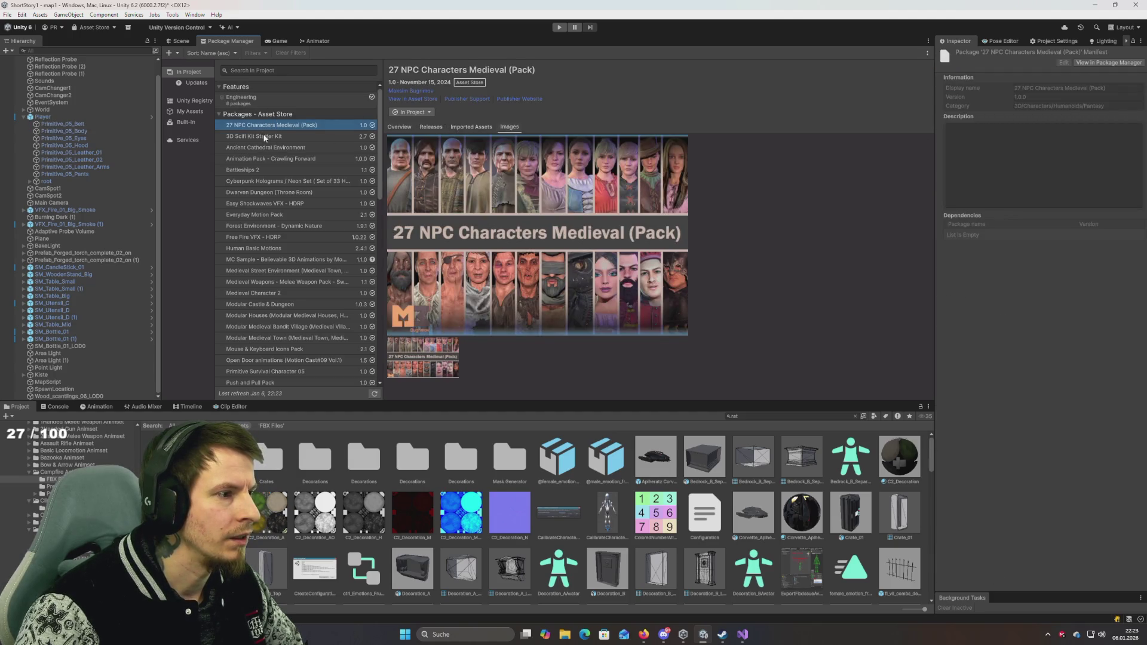
pyautogui.click(275, 137)
pyautogui.press('Up')
pyautogui.press('Up')
pyautogui.press('Down')
pyautogui.press('Down')
pyautogui.press('Down')
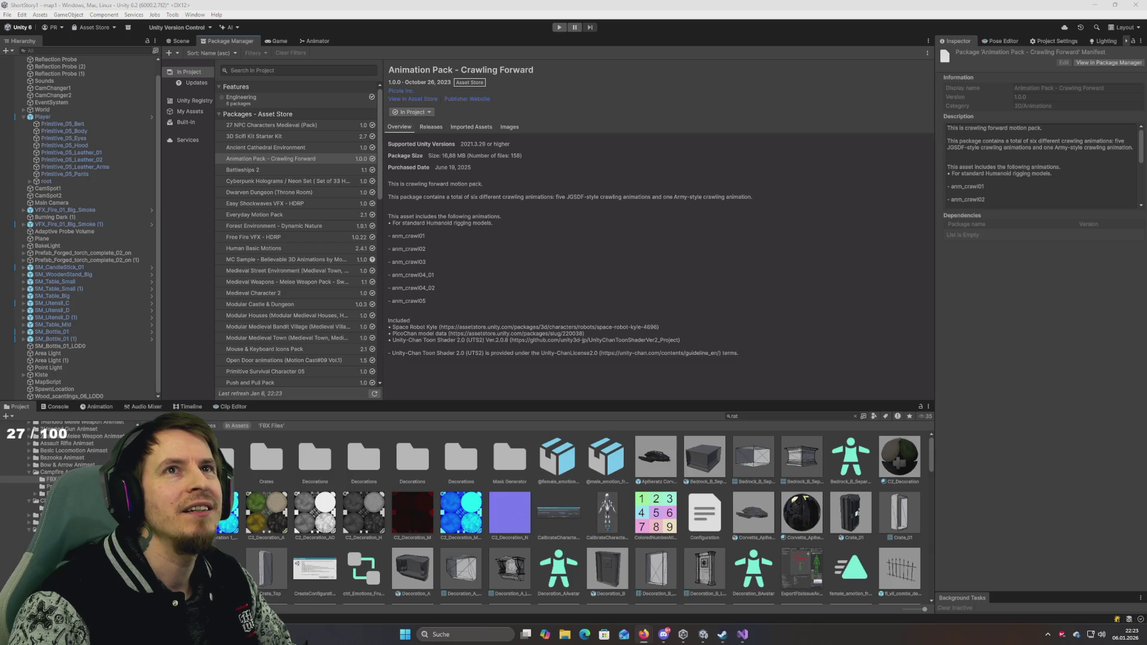
pyautogui.hotkey('alt', 'Tab')
# Step: Maximize the browser and return from the MIGHTY PERFORMANCE PACK page to the Asset Store home page
pyautogui.press('super+Up')
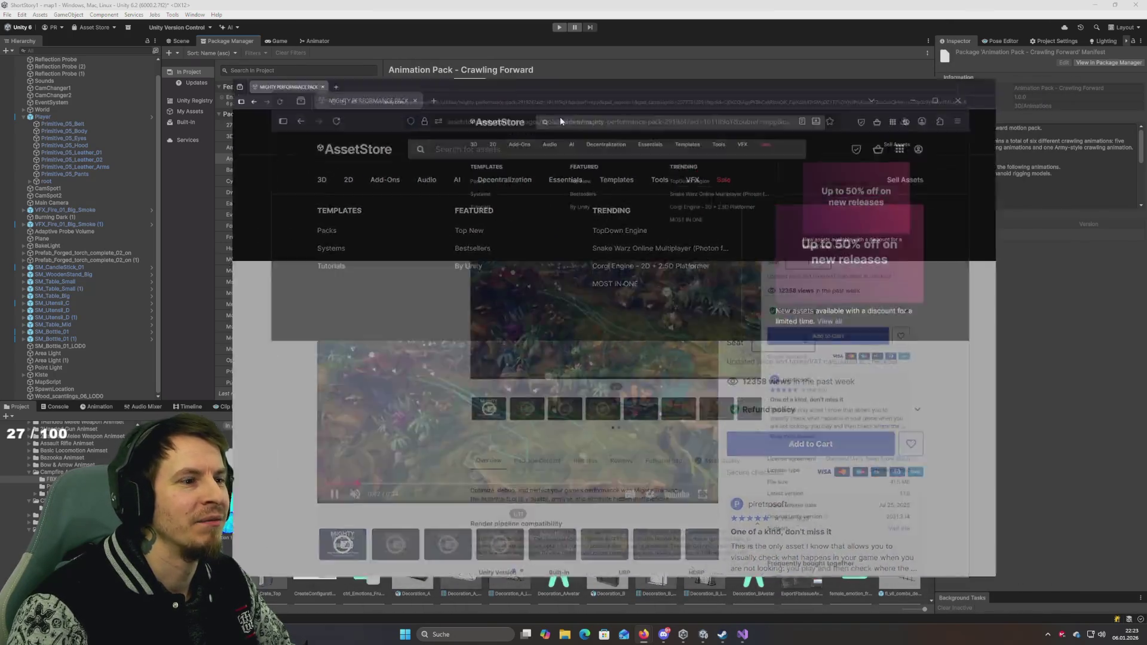
pyautogui.hotkey('ctrl', 'a')
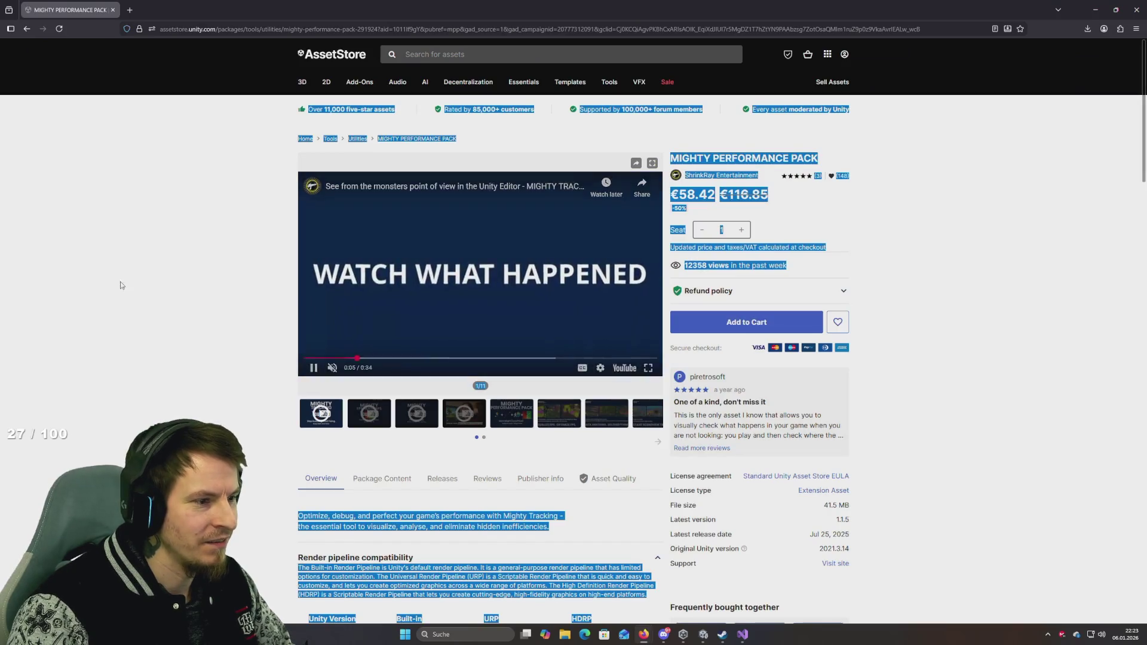
pyautogui.click(218, 279)
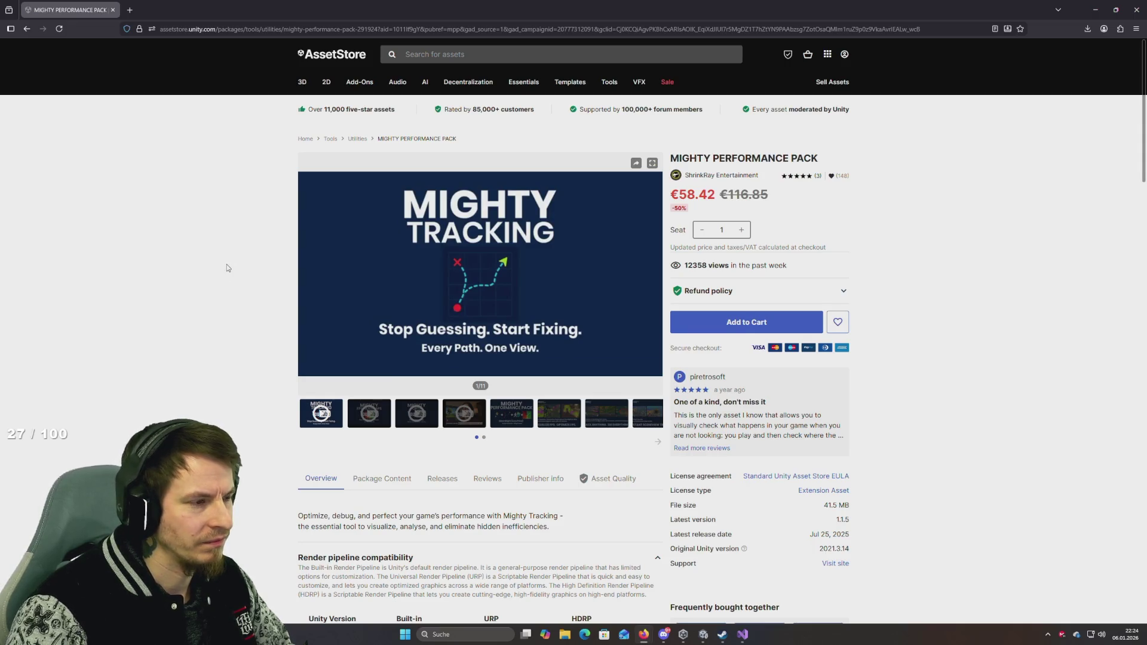
pyautogui.click(334, 60)
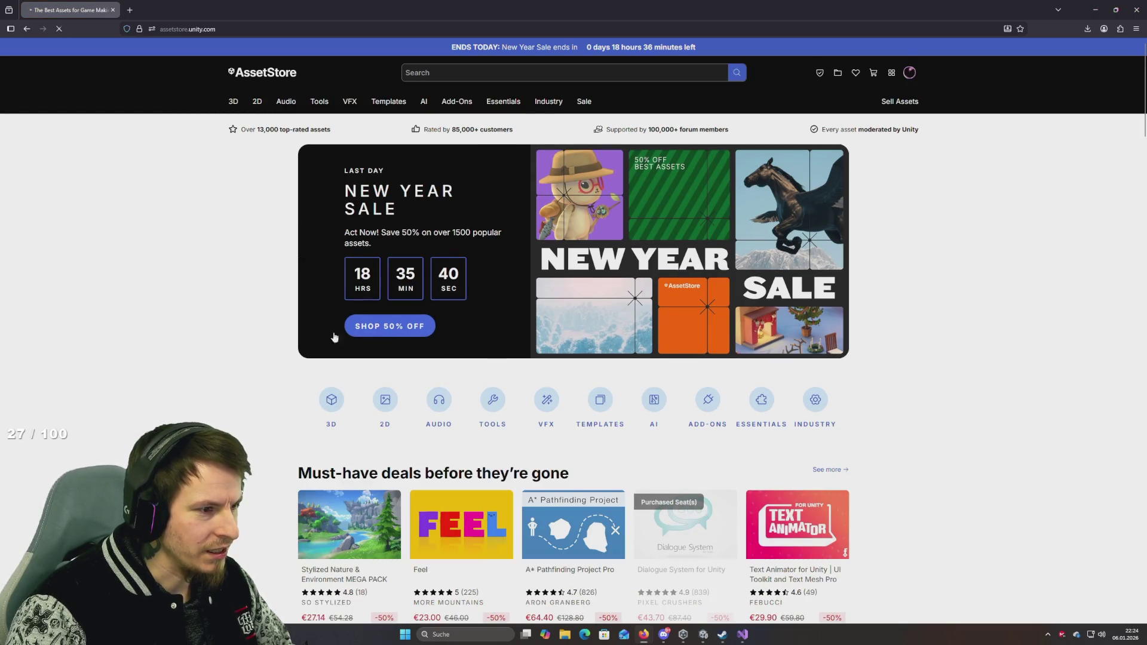
# Step: Open the Shop 50% Off listing and briefly preview the TopDown Engine page in a new tab
pyautogui.click(335, 337)
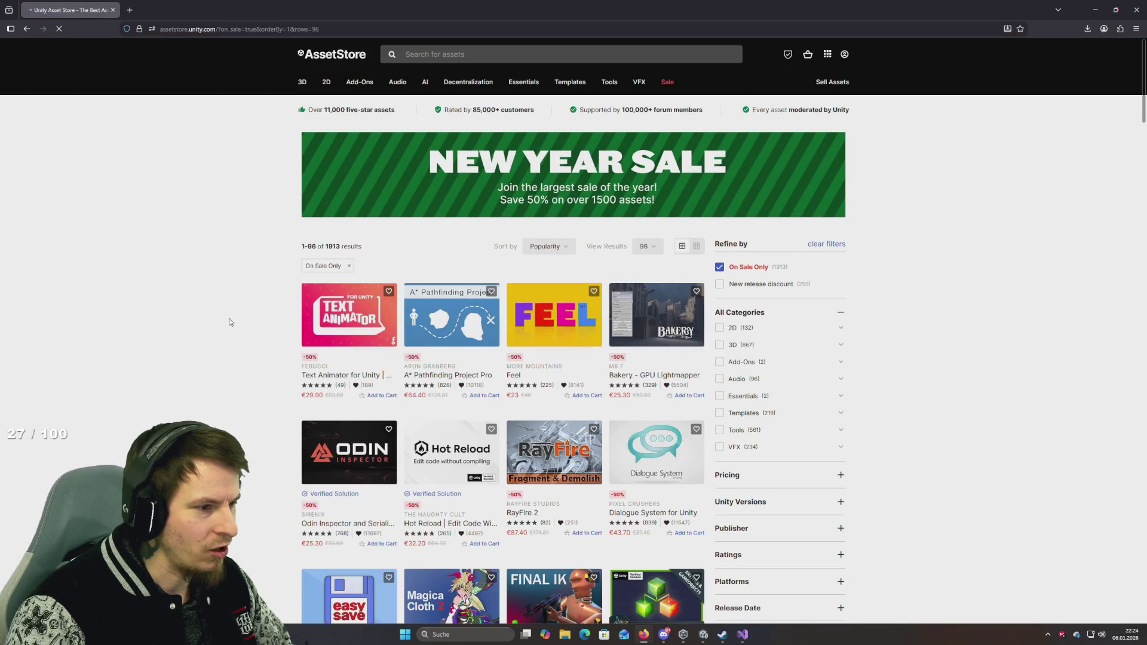
pyautogui.scroll(-3, 230, 323)
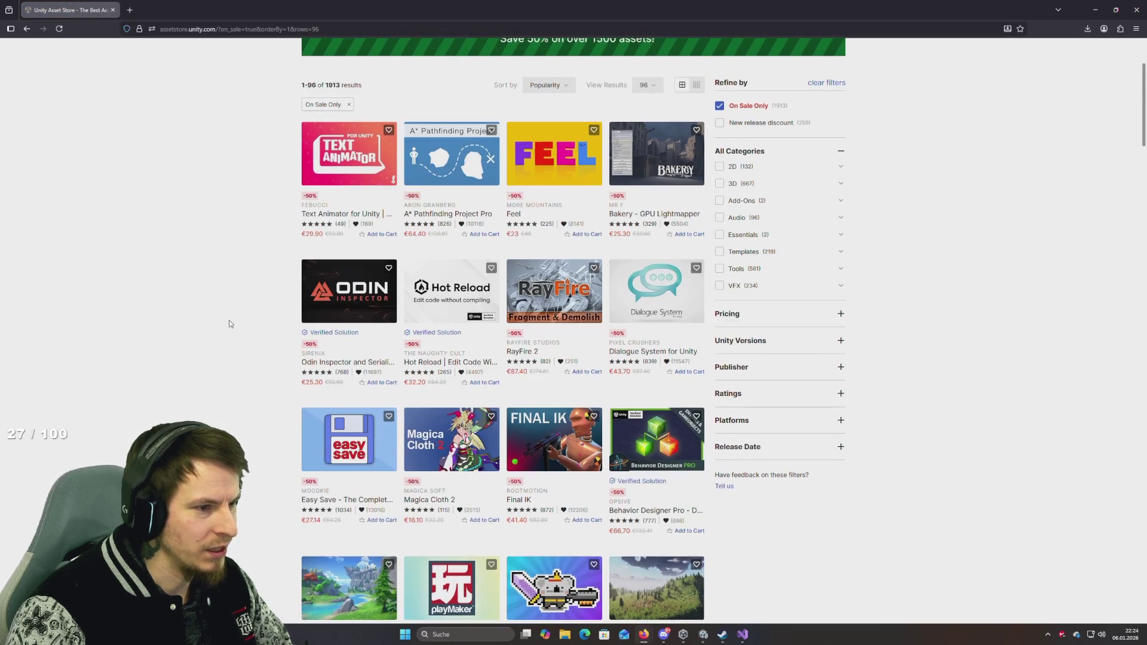
pyautogui.scroll(-3, 230, 324)
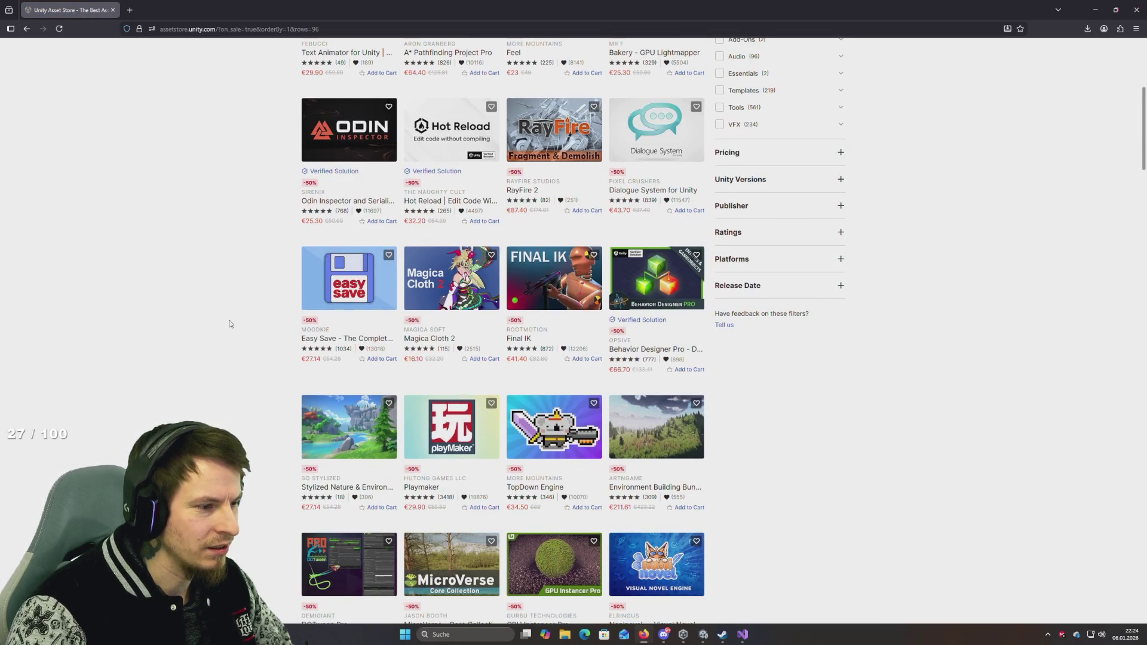
pyautogui.scroll(-3, 230, 323)
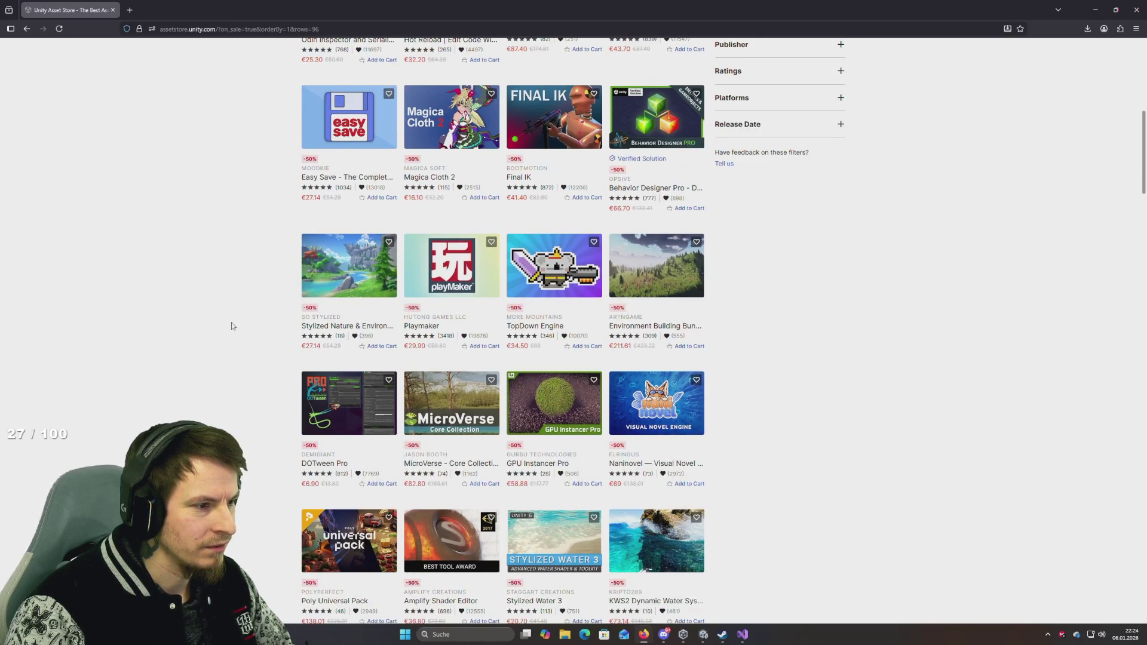
pyautogui.click(535, 326)
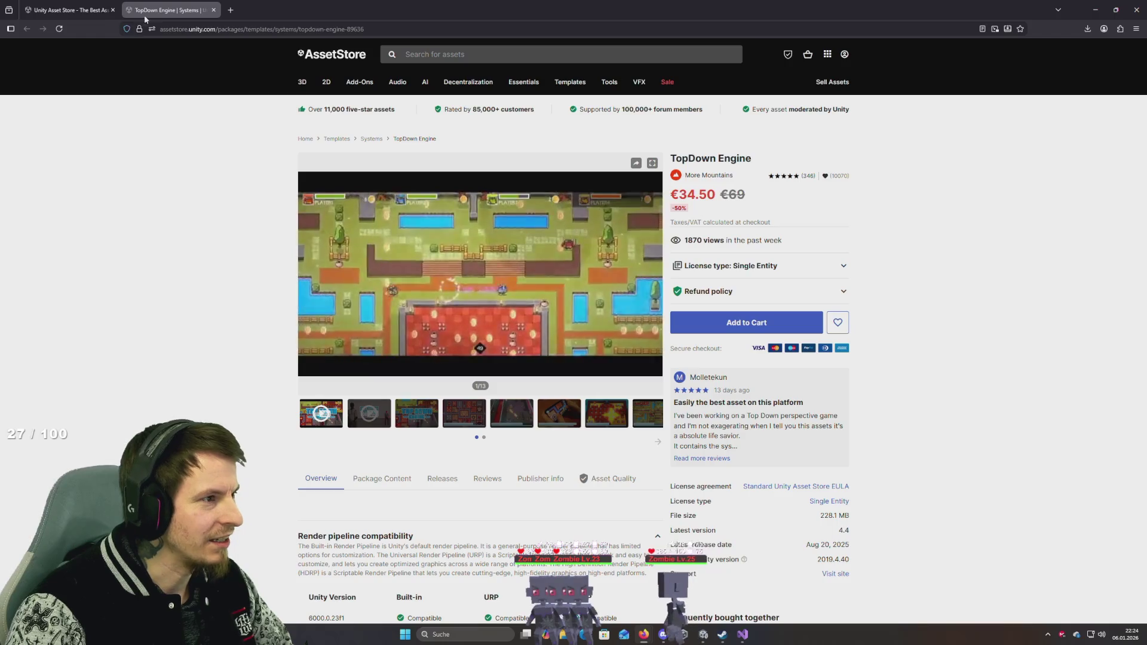
pyautogui.click(214, 10)
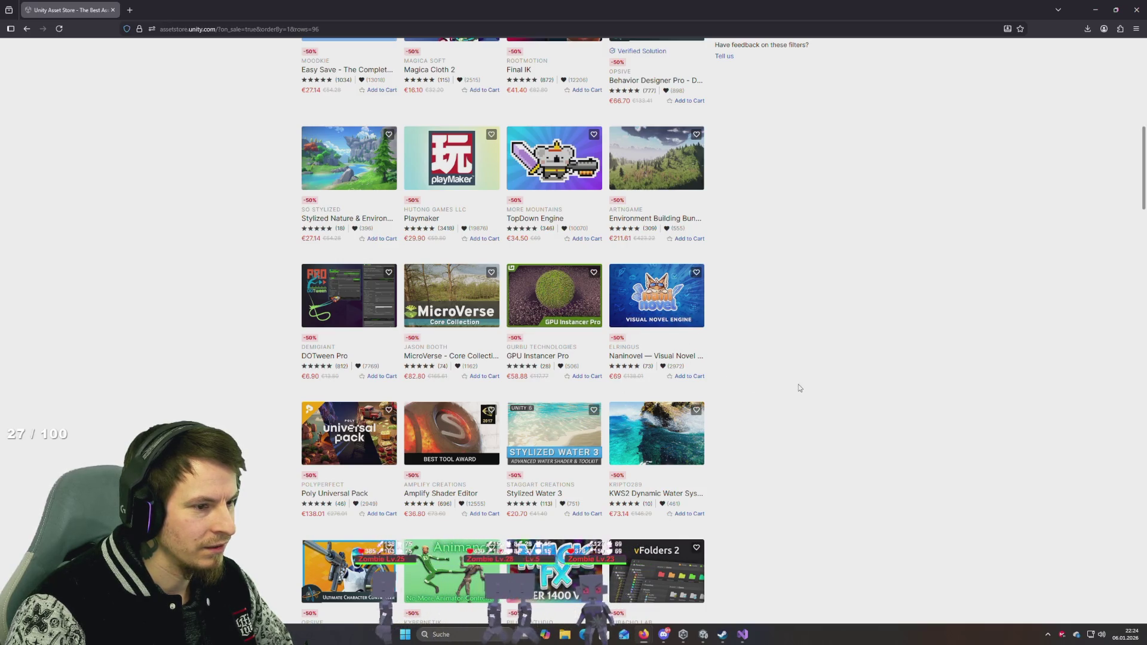
# Step: Scroll further through the half-price listing past DOTween Pro, Gaia Pro VS and NodeCanvas
pyautogui.scroll(-1, 777, 376)
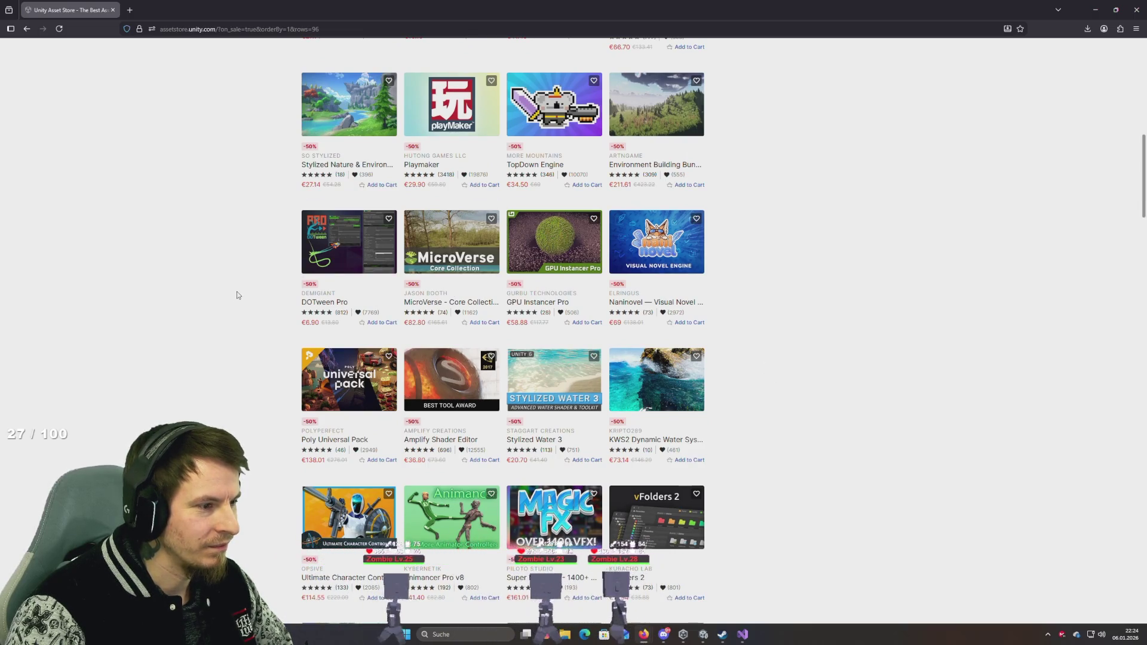
pyautogui.scroll(-2, 271, 283)
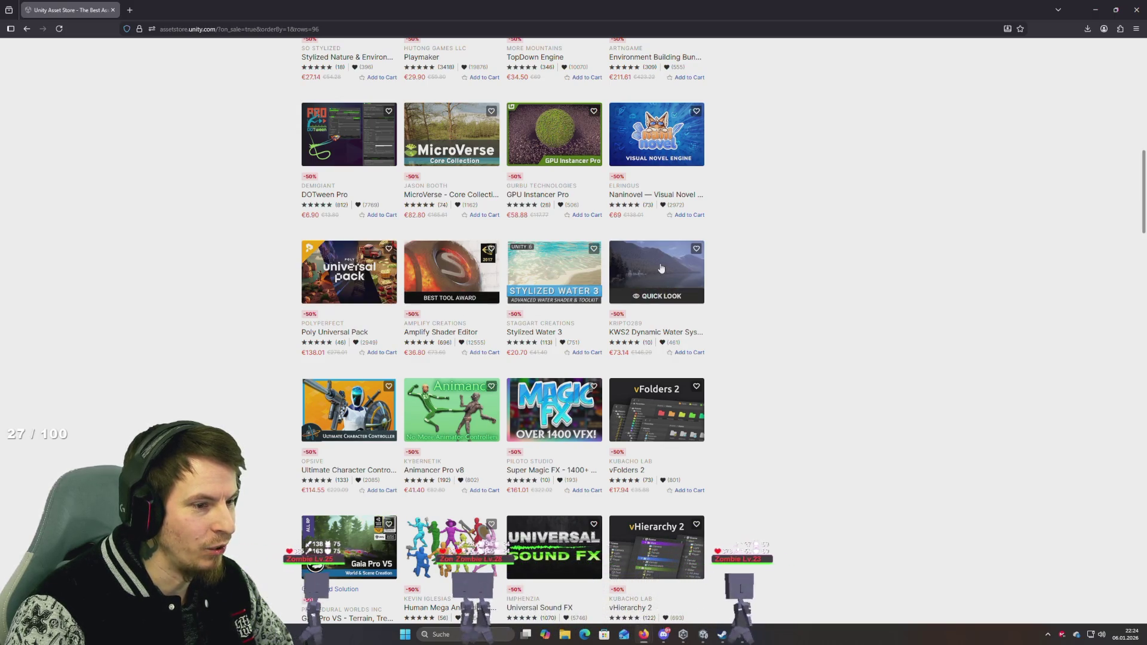
pyautogui.scroll(-1, 788, 320)
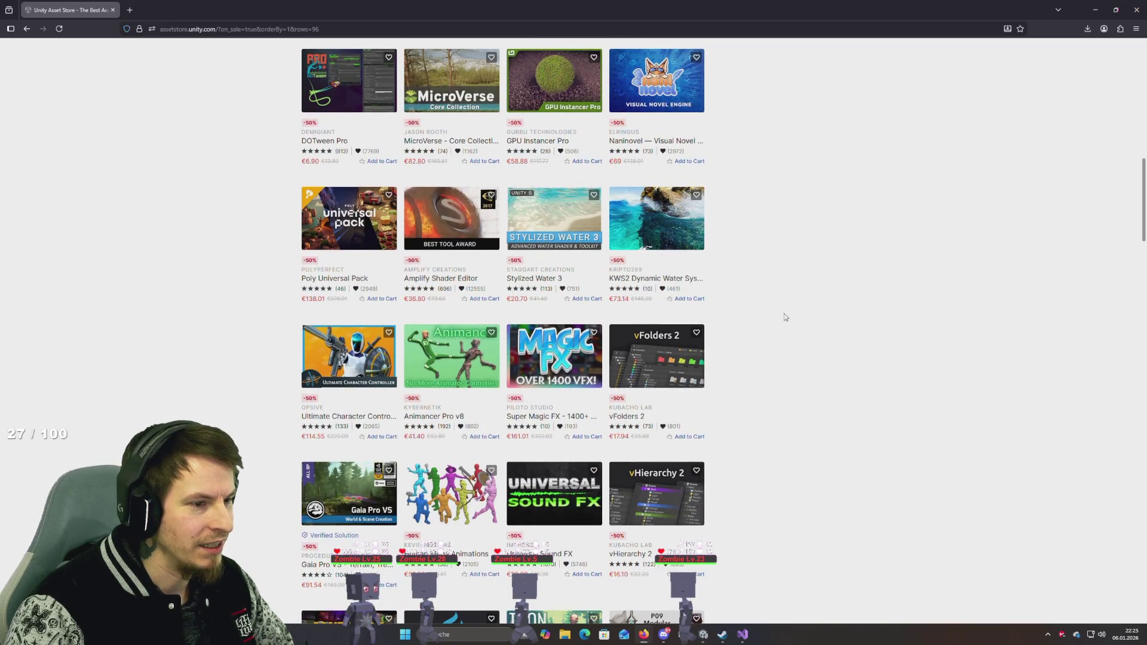
pyautogui.scroll(-2, 757, 310)
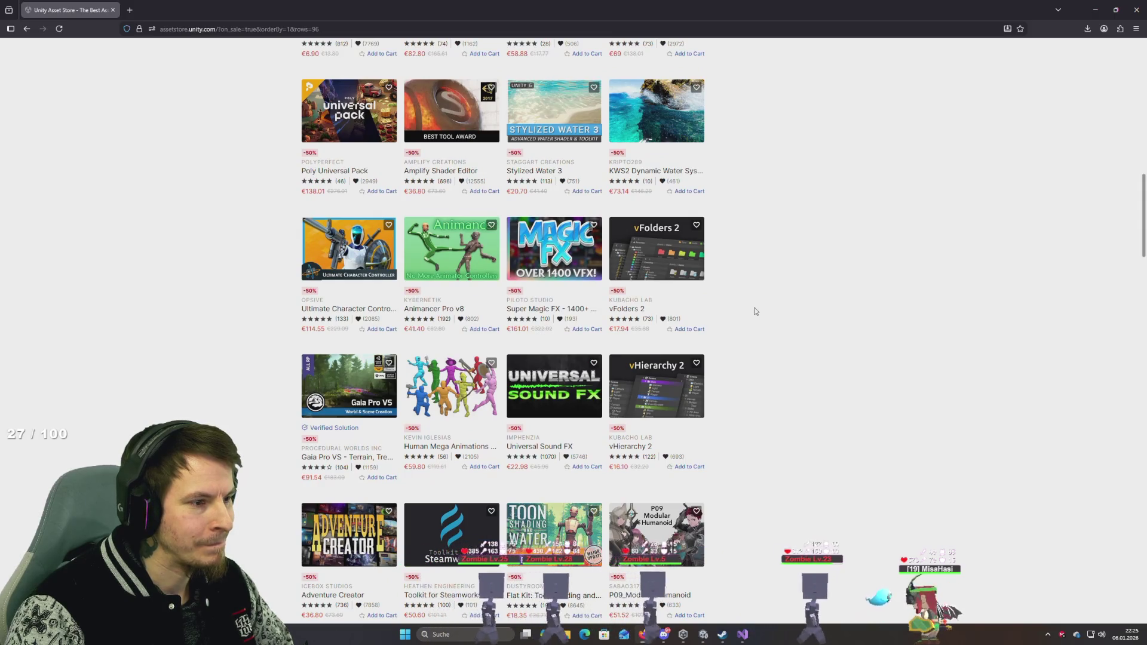
pyautogui.scroll(-3, 755, 311)
pyautogui.scroll(-4, 755, 311)
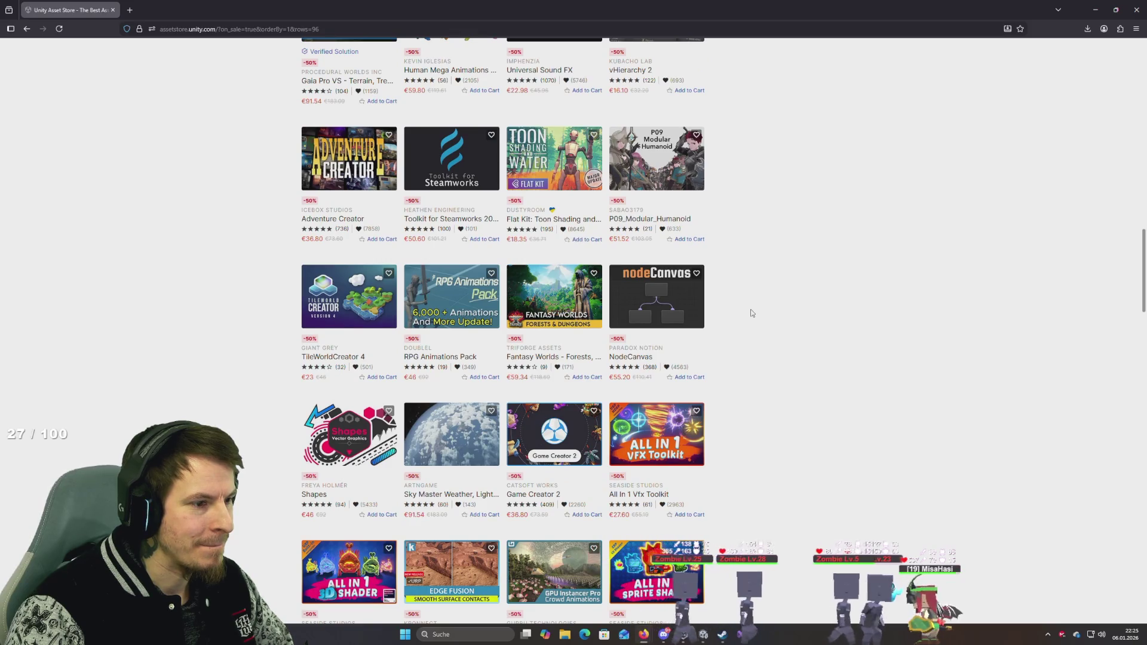
pyautogui.scroll(-2, 752, 313)
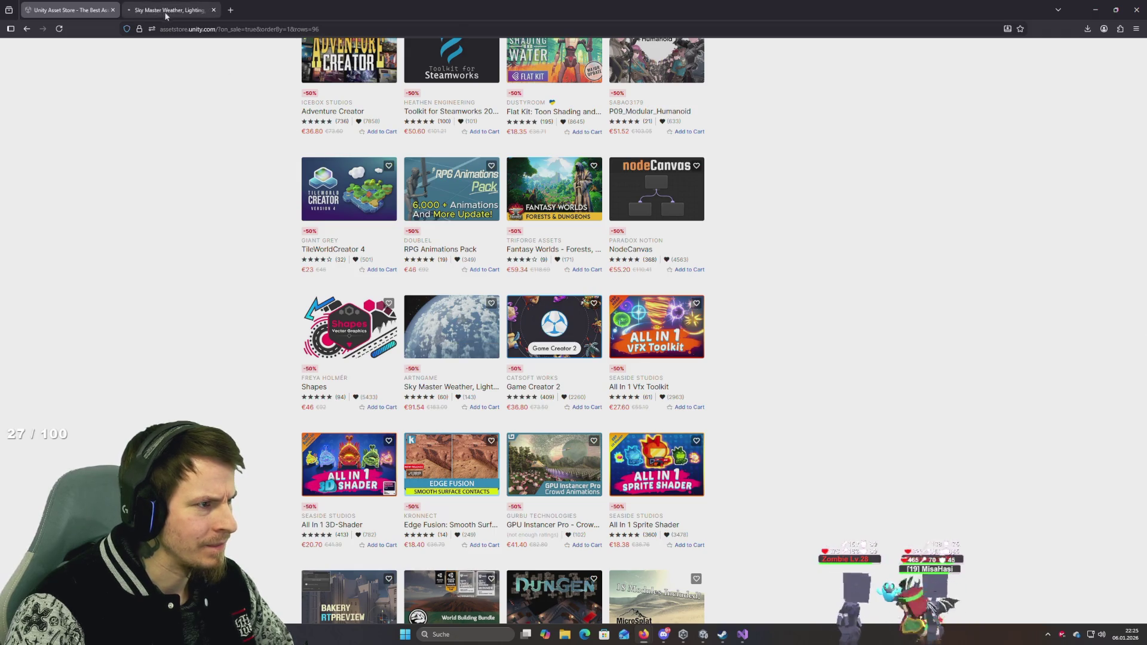
# Step: Skim the Sky Master bundle page and its trailer up to about 6:15, then close the tab
pyautogui.click(167, 16)
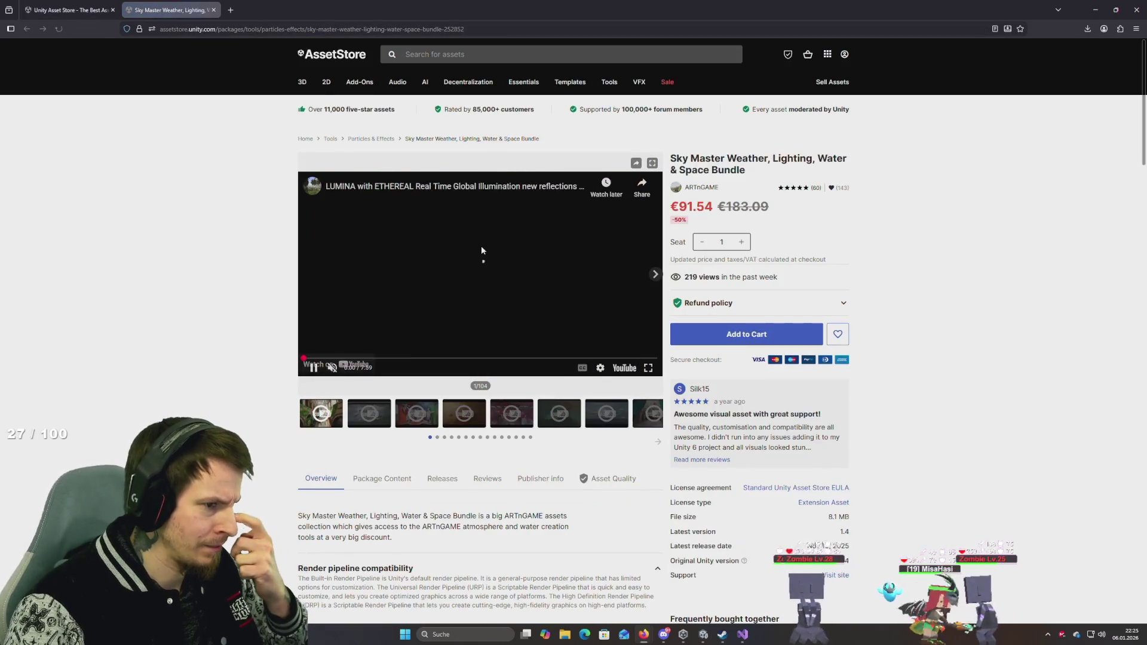
pyautogui.click(401, 359)
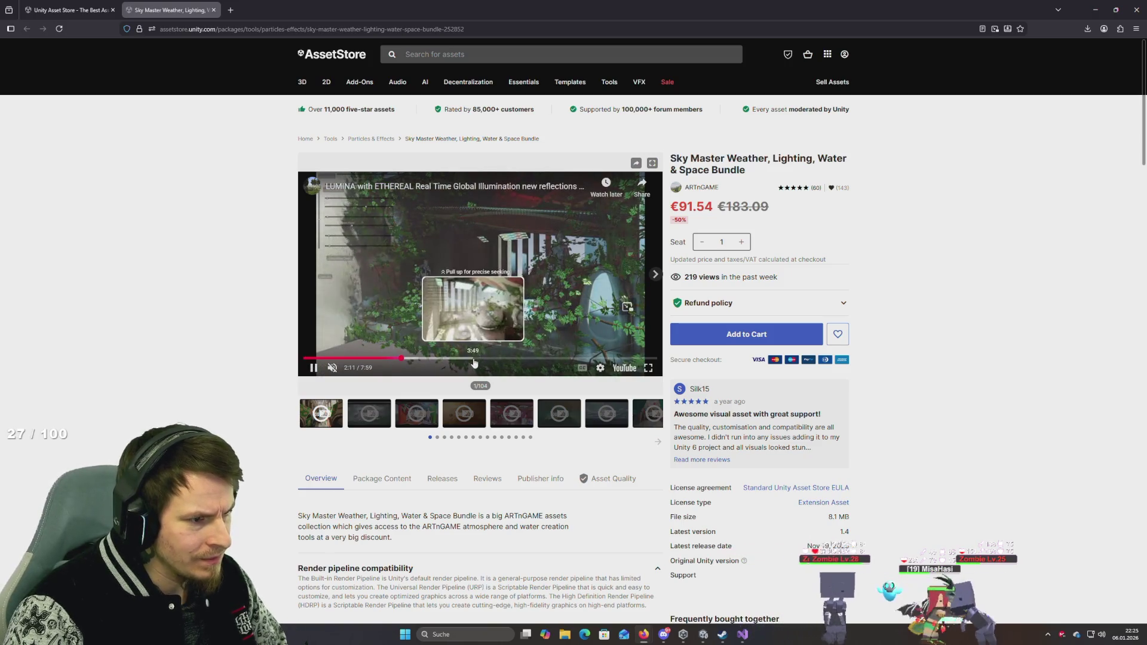
pyautogui.click(474, 358)
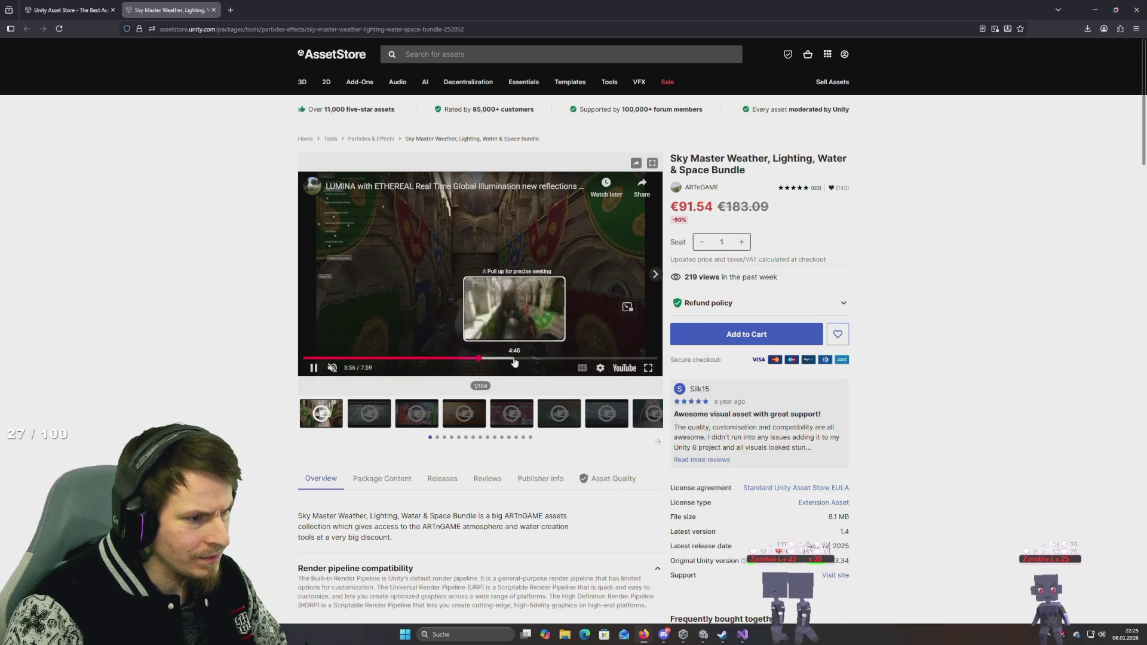
pyautogui.click(582, 359)
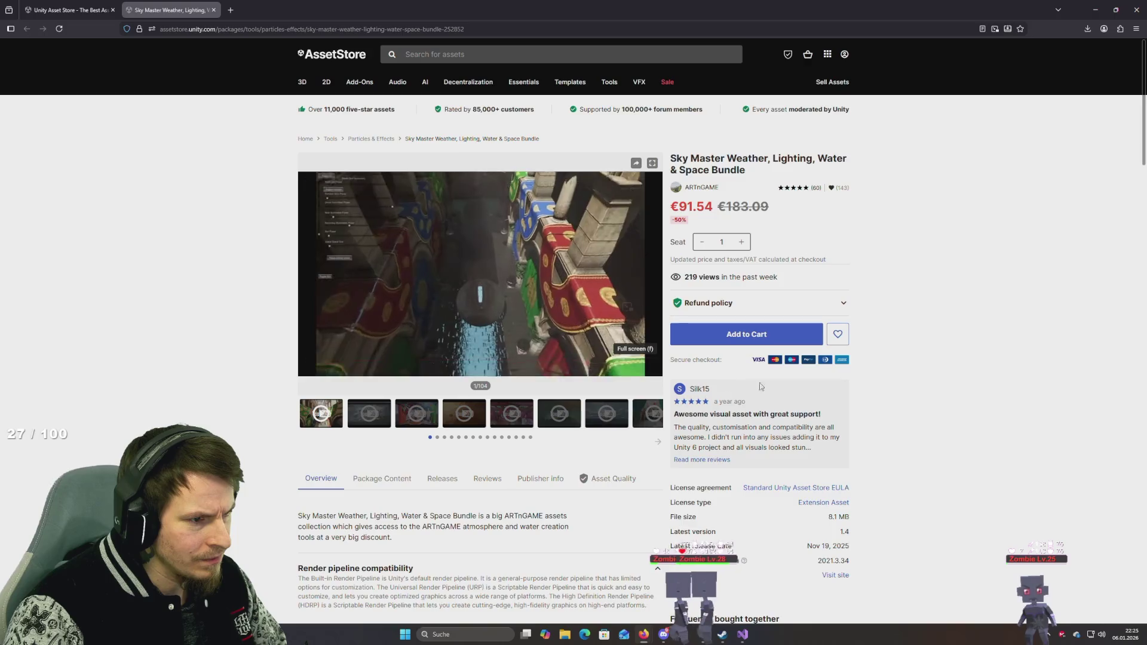
pyautogui.scroll(-5, 55, 57)
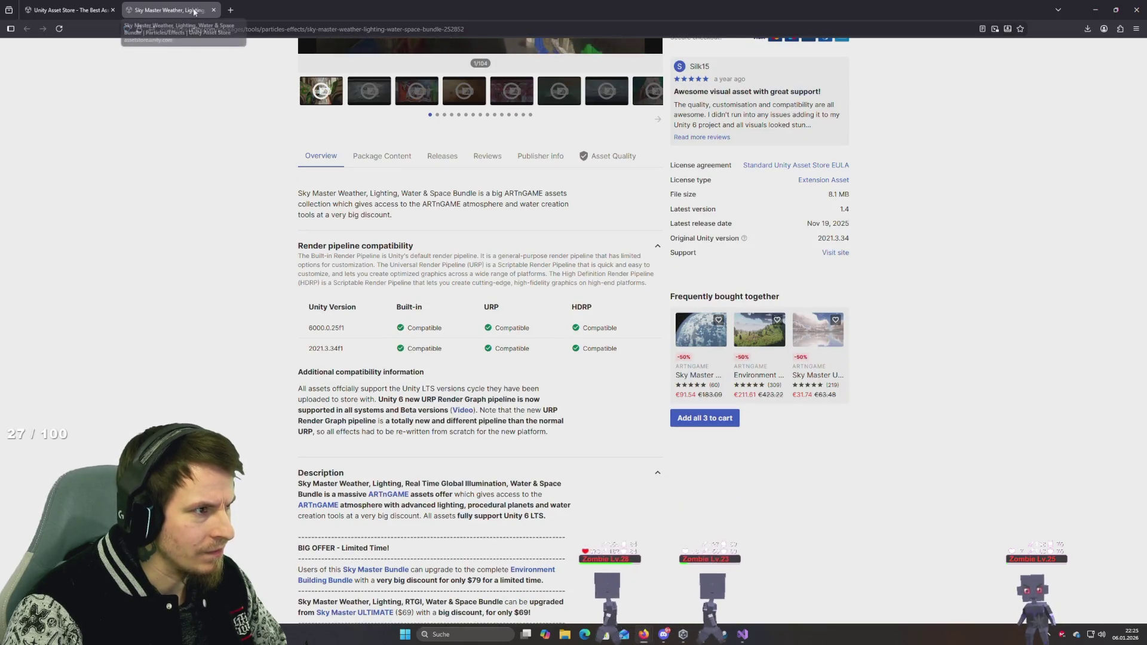
pyautogui.click(213, 10)
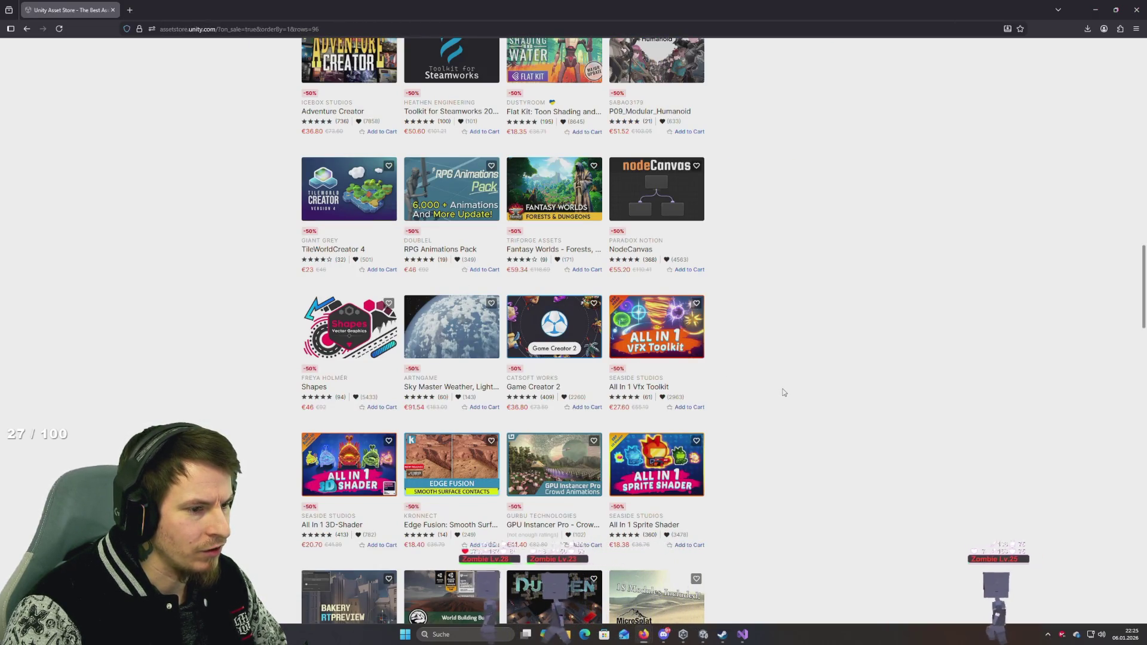
# Step: Scroll further down the discounted asset grid to browse more sale packages
pyautogui.scroll(-3, 783, 393)
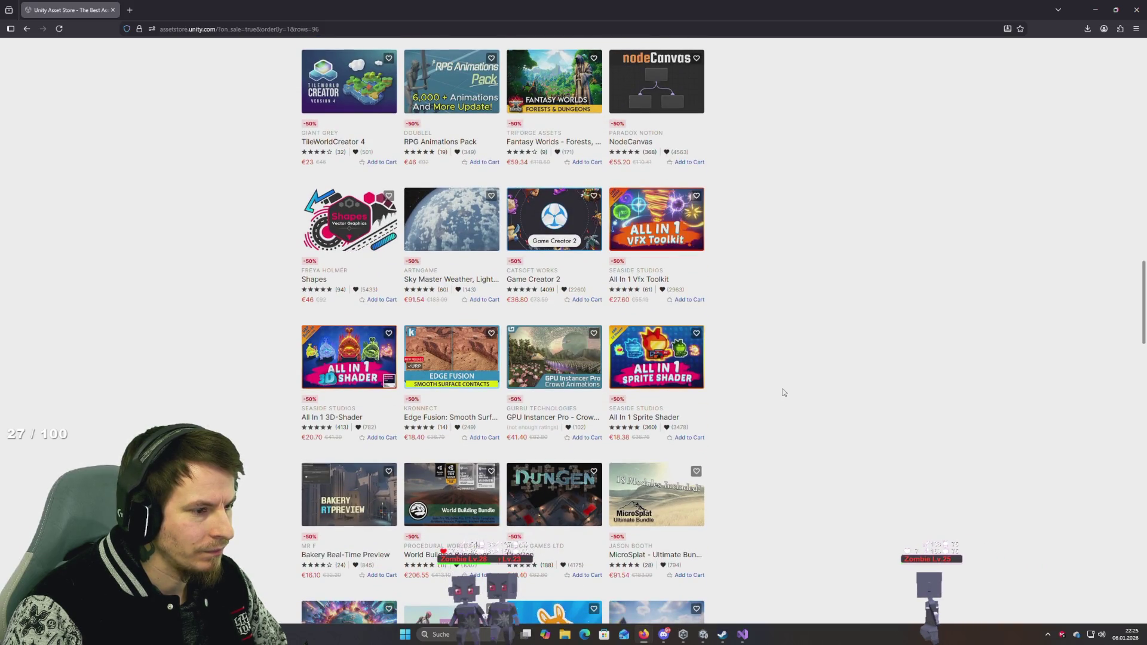
pyautogui.scroll(-3, 784, 392)
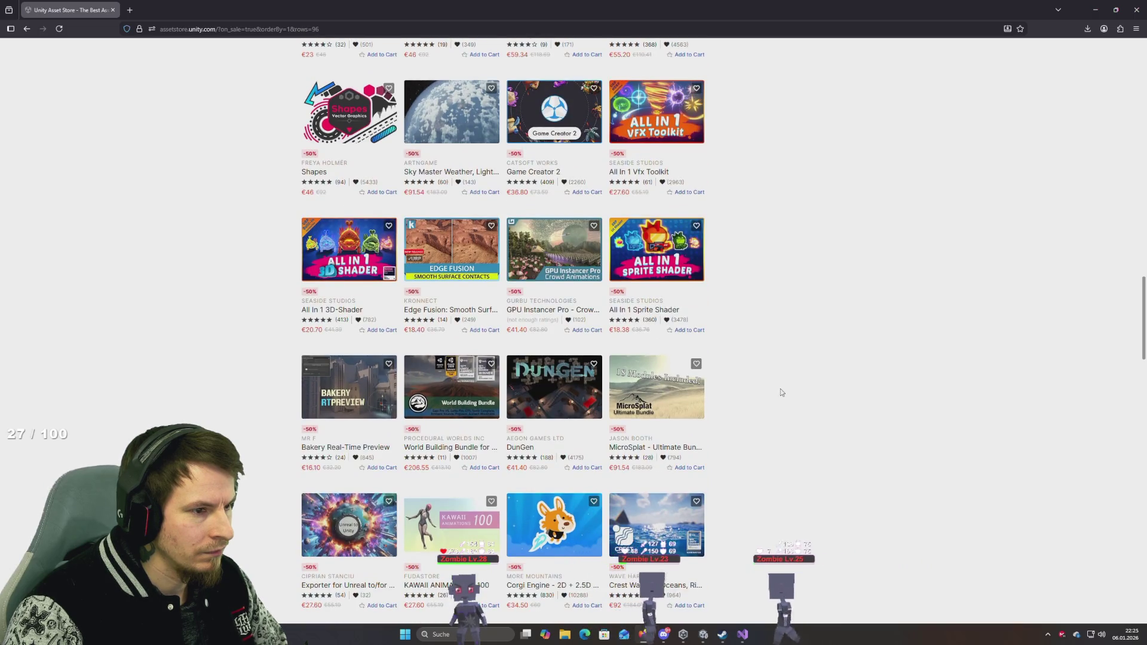
pyautogui.scroll(-5, 778, 393)
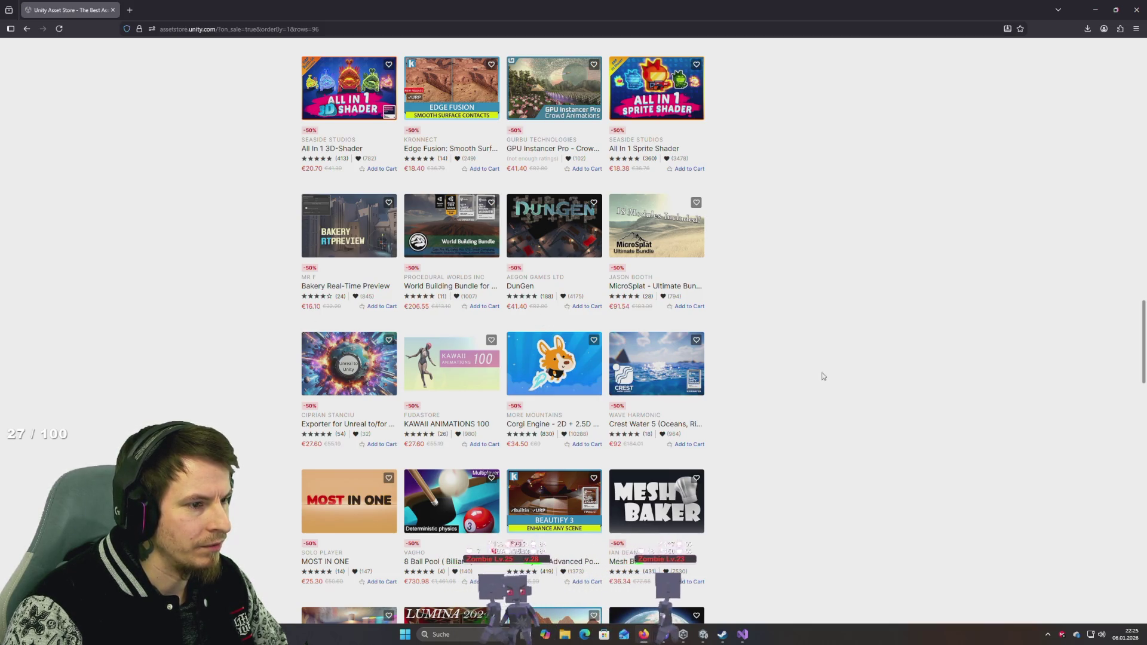
pyautogui.scroll(-5, 728, 352)
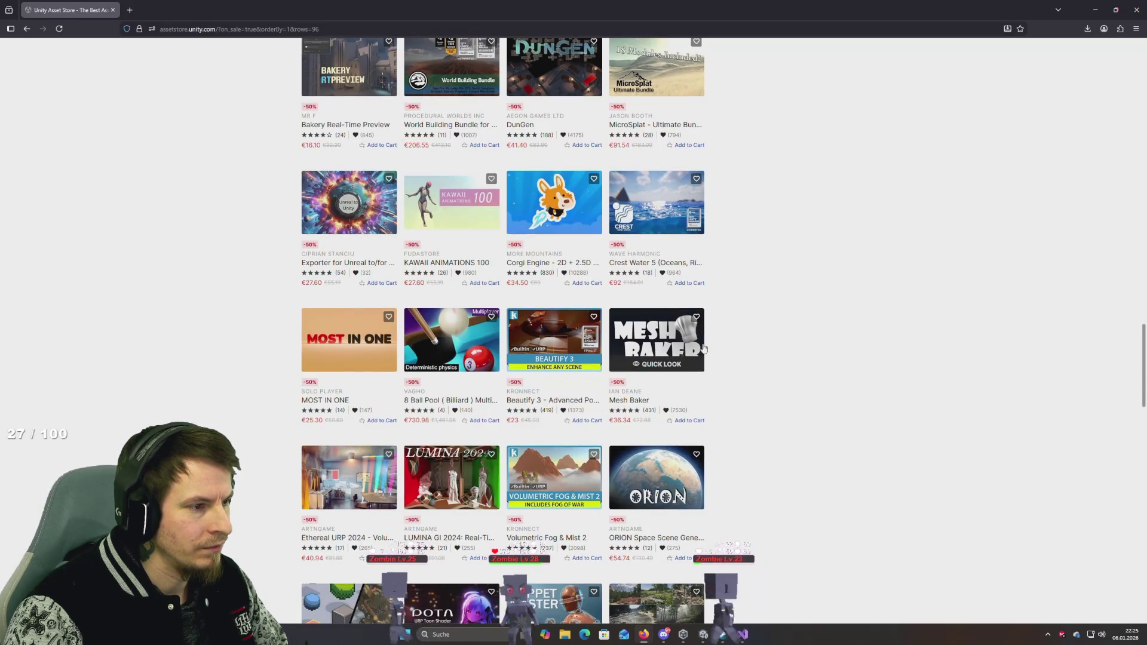
pyautogui.scroll(-18, 703, 349)
pyautogui.scroll(12, 700, 358)
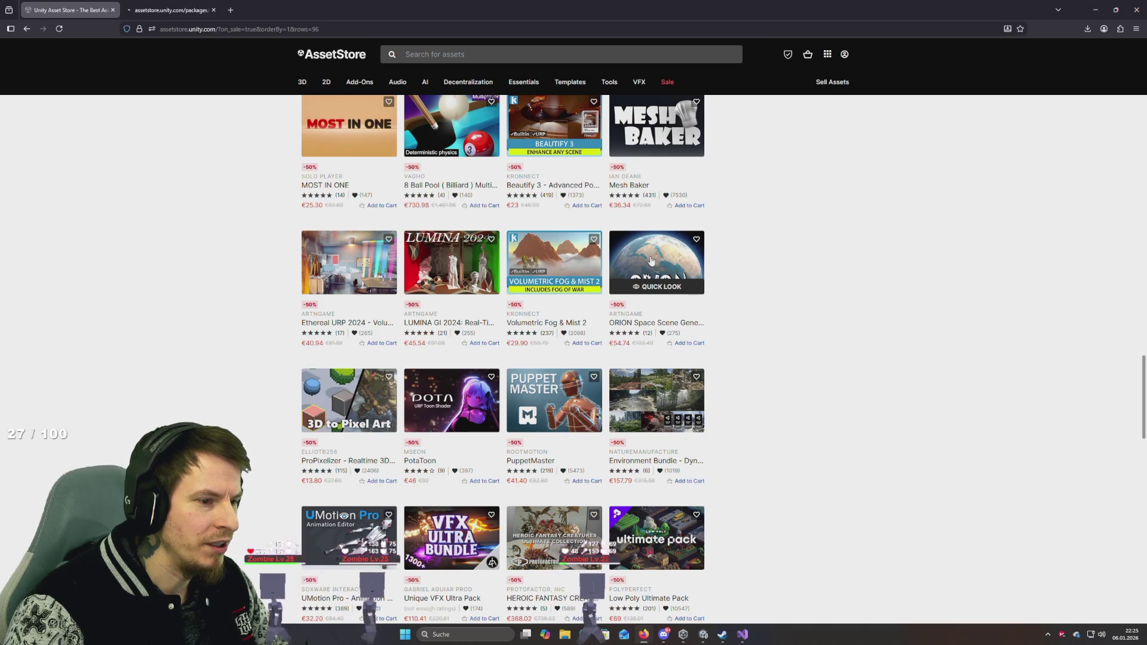
# Step: Switch to the ORION tab and play its second-gallery tutorial video full screen
pyautogui.click(183, 13)
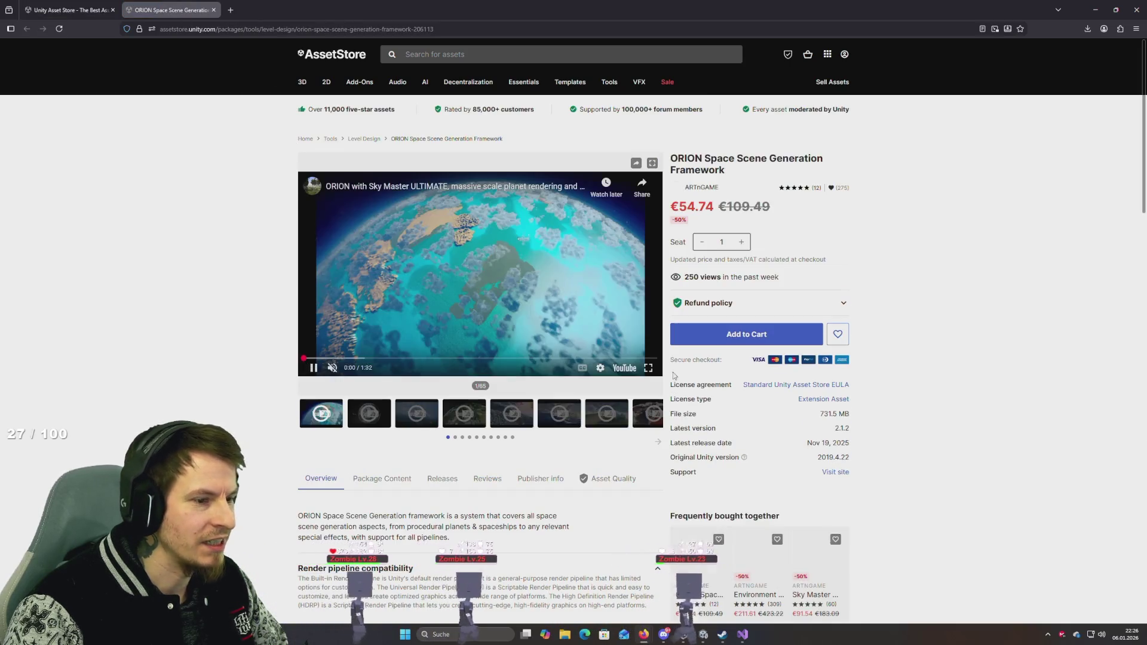
pyautogui.click(649, 369)
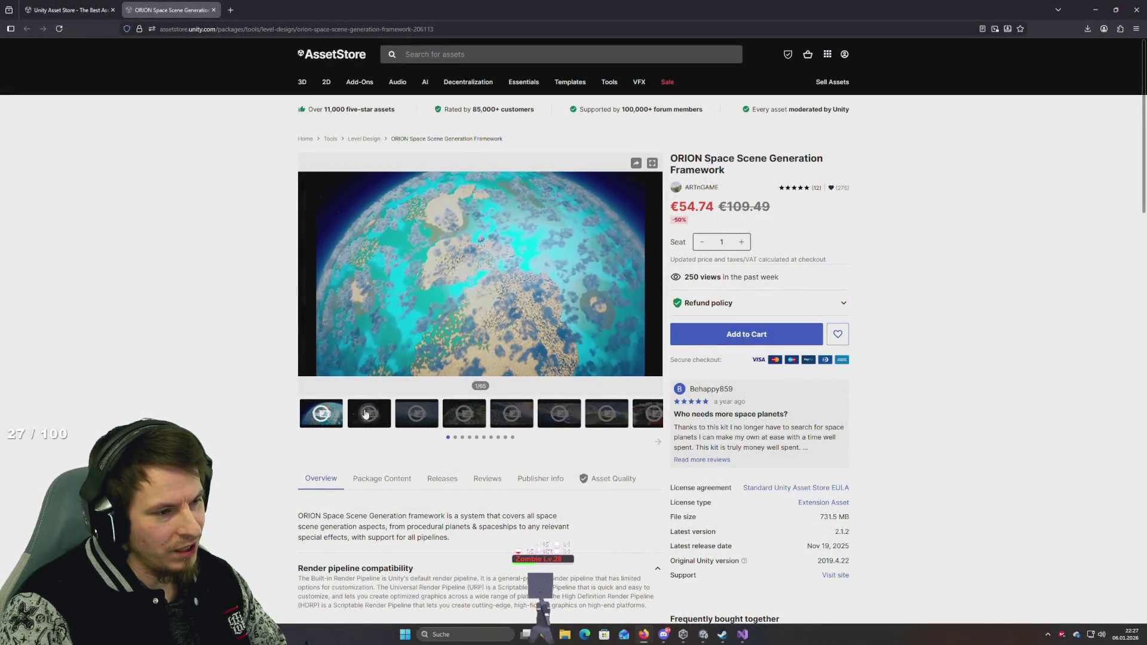
pyautogui.click(367, 413)
pyautogui.click(454, 285)
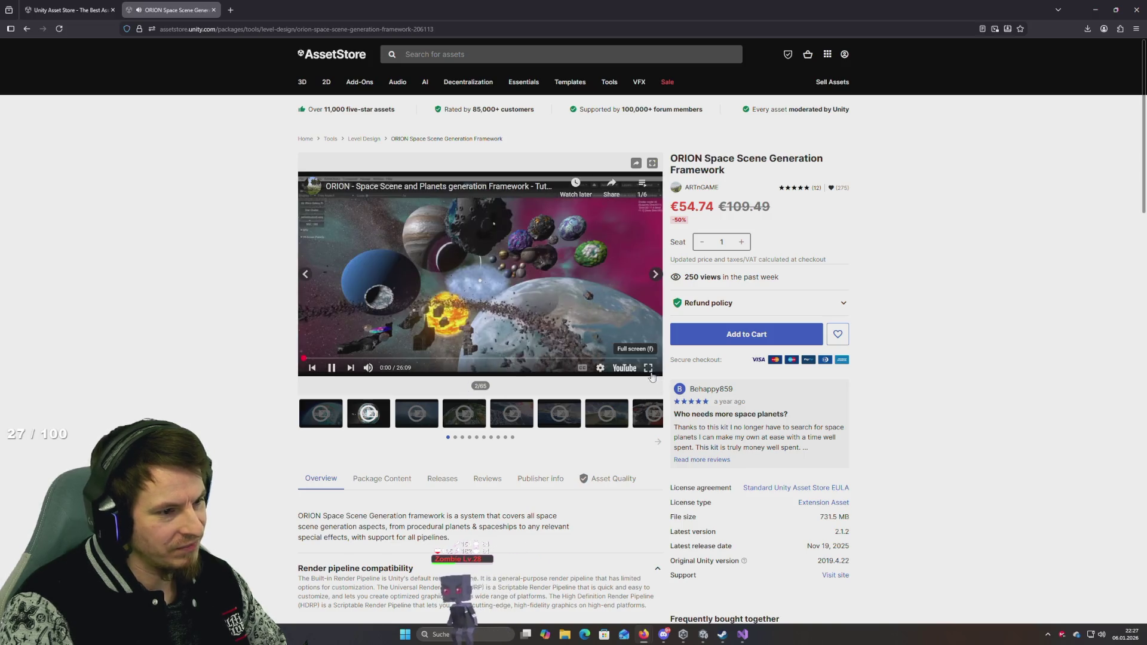
pyautogui.click(647, 366)
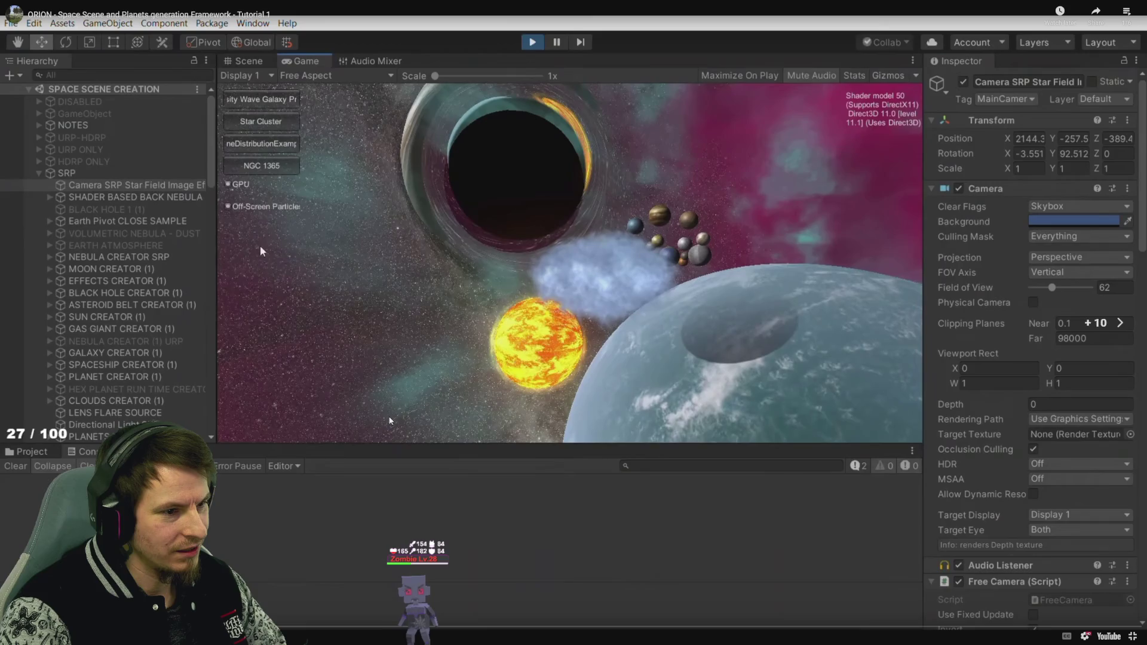
# Step: Skip the ORION tutorial ahead to the asteroid-belt scene, then step back slightly
pyautogui.press('l')
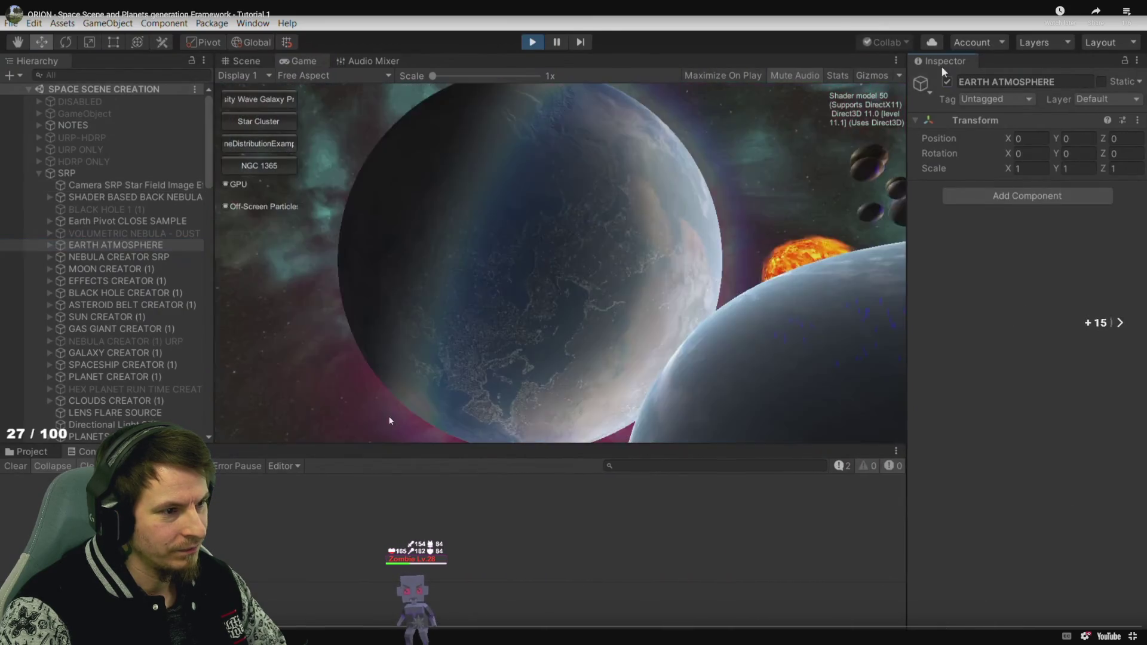
pyautogui.press('l')
pyautogui.press('Right')
pyautogui.press('Right')
pyautogui.press('Right')
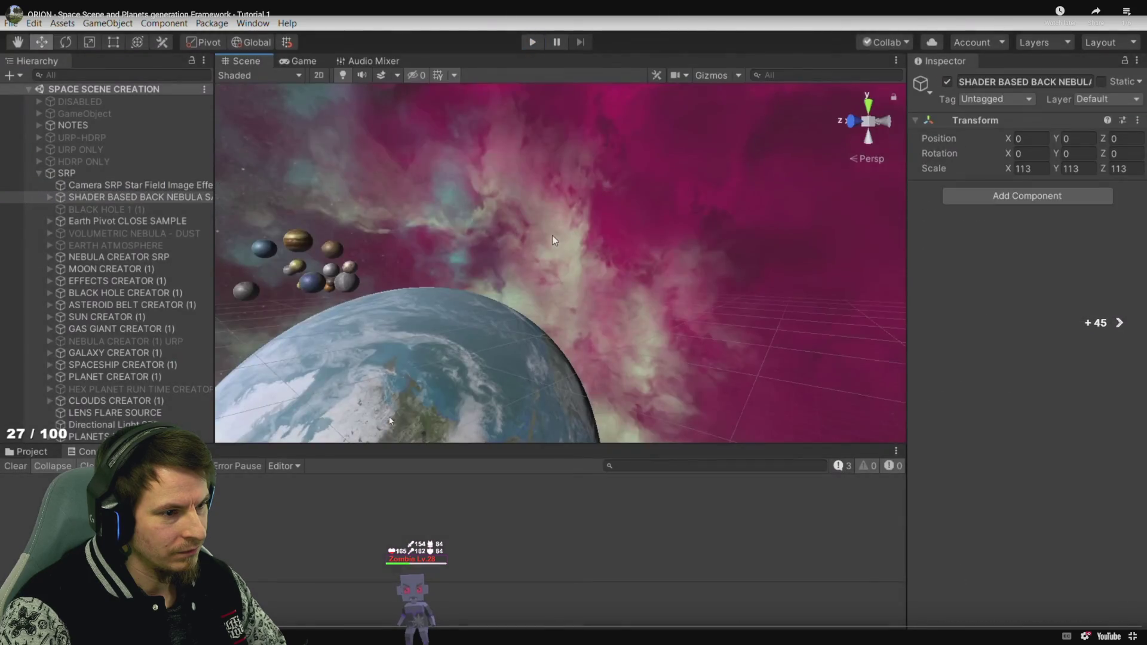
pyautogui.press('Left')
pyautogui.press('Left')
pyautogui.press('Left')
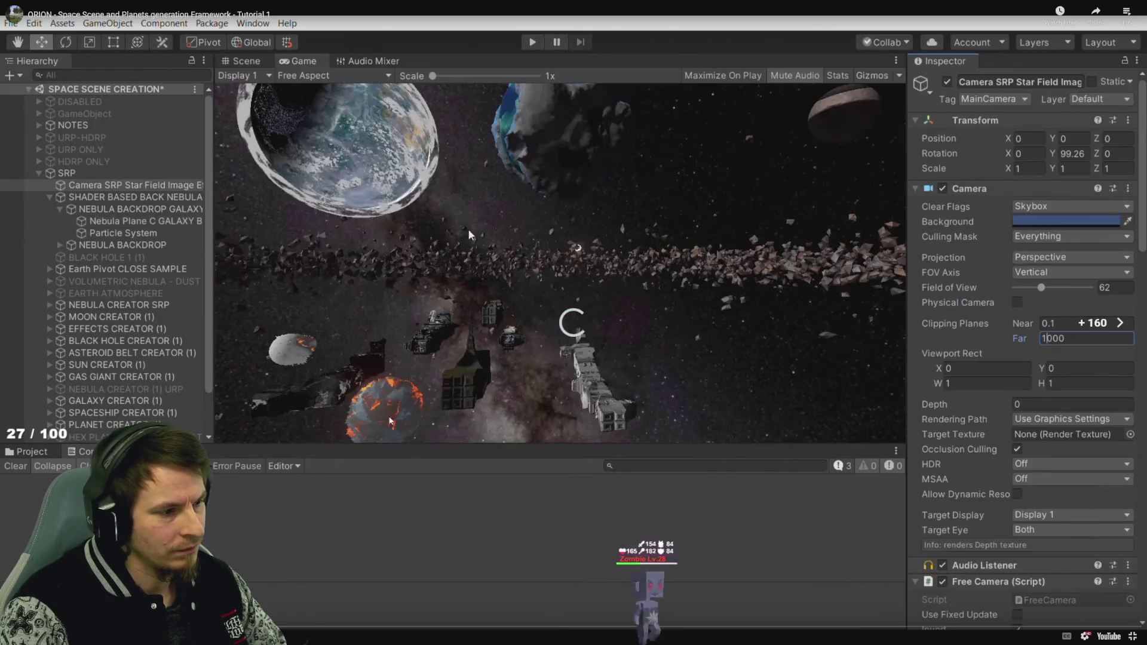
# Step: Jump to the tutorial's black hole part, then watch ORION's third gallery video full screen
pyautogui.moveTo(578, 627); pyautogui.dragTo(847, 628)
pyautogui.press('Escape')
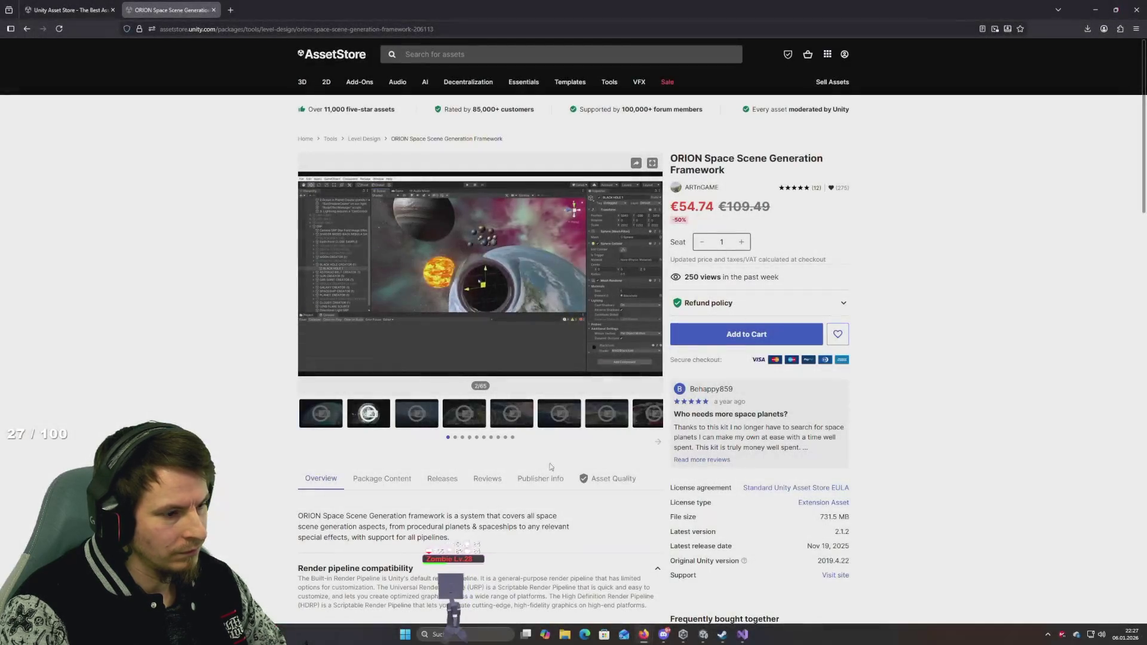
pyautogui.click(425, 420)
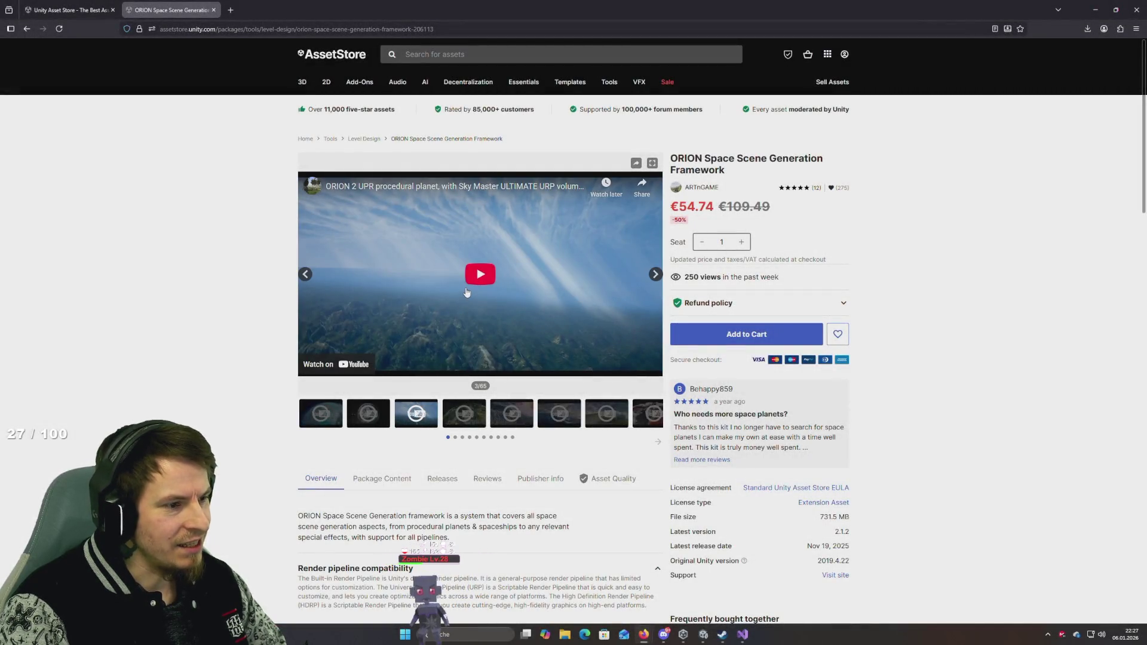
pyautogui.click(648, 369)
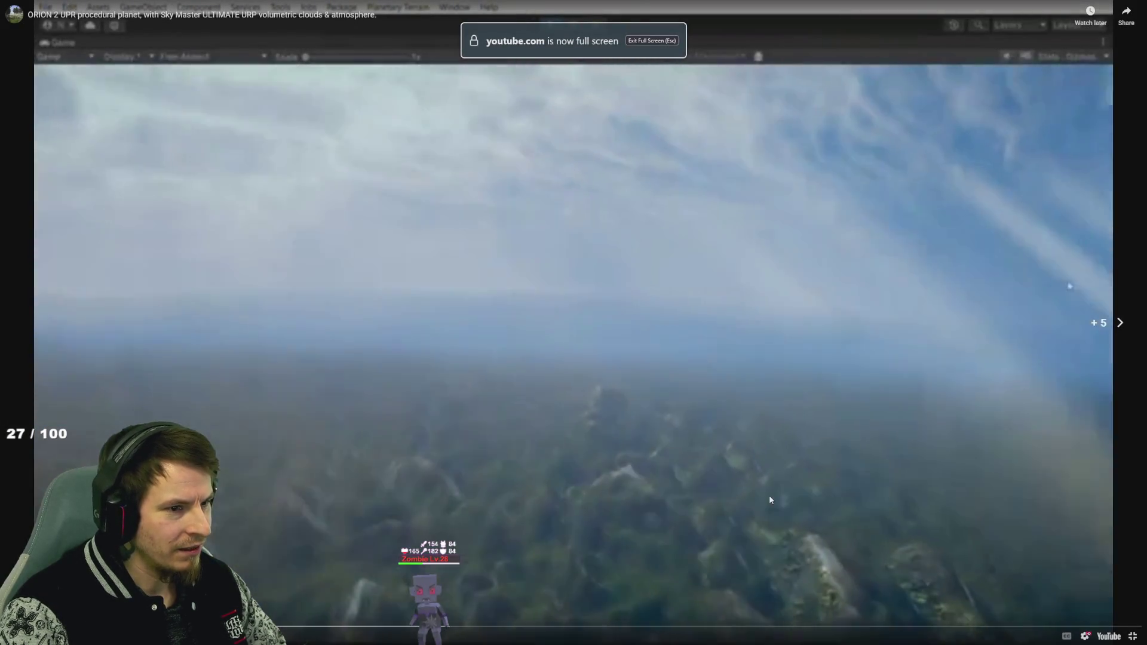
pyautogui.press('Escape')
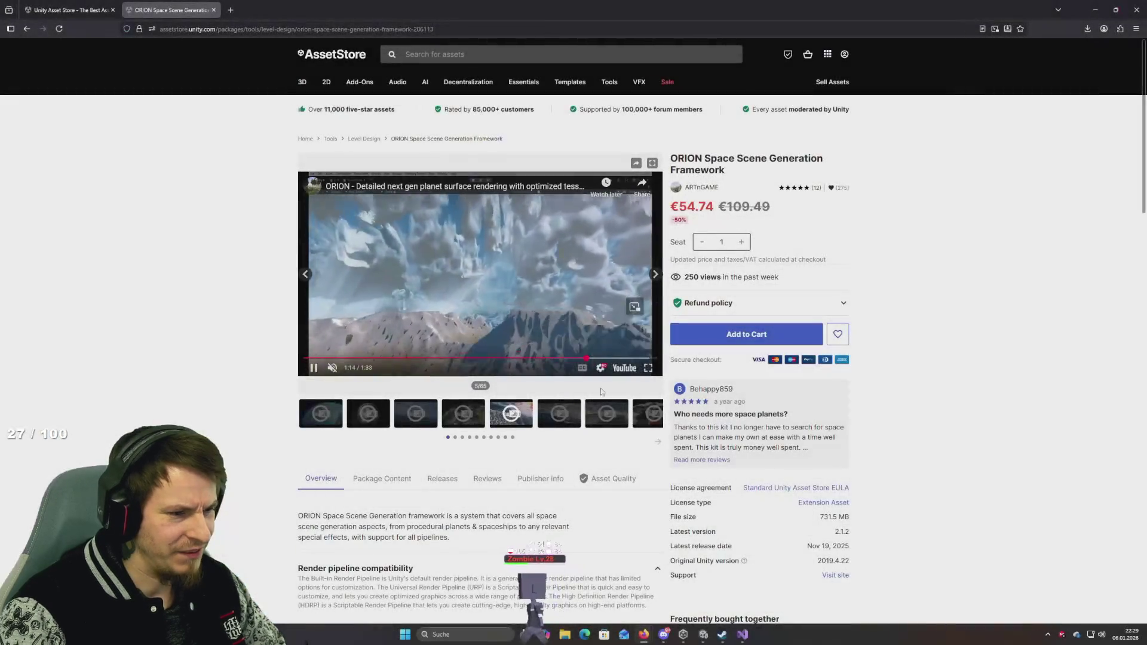
# Step: Watch ORION's sixth gallery video, the ocean planet, full screen while skipping ahead
pyautogui.click(550, 414)
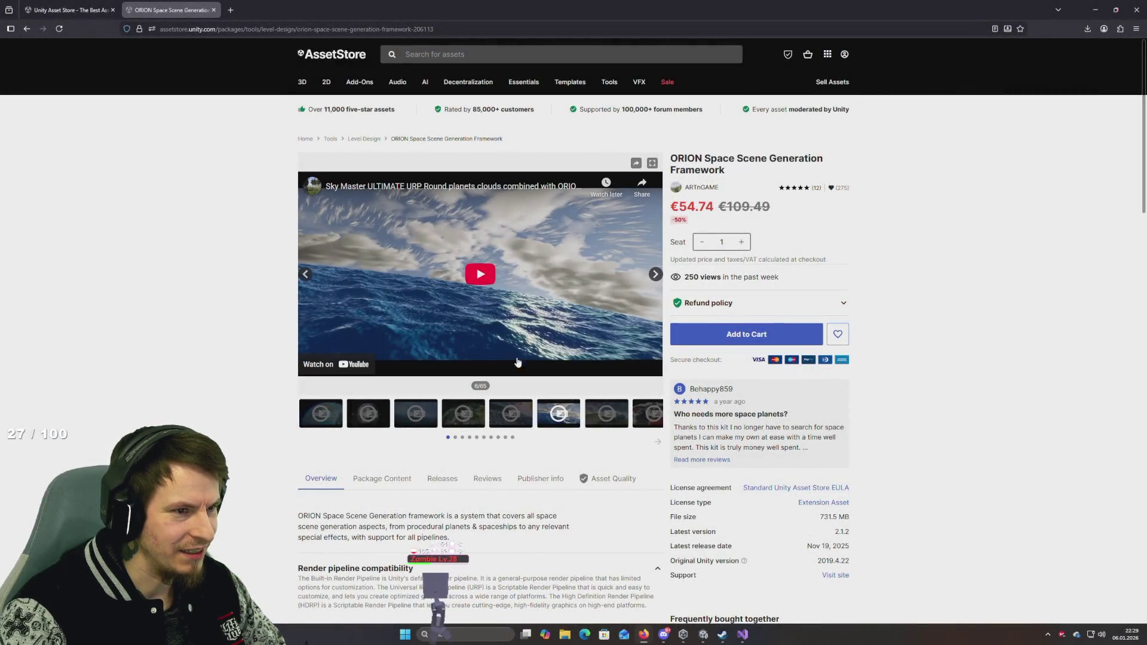
pyautogui.doubleClick(494, 338)
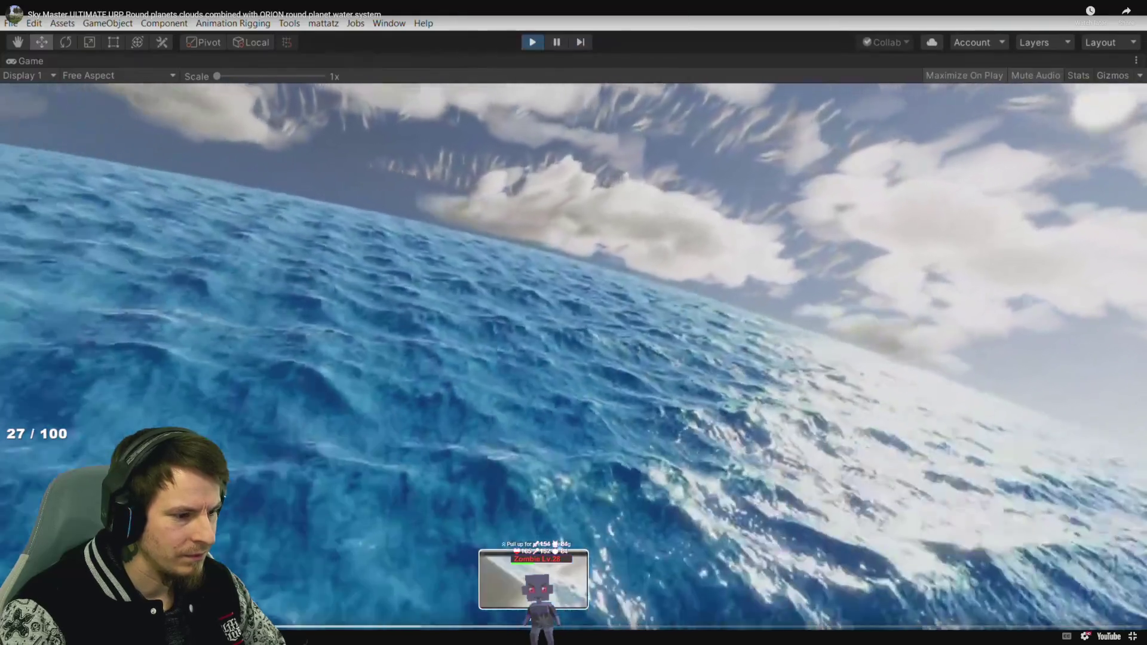
pyautogui.click(541, 627)
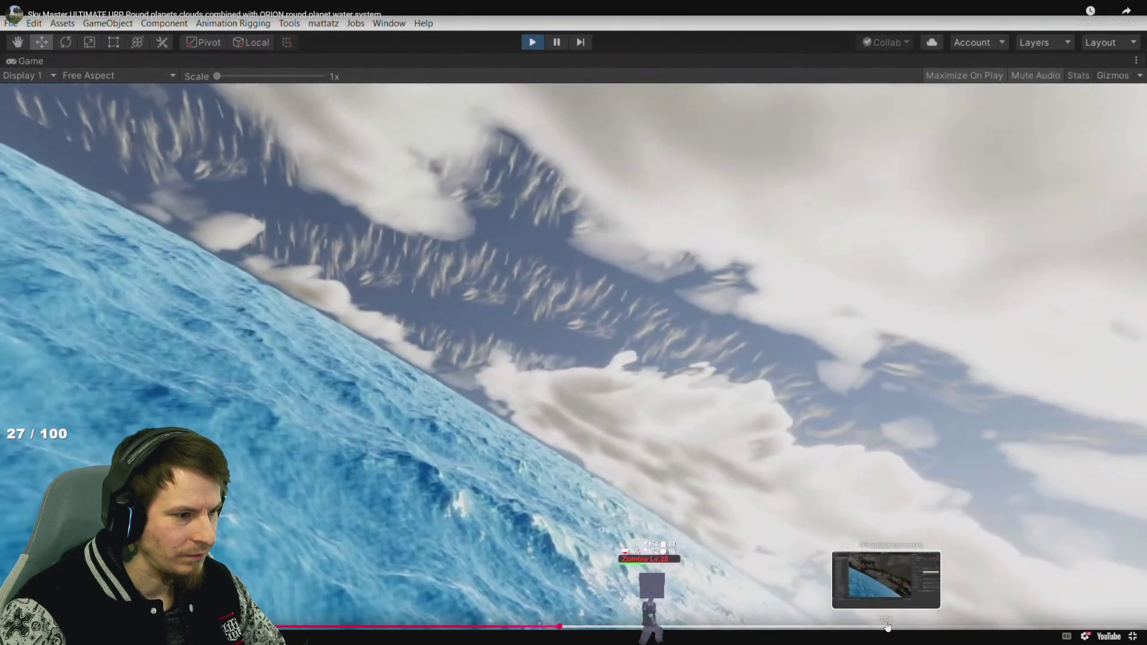
pyautogui.click(892, 627)
pyautogui.press('Escape')
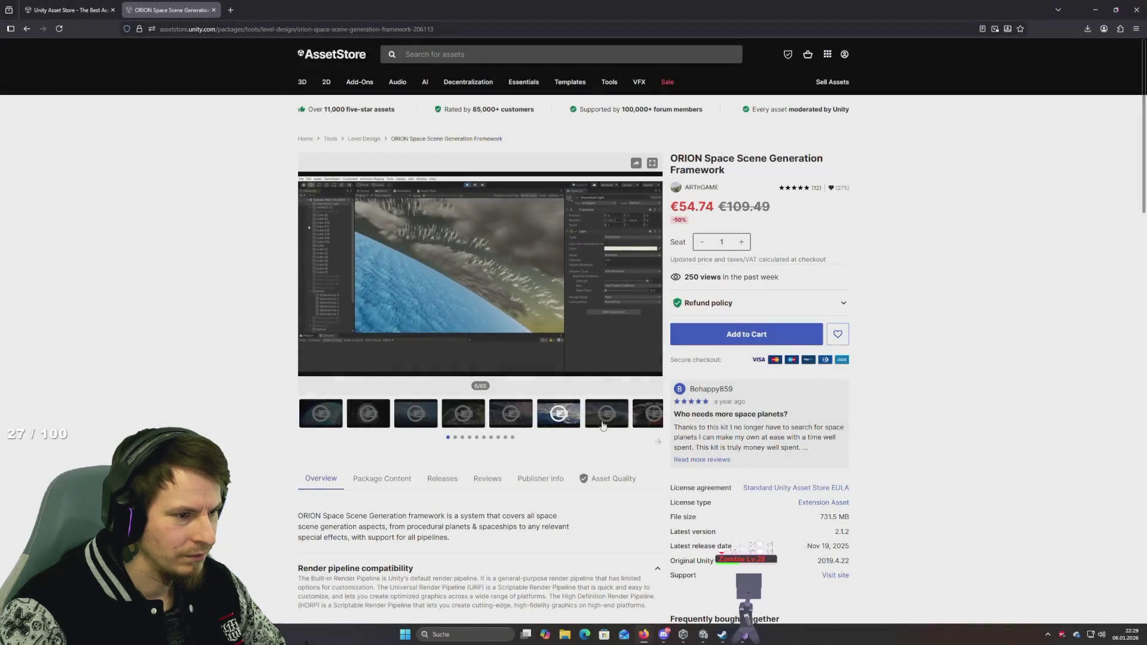
# Step: Play the seventh gallery planet rendering video, skipping ahead to about 1:37
pyautogui.click(388, 359)
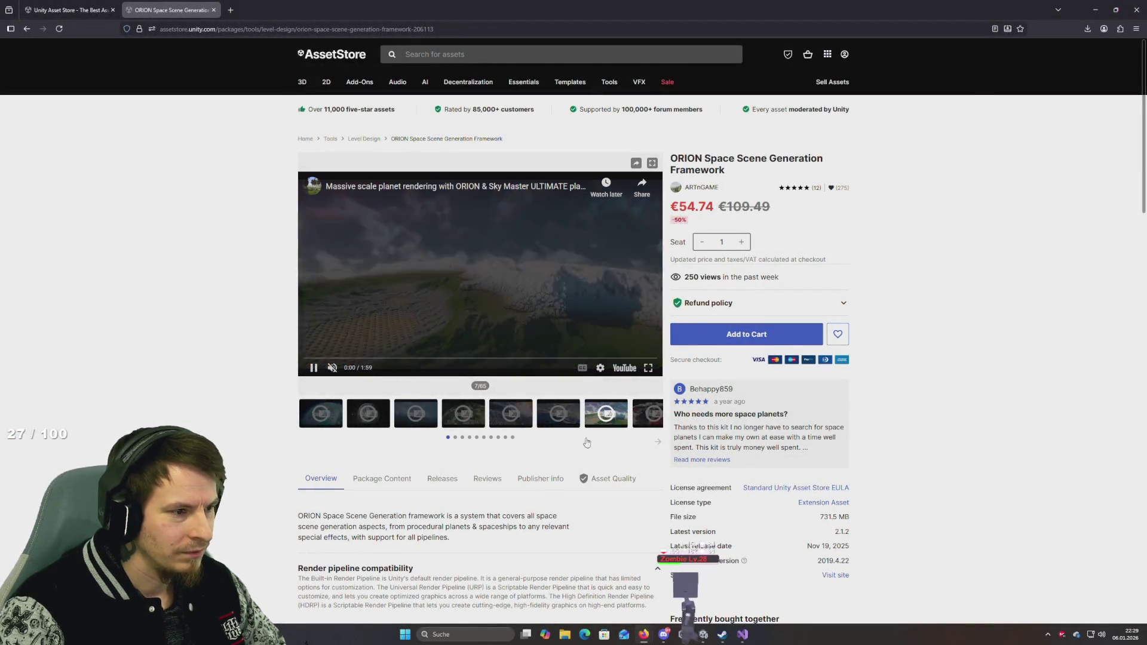
pyautogui.click(353, 358)
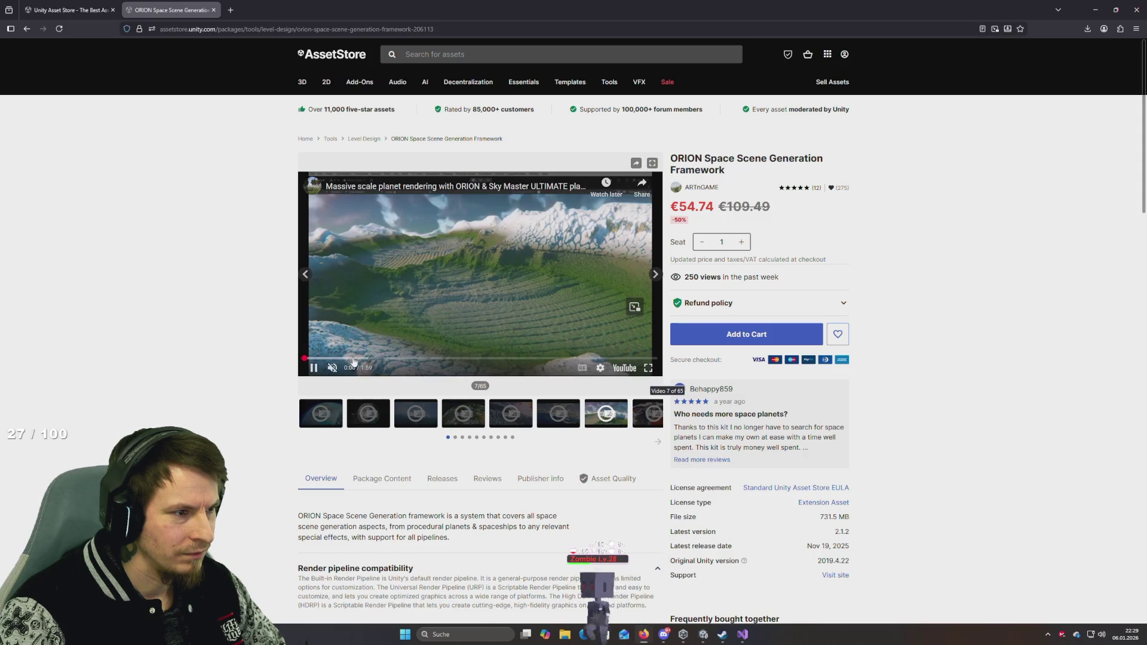
pyautogui.click(509, 359)
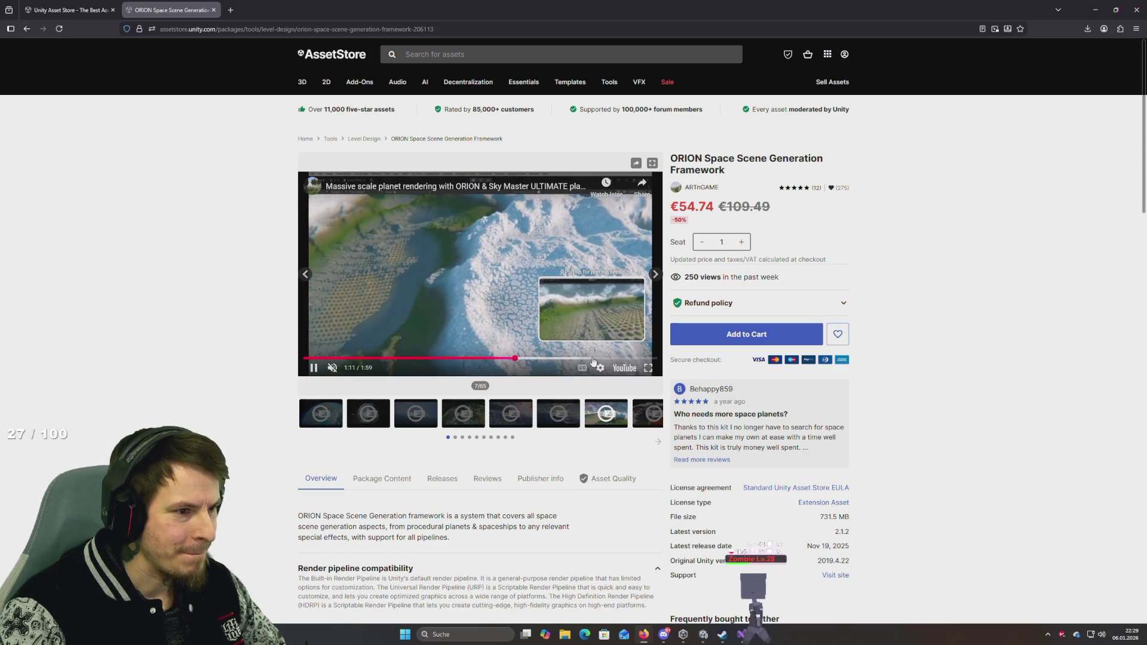
pyautogui.click(593, 359)
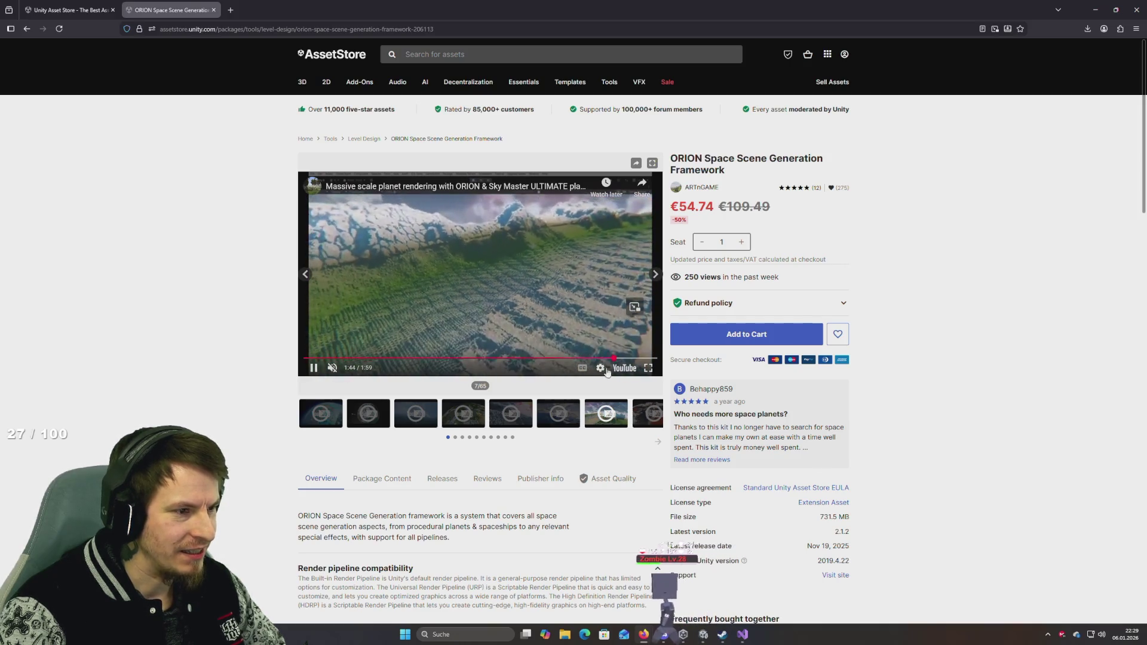
# Step: Advance the gallery thumbnails and start the eighth video at about 0:30
pyautogui.scroll(-3, 630, 418)
pyautogui.scroll(3, 639, 431)
pyautogui.click(657, 444)
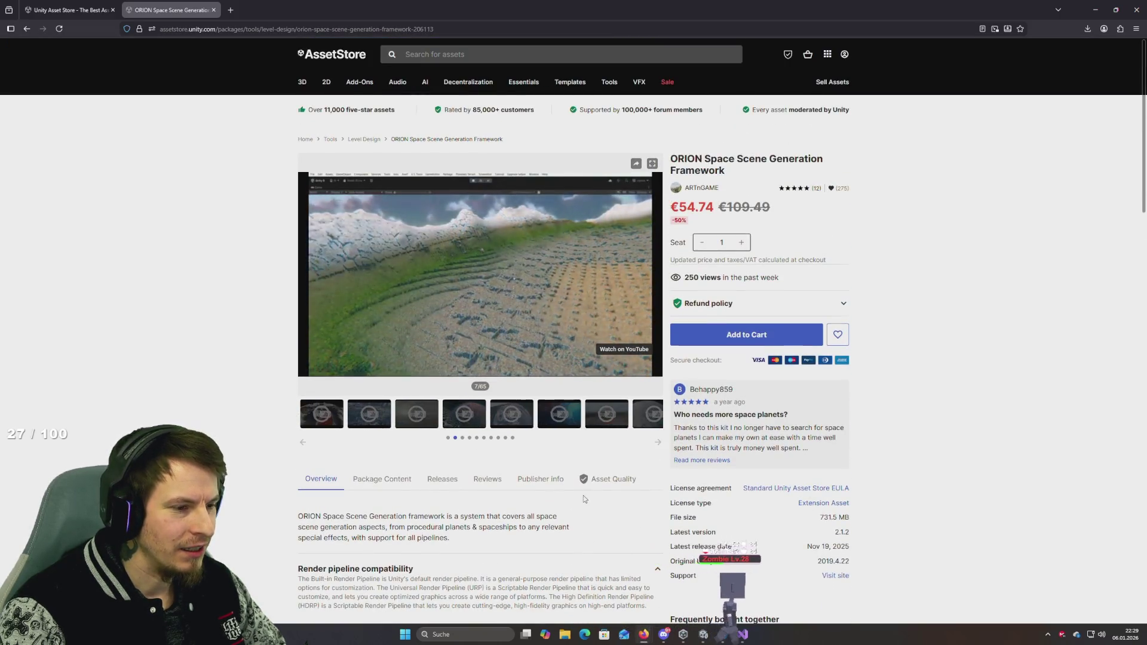
pyautogui.scroll(-4, 584, 495)
pyautogui.scroll(4, 603, 487)
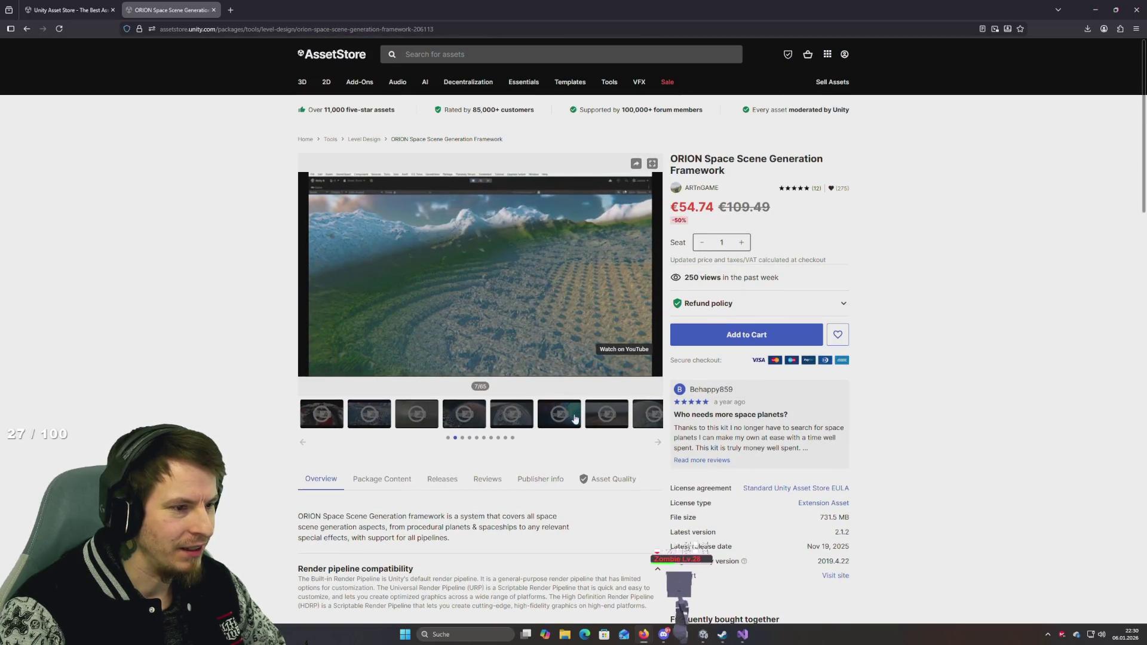
pyautogui.click(321, 414)
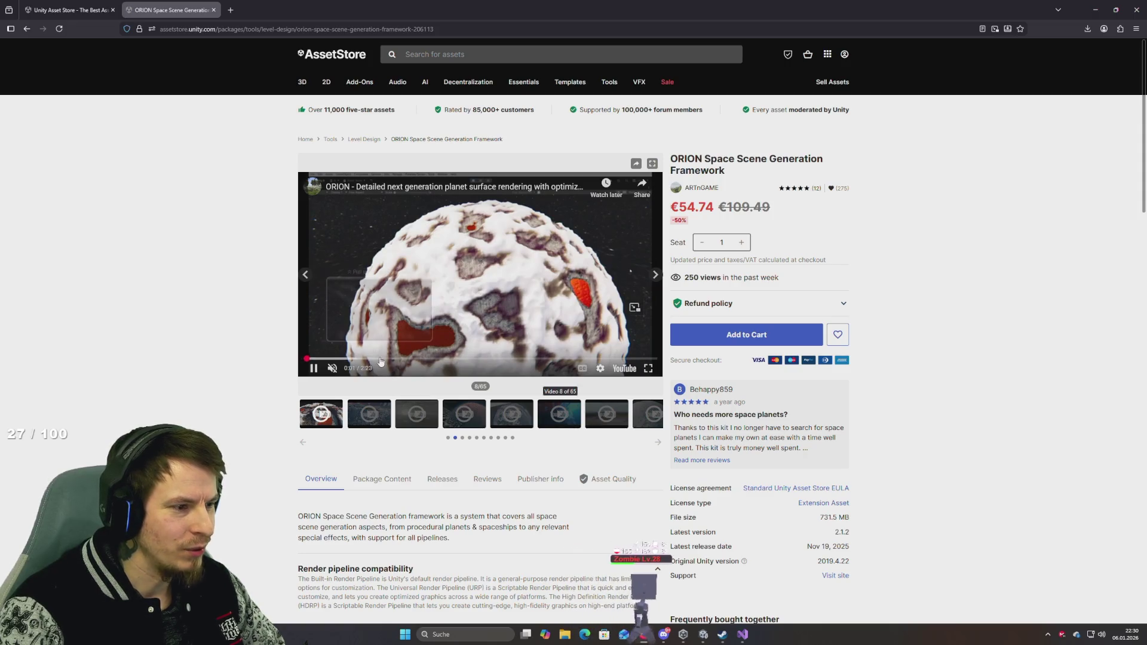
pyautogui.click(381, 359)
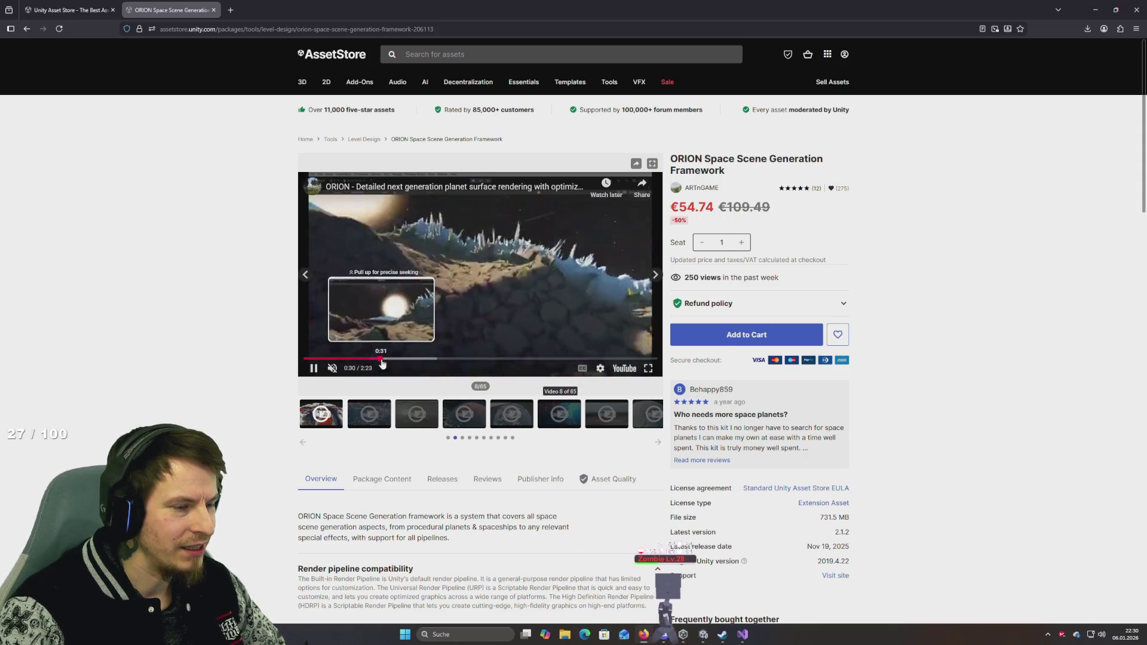
# Step: Watch the eighth ORION video full screen, skipping forward 20 seconds, then exit
pyautogui.click(649, 369)
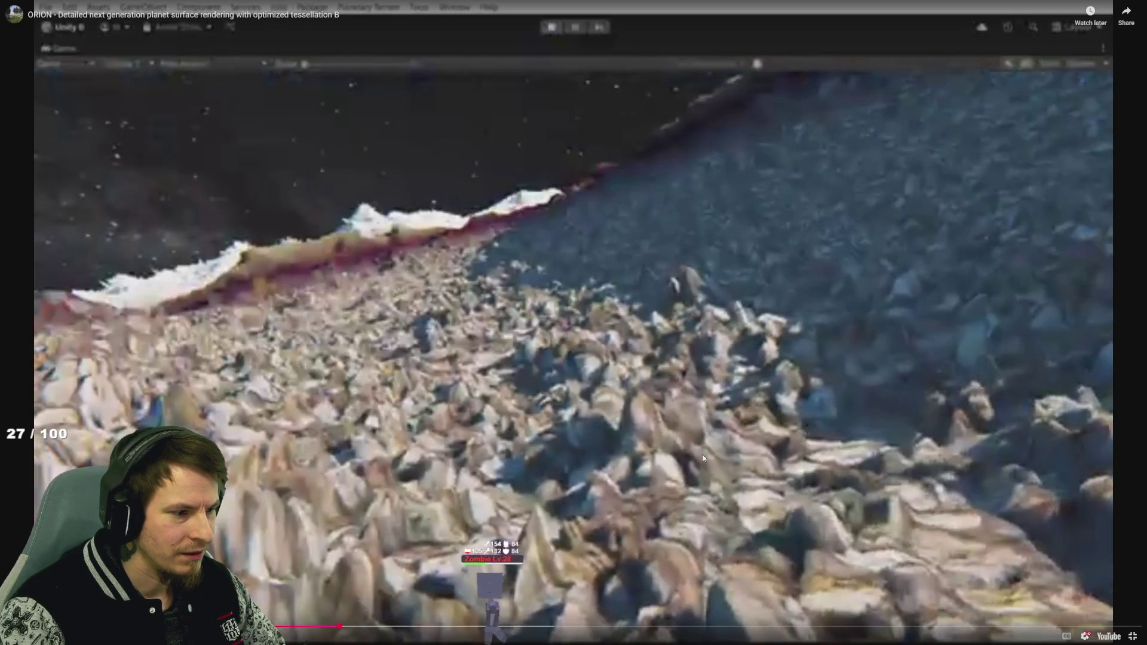
pyautogui.press('l')
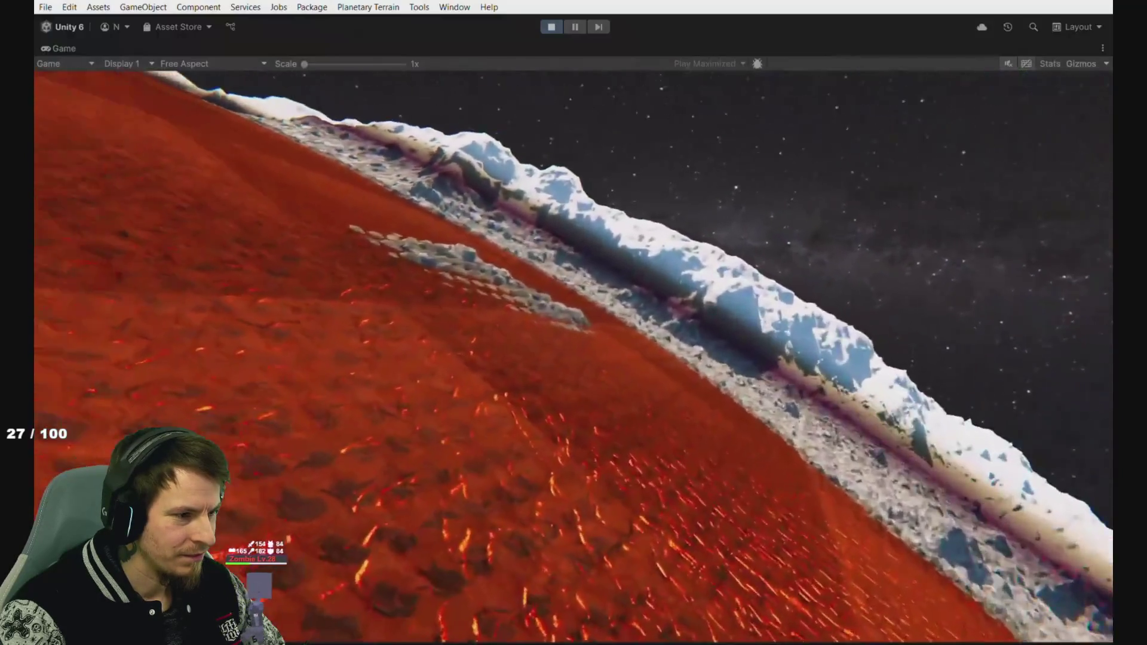
pyautogui.press('l')
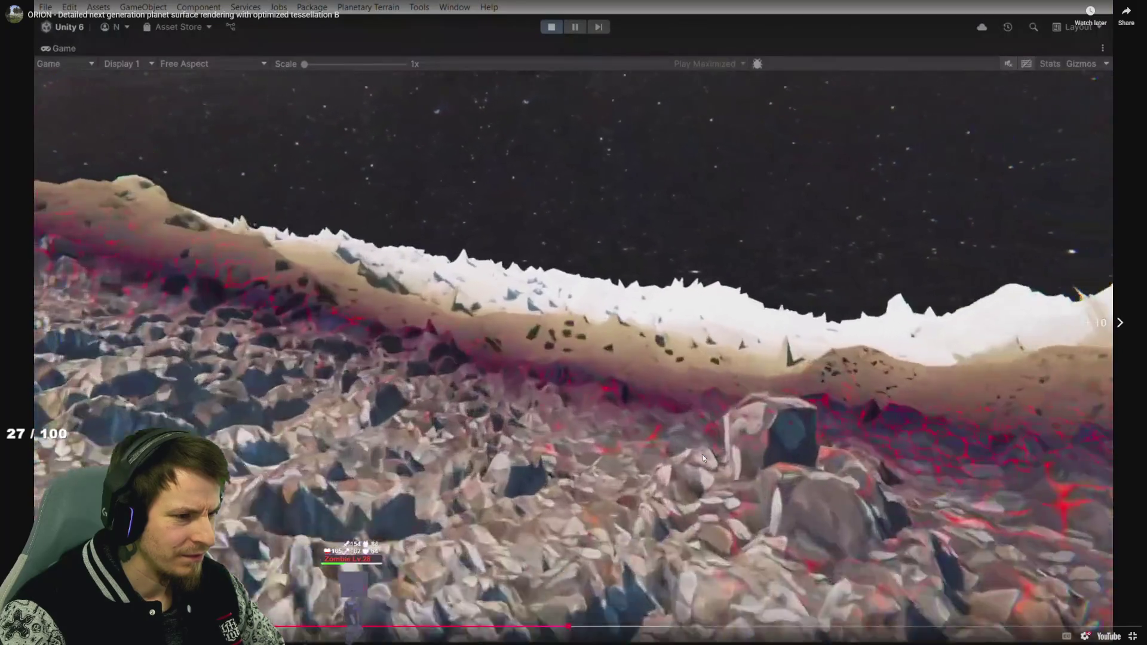
pyautogui.press('Escape')
pyautogui.scroll(-5, 605, 378)
# Step: Open Environment Building Bundle from ORION's Frequently bought together list
pyautogui.scroll(5, 605, 378)
pyautogui.scroll(-4, 517, 336)
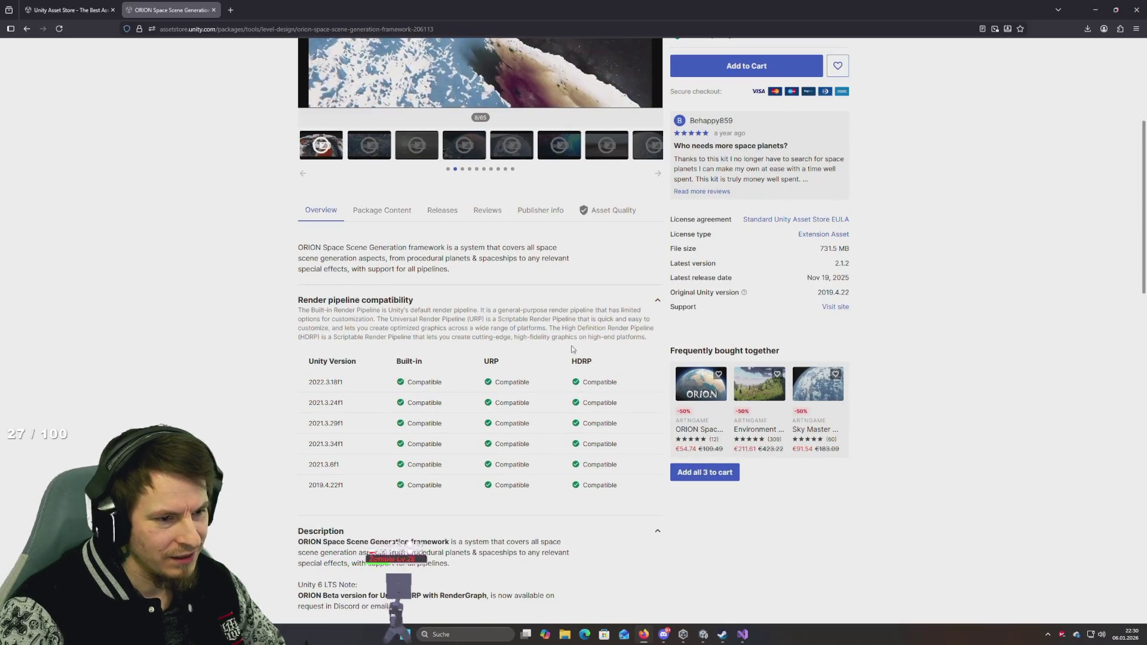
pyautogui.moveTo(752, 384)
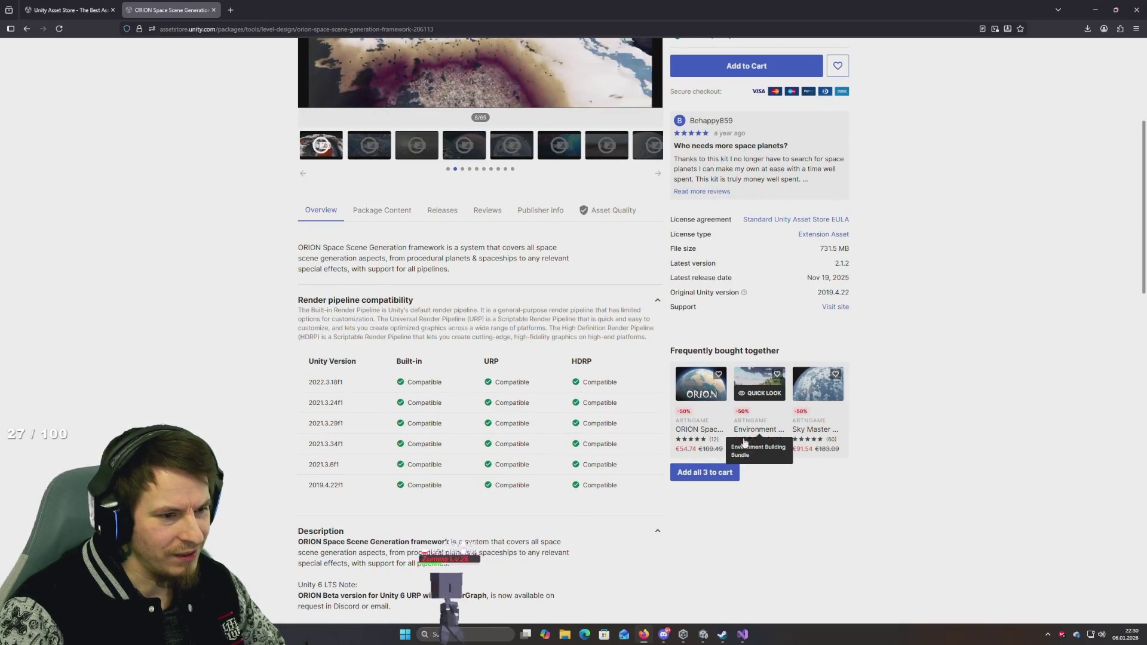
pyautogui.scroll(5, 717, 343)
pyautogui.scroll(-5, 682, 308)
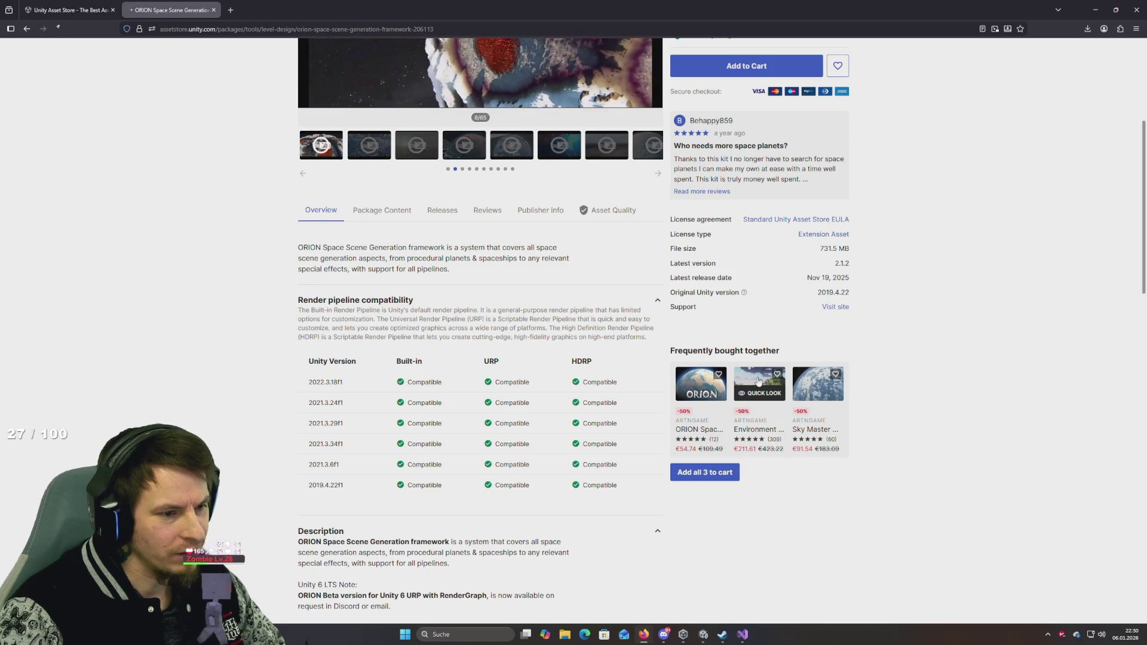
pyautogui.click(757, 382)
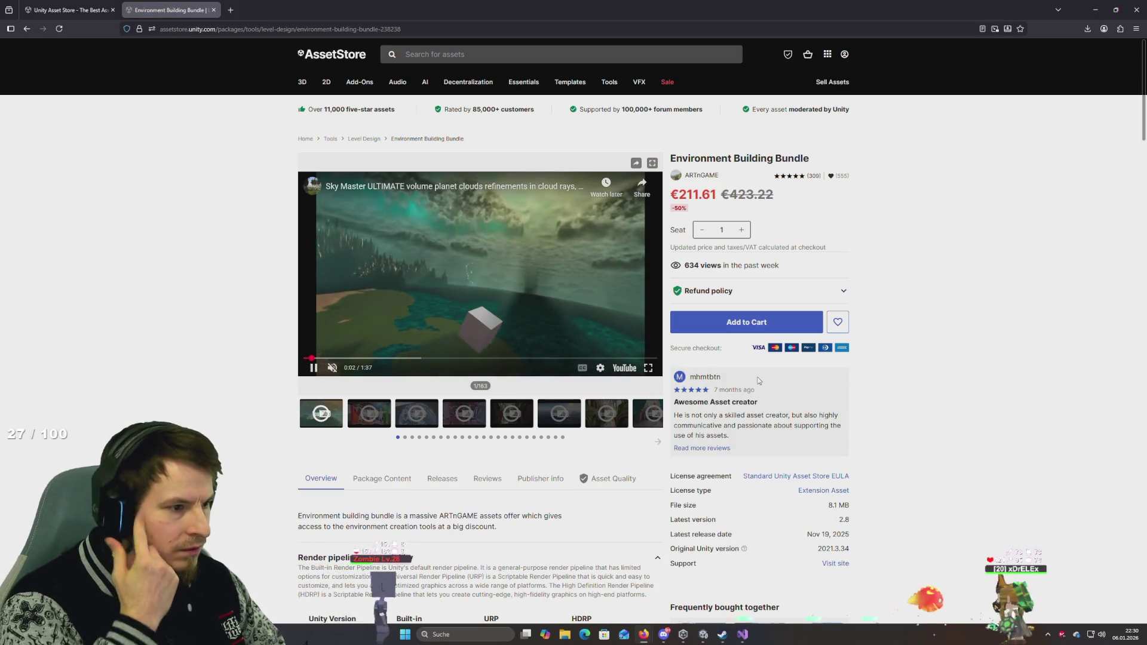
# Step: Watch the bundle's preview video full screen, then play gallery video 3 from 0:34
pyautogui.doubleClick(578, 366)
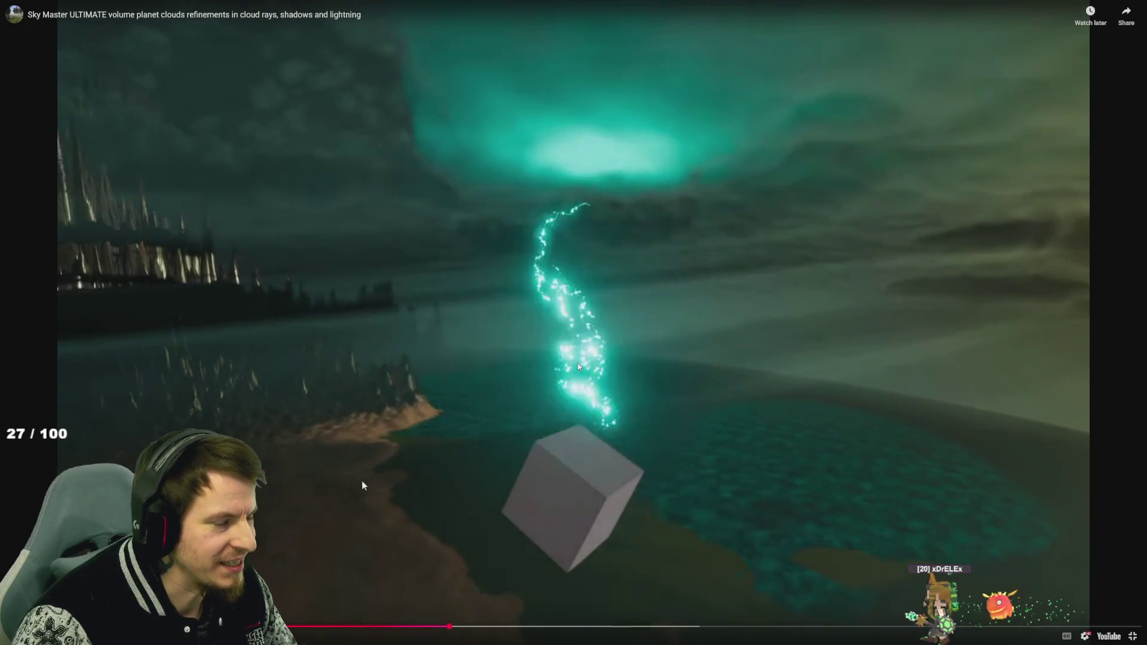
pyautogui.press('Escape')
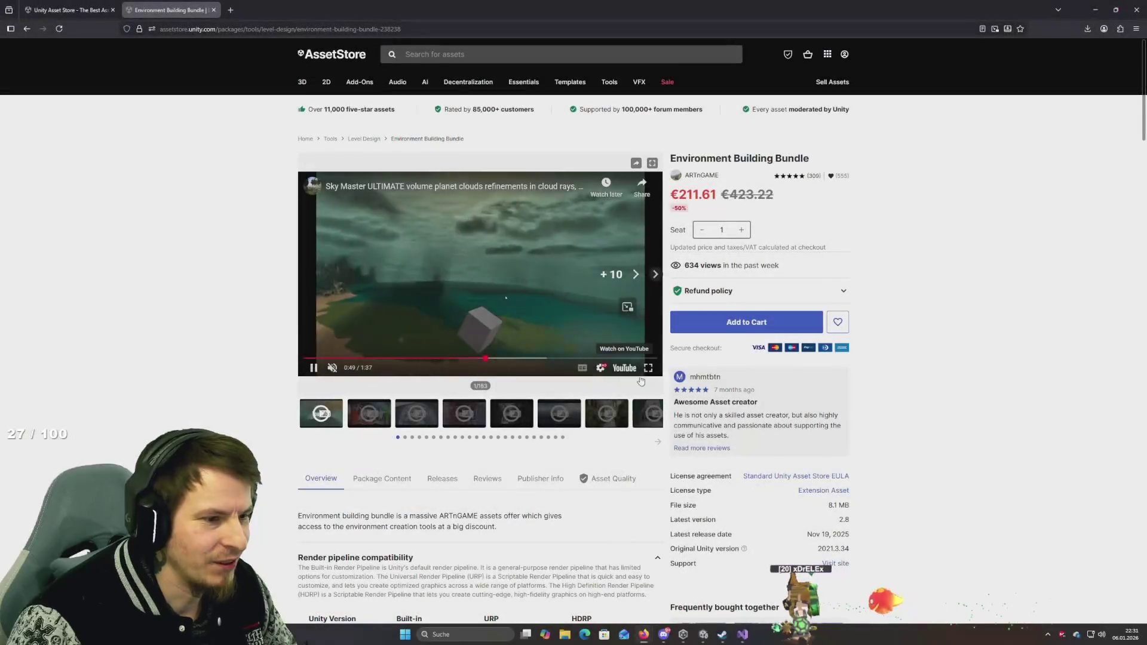
pyautogui.click(392, 408)
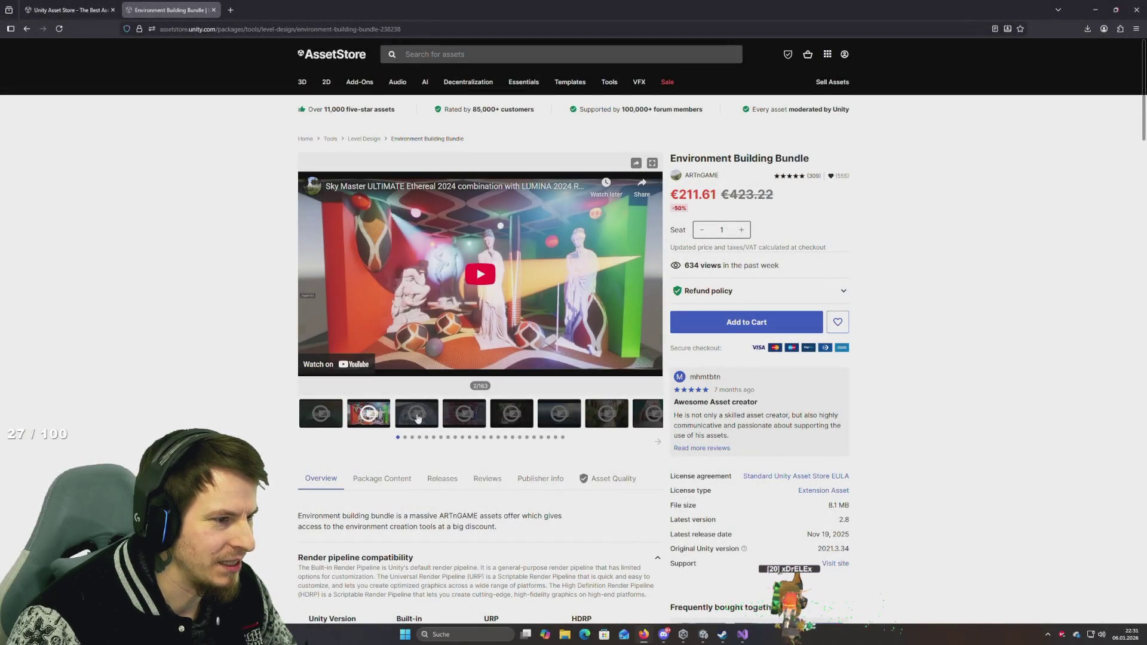
pyautogui.click(416, 413)
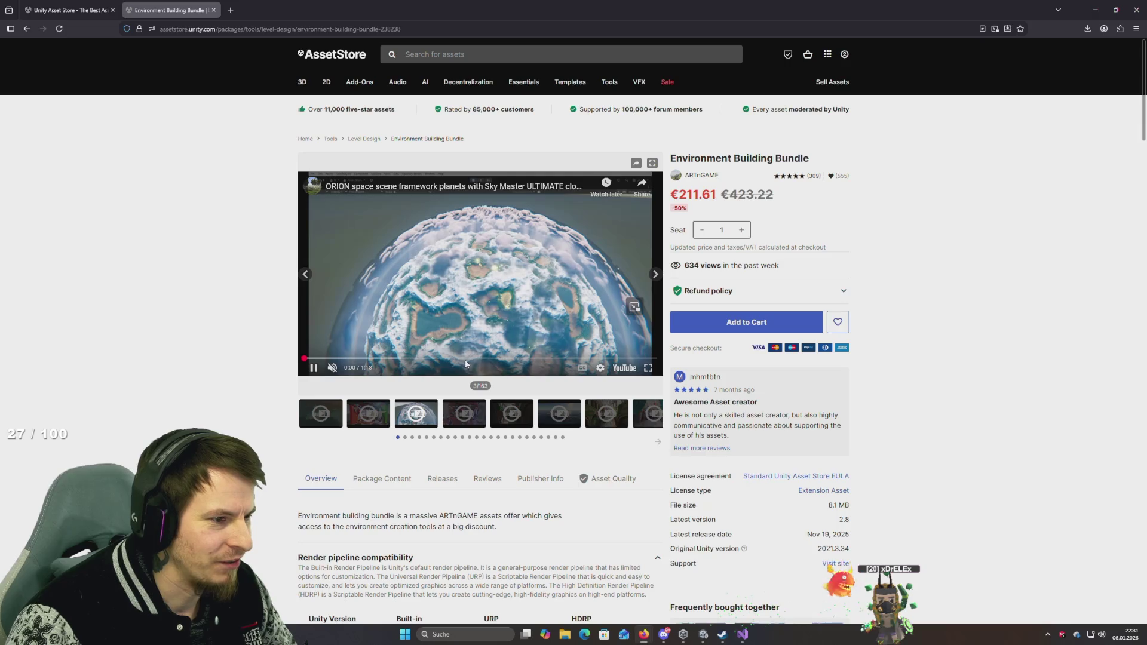
pyautogui.click(467, 358)
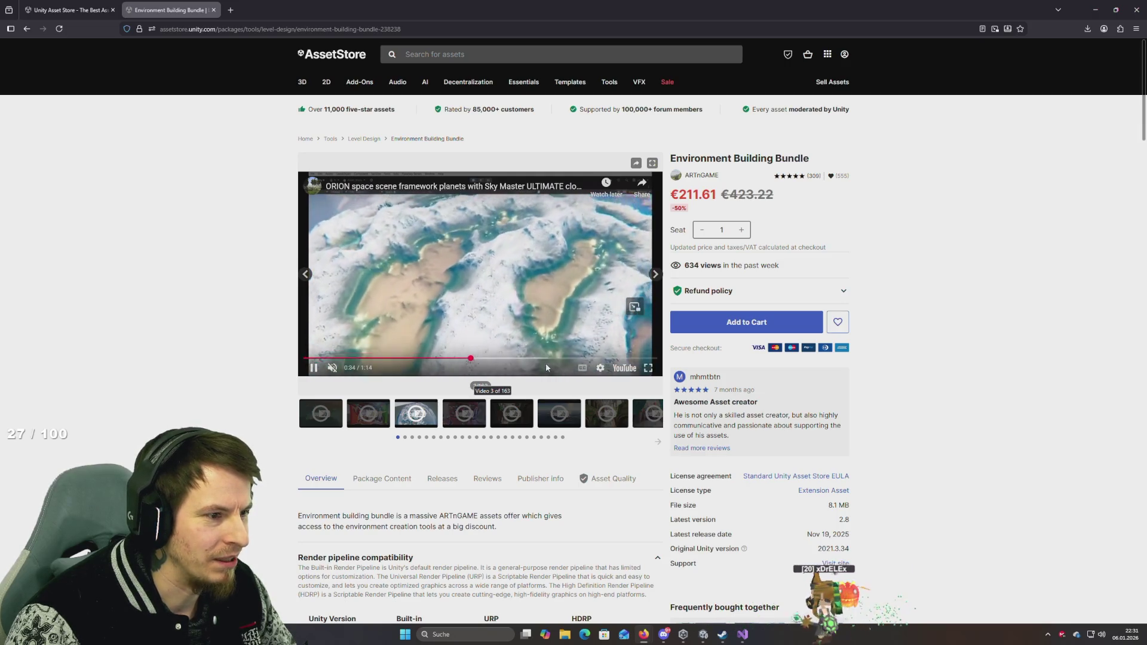
# Step: Read through the Environment Building Bundle description and details
pyautogui.scroll(-3, 856, 450)
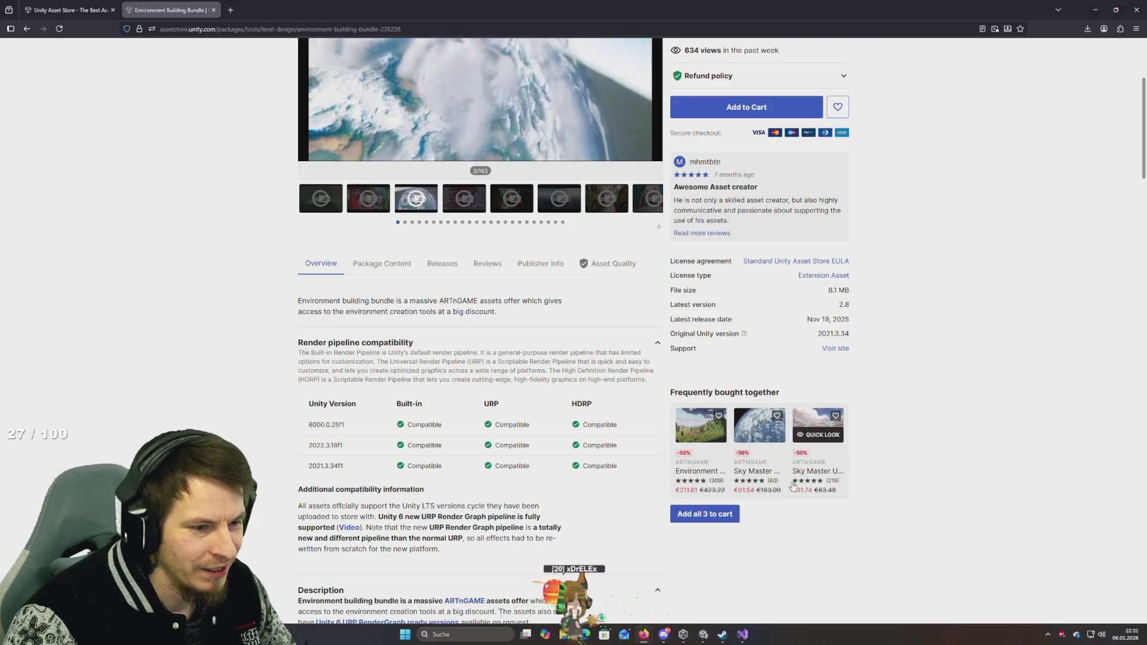
pyautogui.scroll(-9, 650, 426)
pyautogui.scroll(-15, 650, 426)
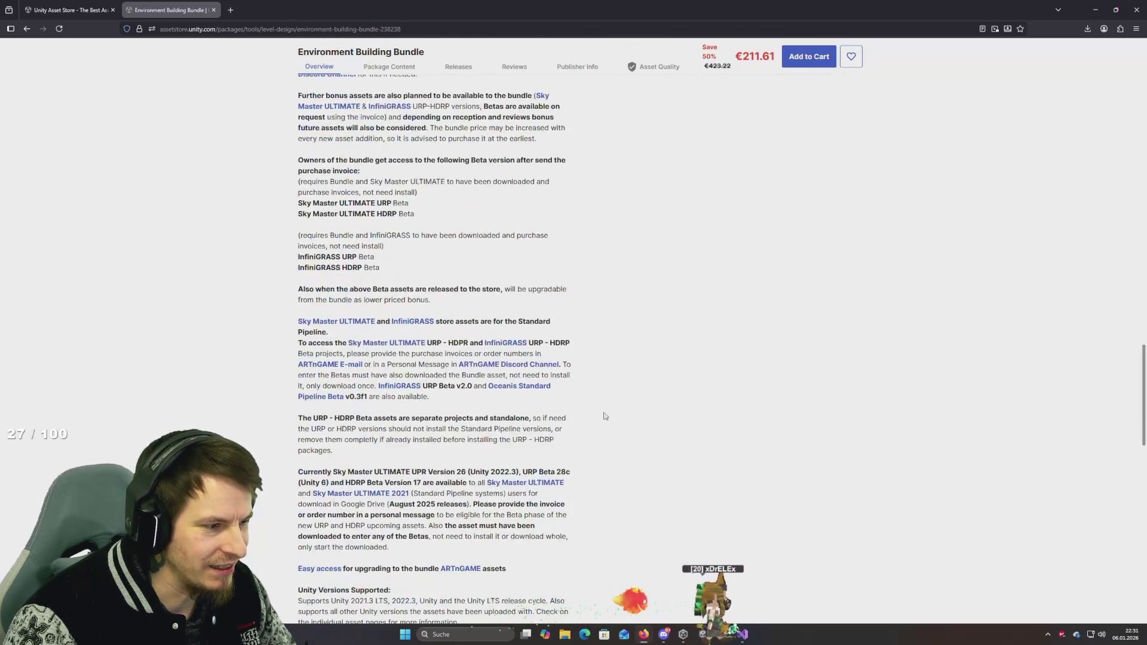
pyautogui.scroll(5, 541, 399)
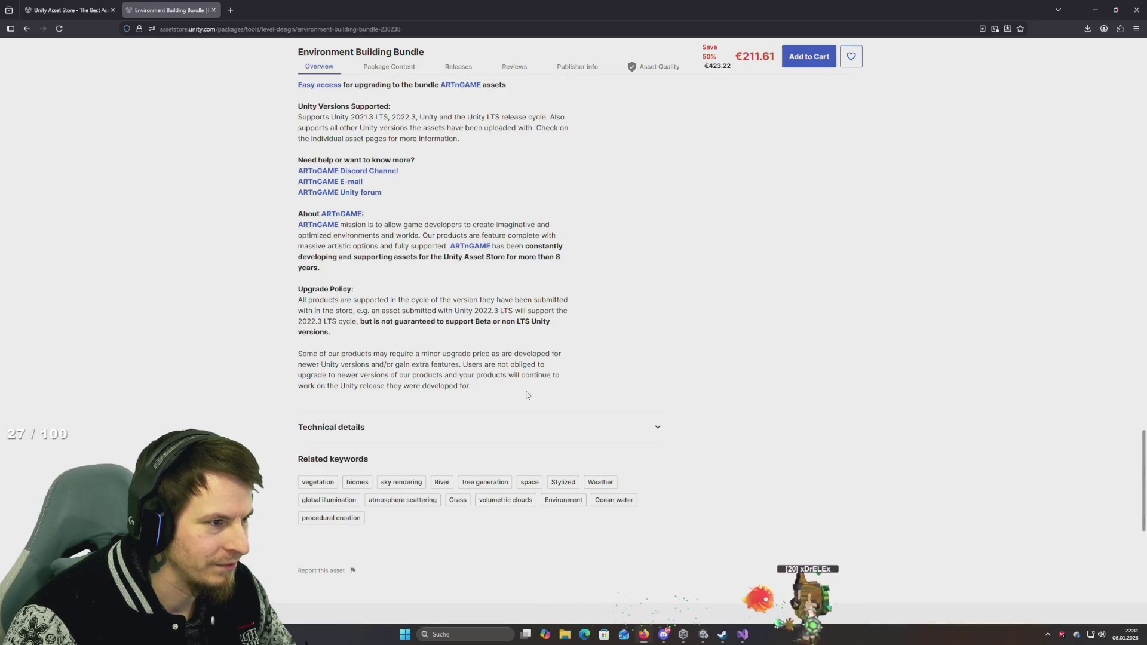
pyautogui.scroll(3, 508, 394)
pyautogui.scroll(-10, 497, 400)
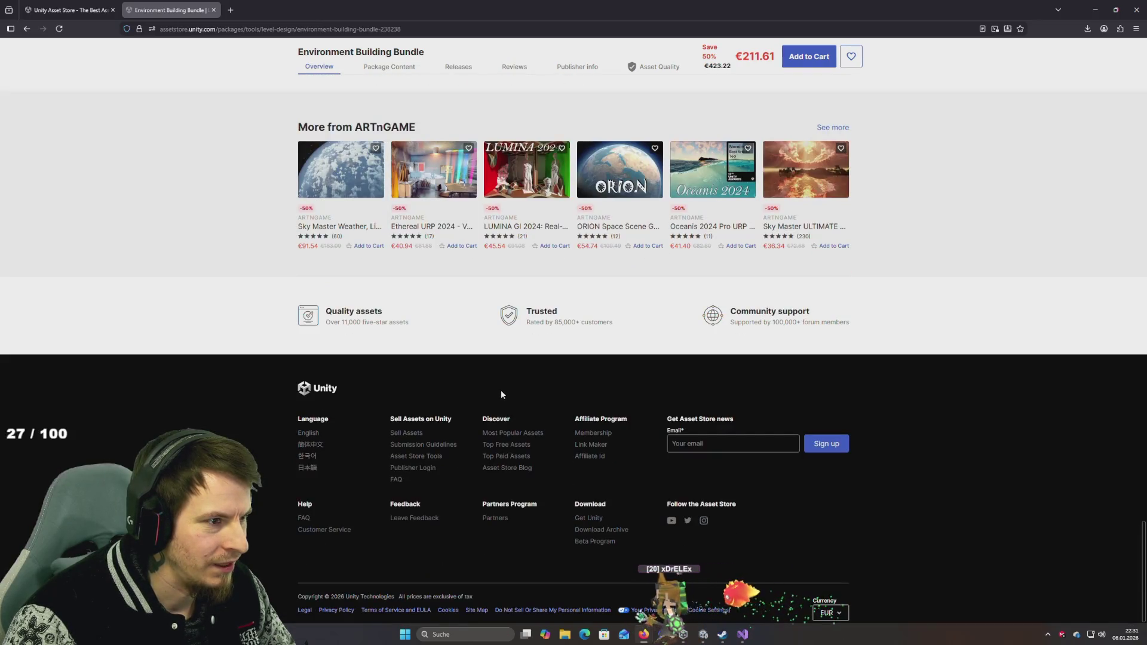
pyautogui.scroll(3, 516, 382)
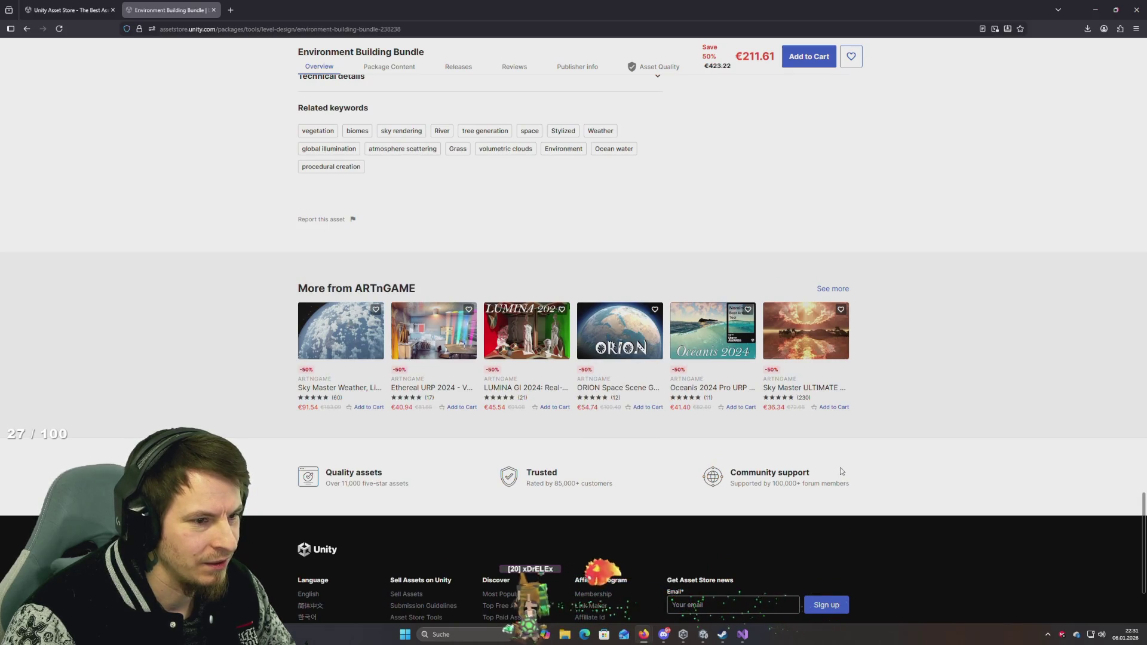
pyautogui.scroll(4, 797, 429)
pyautogui.scroll(15, 796, 429)
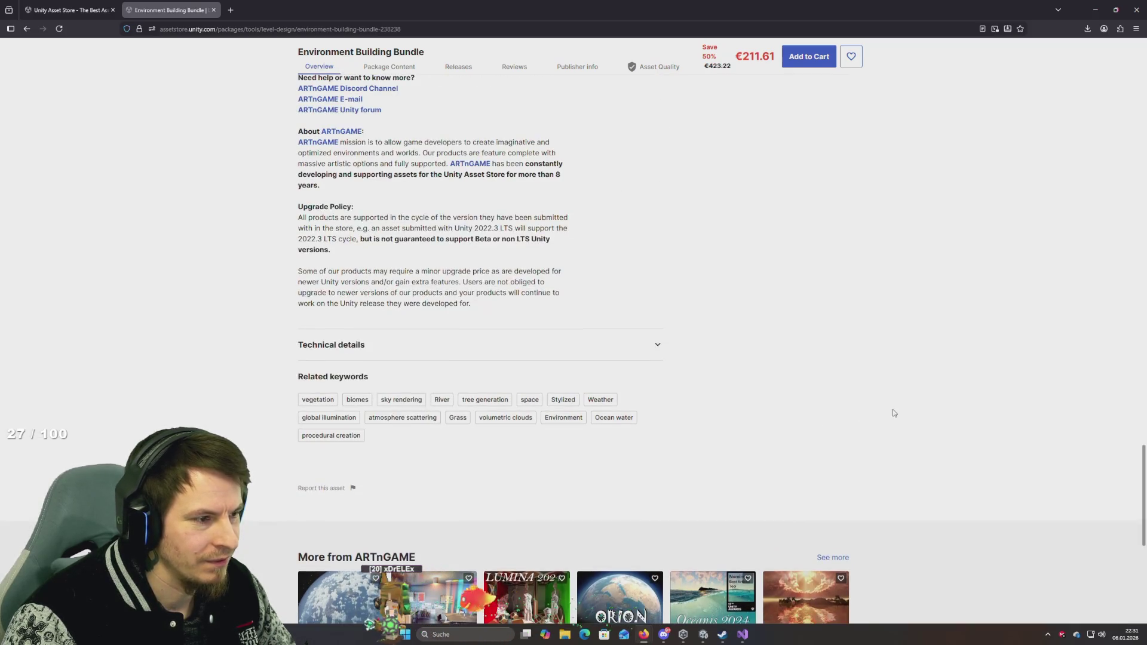
pyautogui.moveTo(421, 83)
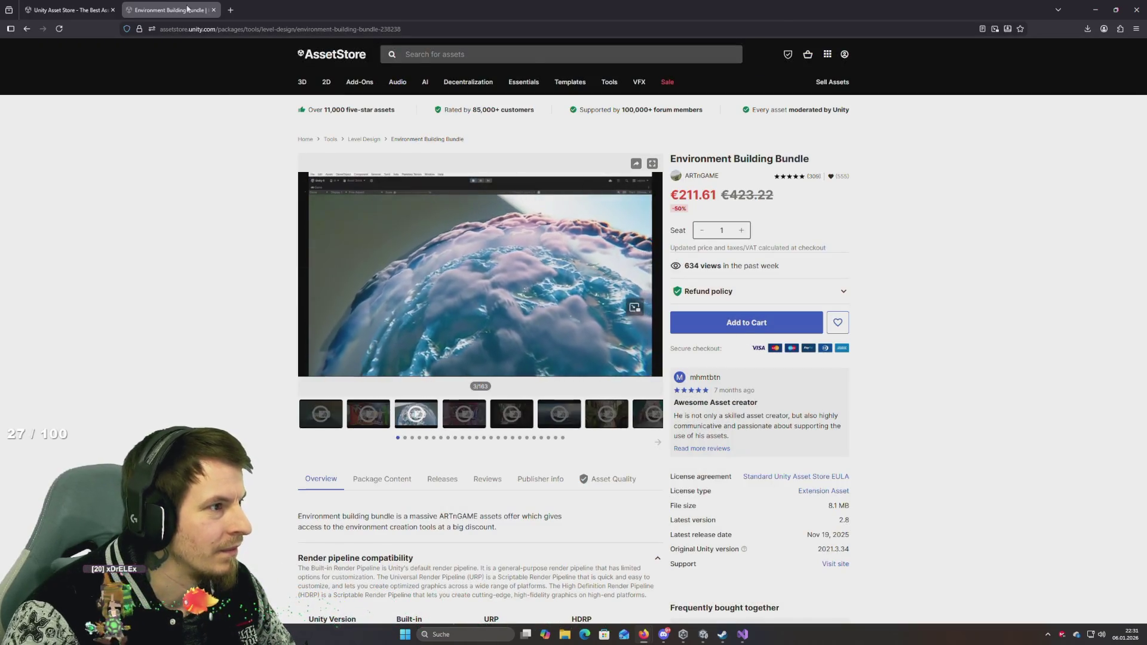
# Step: Close the Environment Building Bundle tab, skim the sale grid, and minimize Firefox for Unity
pyautogui.click(214, 10)
pyautogui.scroll(-5, 565, 277)
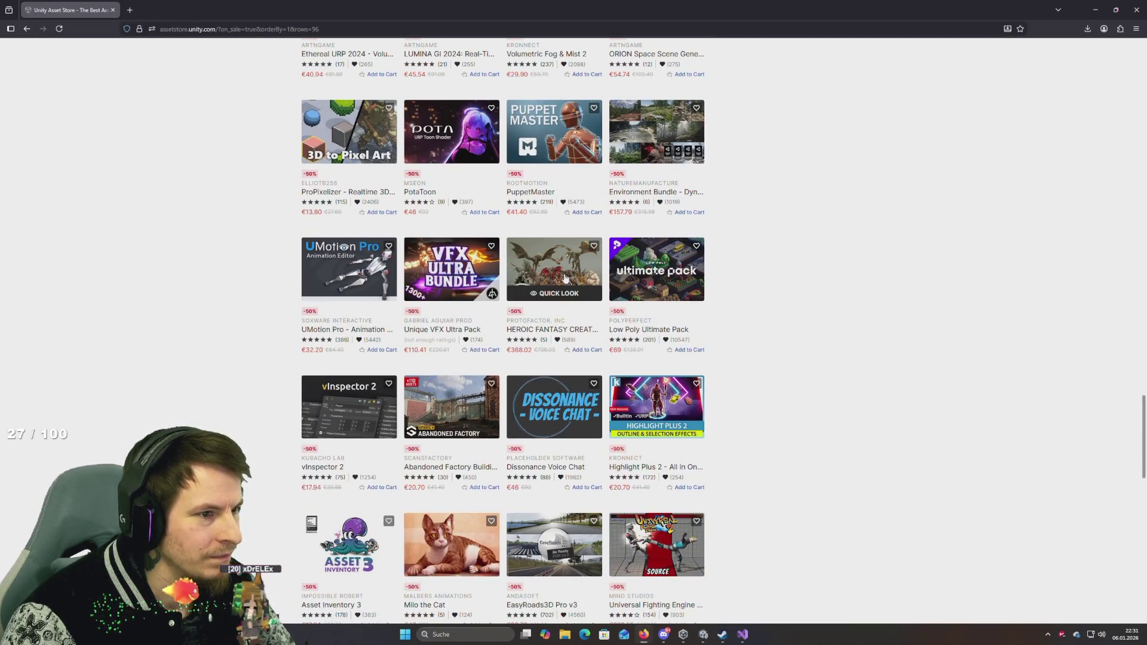
pyautogui.scroll(-4, 565, 277)
pyautogui.scroll(-5, 565, 278)
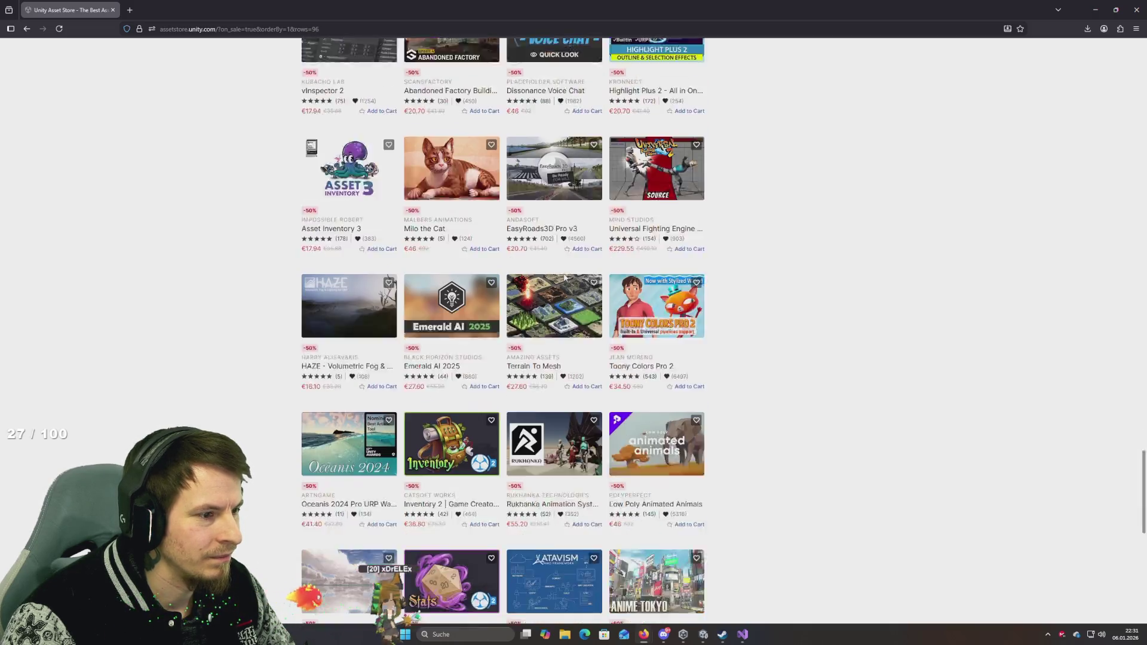
pyautogui.scroll(-5, 565, 277)
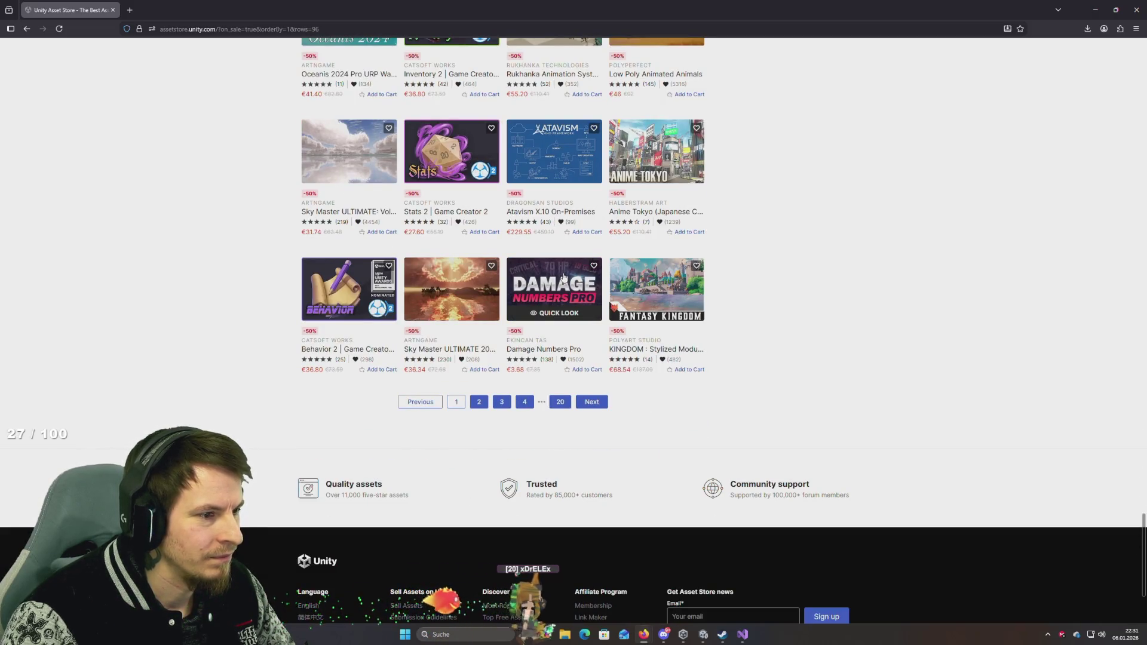
pyautogui.press('Home')
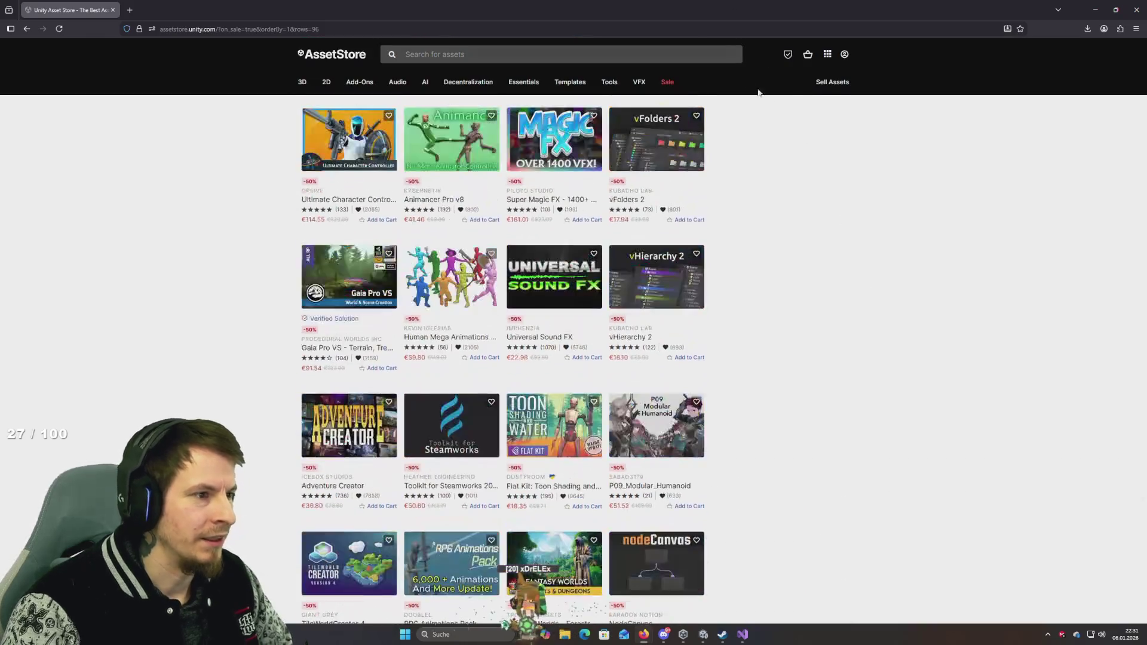
pyautogui.click(1095, 9)
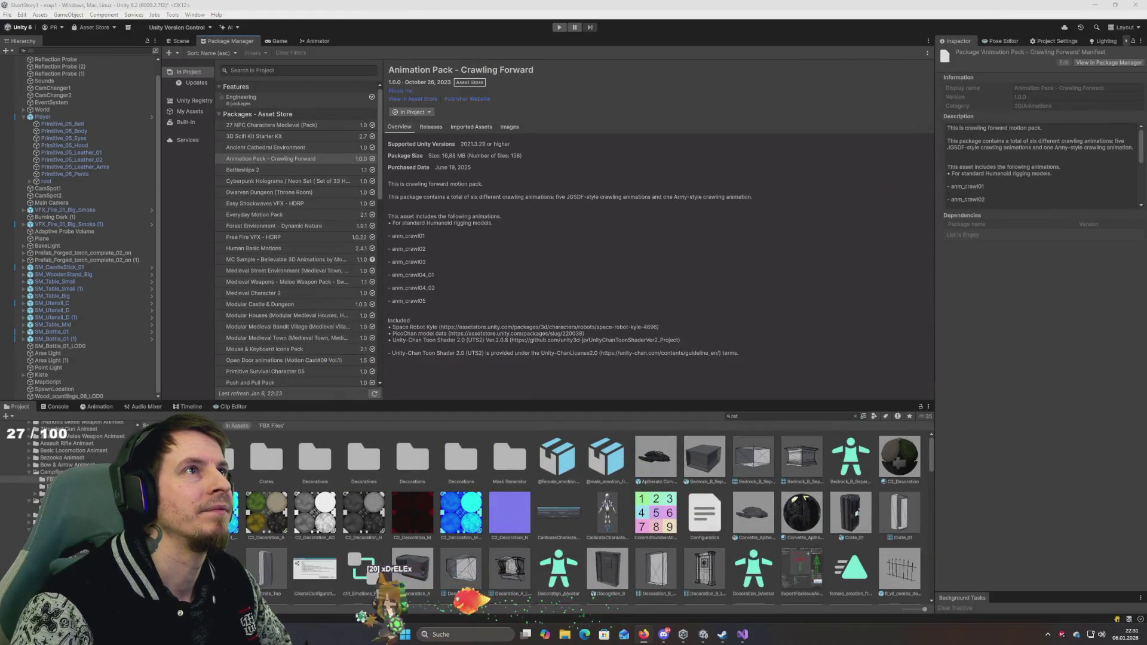
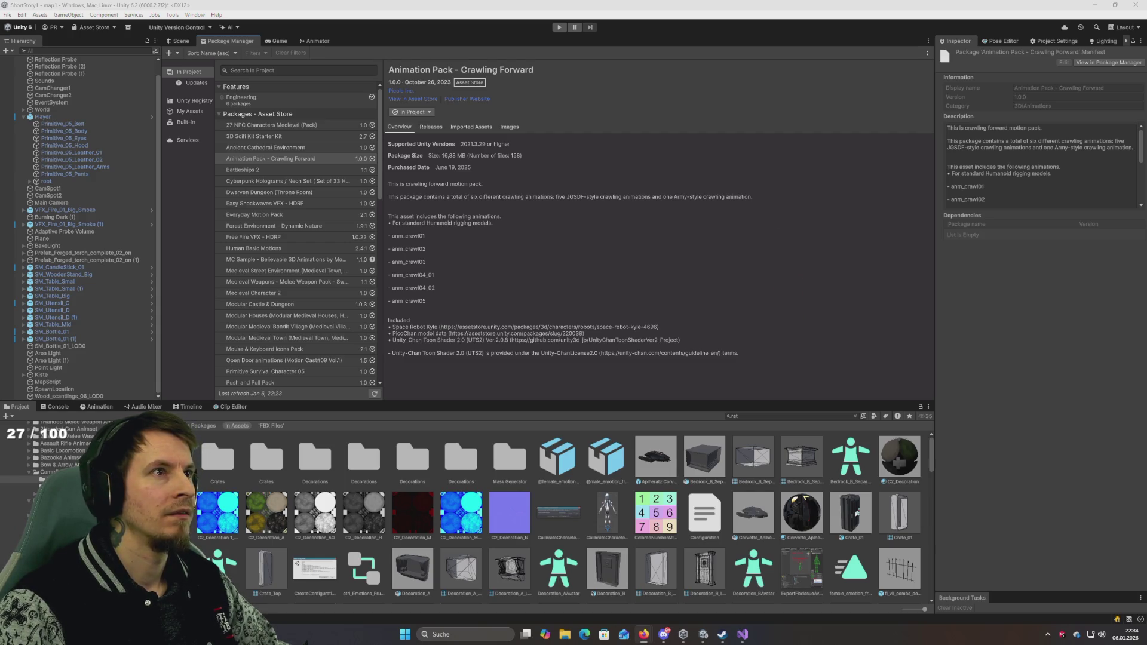
# Step: Sort My Assets by purchase date and download The Dungeon Rat package
pyautogui.click(190, 112)
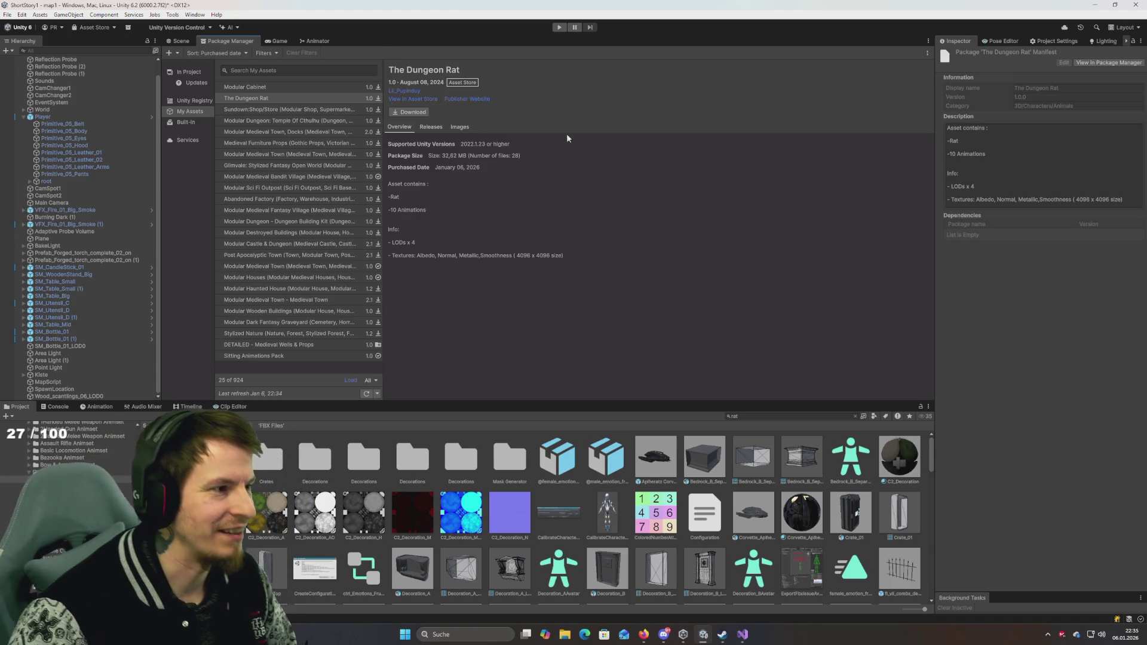
pyautogui.click(412, 112)
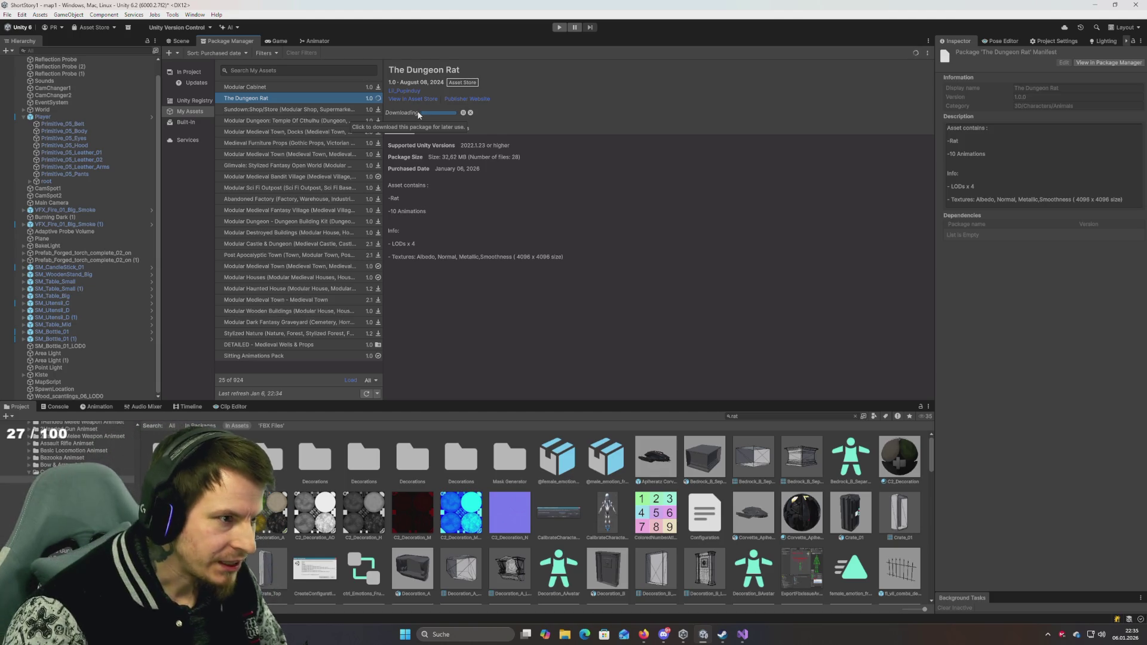
# Step: Import all of The Dungeon Rat's files and list its imported assets
pyautogui.click(432, 113)
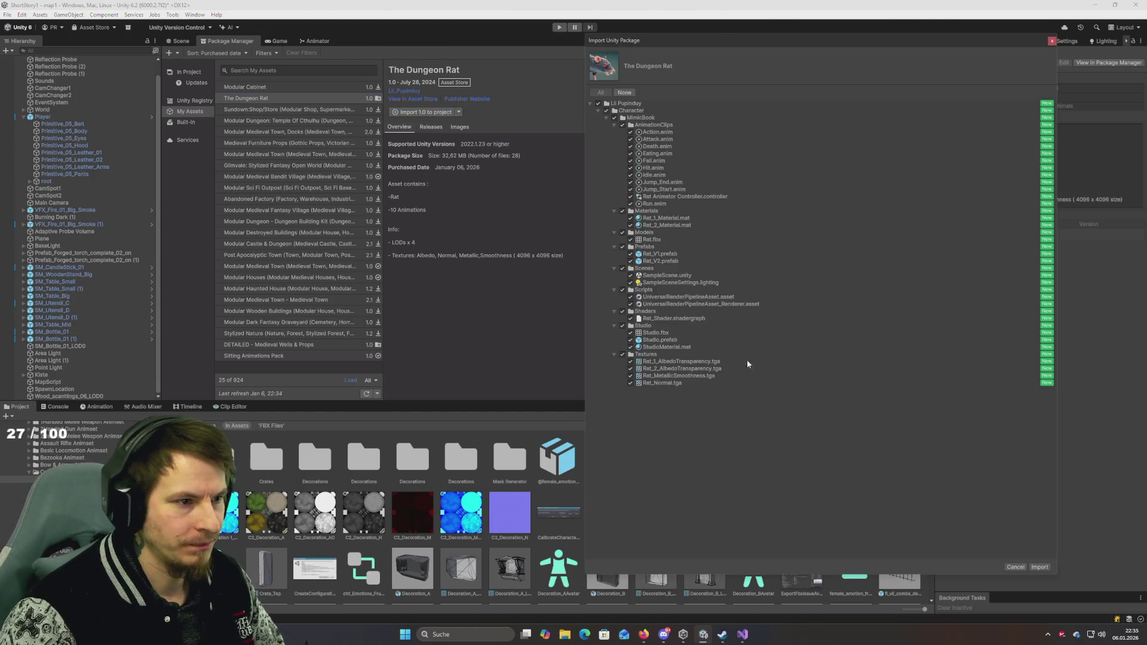
pyautogui.click(1041, 567)
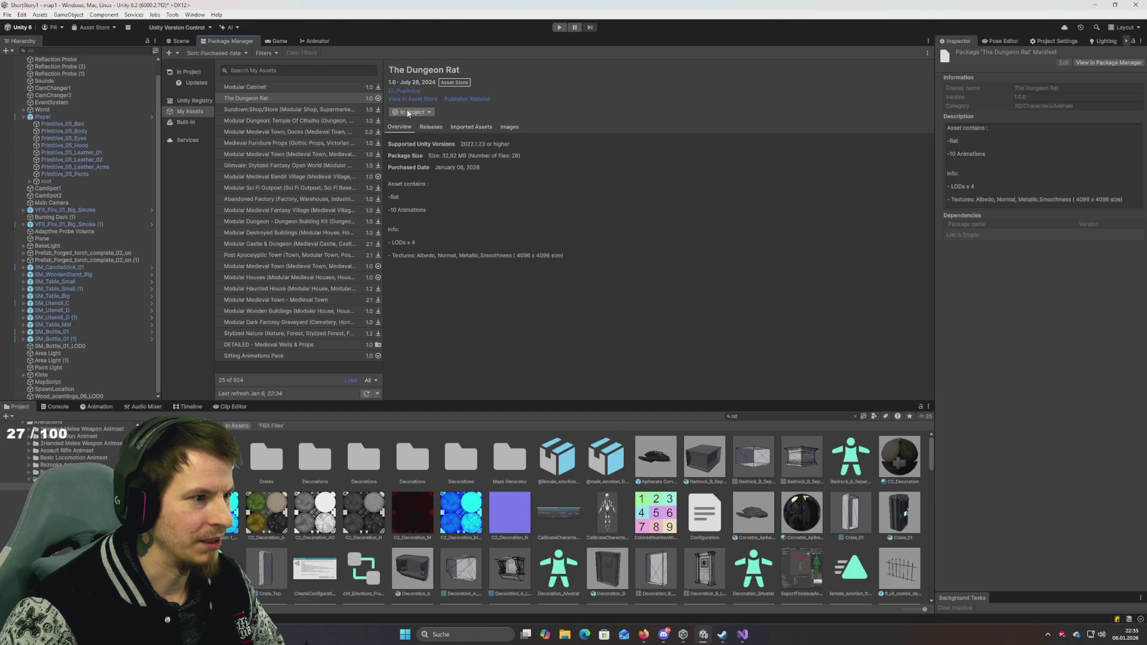
pyautogui.click(431, 128)
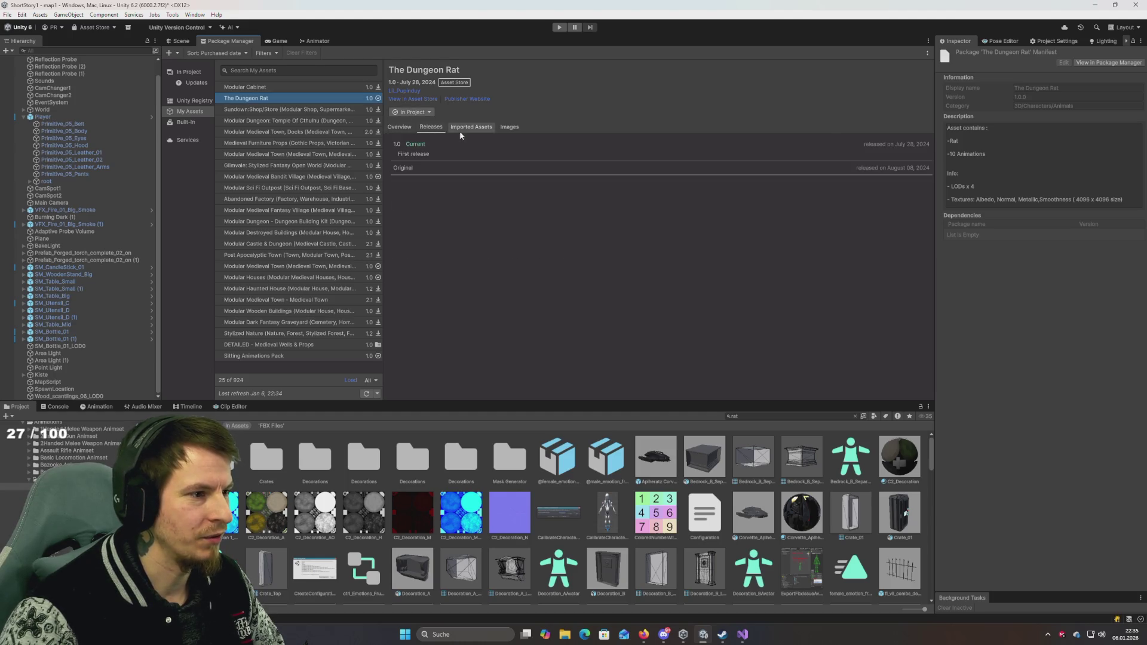
pyautogui.click(467, 128)
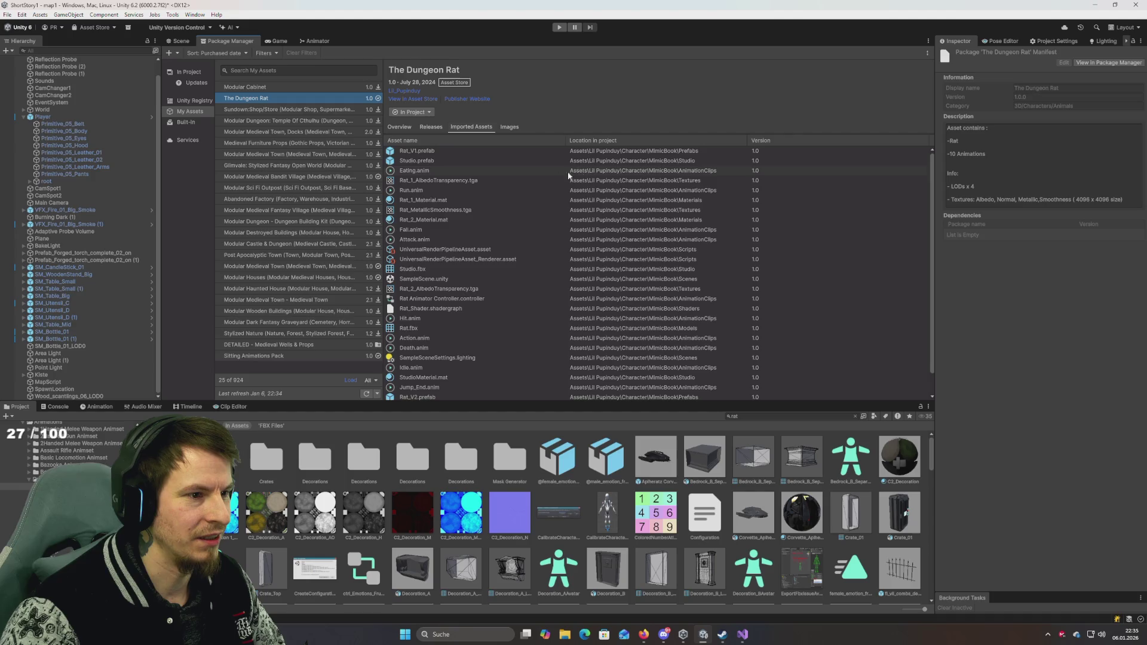
pyautogui.scroll(-10, 72, 466)
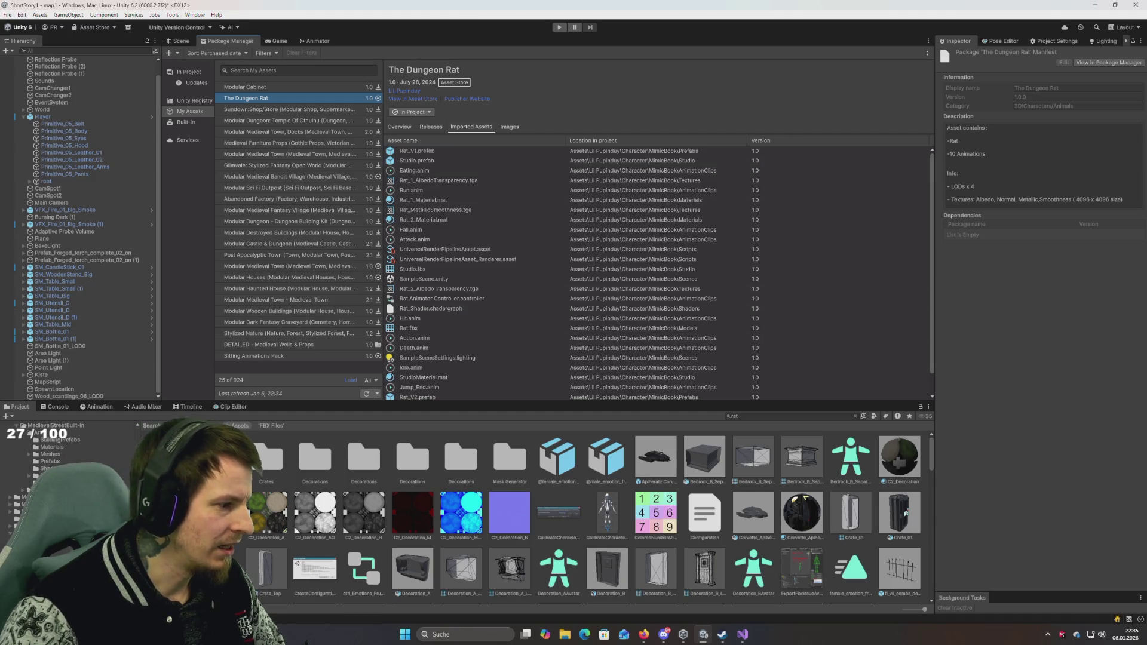
# Step: Browse the Project window to Character > MimicBook > Prefabs
pyautogui.click(24, 505)
pyautogui.click(18, 511)
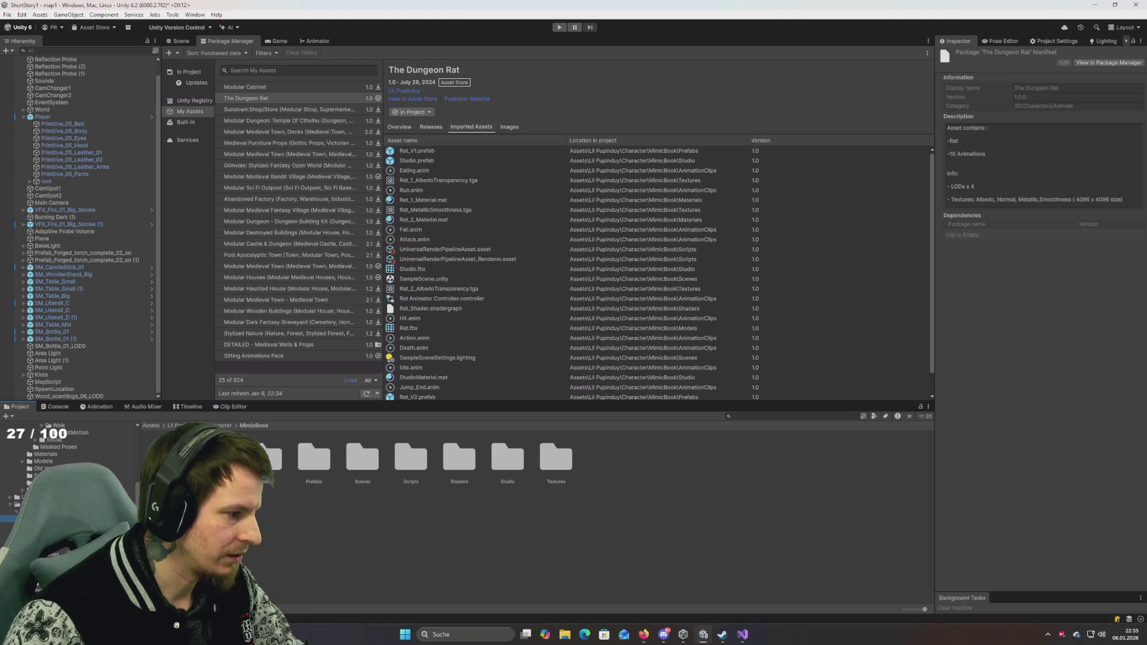
pyautogui.click(27, 540)
pyautogui.click(29, 547)
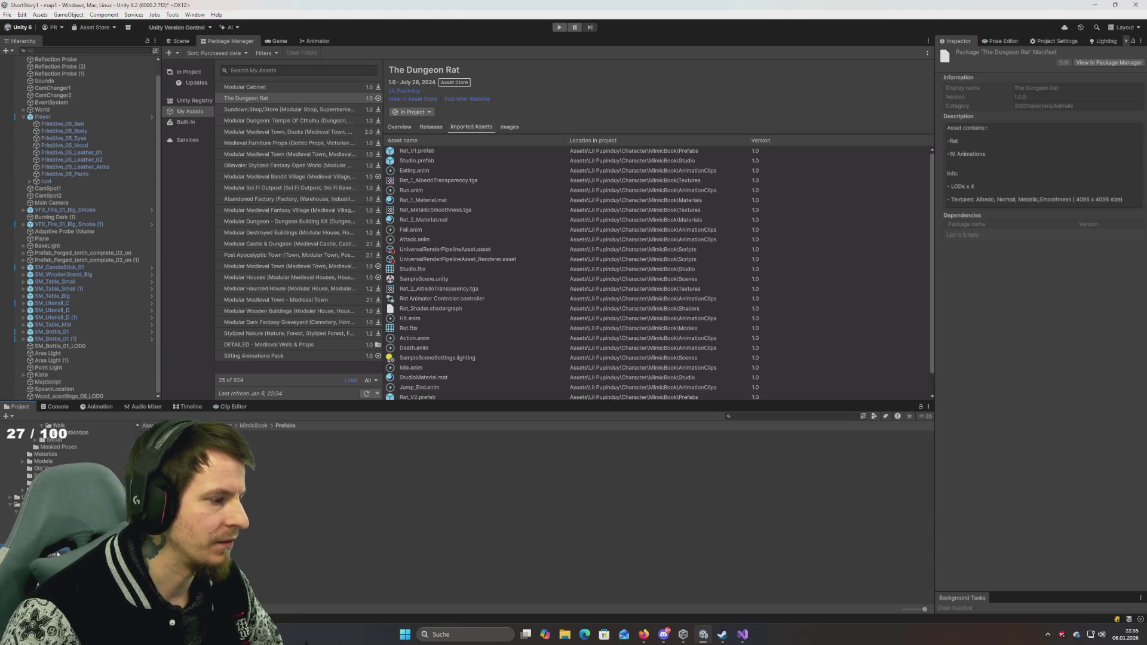
# Step: Convert Rat_1_Material and Rat_2_Material from Built-in to HDRP materials
pyautogui.click(27, 533)
pyautogui.click(161, 454)
pyautogui.keyDown('shift'); pyautogui.click(161, 464); pyautogui.keyUp('shift')
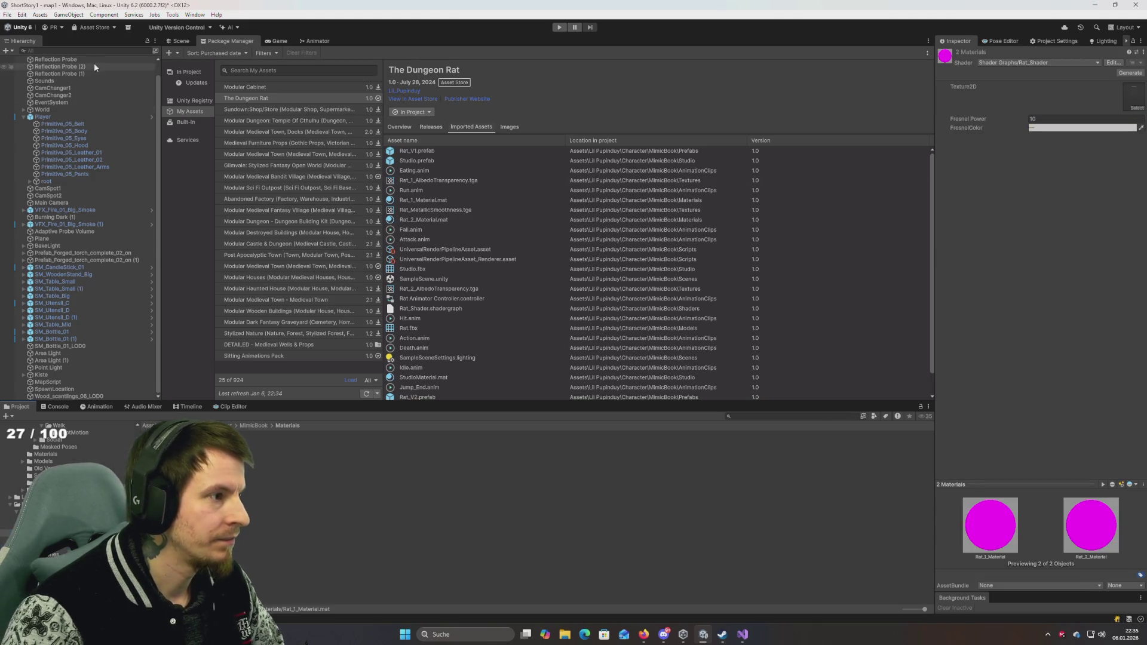
pyautogui.click(22, 15)
pyautogui.moveTo(41, 268)
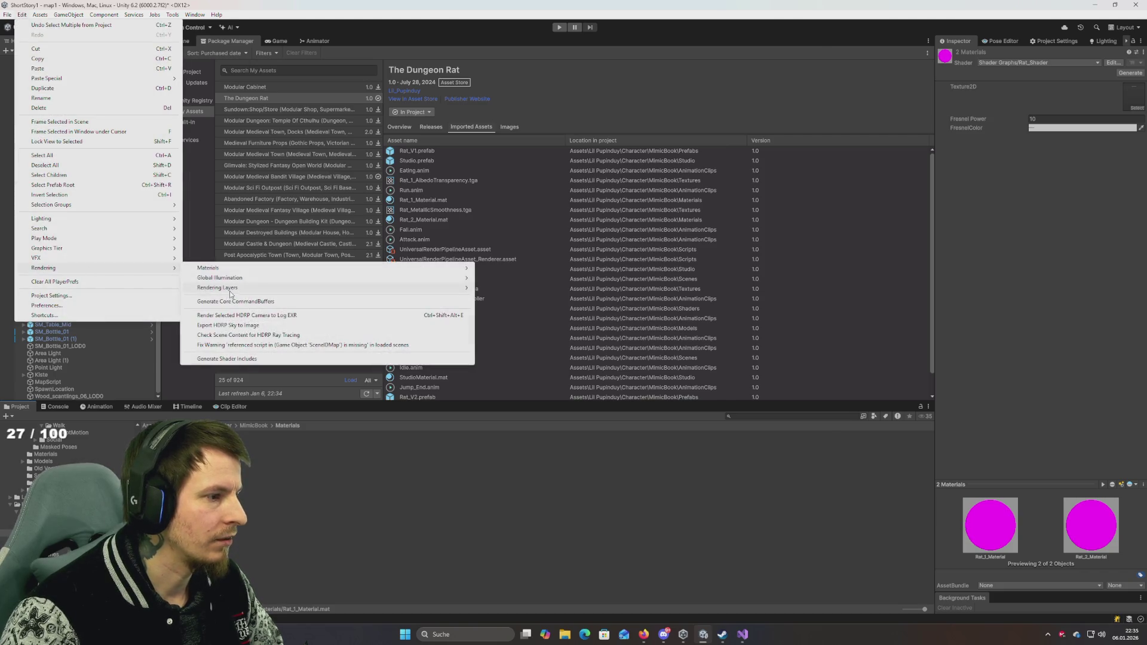
pyautogui.moveTo(454, 268)
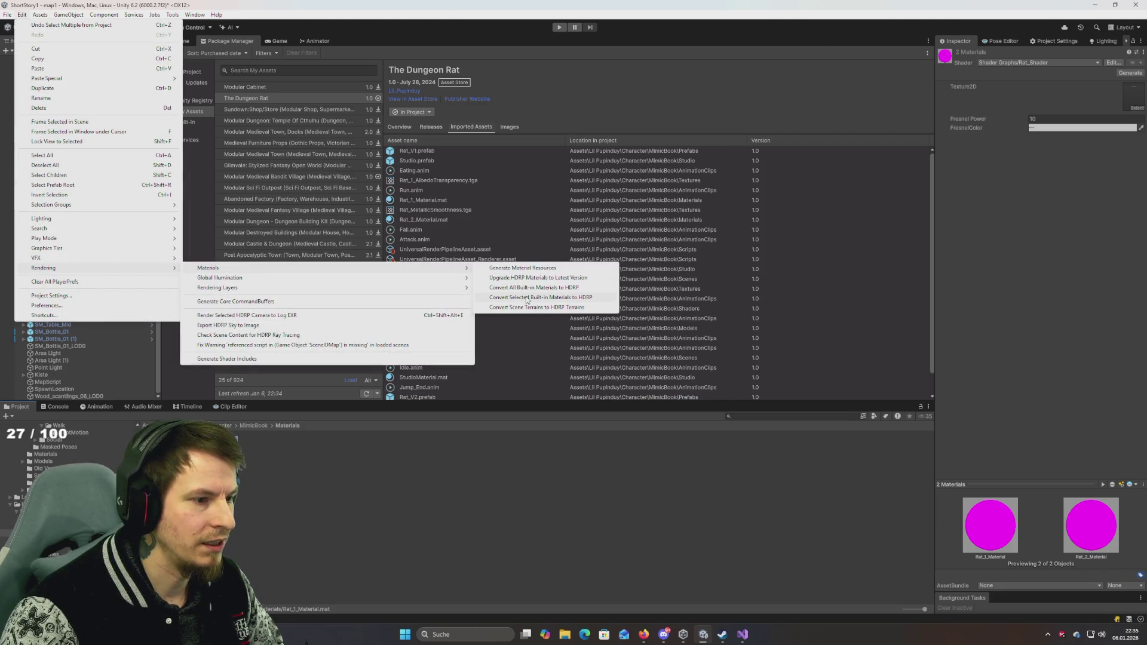
pyautogui.click(525, 298)
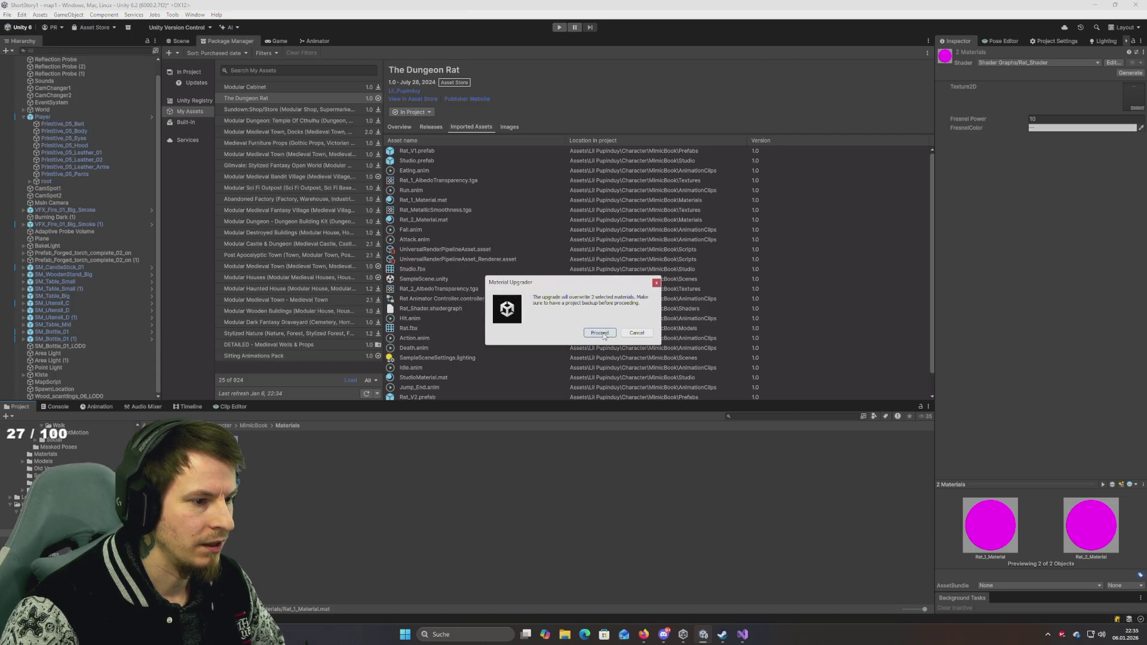
pyautogui.click(600, 333)
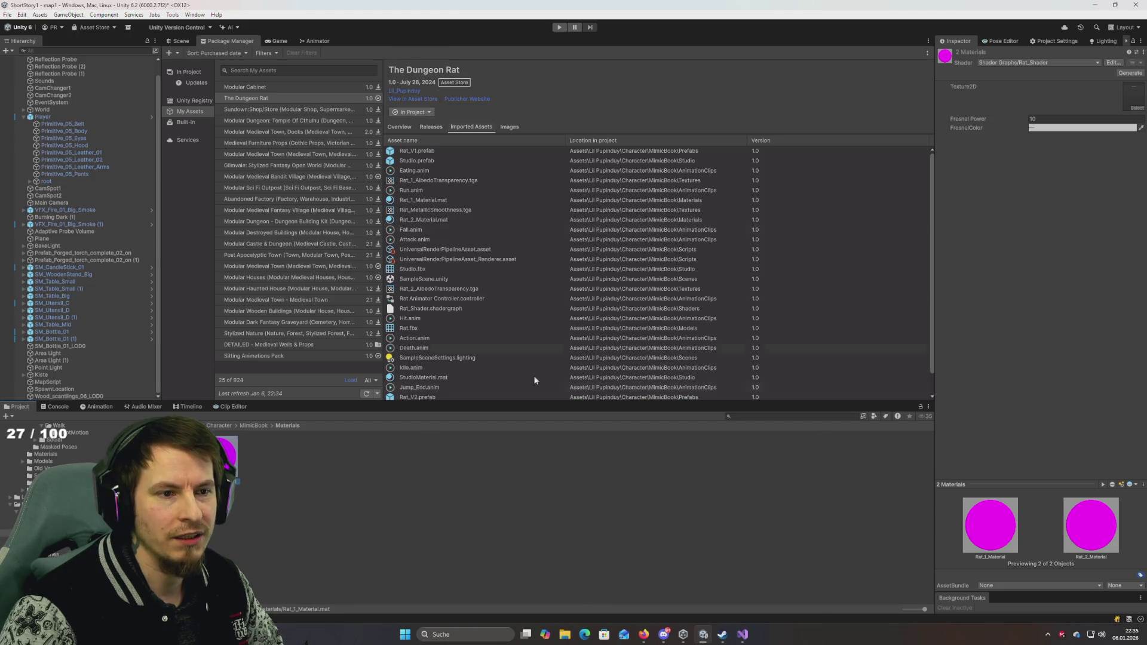
# Step: Browse the MimicBook Models, Prefabs and Textures folders, ending back in Materials
pyautogui.click(43, 461)
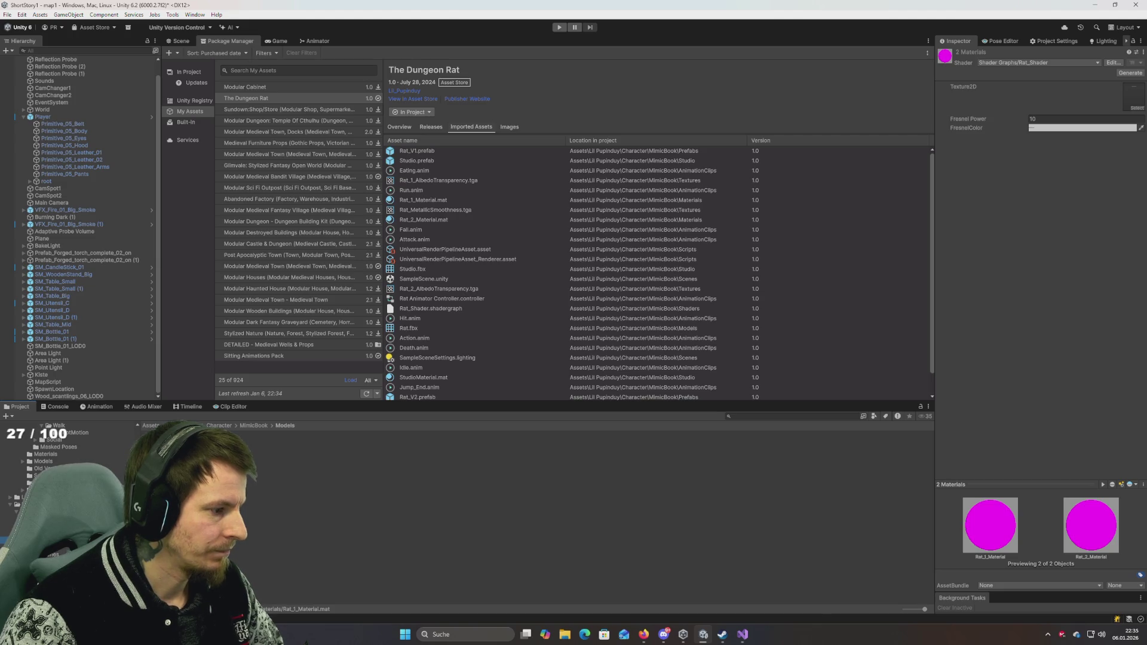
pyautogui.click(53, 546)
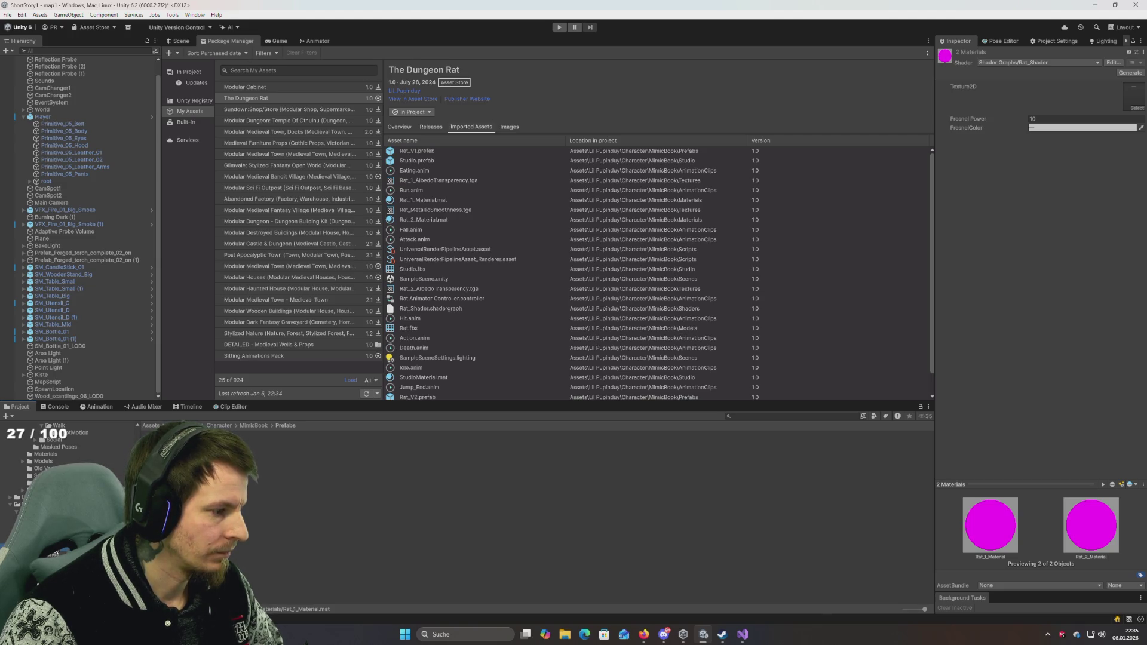
pyautogui.click(43, 462)
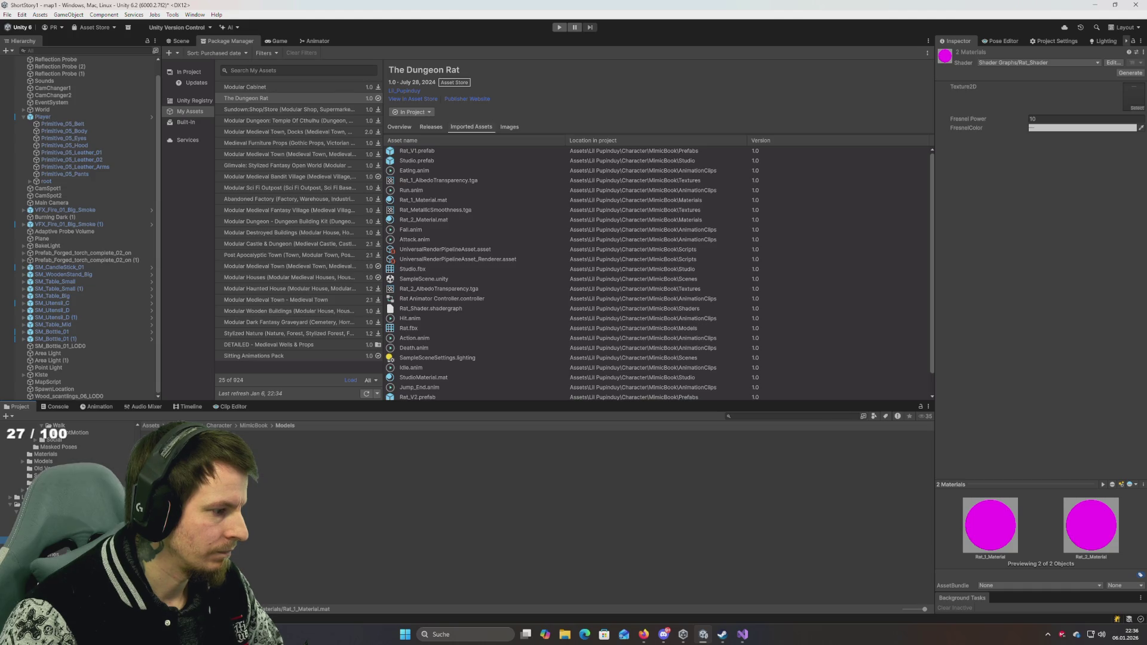
pyautogui.click(46, 454)
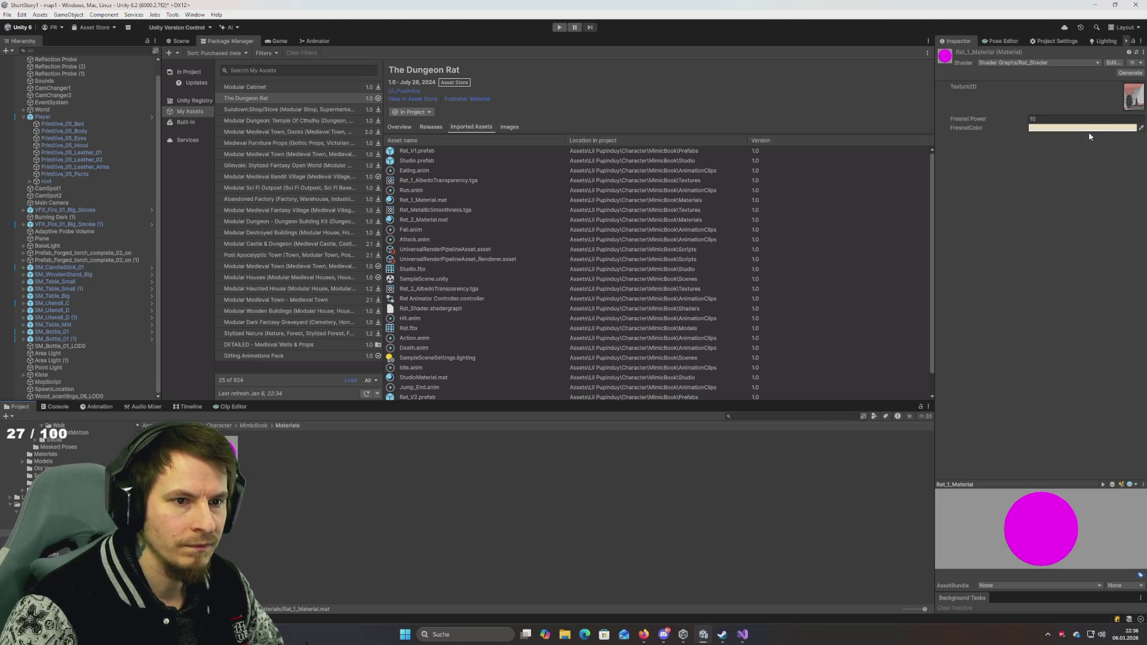
pyautogui.click(48, 490)
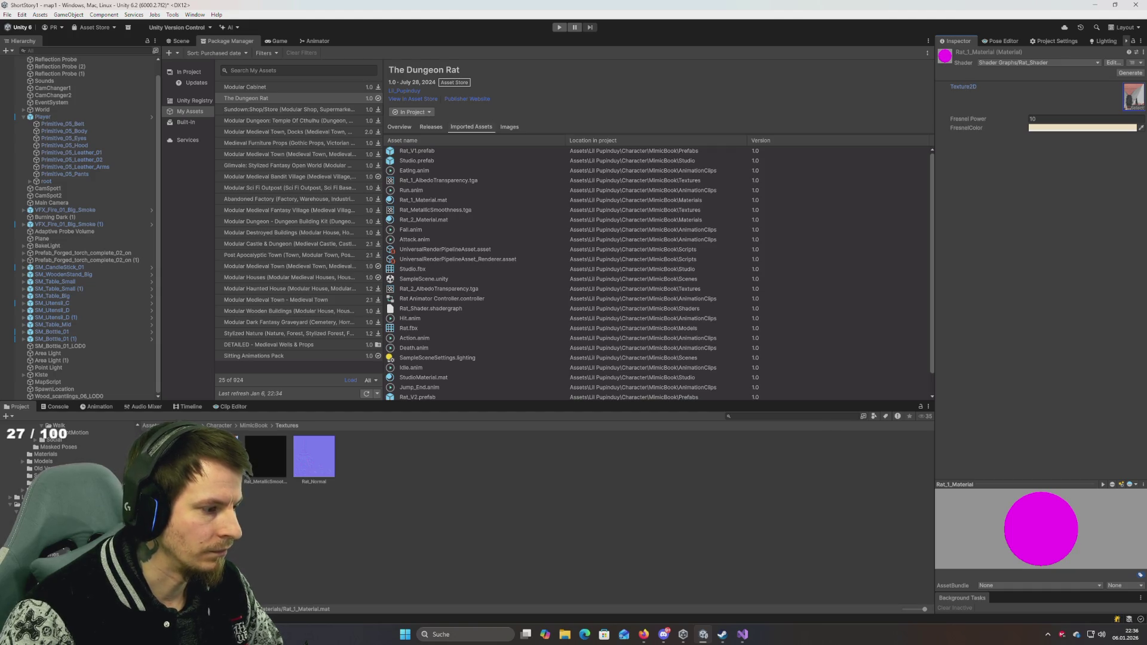
pyautogui.click(36, 532)
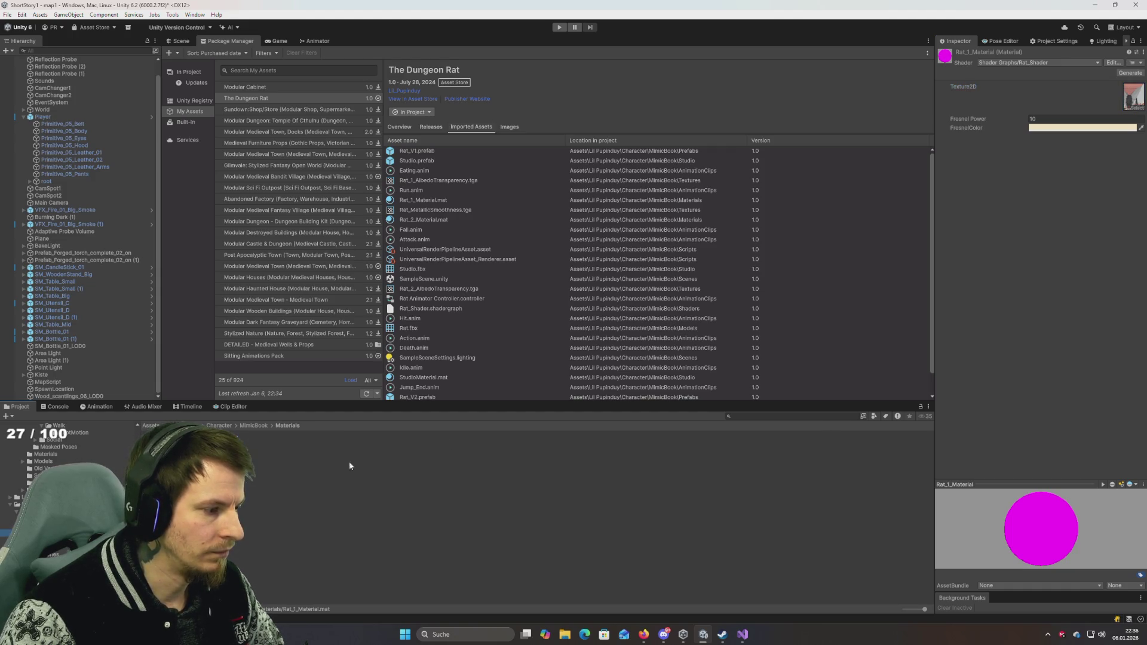
# Step: Switch both rat materials to HDRP/Lit and give Rat_1_Material its Base Map texture
pyautogui.click(1046, 62)
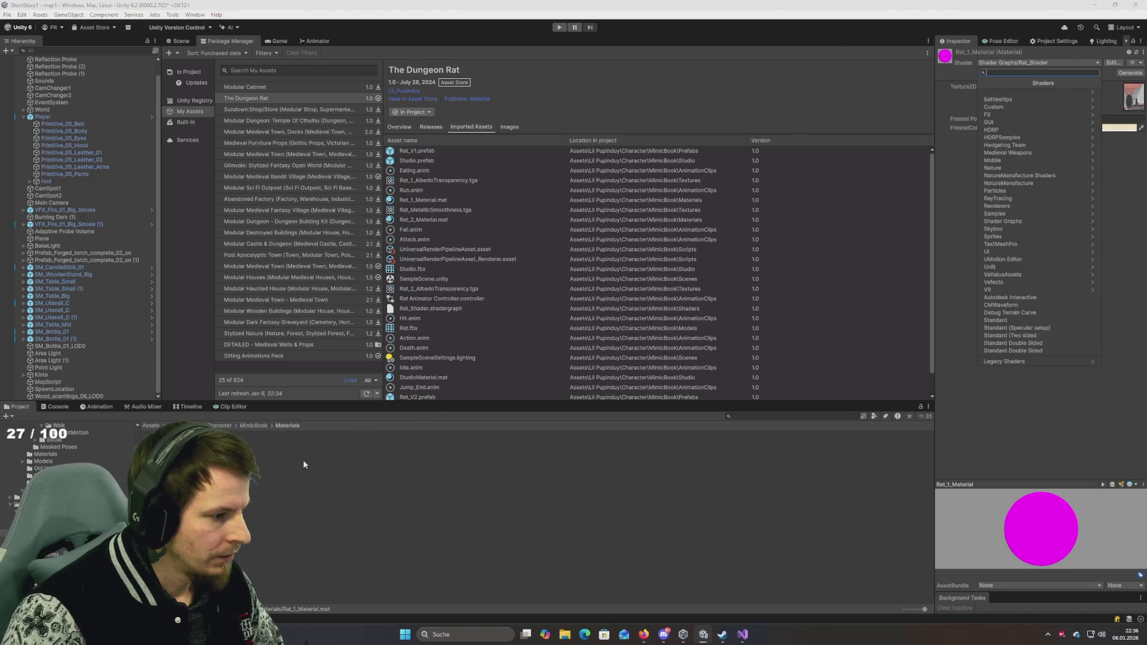
pyautogui.moveTo(303, 460); pyautogui.dragTo(144, 433)
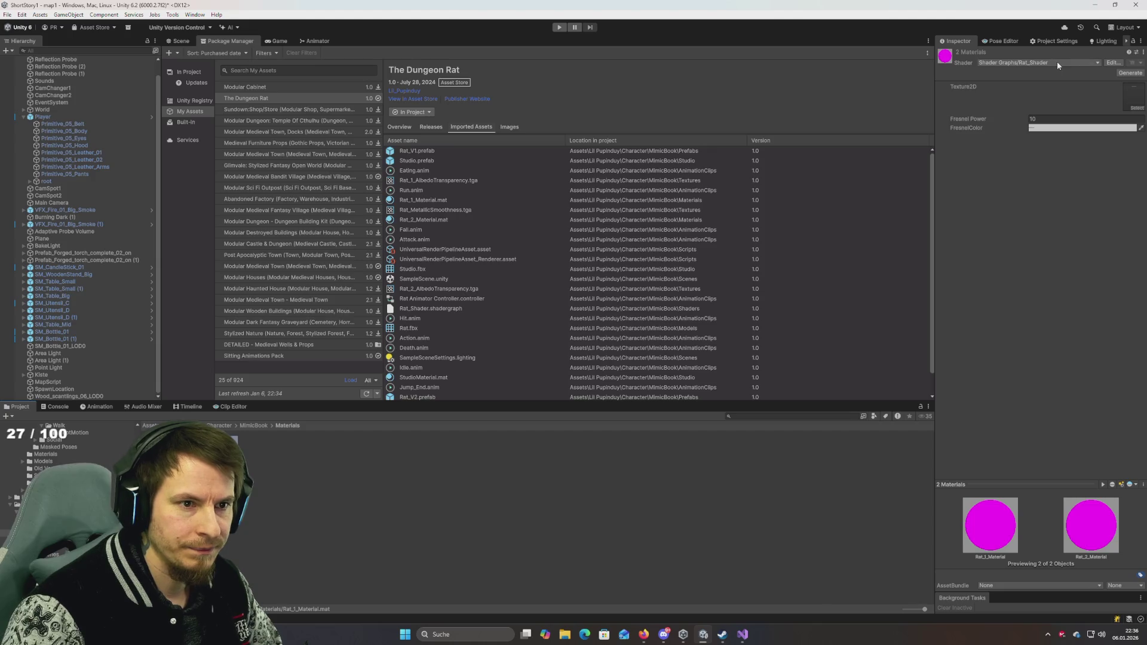
pyautogui.click(268, 454)
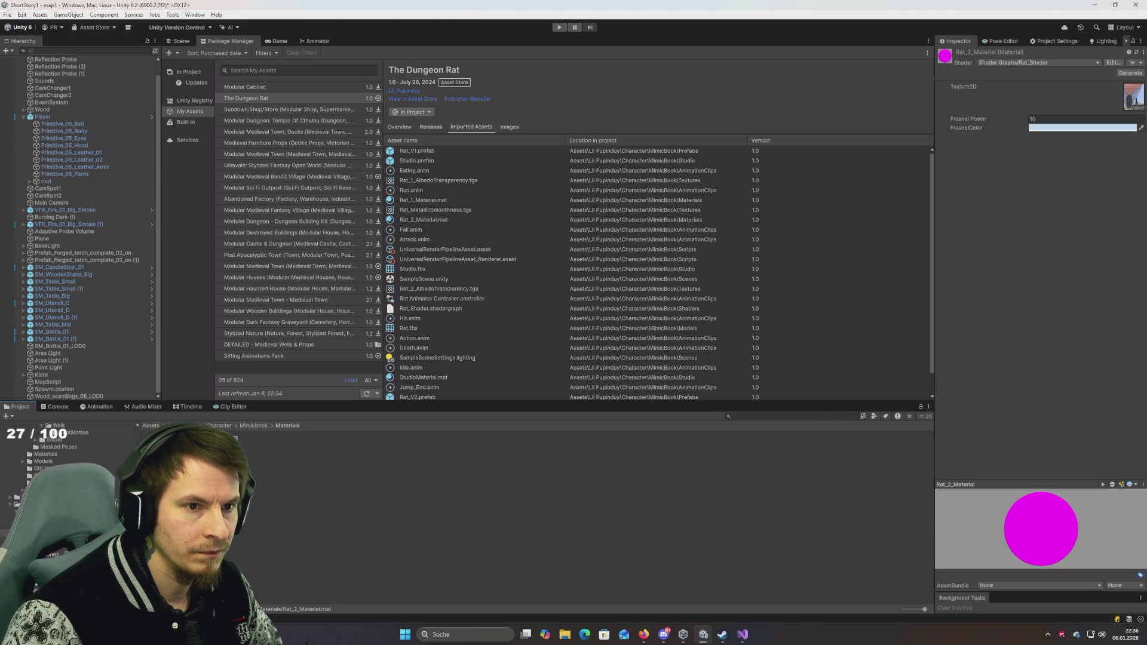
pyautogui.hotkey('ctrl', 'a')
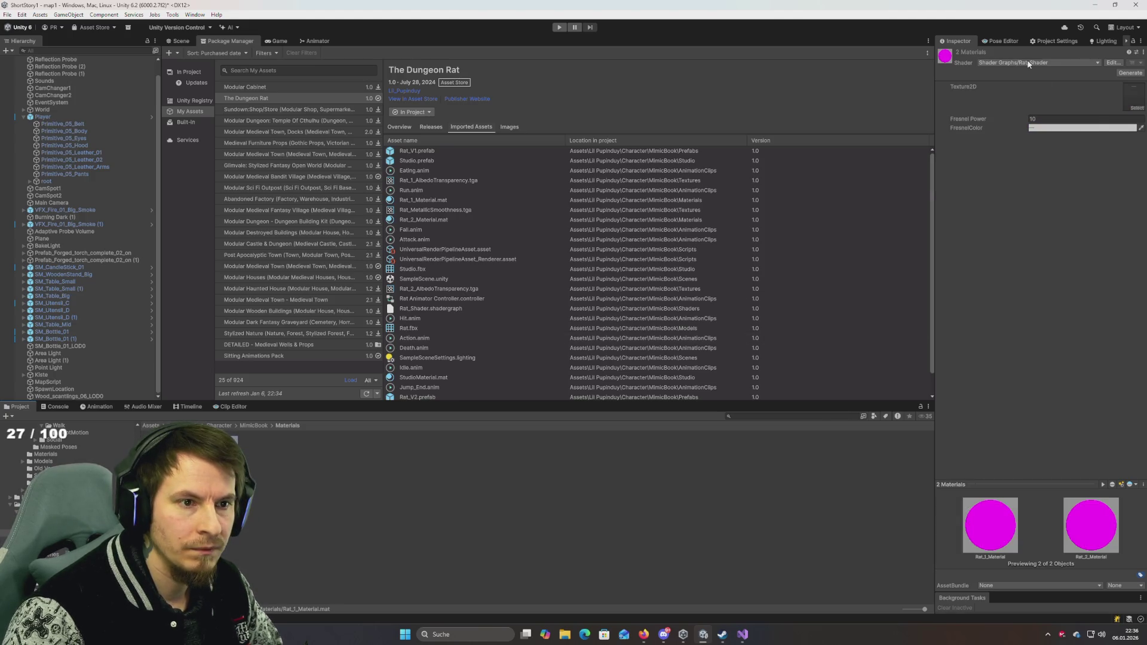
pyautogui.click(1037, 63)
pyautogui.write('lit')
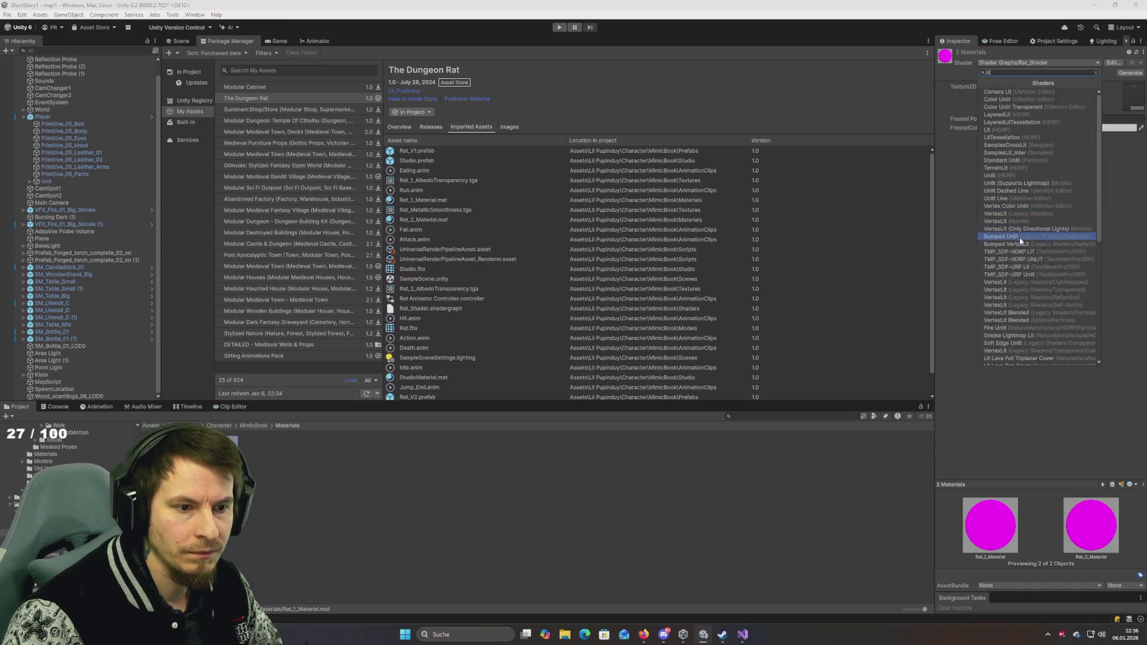
pyautogui.click(1010, 132)
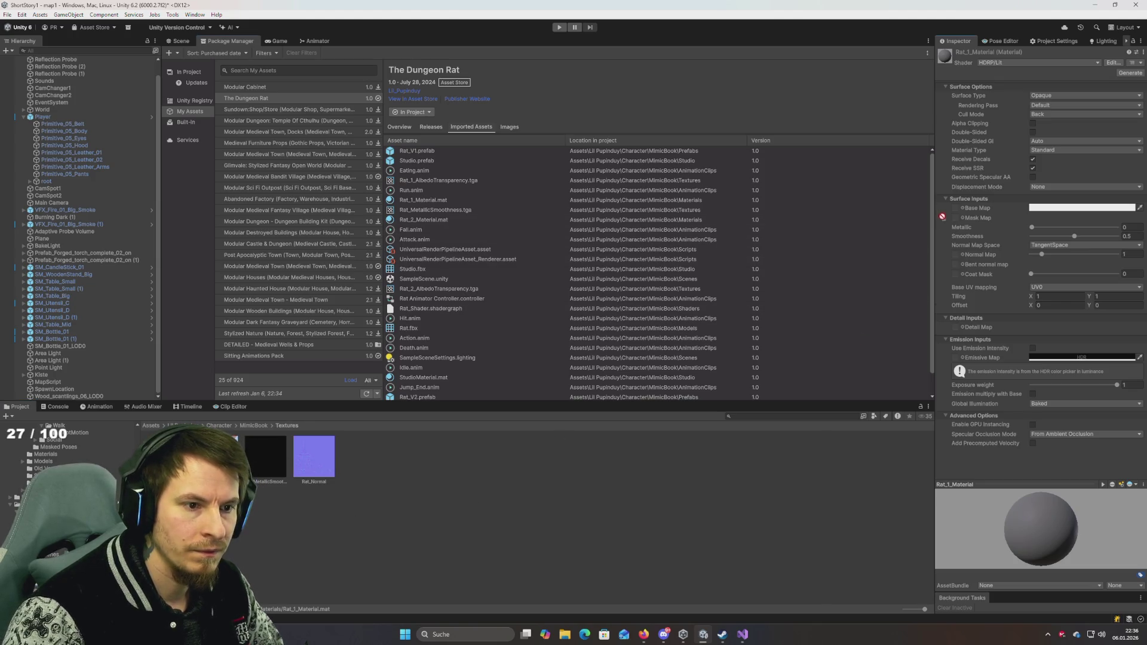
pyautogui.moveTo(956, 211); pyautogui.dragTo(955, 208)
# Step: Assign Rat_Normal as normal map and MetallicSmoothness as Mask Map on Rat_1_Material
pyautogui.moveTo(320, 460); pyautogui.dragTo(1028, 236)
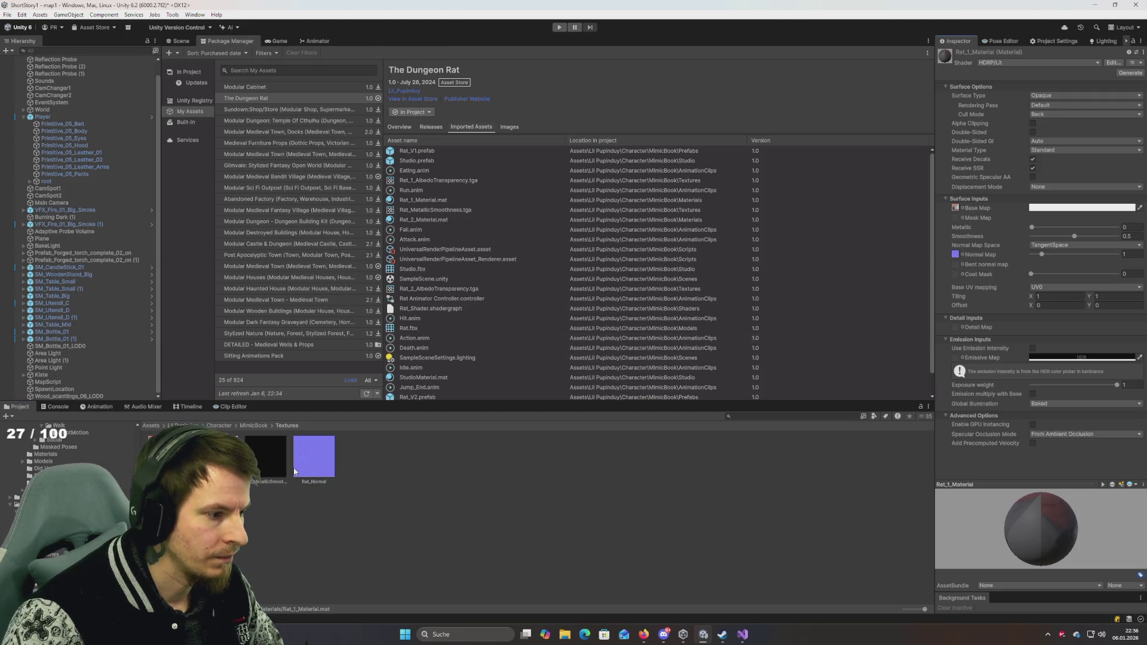
pyautogui.moveTo(263, 467); pyautogui.dragTo(1087, 237)
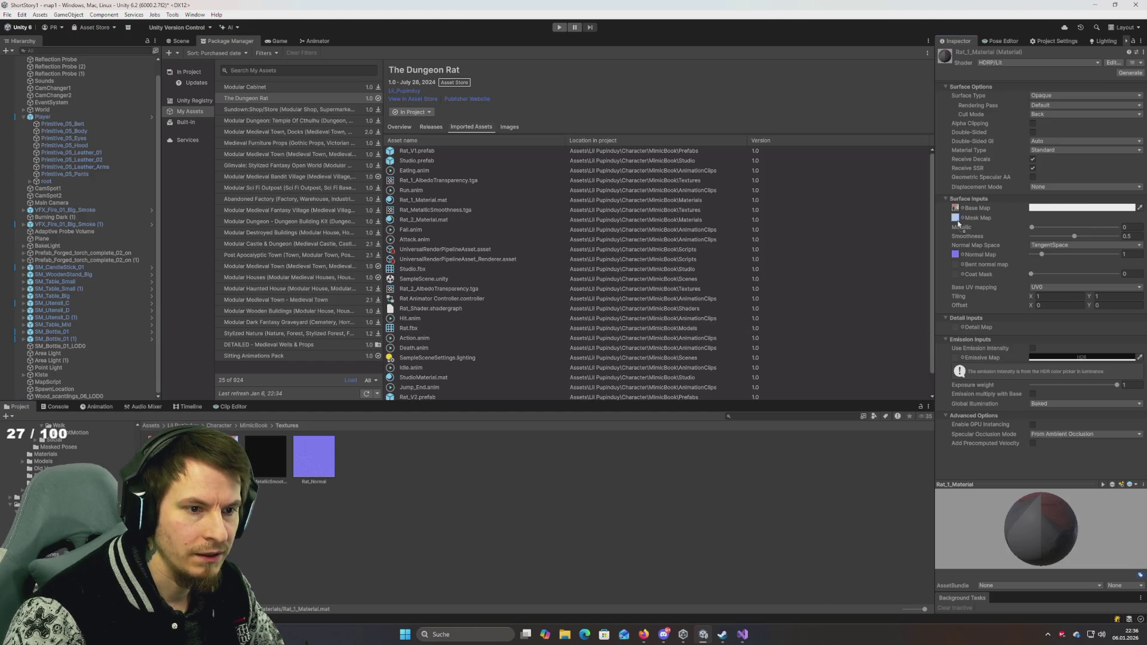
pyautogui.moveTo(958, 223); pyautogui.dragTo(958, 223)
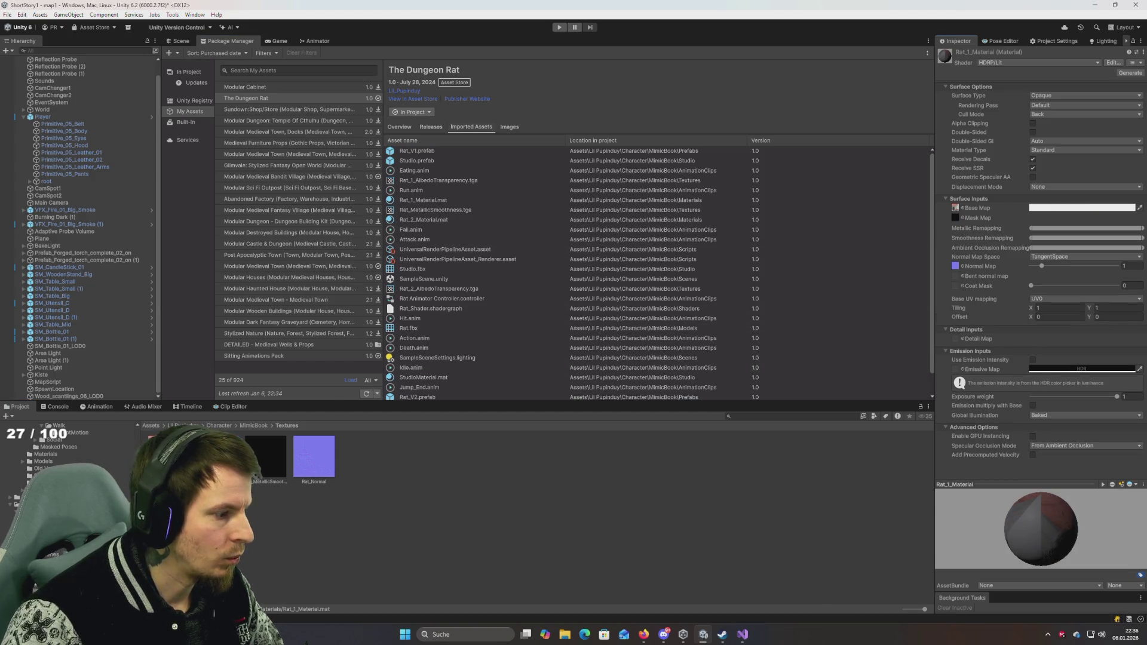
# Step: Give Rat_2_Material the rat colour texture as Base Map and MetallicSmoothness as Mask Map
pyautogui.click(46, 454)
pyautogui.click(217, 457)
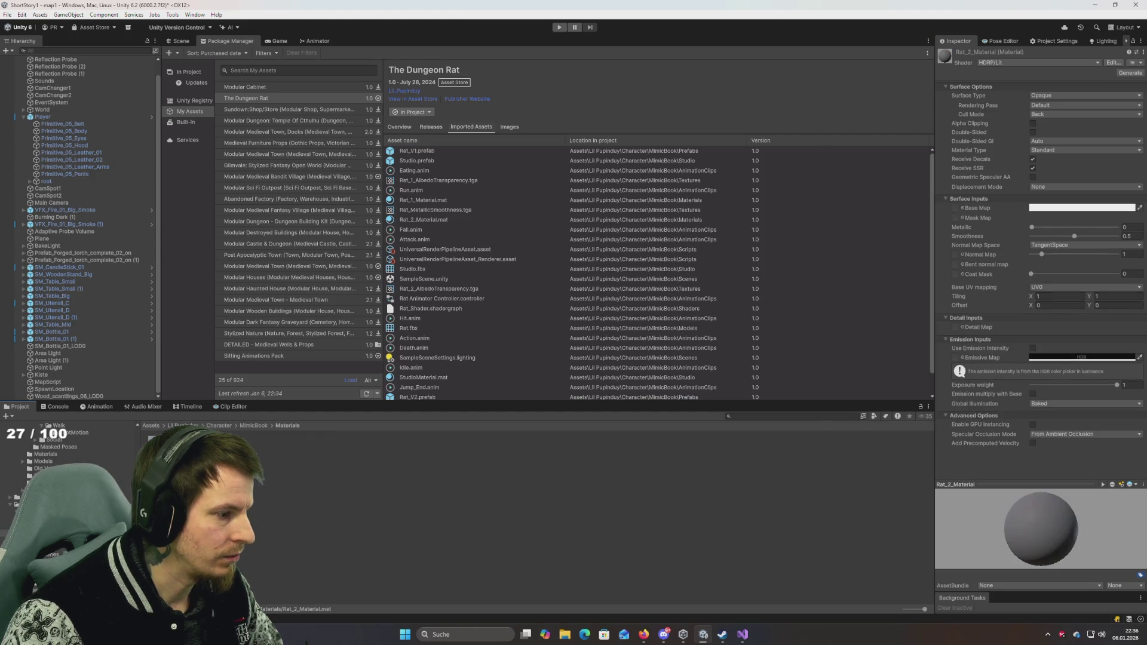
pyautogui.click(48, 511)
pyautogui.moveTo(266, 457); pyautogui.dragTo(933, 145)
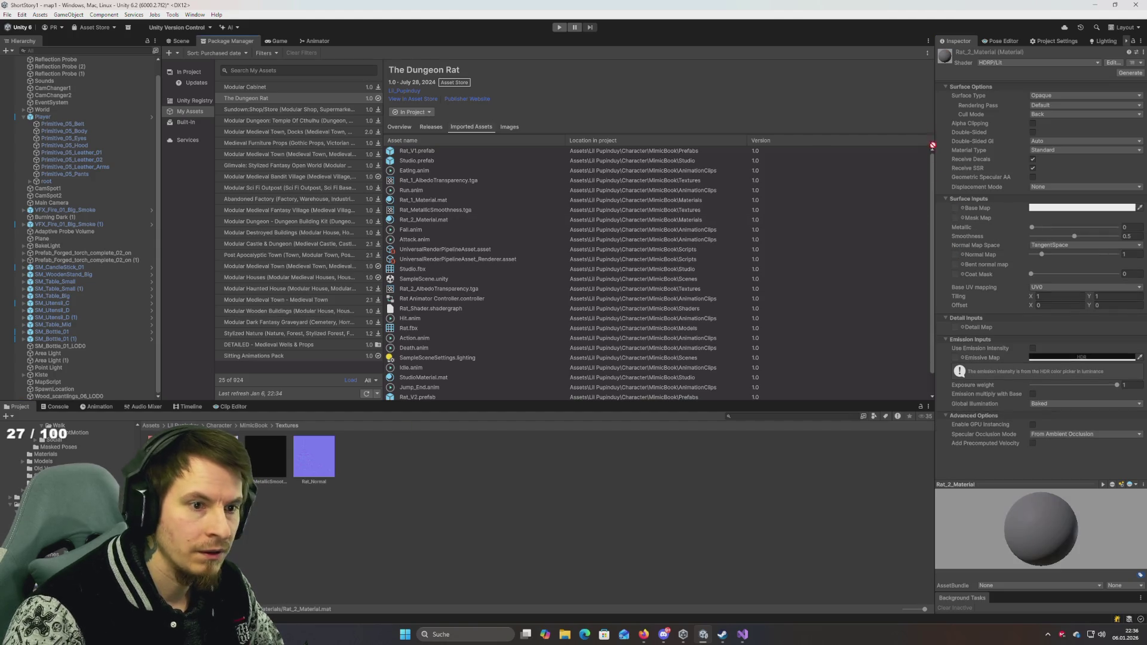
pyautogui.moveTo(963, 211); pyautogui.dragTo(956, 208)
pyautogui.moveTo(266, 457)
pyautogui.mouseDown()
pyautogui.moveTo(1022, 227)
pyautogui.moveTo(963, 219)
pyautogui.mouseUp()
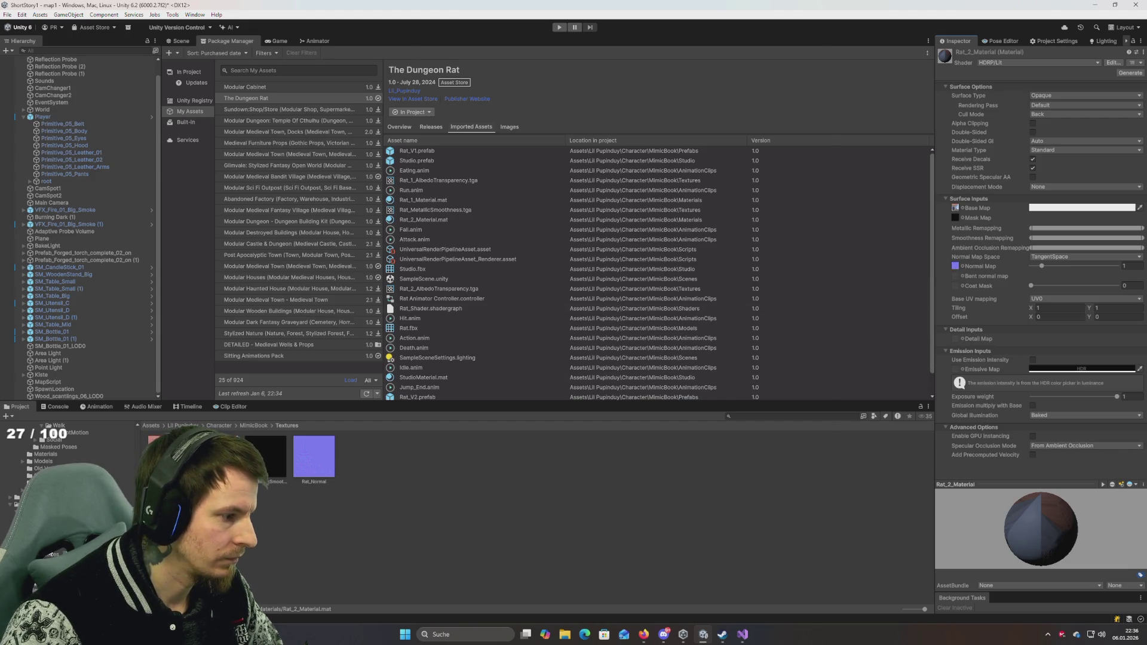
pyautogui.click(51, 555)
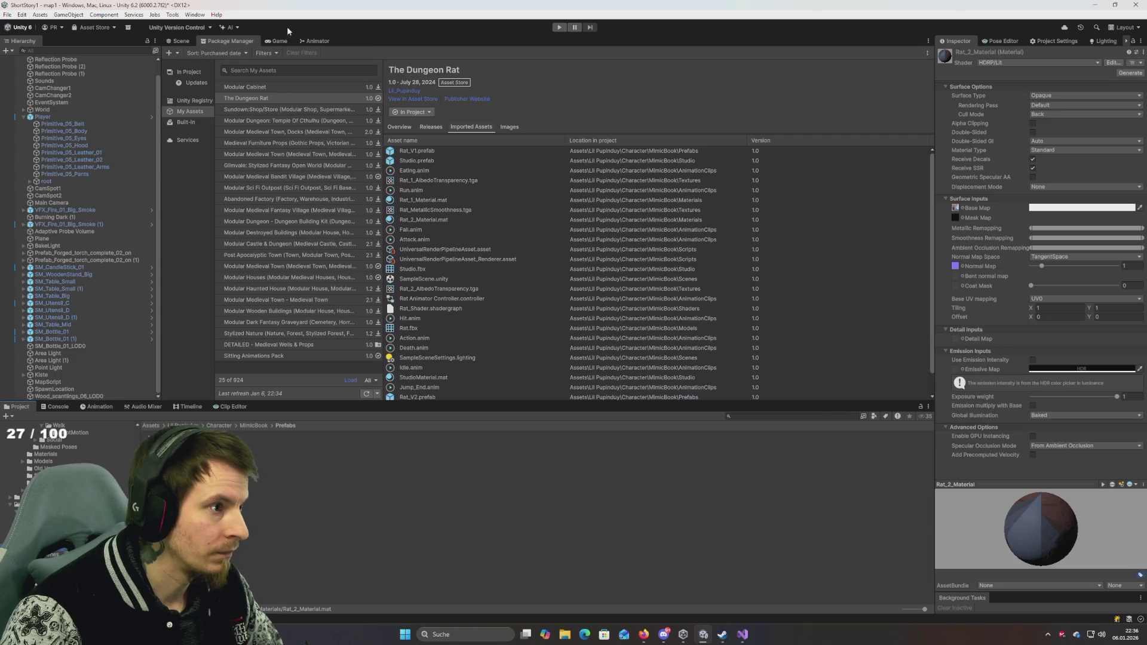
pyautogui.click(190, 41)
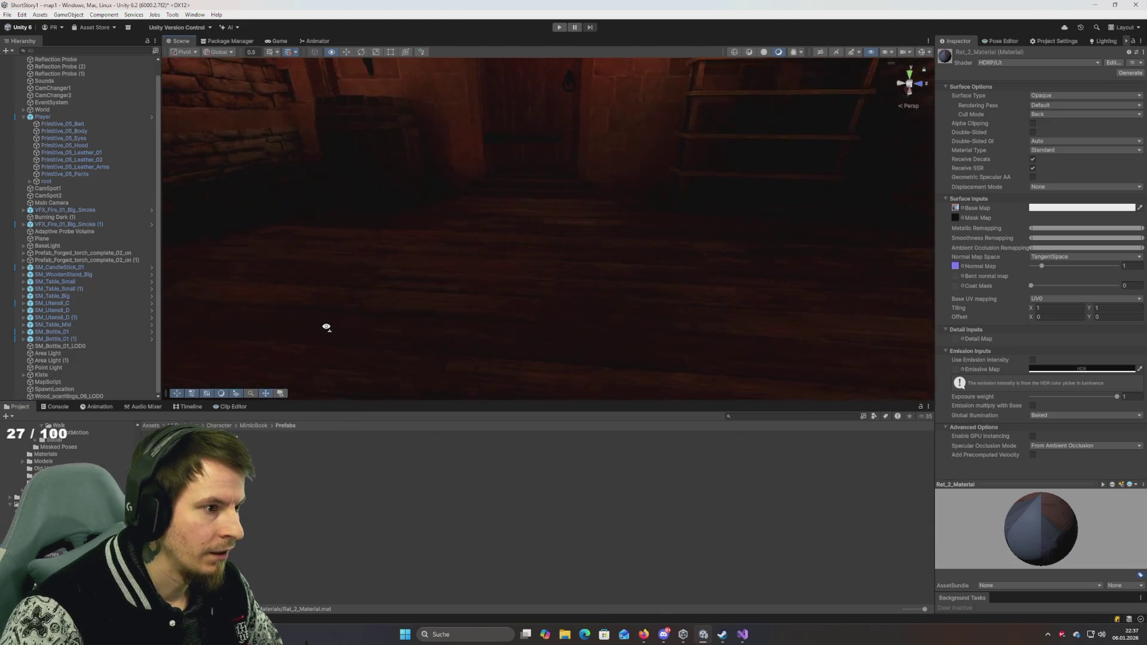
# Step: Navigate the Scene view to the dungeon's wooden ledge in darker lit shading
pyautogui.moveTo(345, 293)
pyautogui.mouseDown()
pyautogui.moveTo(335, 284)
pyautogui.moveTo(360, 284)
pyautogui.mouseUp()
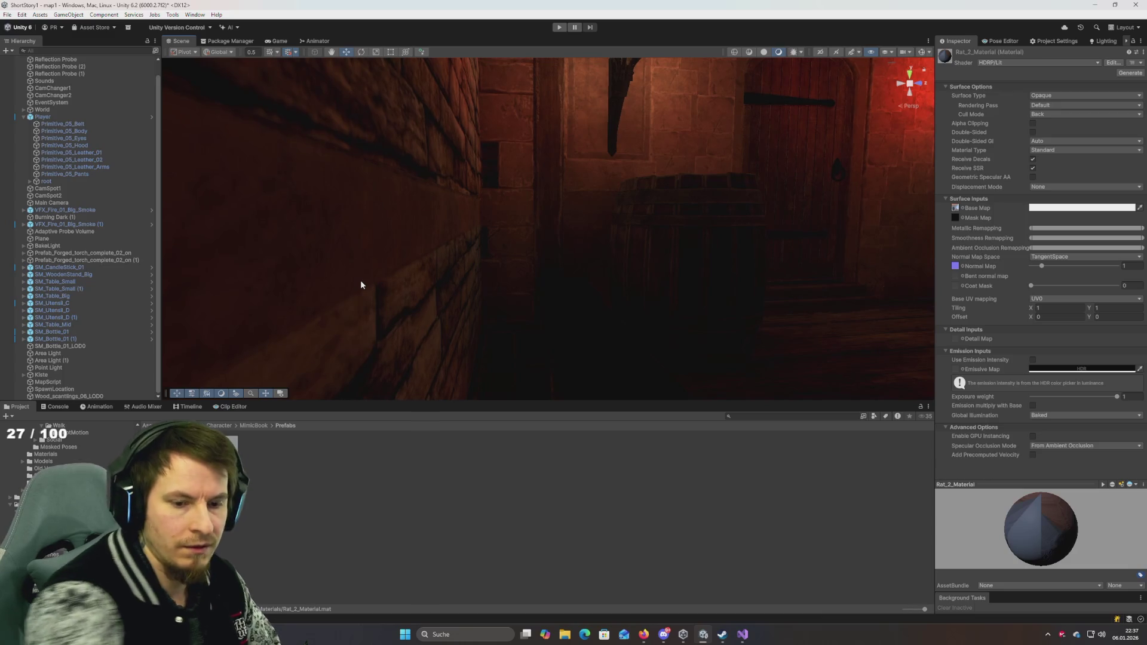
pyautogui.moveTo(500, 281)
pyautogui.mouseDown()
pyautogui.moveTo(855, 319)
pyautogui.moveTo(794, 325)
pyautogui.moveTo(776, 307)
pyautogui.moveTo(668, 292)
pyautogui.moveTo(841, 89)
pyautogui.mouseUp()
pyautogui.click(852, 52)
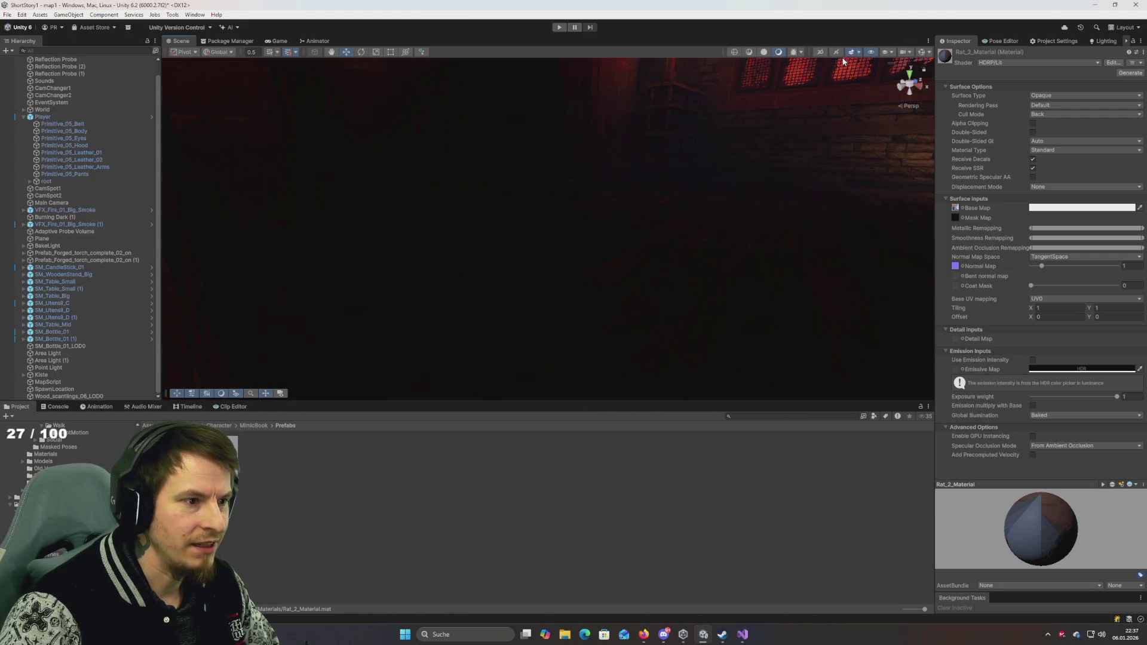
pyautogui.moveTo(777, 156)
pyautogui.mouseDown()
pyautogui.moveTo(563, 267)
pyautogui.moveTo(591, 315)
pyautogui.moveTo(664, 310)
pyautogui.moveTo(651, 251)
pyautogui.moveTo(650, 325)
pyautogui.moveTo(674, 322)
pyautogui.moveTo(672, 311)
pyautogui.moveTo(640, 309)
pyautogui.mouseUp()
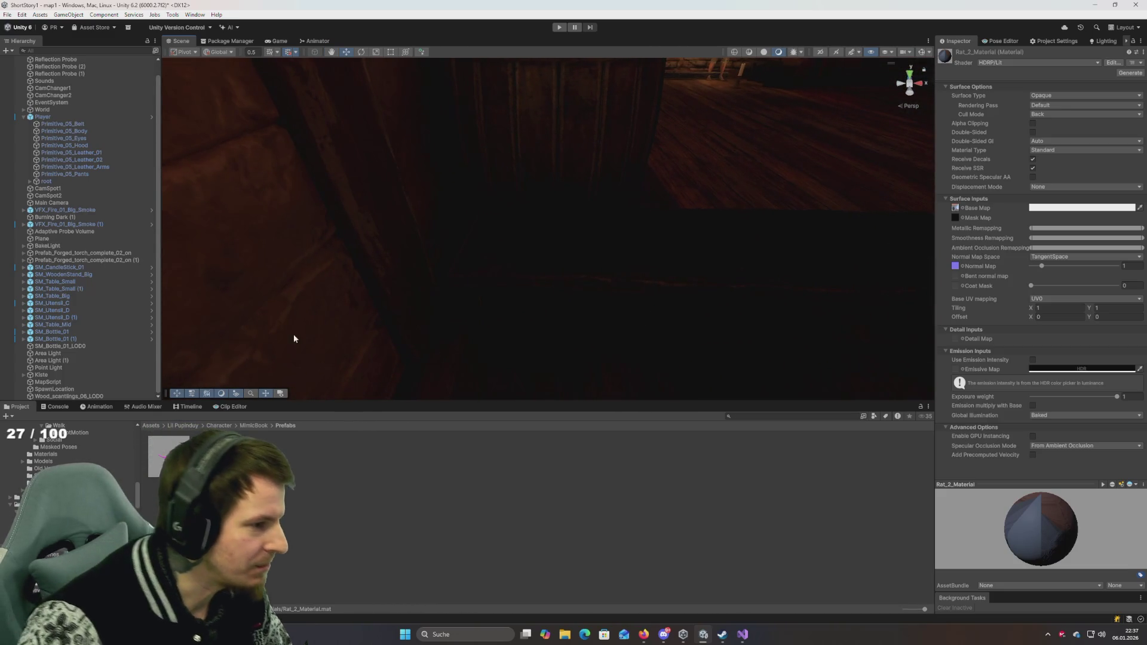
pyautogui.moveTo(466, 297)
pyautogui.mouseDown()
pyautogui.moveTo(745, 230)
pyautogui.moveTo(691, 246)
pyautogui.moveTo(790, 174)
pyautogui.moveTo(751, 122)
pyautogui.moveTo(635, 254)
pyautogui.moveTo(661, 249)
pyautogui.moveTo(553, 261)
pyautogui.mouseUp()
# Step: Frame Rat_V1, slide it along the ledge on Z and rotate it 94 degrees on Y
pyautogui.click(554, 261)
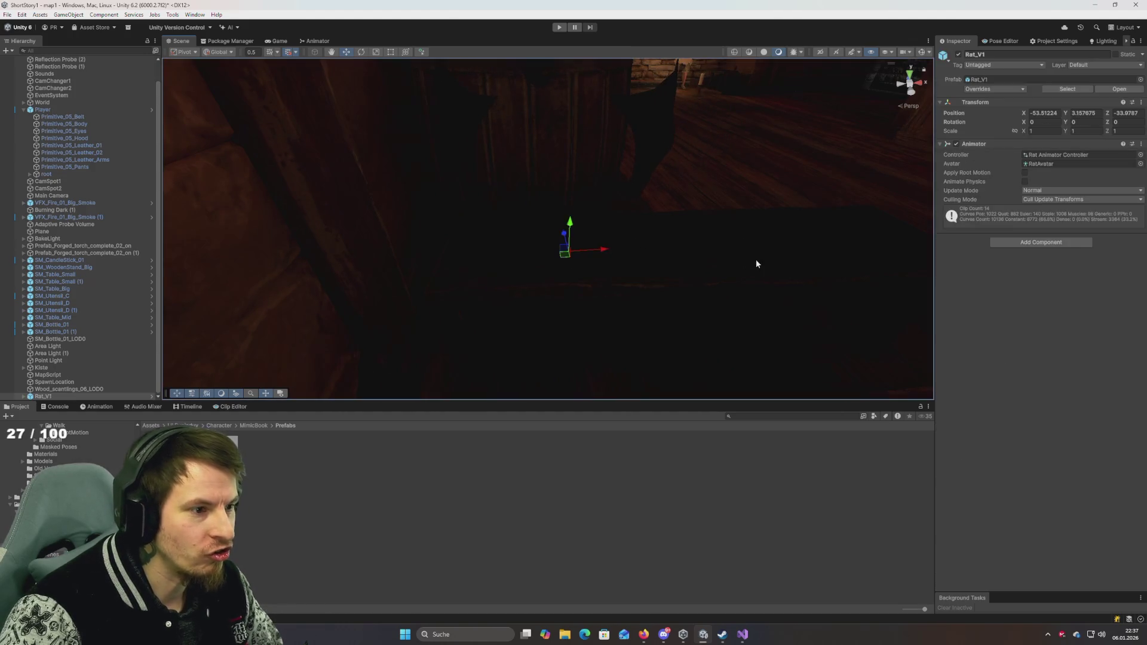
pyautogui.press('f')
pyautogui.moveTo(564, 162)
pyautogui.mouseDown()
pyautogui.moveTo(679, 190)
pyautogui.moveTo(643, 173)
pyautogui.moveTo(599, 192)
pyautogui.moveTo(800, 115)
pyautogui.mouseUp()
pyautogui.press('e')
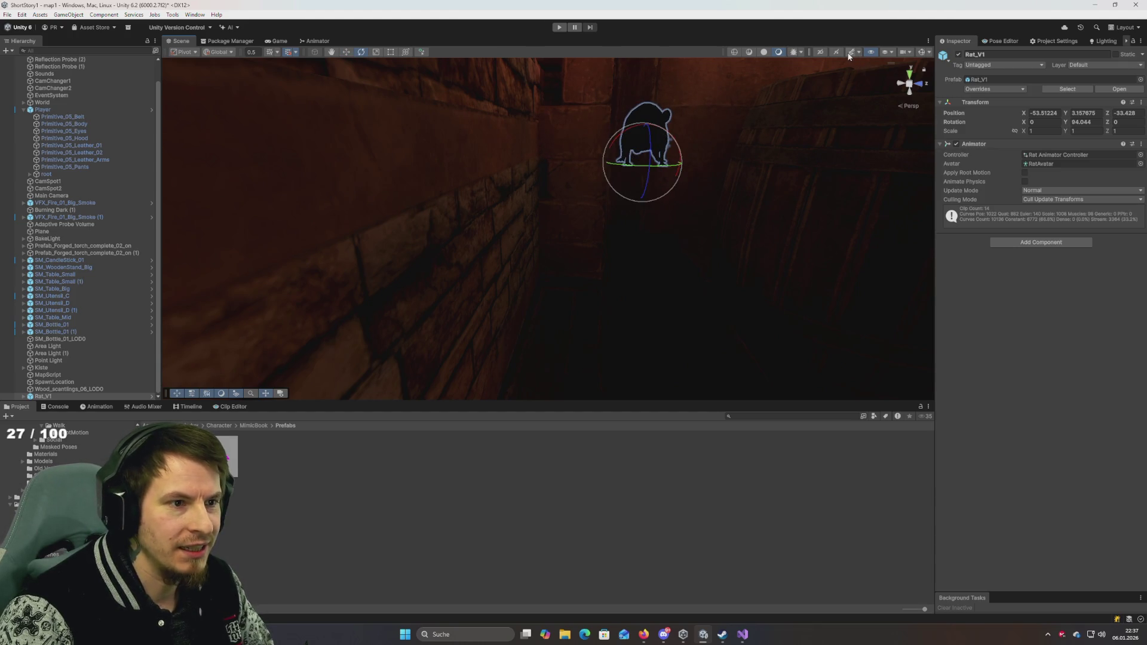
pyautogui.moveTo(714, 165)
pyautogui.keyDown('alt'); pyautogui.mouseDown()
pyautogui.moveTo(656, 94)
pyautogui.moveTo(607, 174)
pyautogui.moveTo(733, 169)
pyautogui.moveTo(727, 156)
pyautogui.mouseUp(); pyautogui.keyUp('alt')
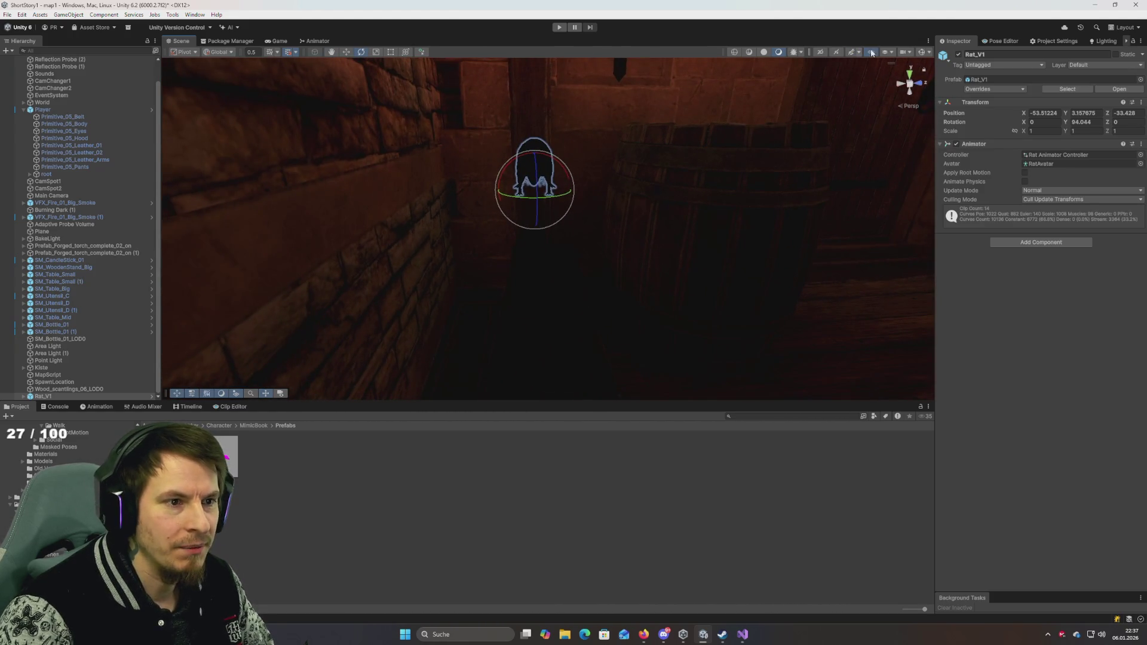
# Step: Switch to unlit shading and lower Rat_V1 onto the wooden bench
pyautogui.click(765, 53)
pyautogui.moveTo(758, 66)
pyautogui.keyDown('alt'); pyautogui.mouseDown()
pyautogui.moveTo(554, 179)
pyautogui.moveTo(650, 193)
pyautogui.mouseUp(); pyautogui.keyUp('alt')
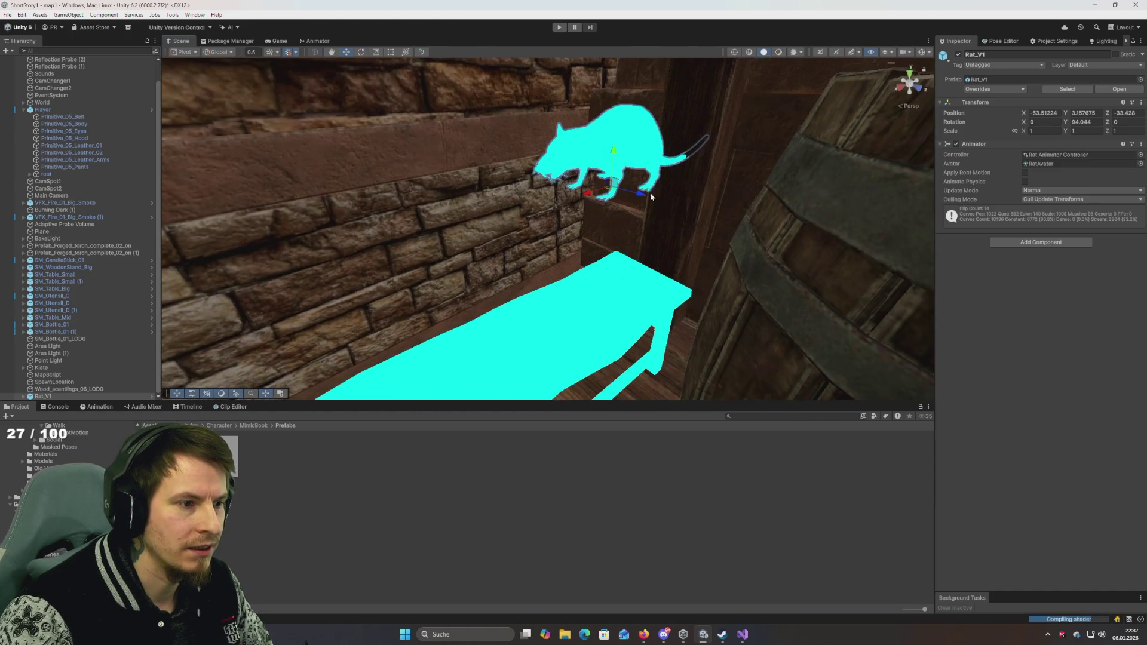
pyautogui.moveTo(613, 151)
pyautogui.mouseDown()
pyautogui.moveTo(608, 245)
pyautogui.moveTo(637, 271)
pyautogui.moveTo(654, 206)
pyautogui.moveTo(641, 237)
pyautogui.moveTo(602, 251)
pyautogui.mouseUp()
pyautogui.scroll(-5, 601, 255)
pyautogui.moveTo(513, 239)
pyautogui.mouseDown()
pyautogui.moveTo(494, 324)
pyautogui.moveTo(555, 309)
pyautogui.moveTo(548, 269)
pyautogui.mouseUp()
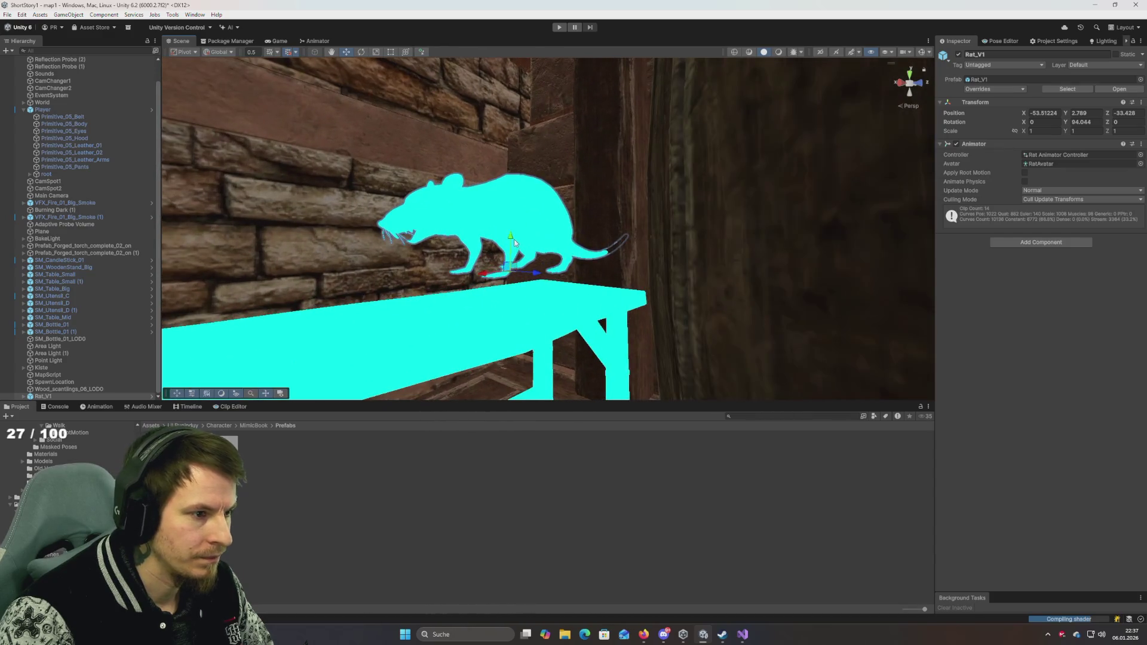
pyautogui.scroll(5, 526, 317)
pyautogui.scroll(-6, 565, 269)
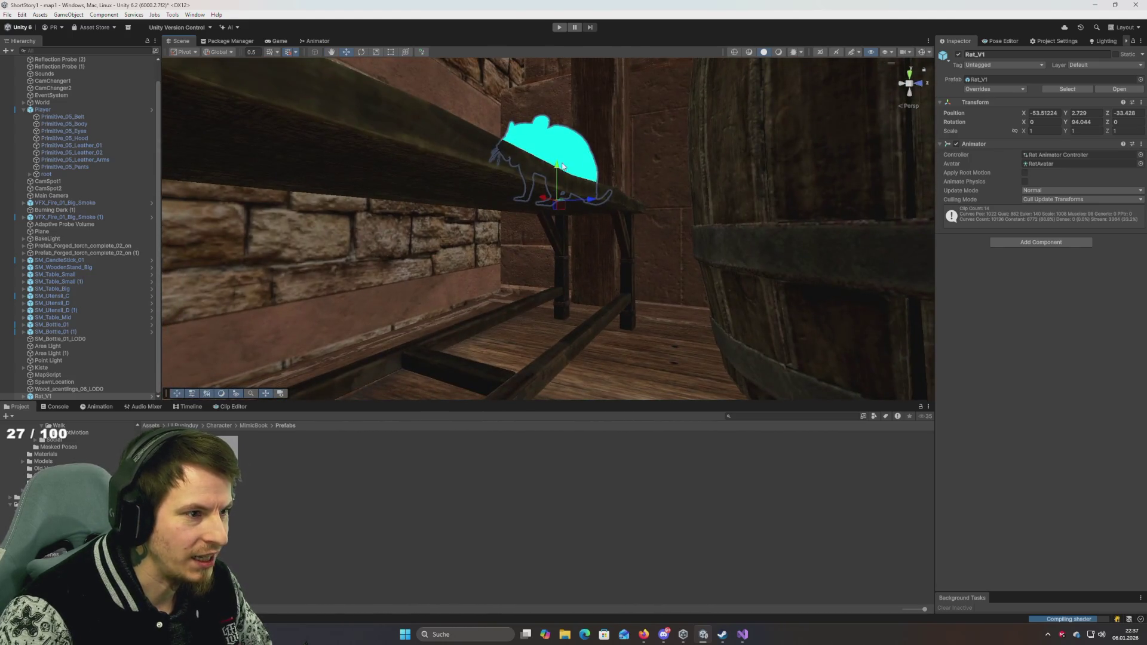
pyautogui.moveTo(561, 166)
pyautogui.mouseDown()
pyautogui.moveTo(558, 273)
pyautogui.moveTo(628, 282)
pyautogui.moveTo(482, 303)
pyautogui.moveTo(619, 282)
pyautogui.mouseUp()
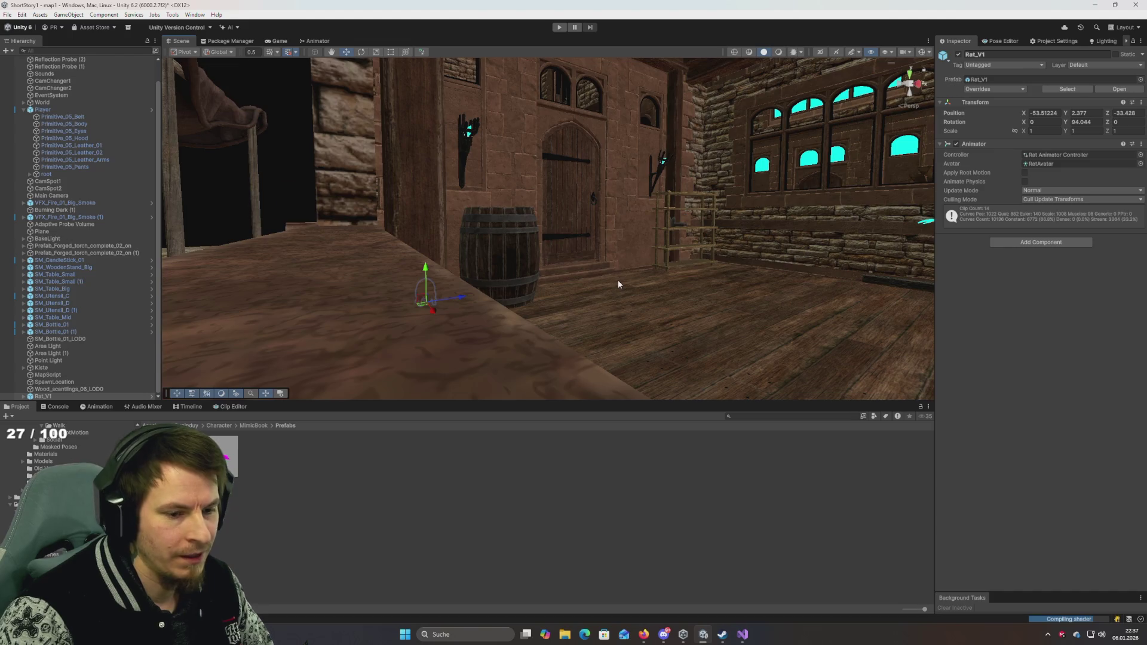
pyautogui.press('f')
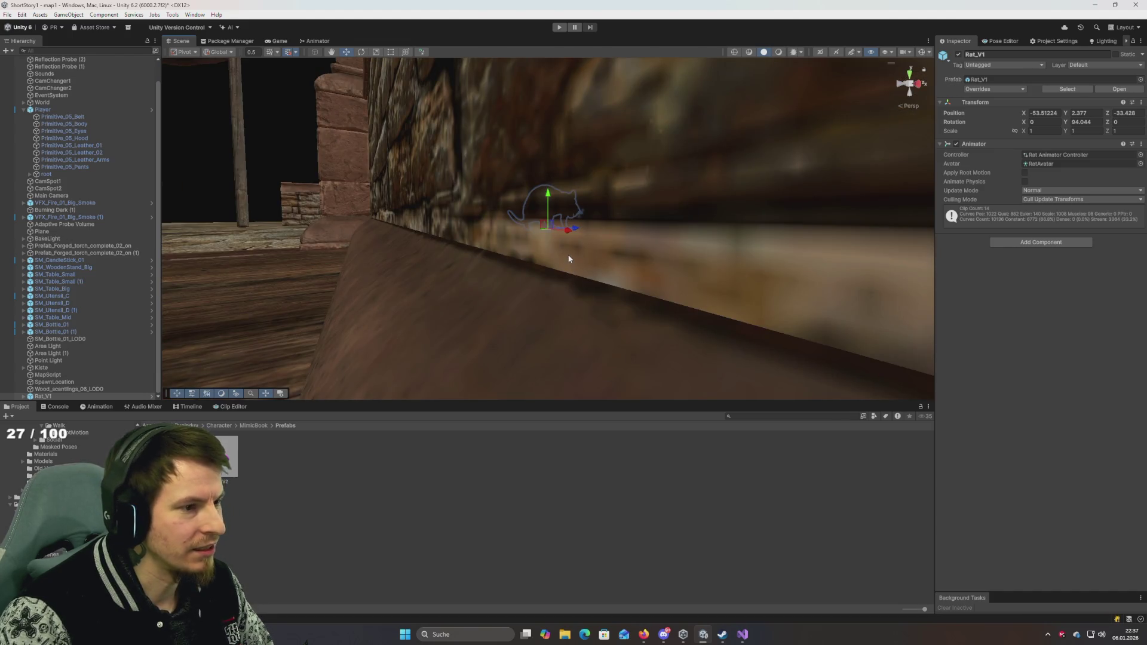
pyautogui.moveTo(568, 258)
pyautogui.keyDown('alt'); pyautogui.mouseDown()
pyautogui.moveTo(521, 273)
pyautogui.moveTo(598, 263)
pyautogui.moveTo(586, 284)
pyautogui.moveTo(624, 278)
pyautogui.mouseUp(); pyautogui.keyUp('alt')
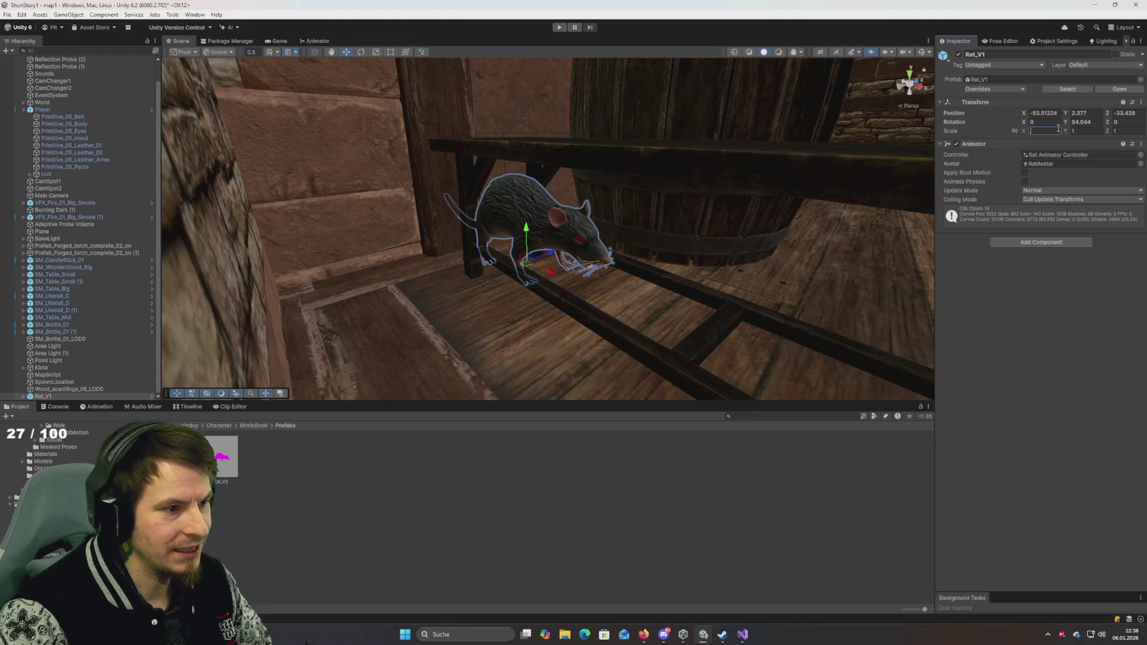
pyautogui.write('.4.4')
# Step: Try shrinking Rat_V1's scale, first to 0.4, then 0.3, then 0.2
pyautogui.press('Tab')
pyautogui.write('.4')
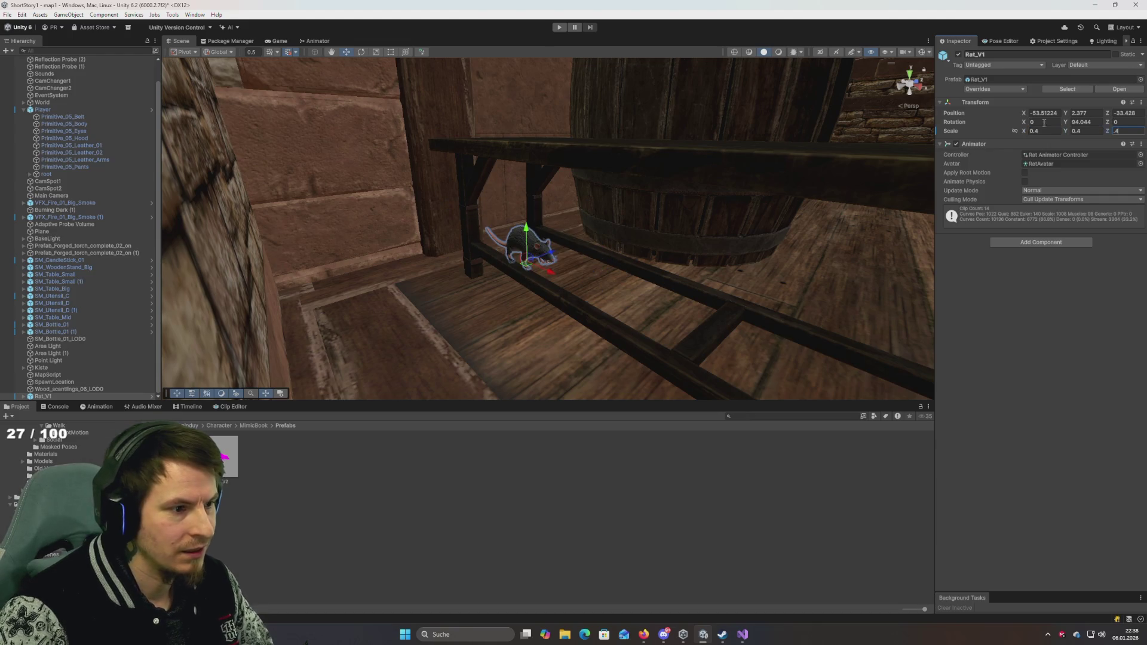
pyautogui.moveTo(651, 265)
pyautogui.keyDown('alt'); pyautogui.mouseDown()
pyautogui.moveTo(685, 269)
pyautogui.moveTo(610, 259)
pyautogui.moveTo(559, 267)
pyautogui.moveTo(533, 253)
pyautogui.moveTo(536, 242)
pyautogui.mouseUp(); pyautogui.keyUp('alt')
pyautogui.scroll(5, 609, 258)
pyautogui.scroll(3, 569, 232)
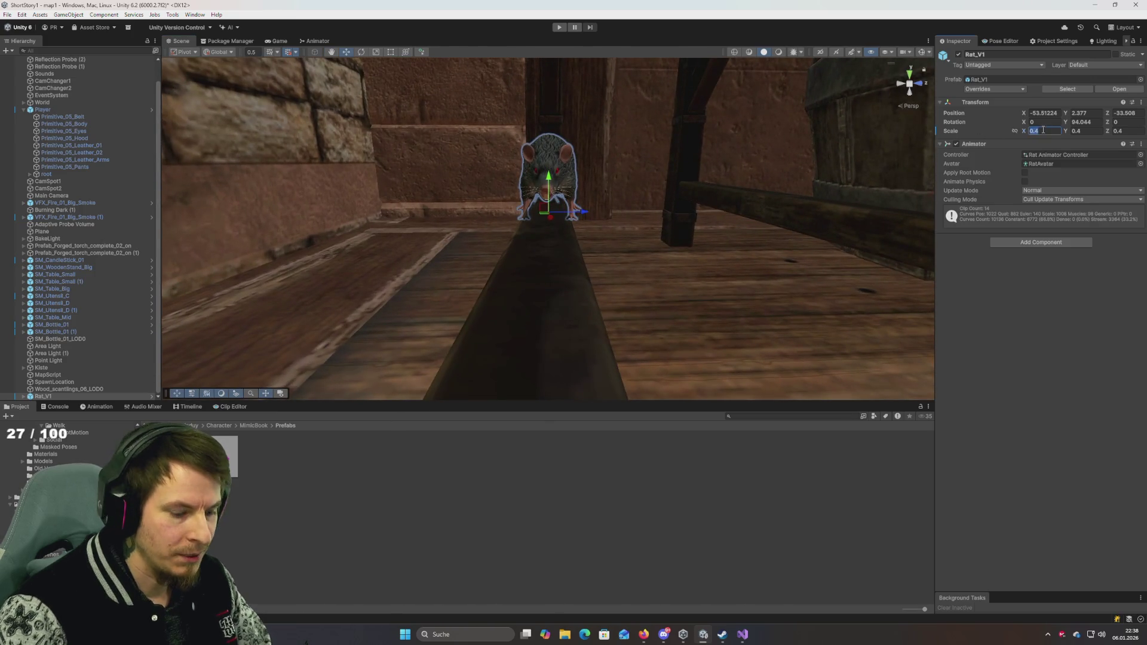
pyautogui.write('.3.3')
pyautogui.press('Tab')
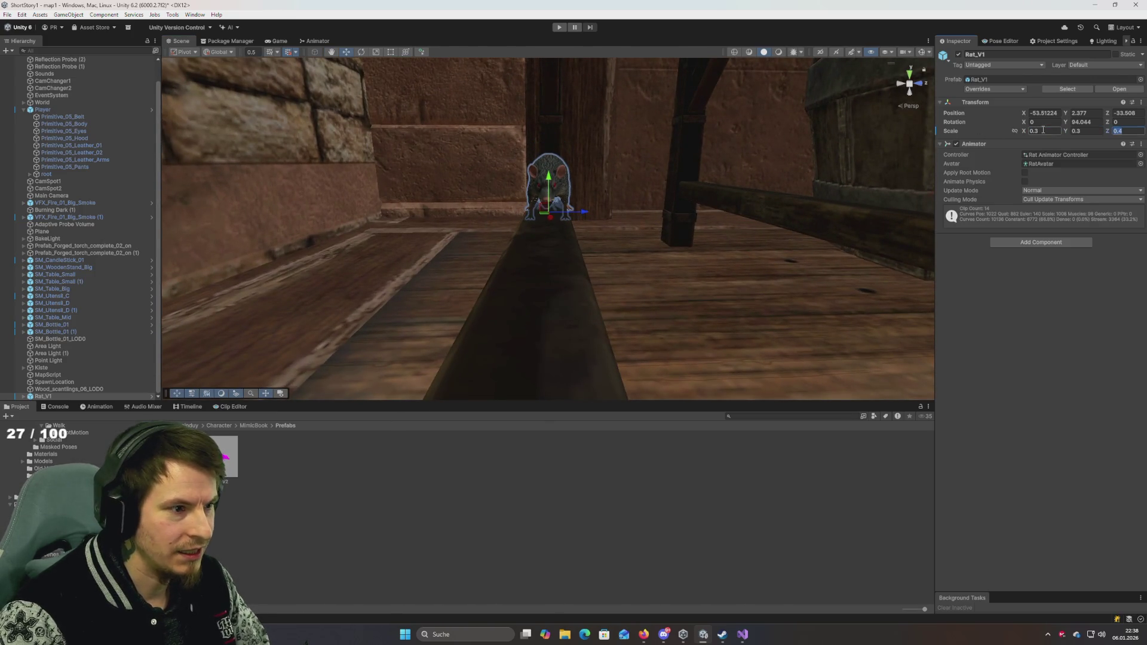
pyautogui.click(583, 214)
pyautogui.moveTo(584, 218); pyautogui.dragTo(841, 173)
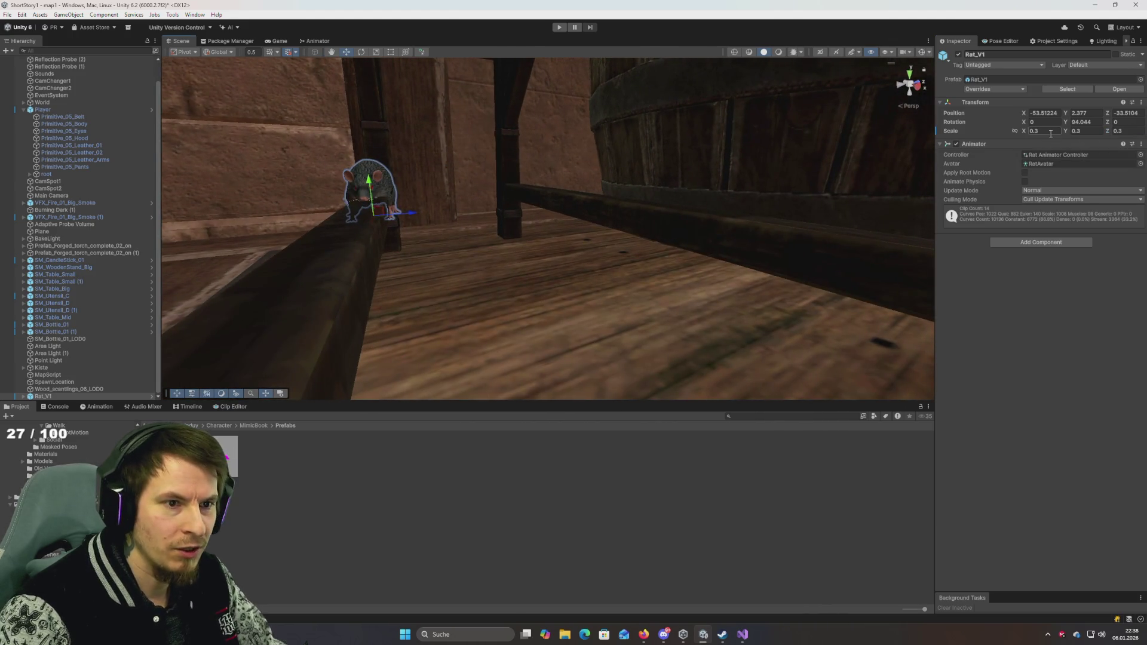
pyautogui.press('BackSpace')
pyautogui.write('25')
pyautogui.press('BackSpace')
pyautogui.write('0.2')
pyautogui.press('Tab')
pyautogui.write('0.2')
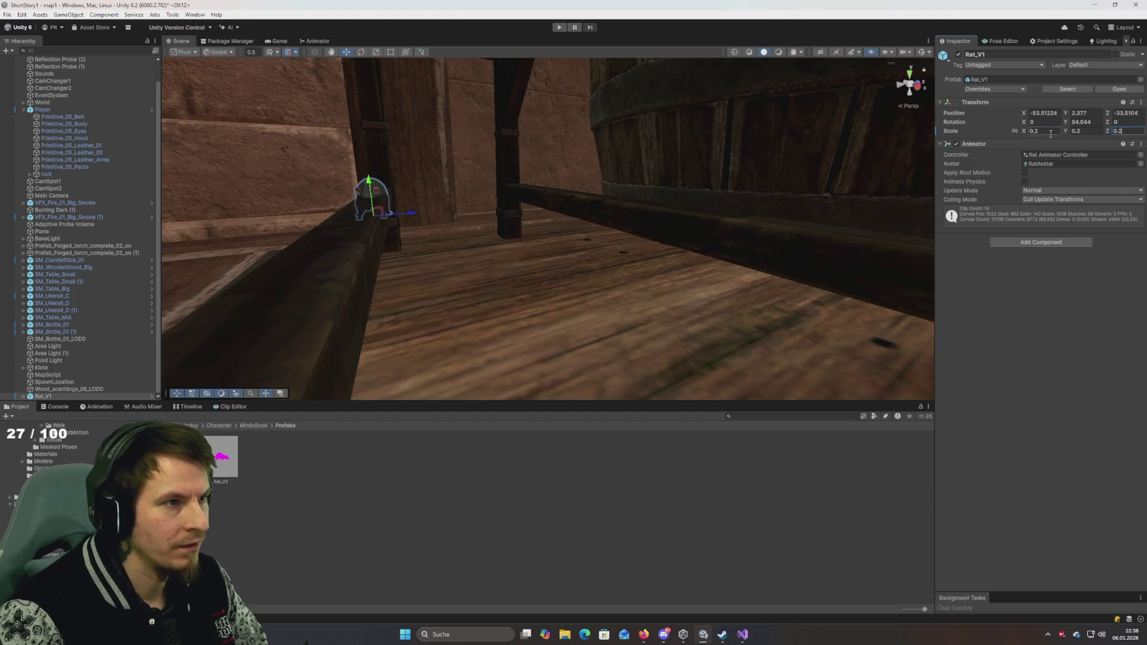
pyautogui.moveTo(568, 176); pyautogui.dragTo(523, 172)
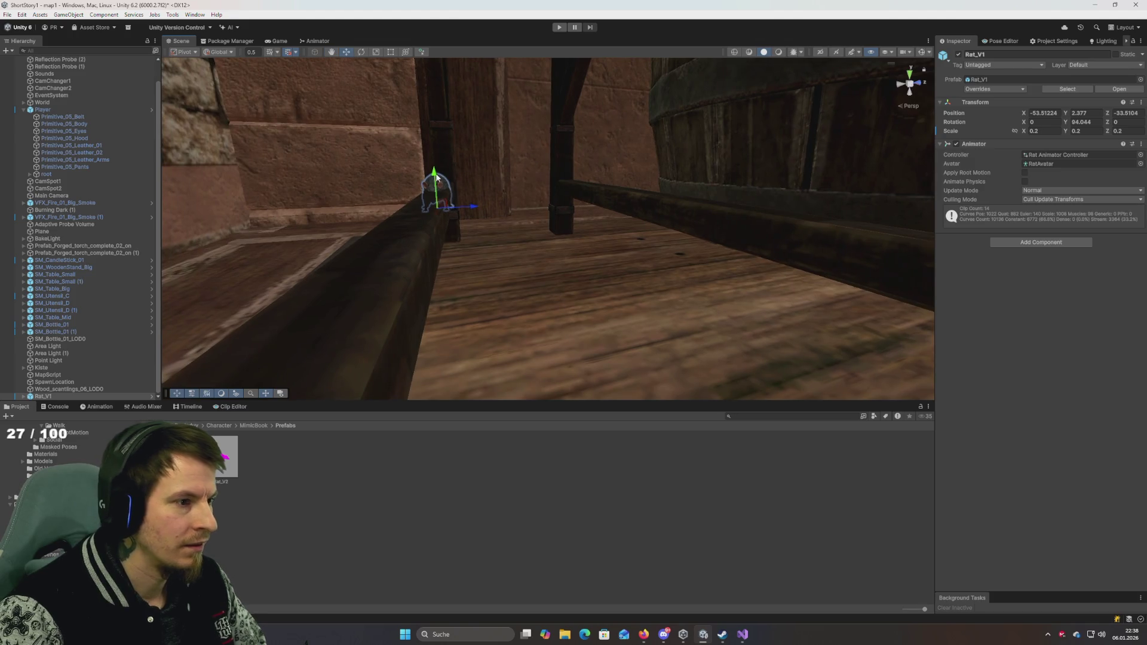
# Step: Raise the rat slightly above the beam and set its scale to 0.15 on X, Y and Z
pyautogui.moveTo(437, 177)
pyautogui.mouseDown()
pyautogui.moveTo(438, 162)
pyautogui.moveTo(633, 199)
pyautogui.moveTo(627, 192)
pyautogui.moveTo(747, 178)
pyautogui.moveTo(610, 182)
pyautogui.moveTo(525, 133)
pyautogui.moveTo(614, 174)
pyautogui.moveTo(630, 162)
pyautogui.moveTo(622, 174)
pyautogui.moveTo(661, 260)
pyautogui.mouseUp()
pyautogui.moveTo(478, 260)
pyautogui.mouseDown()
pyautogui.moveTo(277, 256)
pyautogui.moveTo(358, 243)
pyautogui.moveTo(346, 289)
pyautogui.moveTo(356, 262)
pyautogui.moveTo(496, 230)
pyautogui.moveTo(456, 300)
pyautogui.moveTo(488, 277)
pyautogui.mouseUp()
pyautogui.moveTo(571, 91); pyautogui.dragTo(573, 89)
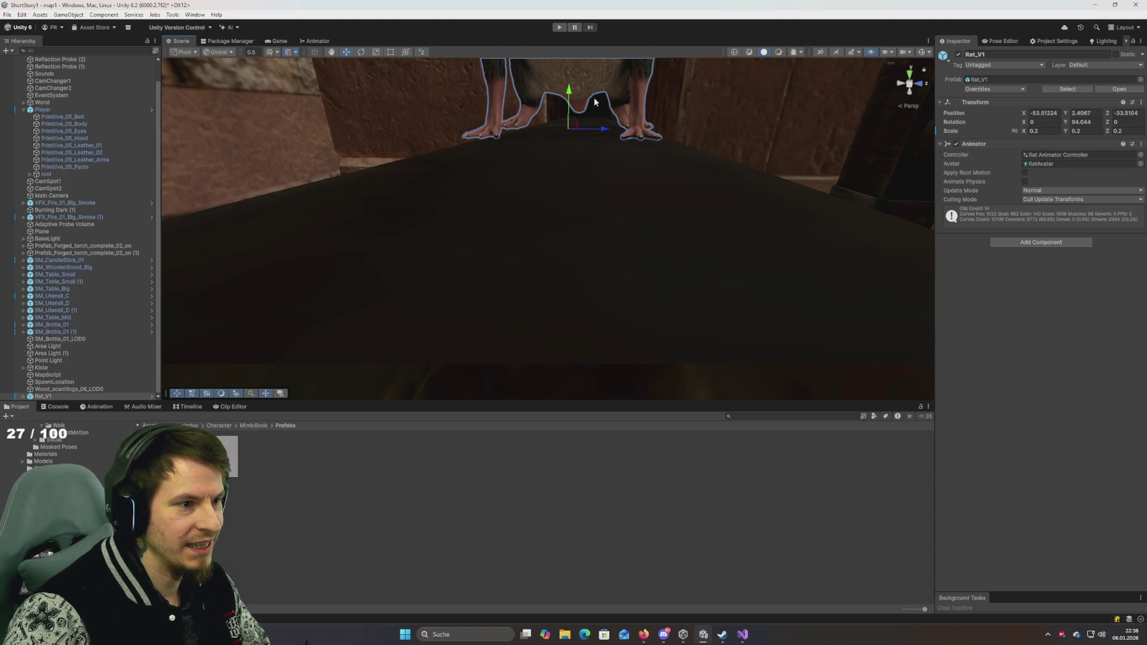
pyautogui.moveTo(609, 132)
pyautogui.mouseDown()
pyautogui.moveTo(614, 149)
pyautogui.moveTo(629, 141)
pyautogui.moveTo(600, 119)
pyautogui.moveTo(589, 159)
pyautogui.mouseUp()
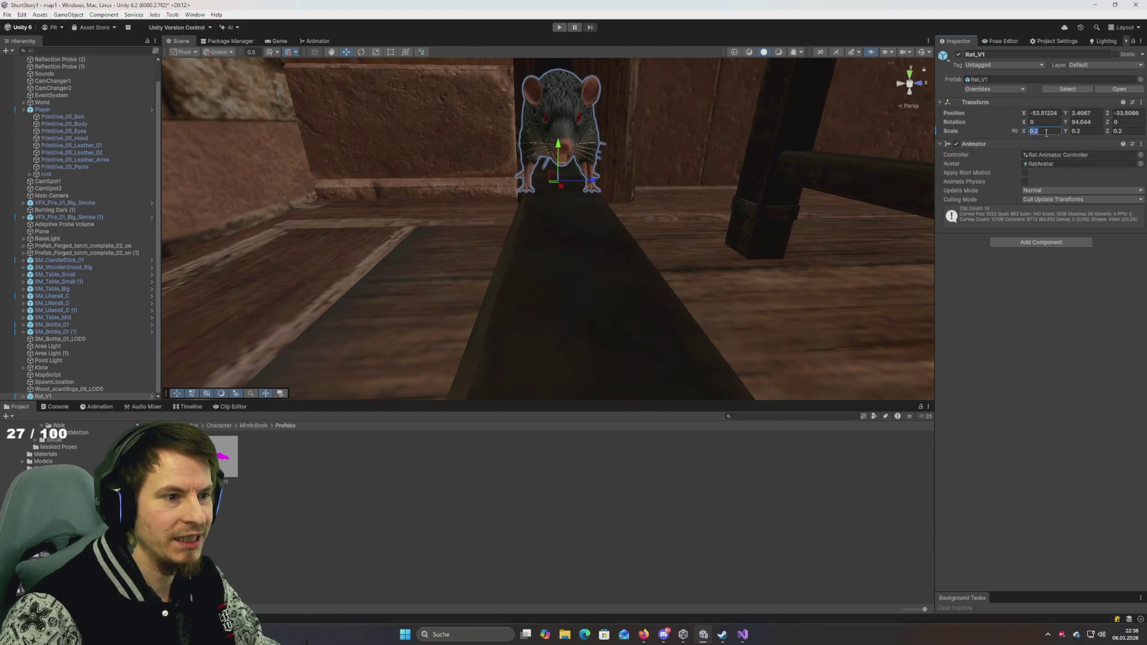
pyautogui.write('0.15')
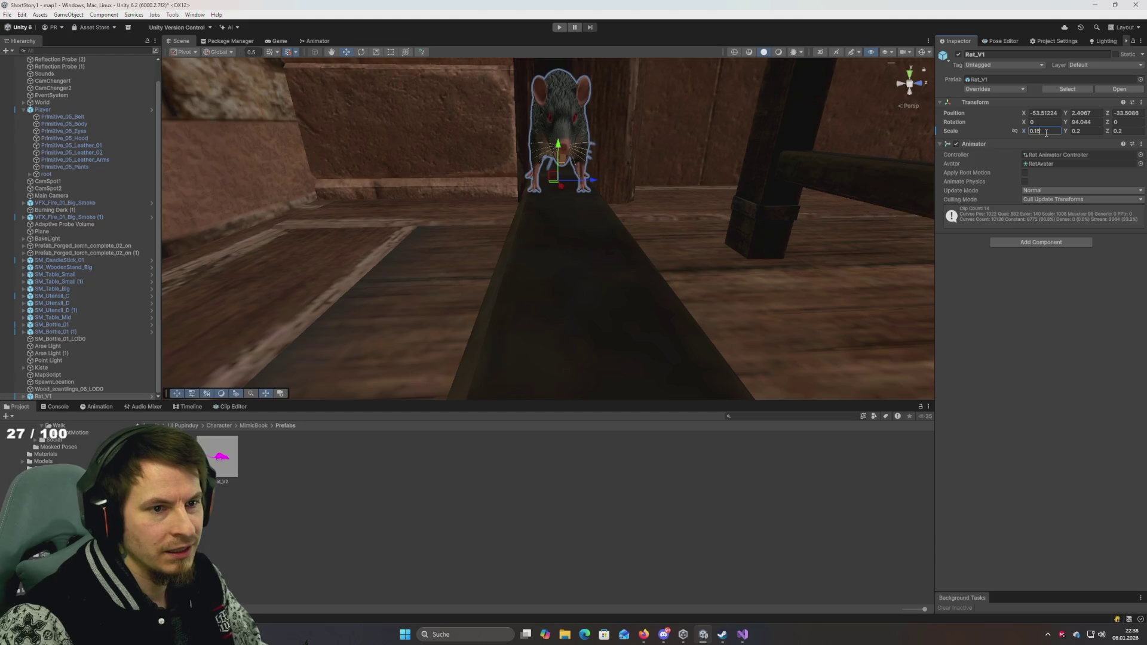
pyautogui.press('Tab')
pyautogui.write('0.15')
pyautogui.press('Tab')
pyautogui.write('0.15')
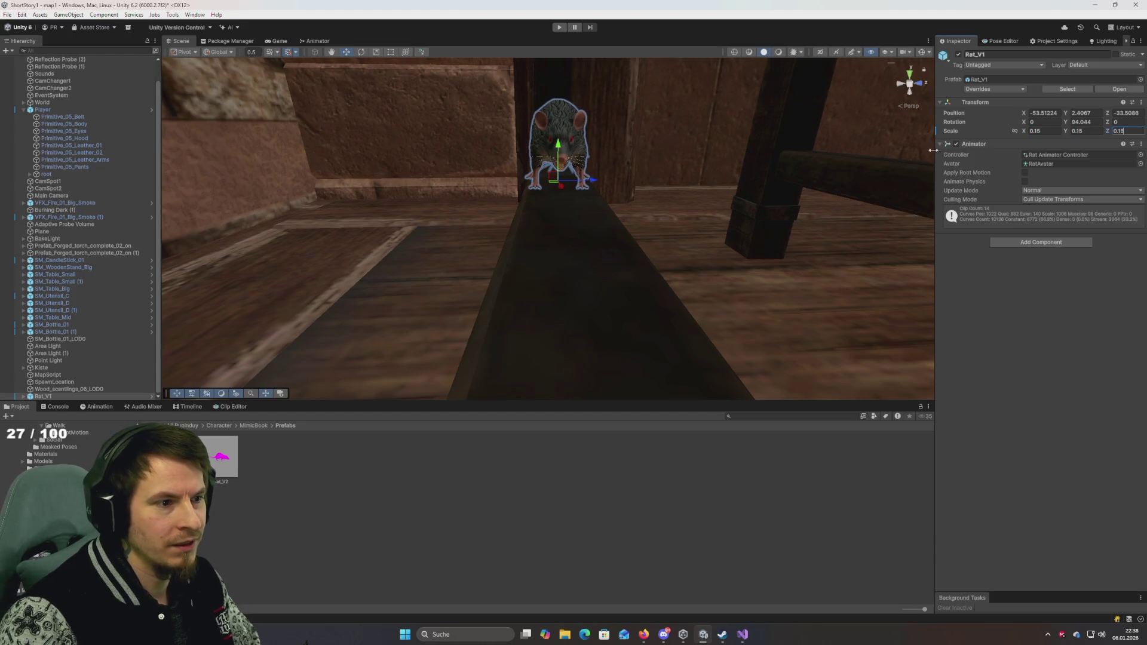
pyautogui.press('Return')
pyautogui.click(562, 178)
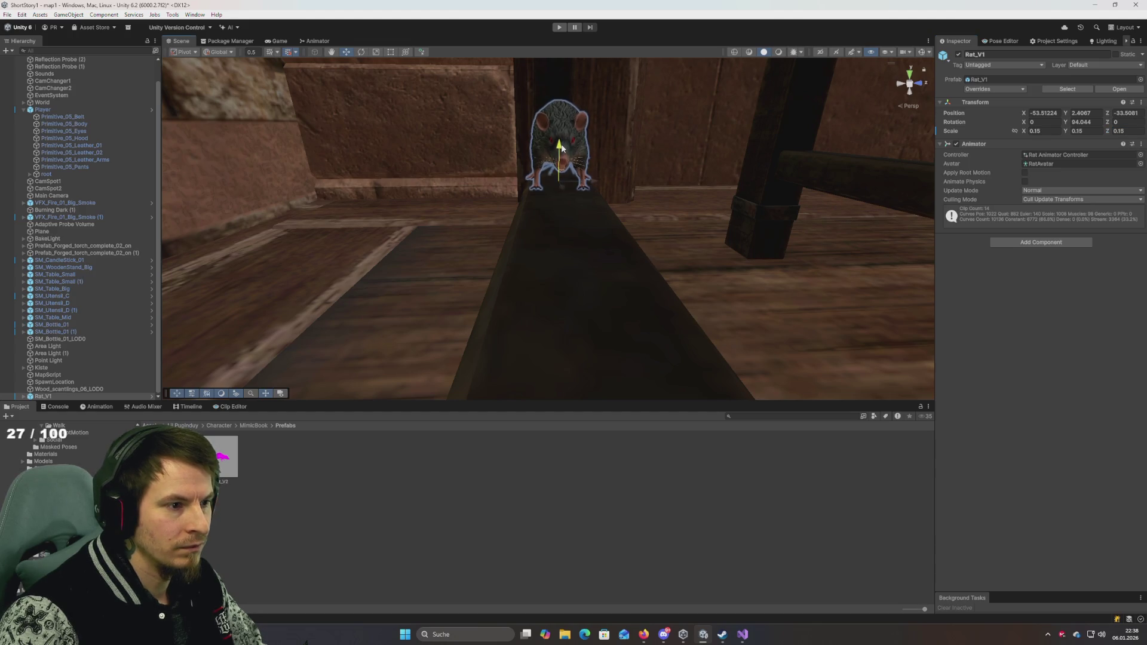
pyautogui.moveTo(562, 149)
pyautogui.mouseDown()
pyautogui.moveTo(650, 200)
pyautogui.moveTo(389, 243)
pyautogui.moveTo(509, 237)
pyautogui.moveTo(367, 310)
pyautogui.moveTo(437, 306)
pyautogui.mouseUp()
pyautogui.press('f')
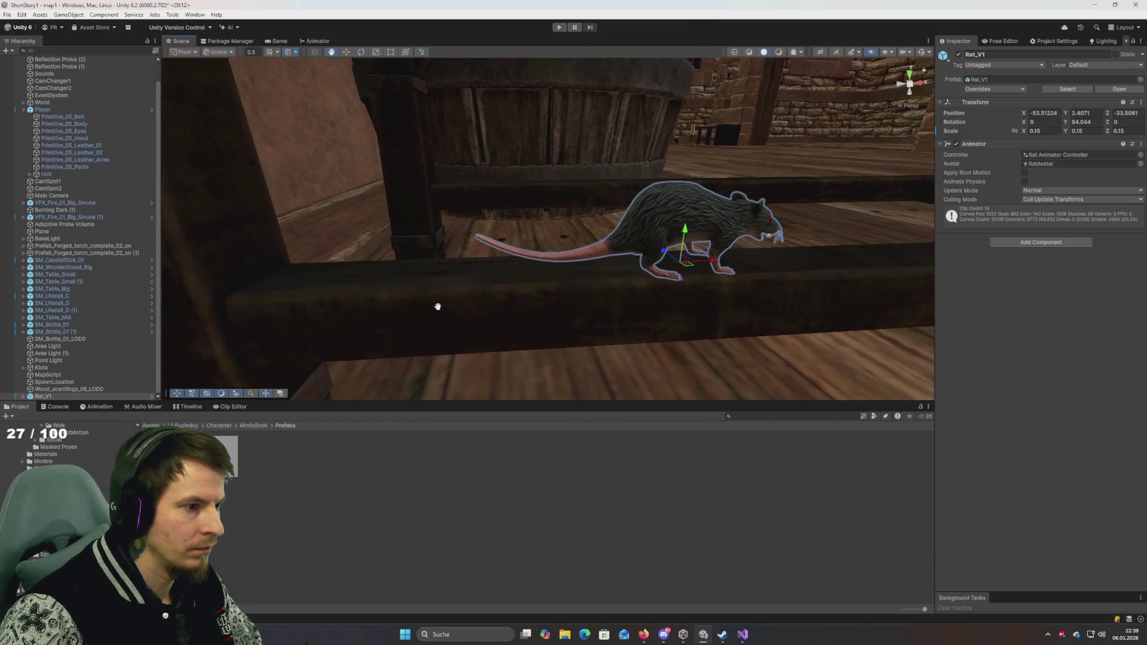
# Step: Nudge Rat_V1 along X and Z on the beam and restore dark lit Scene shading
pyautogui.moveTo(697, 267)
pyautogui.mouseDown()
pyautogui.moveTo(455, 300)
pyautogui.moveTo(271, 259)
pyautogui.moveTo(377, 238)
pyautogui.mouseUp()
pyautogui.moveTo(397, 200); pyautogui.dragTo(417, 200)
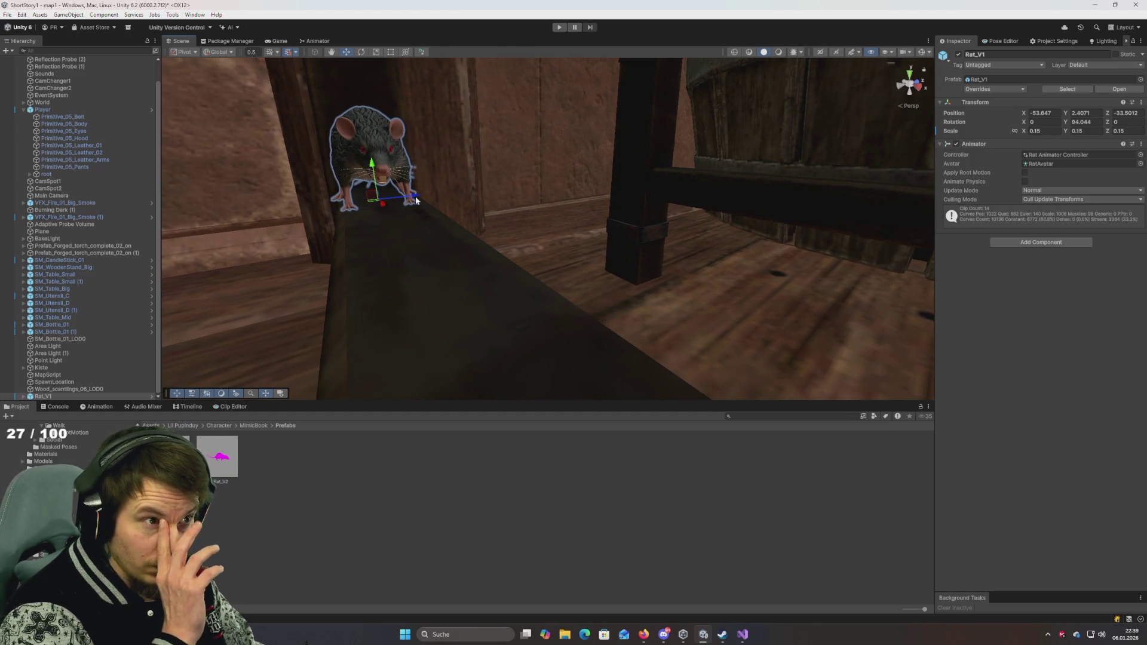
pyautogui.moveTo(320, 204)
pyautogui.mouseDown()
pyautogui.moveTo(336, 166)
pyautogui.moveTo(537, 120)
pyautogui.moveTo(772, 16)
pyautogui.mouseUp()
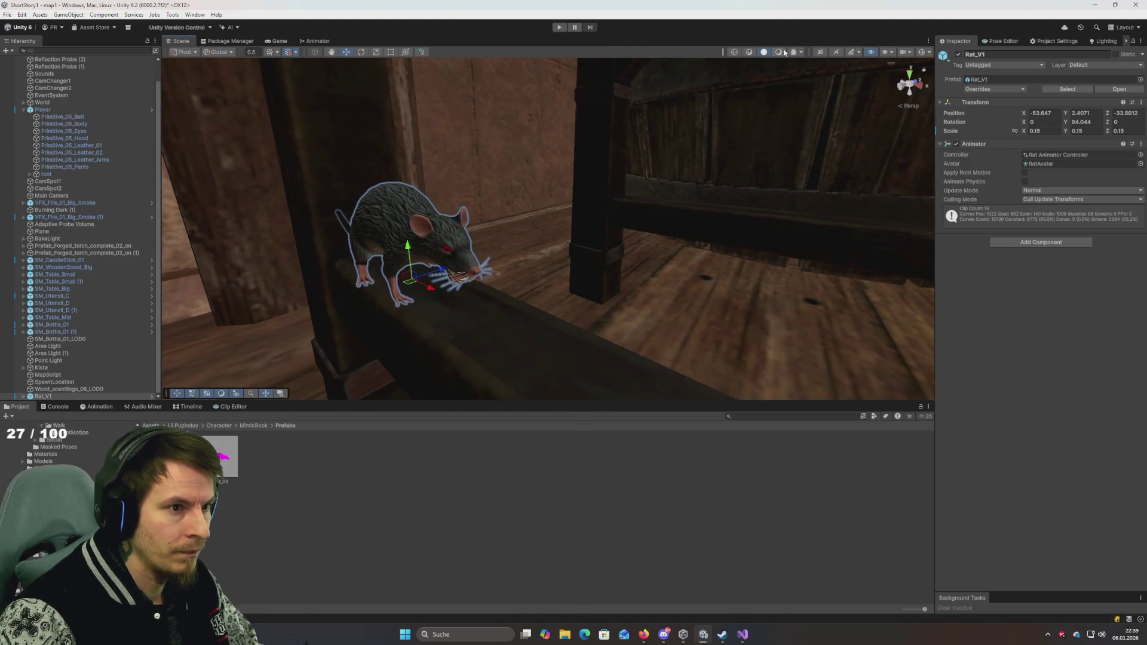
pyautogui.click(778, 52)
pyautogui.moveTo(521, 203)
pyautogui.mouseDown()
pyautogui.moveTo(454, 194)
pyautogui.moveTo(525, 217)
pyautogui.moveTo(519, 231)
pyautogui.moveTo(377, 202)
pyautogui.moveTo(671, 172)
pyautogui.moveTo(436, 220)
pyautogui.moveTo(428, 145)
pyautogui.moveTo(468, 95)
pyautogui.moveTo(409, 251)
pyautogui.moveTo(446, 168)
pyautogui.mouseUp()
pyautogui.scroll(3, 446, 168)
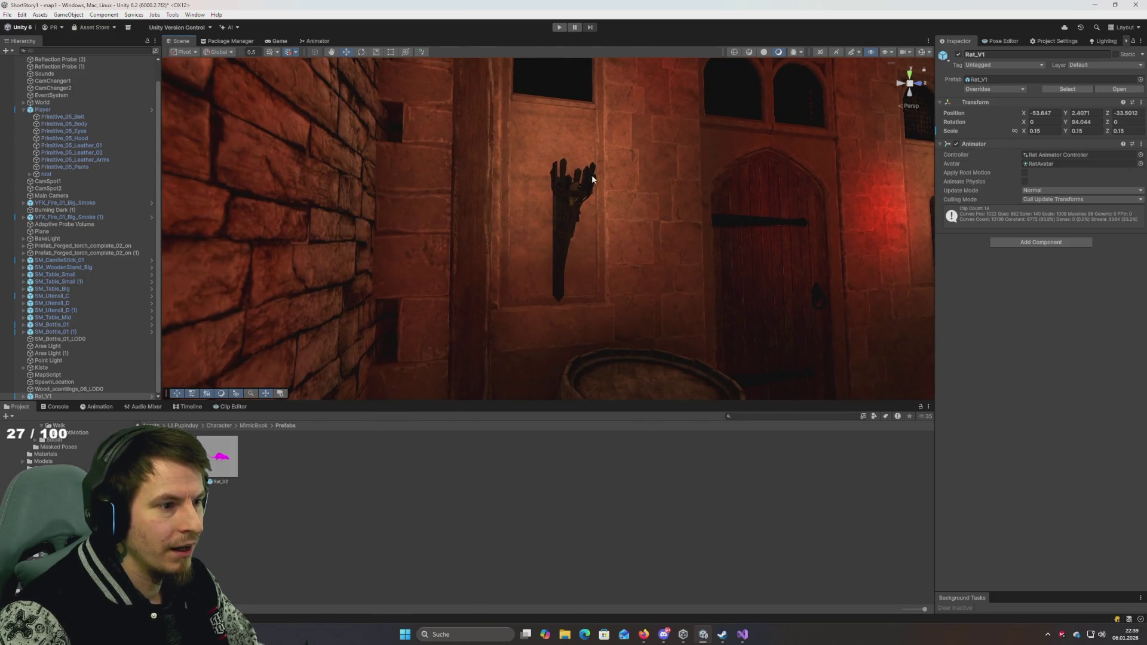
pyautogui.moveTo(444, 241)
pyautogui.mouseDown()
pyautogui.moveTo(379, 335)
pyautogui.moveTo(376, 359)
pyautogui.moveTo(454, 305)
pyautogui.moveTo(431, 353)
pyautogui.moveTo(424, 287)
pyautogui.moveTo(392, 230)
pyautogui.moveTo(348, 239)
pyautogui.mouseUp()
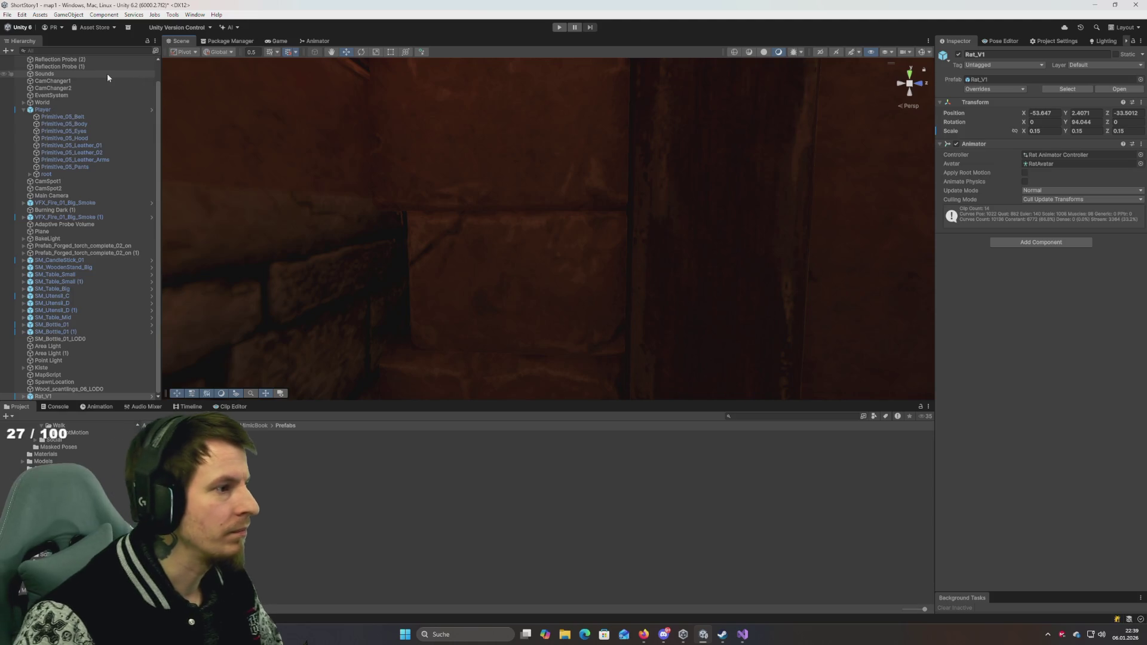
pyautogui.click(78, 51)
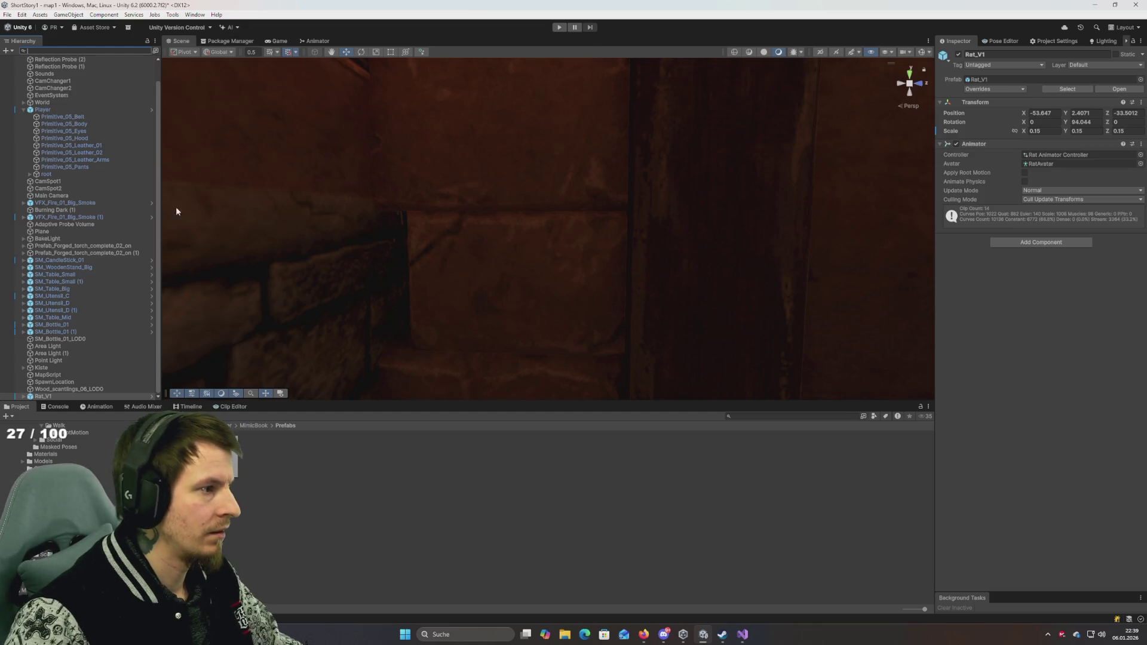
# Step: Move Wood_scantlings_06_LOD0 into the World group, then collapse World and Player
pyautogui.click(62, 390)
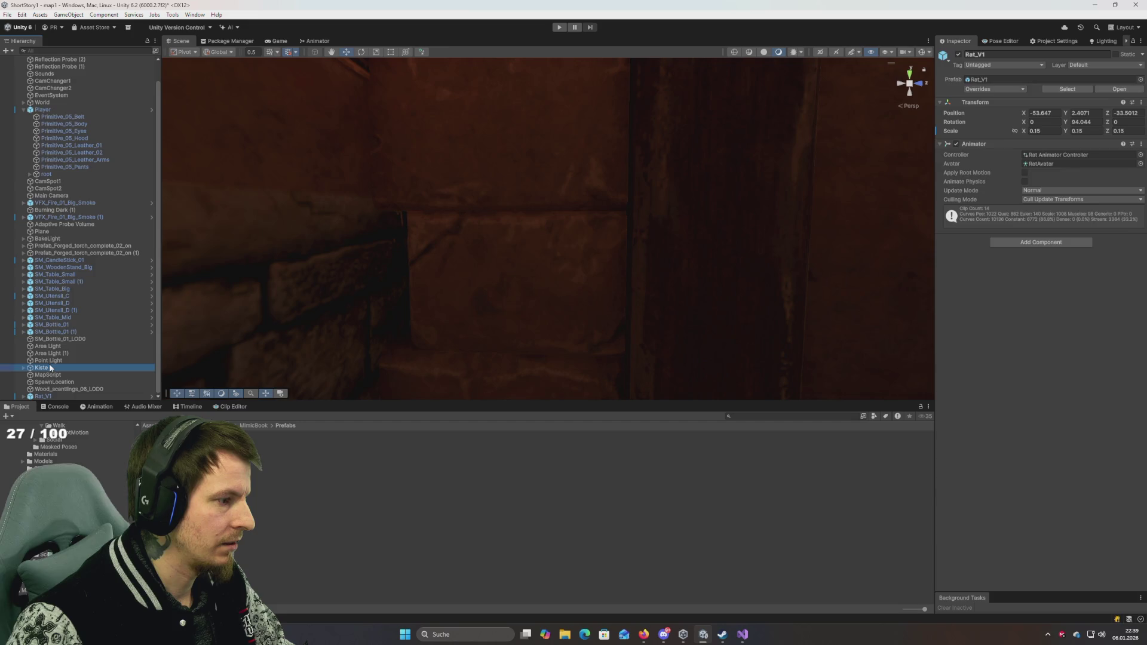
pyautogui.click(60, 381)
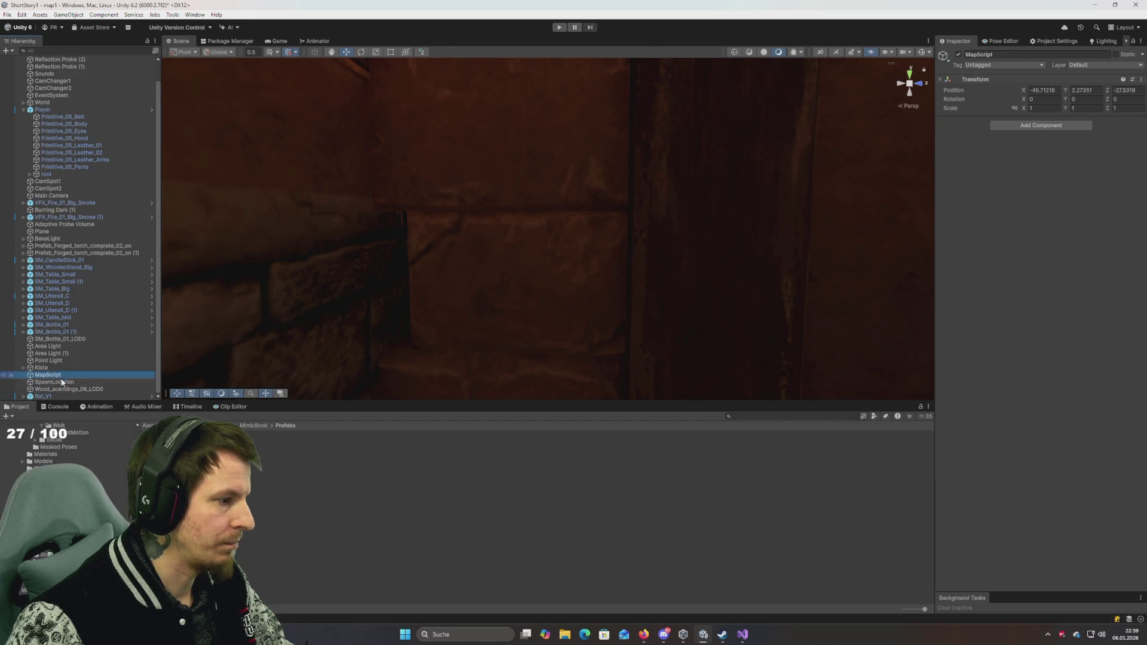
pyautogui.moveTo(55, 383); pyautogui.dragTo(64, 388)
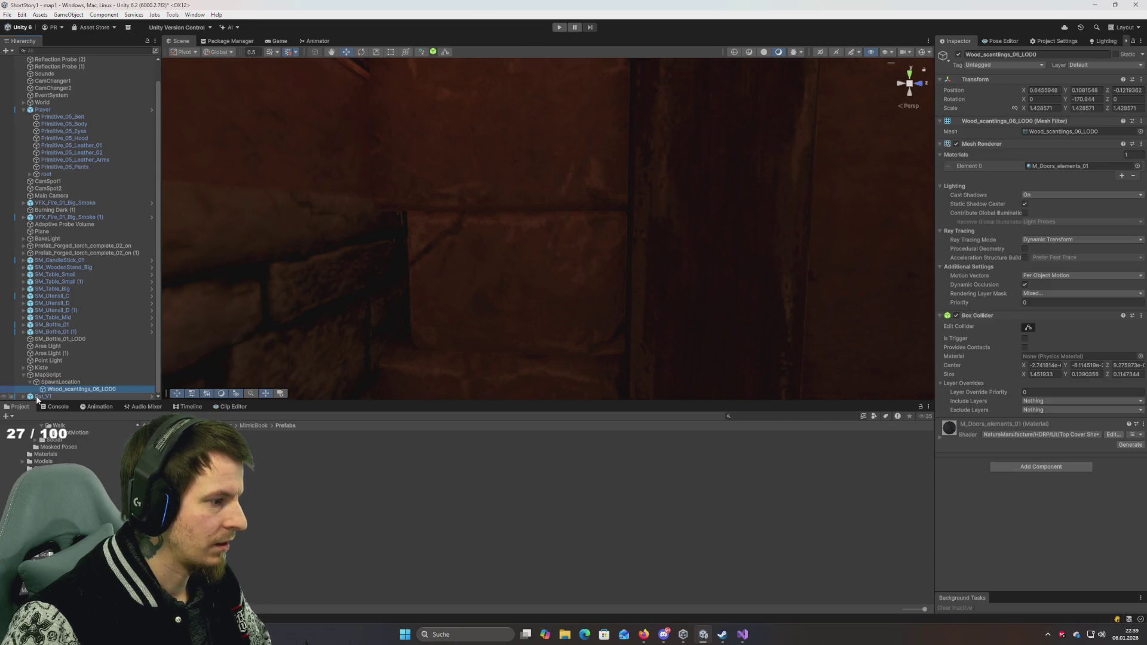
pyautogui.click(71, 396)
pyautogui.click(78, 390)
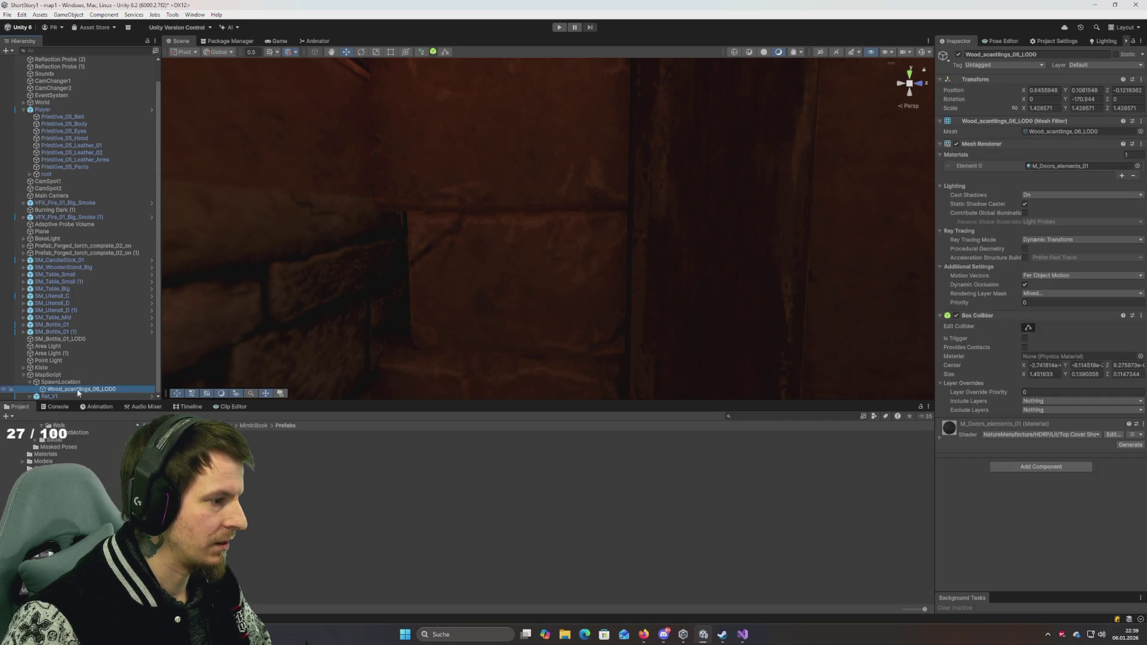
pyautogui.moveTo(58, 103); pyautogui.dragTo(58, 103)
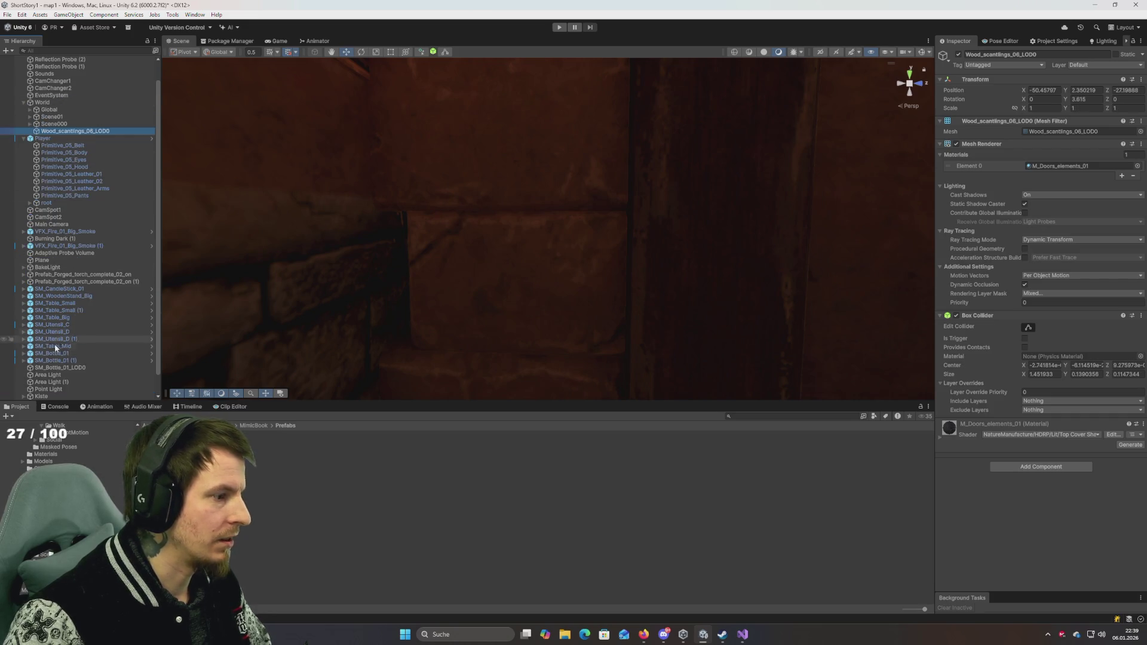
pyautogui.press('Left')
pyautogui.press('Left')
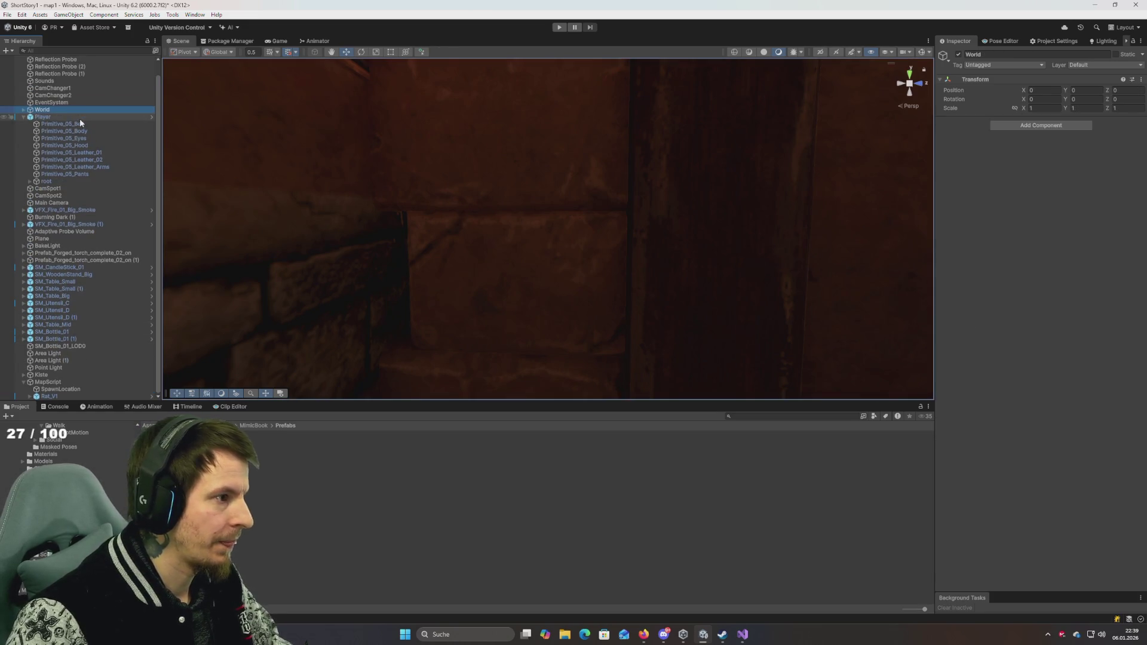
pyautogui.click(80, 119)
pyautogui.press('Left')
pyautogui.click(61, 347)
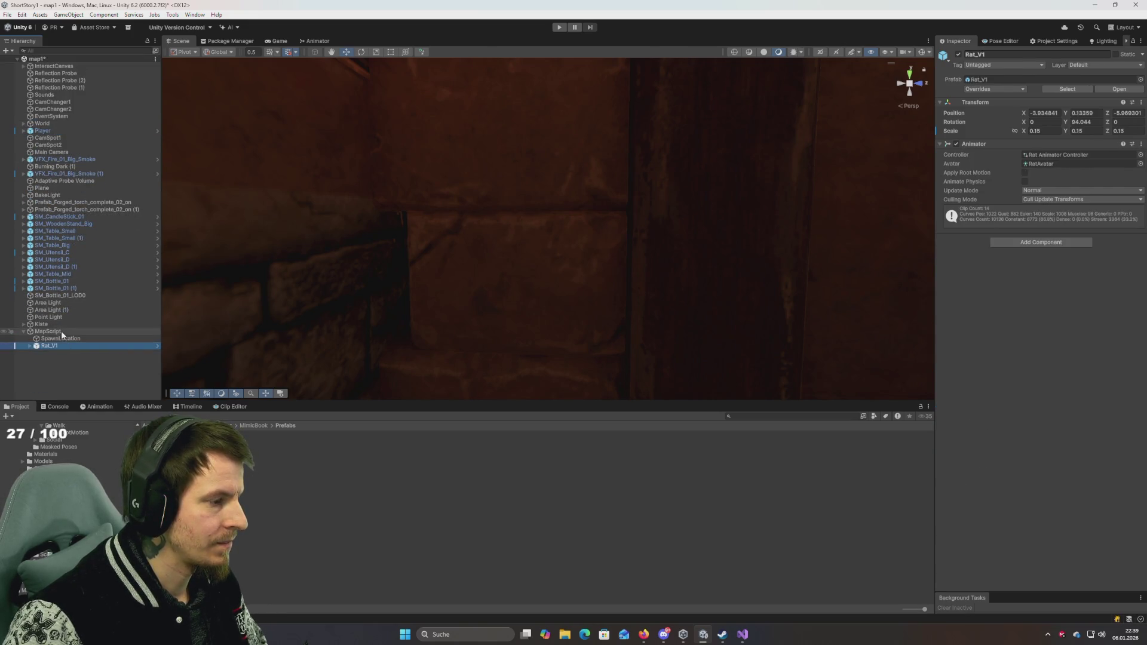
# Step: Add a Point Light as a child of MapScript
pyautogui.rightClick(62, 333)
pyautogui.moveTo(87, 447)
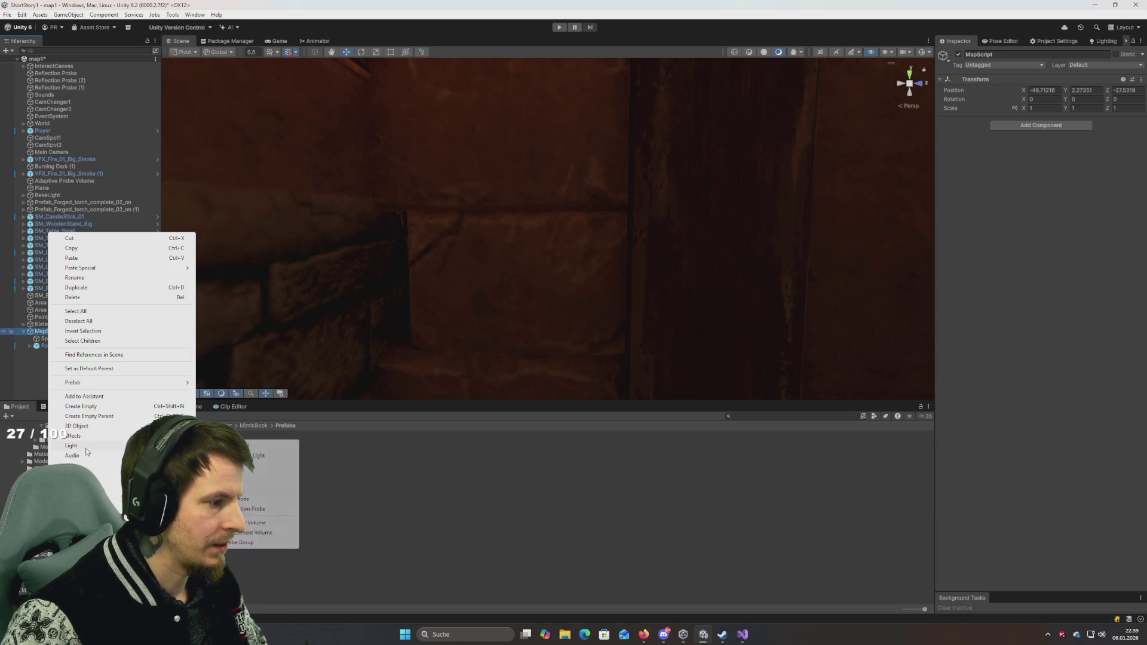
pyautogui.click(263, 454)
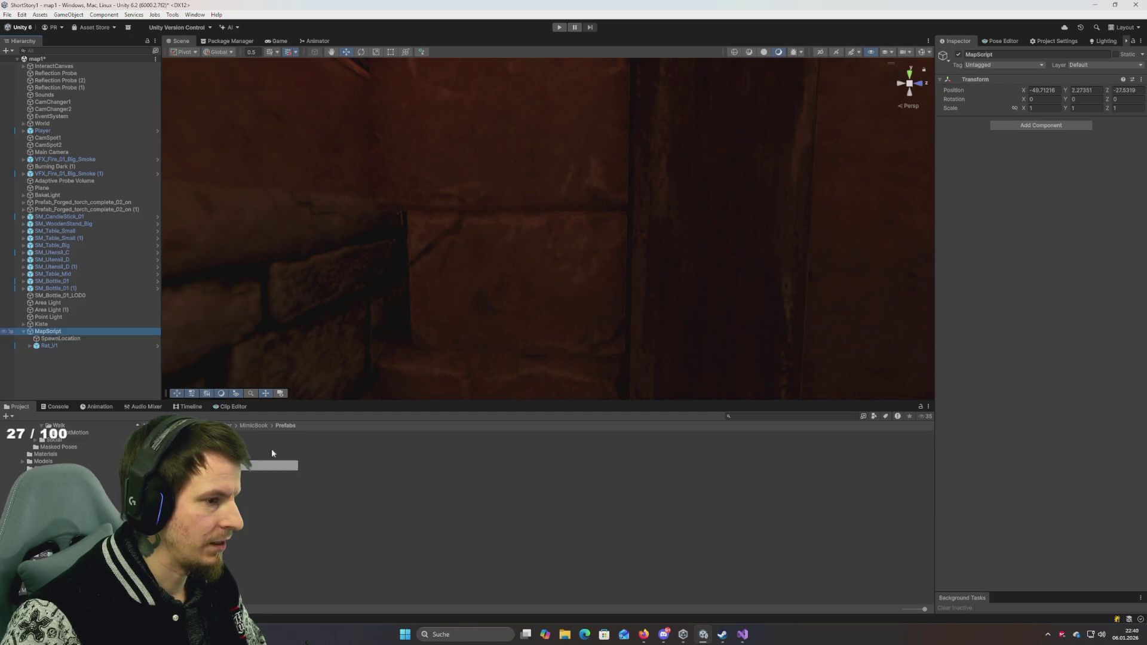
pyautogui.moveTo(480, 316)
pyautogui.mouseDown()
pyautogui.moveTo(487, 300)
pyautogui.moveTo(495, 359)
pyautogui.moveTo(507, 315)
pyautogui.moveTo(497, 297)
pyautogui.moveTo(505, 357)
pyautogui.moveTo(526, 355)
pyautogui.mouseUp()
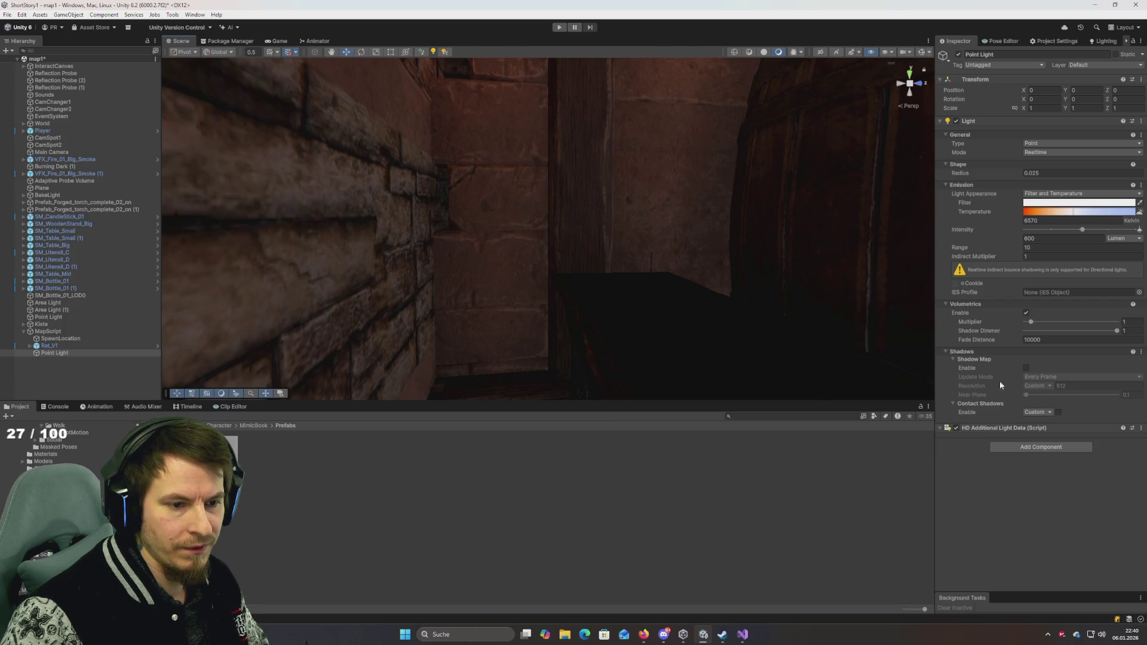
pyautogui.moveTo(656, 263)
pyautogui.mouseDown()
pyautogui.moveTo(628, 215)
pyautogui.moveTo(642, 190)
pyautogui.moveTo(622, 259)
pyautogui.moveTo(681, 212)
pyautogui.moveTo(861, 222)
pyautogui.moveTo(622, 220)
pyautogui.moveTo(658, 205)
pyautogui.moveTo(614, 236)
pyautogui.moveTo(604, 230)
pyautogui.mouseUp()
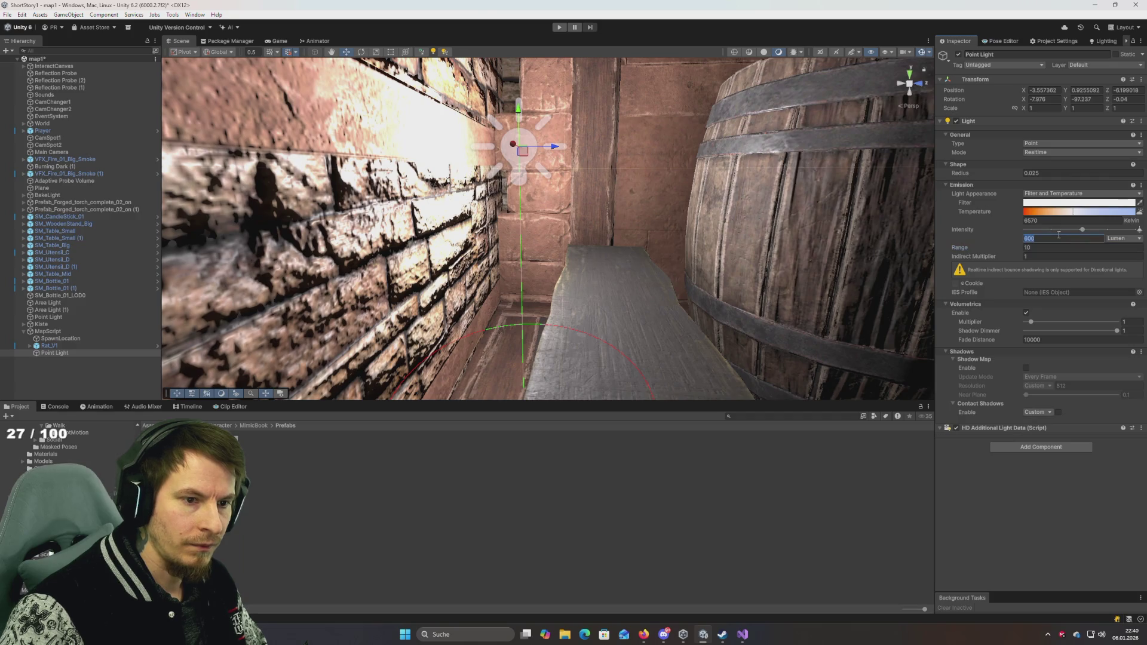
# Step: Set the Point Light's intensity to 2, lower it, and switch its mode to Mixed
pyautogui.write('2')
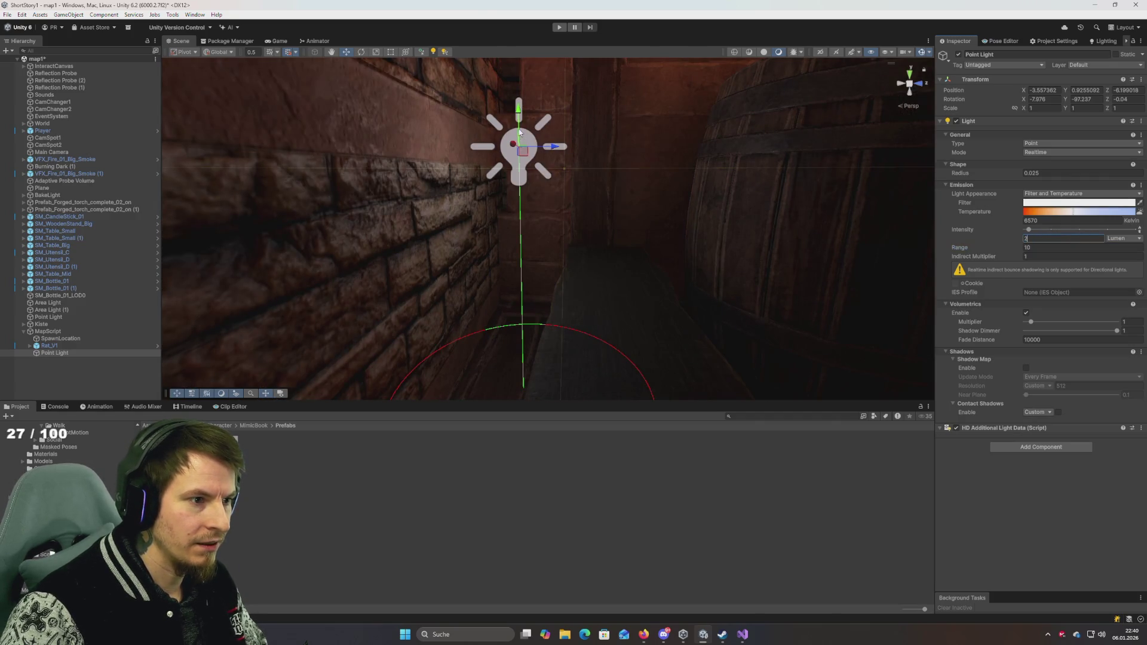
pyautogui.moveTo(518, 120)
pyautogui.mouseDown()
pyautogui.moveTo(523, 248)
pyautogui.moveTo(561, 233)
pyautogui.moveTo(574, 213)
pyautogui.moveTo(714, 244)
pyautogui.moveTo(737, 239)
pyautogui.moveTo(704, 212)
pyautogui.moveTo(781, 228)
pyautogui.mouseUp()
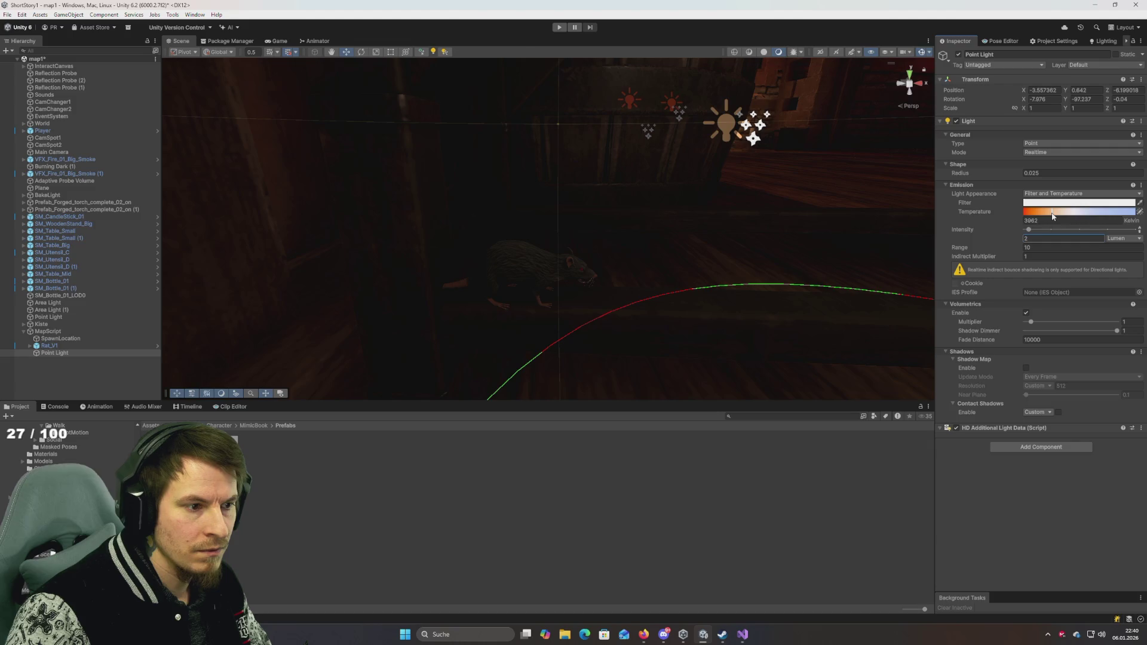
pyautogui.moveTo(687, 263); pyautogui.dragTo(1040, 235)
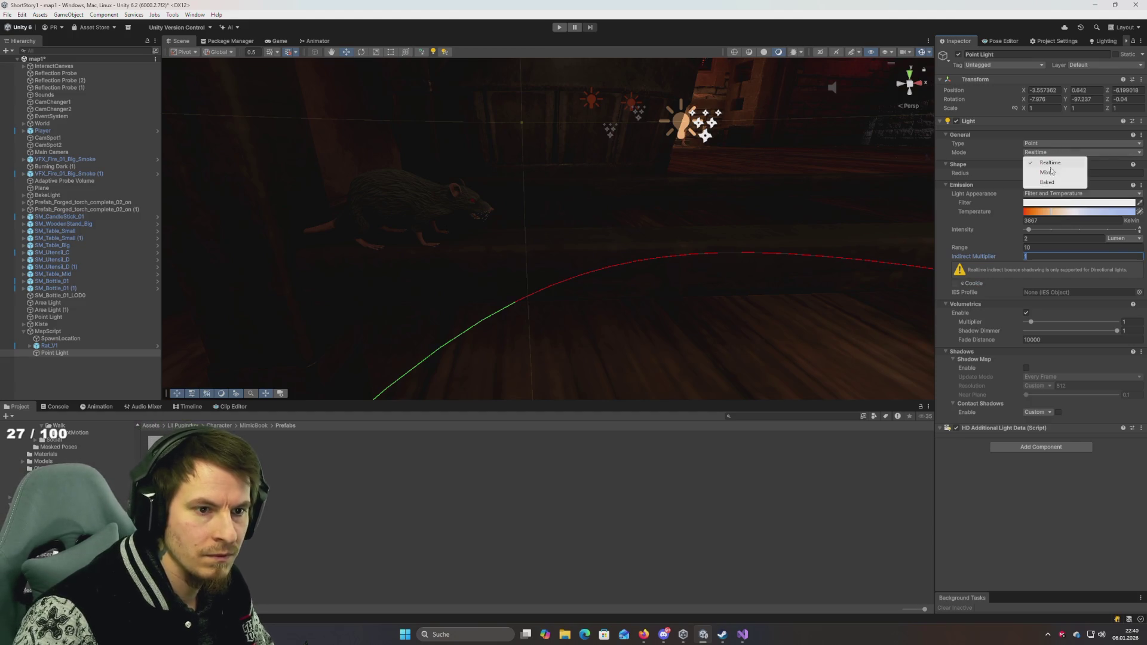
pyautogui.click(1054, 174)
pyautogui.moveTo(717, 253); pyautogui.dragTo(715, 250)
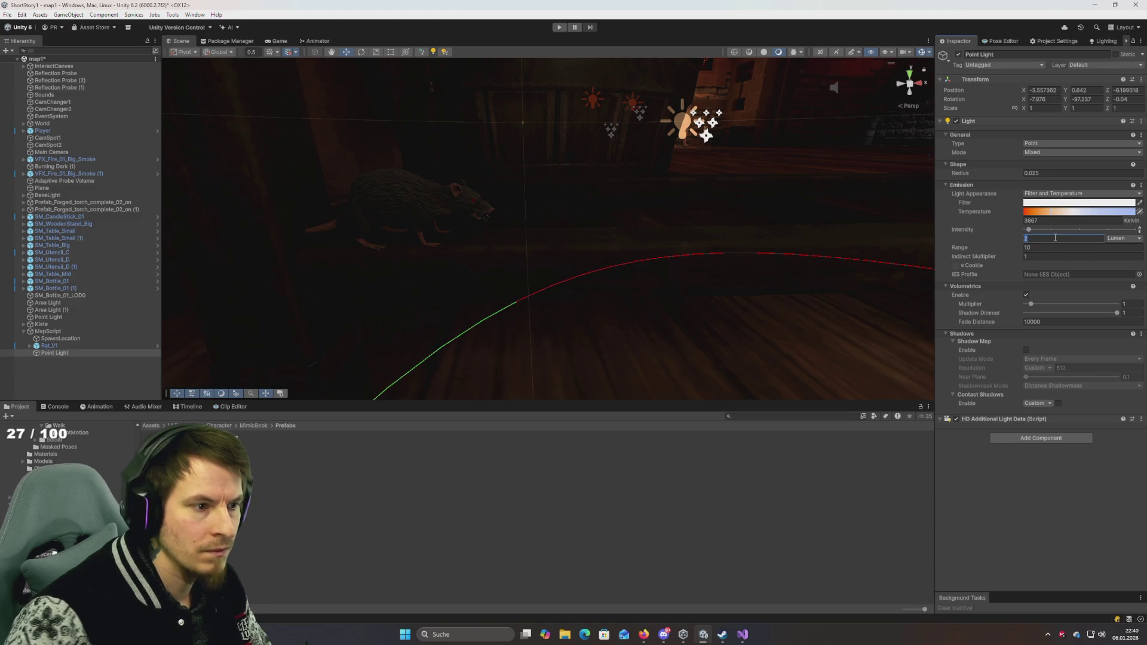
pyautogui.moveTo(765, 226)
pyautogui.mouseDown()
pyautogui.moveTo(487, 236)
pyautogui.moveTo(518, 243)
pyautogui.moveTo(697, 212)
pyautogui.moveTo(666, 233)
pyautogui.moveTo(553, 248)
pyautogui.moveTo(523, 227)
pyautogui.moveTo(568, 243)
pyautogui.moveTo(591, 236)
pyautogui.moveTo(545, 256)
pyautogui.moveTo(500, 201)
pyautogui.moveTo(508, 261)
pyautogui.moveTo(707, 215)
pyautogui.moveTo(730, 221)
pyautogui.moveTo(573, 245)
pyautogui.moveTo(692, 217)
pyautogui.moveTo(786, 216)
pyautogui.moveTo(700, 258)
pyautogui.moveTo(678, 256)
pyautogui.mouseUp()
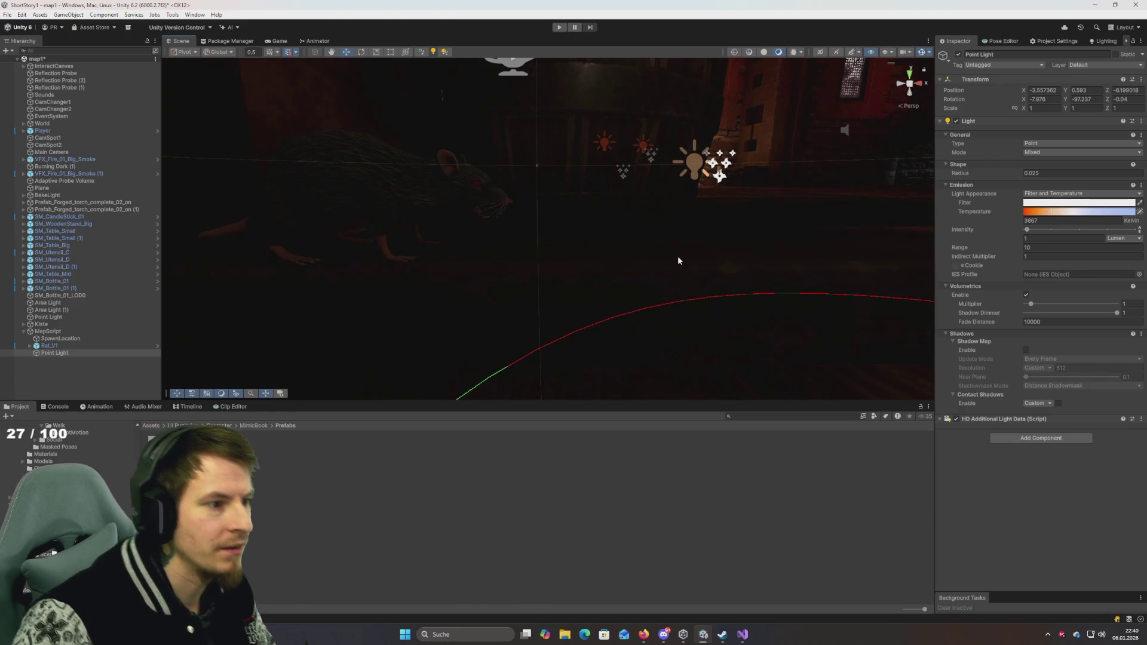
# Step: Orbit around the rat and lights, and drag the Scene view taller into the Project panel
pyautogui.moveTo(606, 246); pyautogui.dragTo(612, 220)
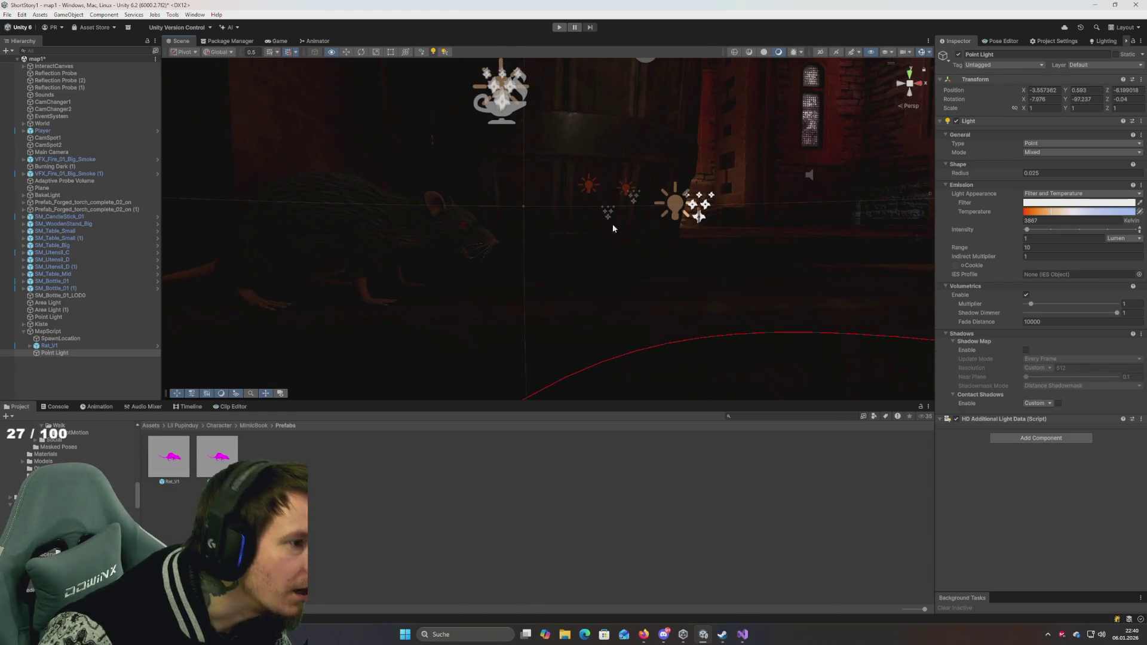
pyautogui.moveTo(585, 401)
pyautogui.mouseDown()
pyautogui.moveTo(590, 514)
pyautogui.moveTo(570, 465)
pyautogui.mouseUp()
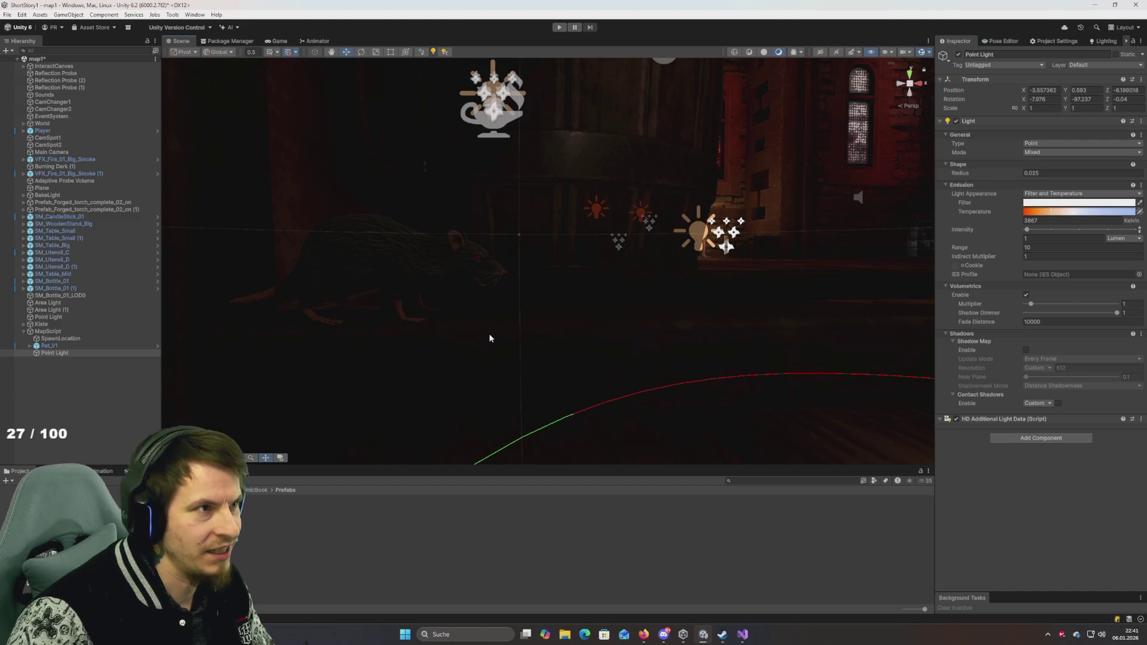
pyautogui.moveTo(489, 338)
pyautogui.mouseDown()
pyautogui.moveTo(570, 323)
pyautogui.moveTo(529, 317)
pyautogui.moveTo(559, 323)
pyautogui.moveTo(539, 315)
pyautogui.mouseUp()
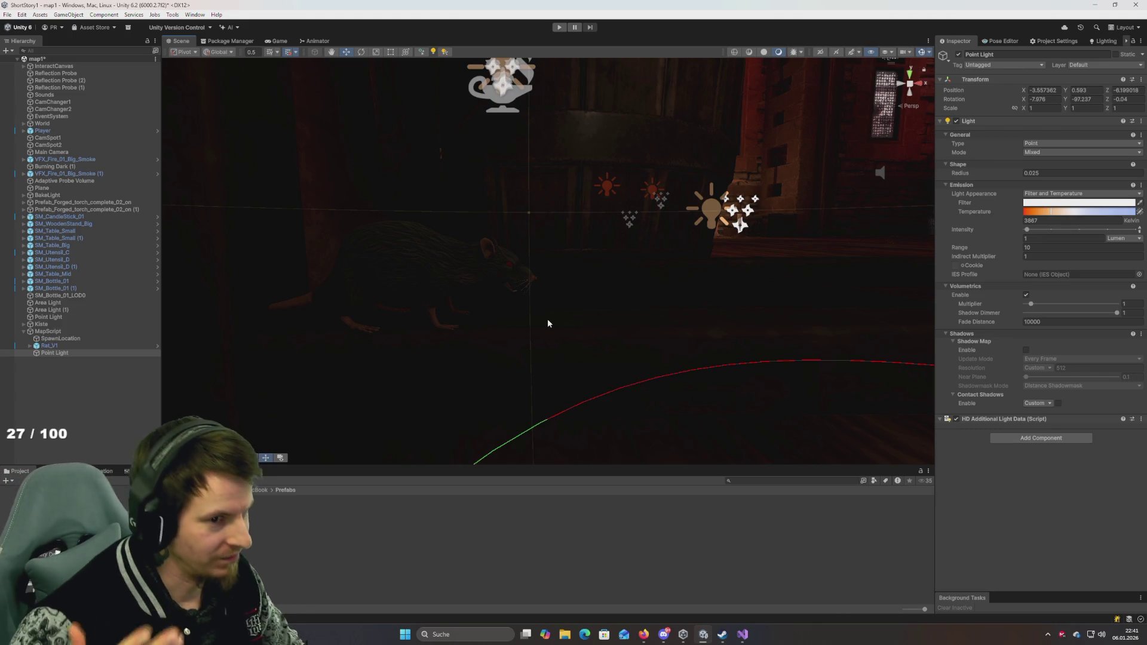
pyautogui.moveTo(467, 276)
pyautogui.mouseDown()
pyautogui.moveTo(469, 295)
pyautogui.moveTo(482, 277)
pyautogui.mouseUp()
# Step: View the room from new angles, then bring up the MapScript object's context menu
pyautogui.moveTo(954, 254)
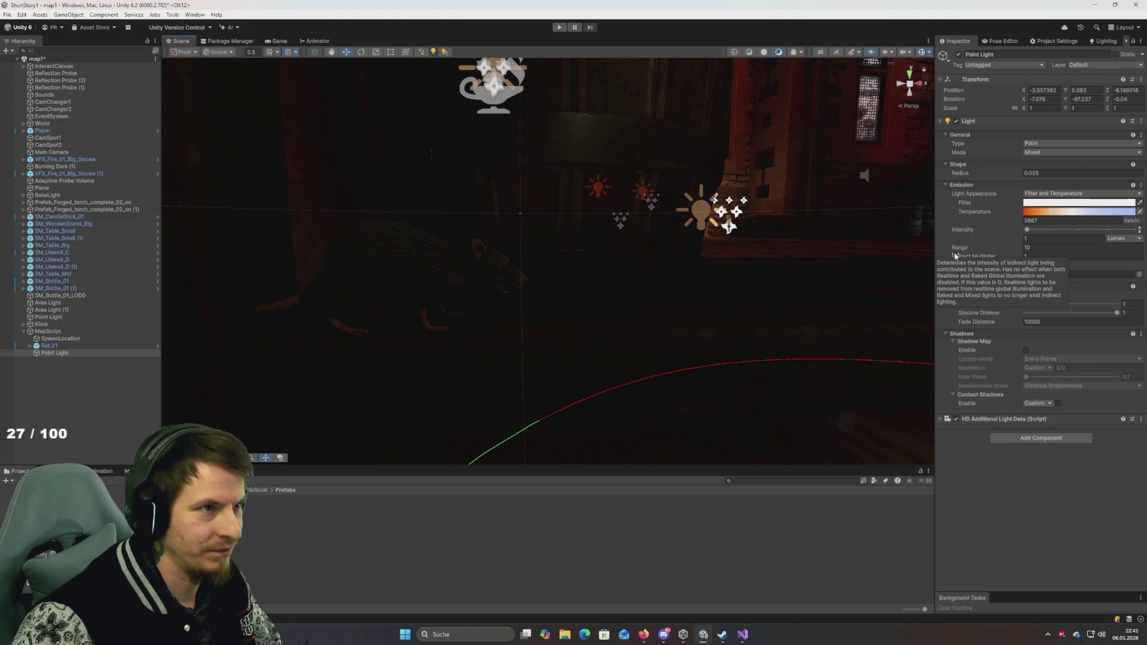
pyautogui.moveTo(866, 256)
pyautogui.mouseDown()
pyautogui.moveTo(799, 289)
pyautogui.moveTo(807, 275)
pyautogui.moveTo(858, 299)
pyautogui.moveTo(765, 282)
pyautogui.moveTo(800, 297)
pyautogui.moveTo(719, 257)
pyautogui.moveTo(750, 254)
pyautogui.mouseUp()
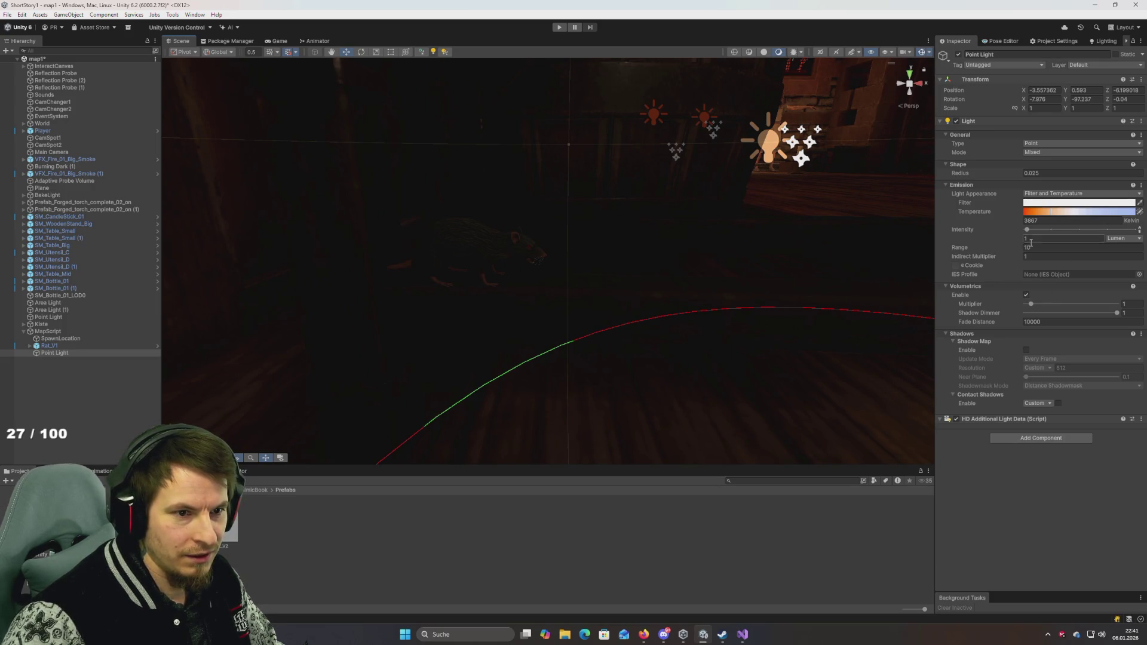
pyautogui.moveTo(727, 239); pyautogui.dragTo(731, 232)
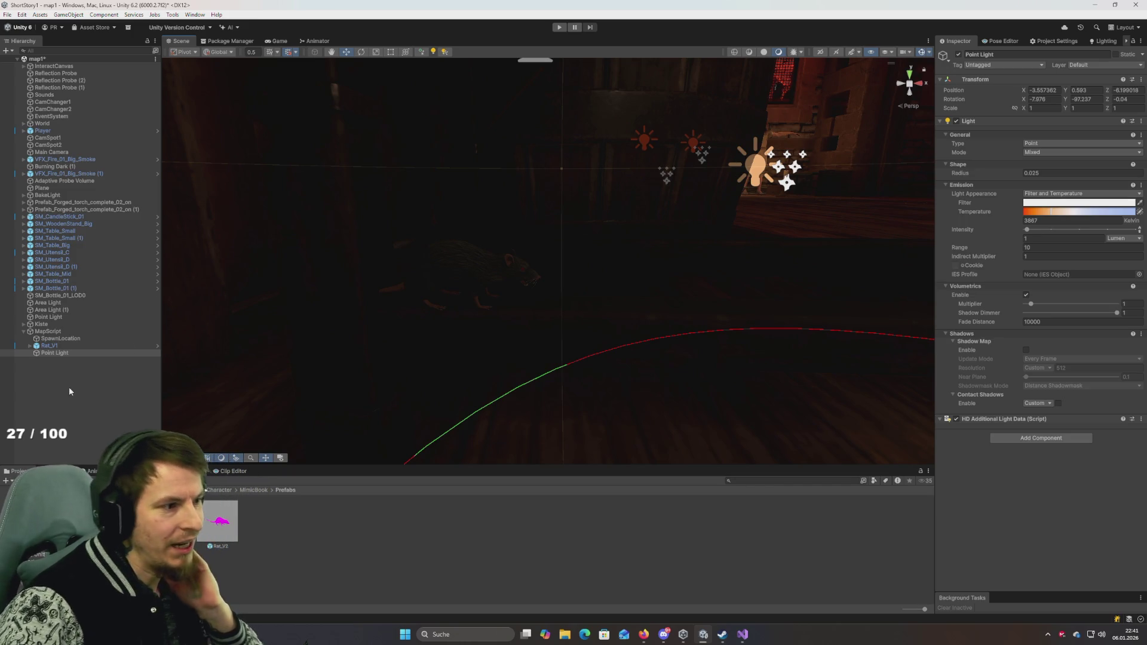
pyautogui.rightClick(50, 331)
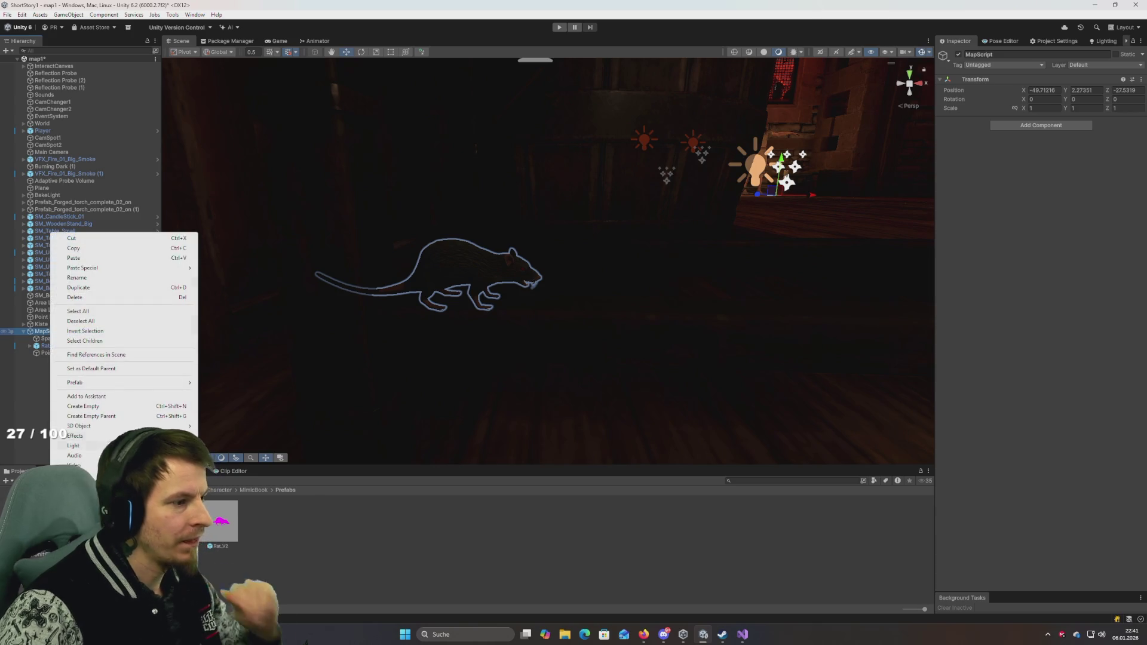
# Step: Create an empty child under MapScript named TimeLine1
pyautogui.click(98, 407)
pyautogui.write('TimeLine1')
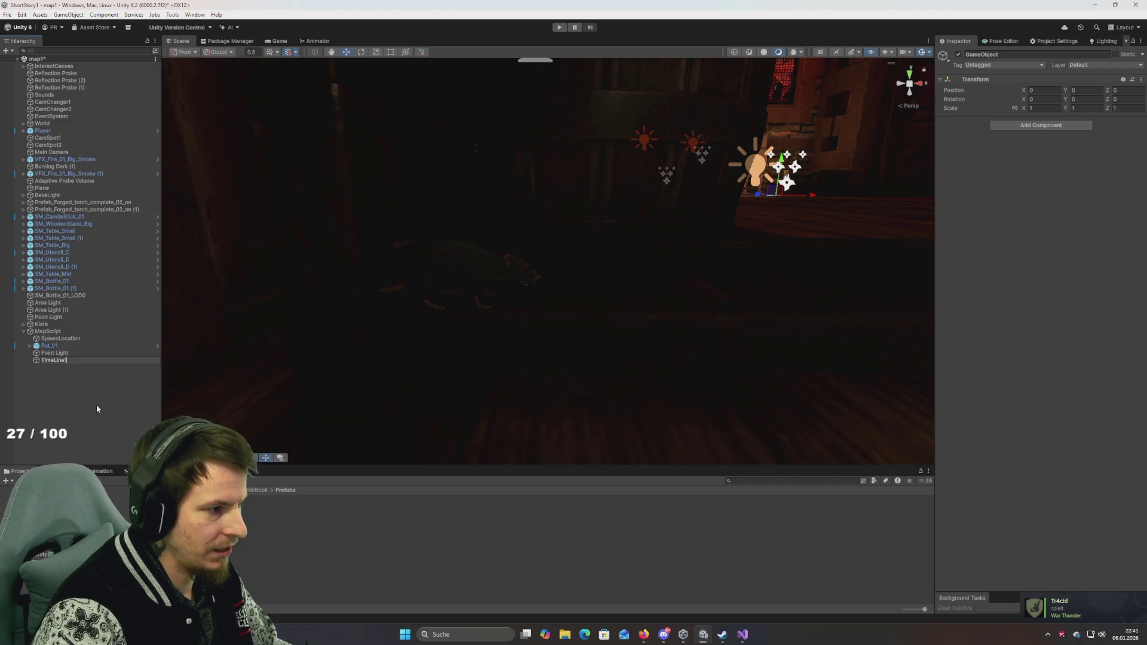
pyautogui.press('Return')
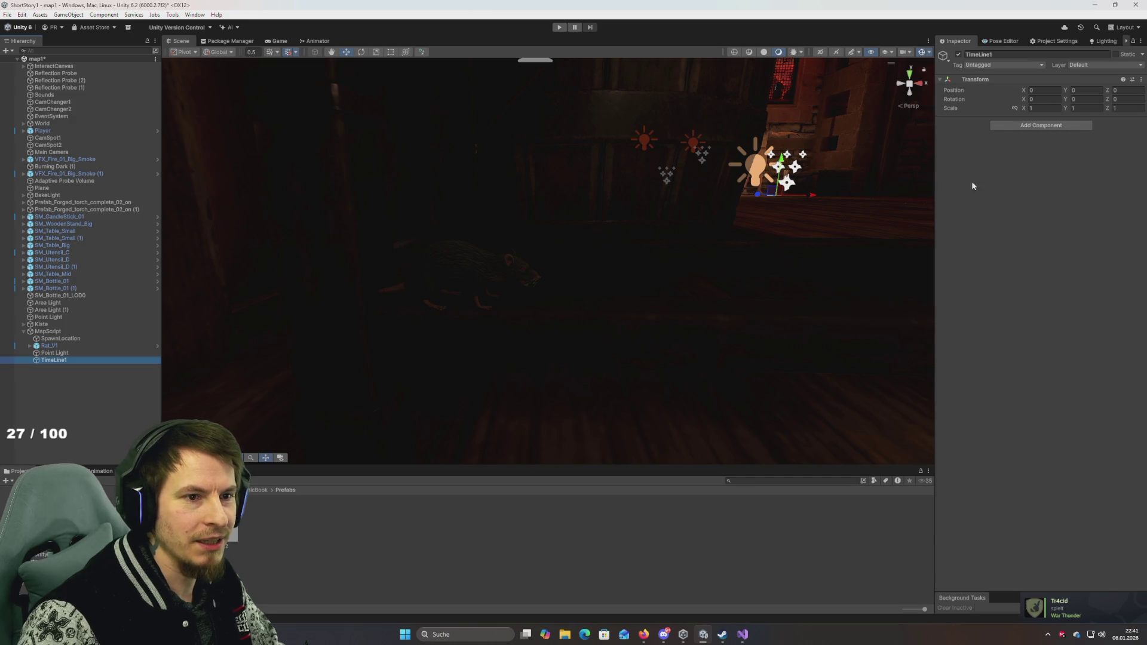
# Step: Search the project assets for 'in' and open the Intro scene
pyautogui.click(788, 482)
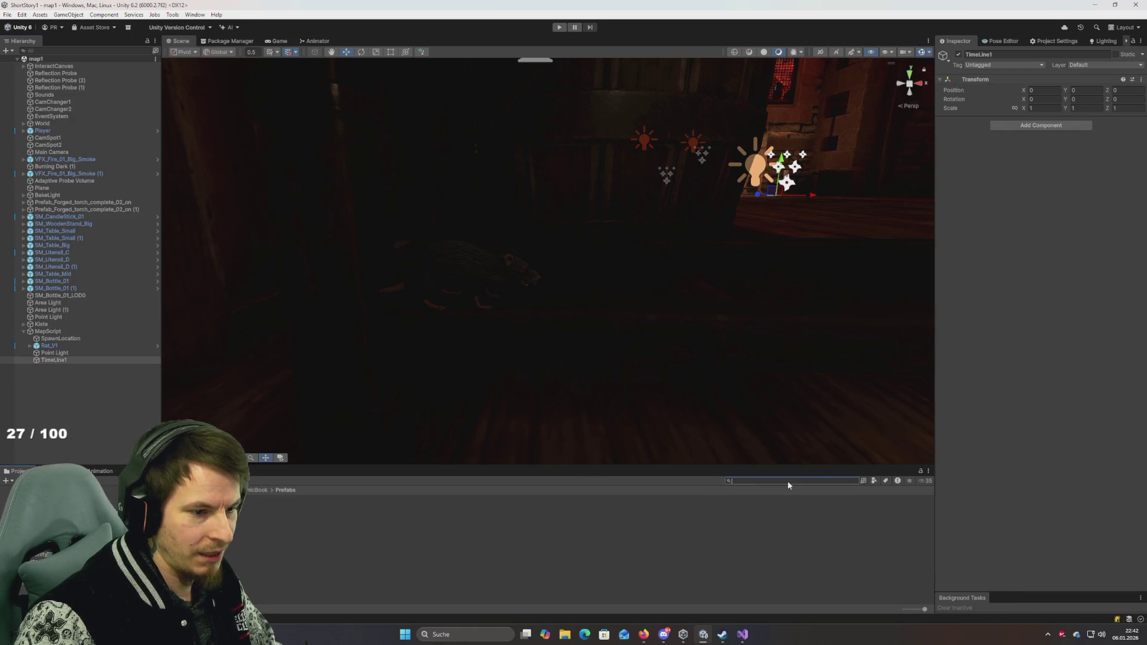
pyautogui.write('intro')
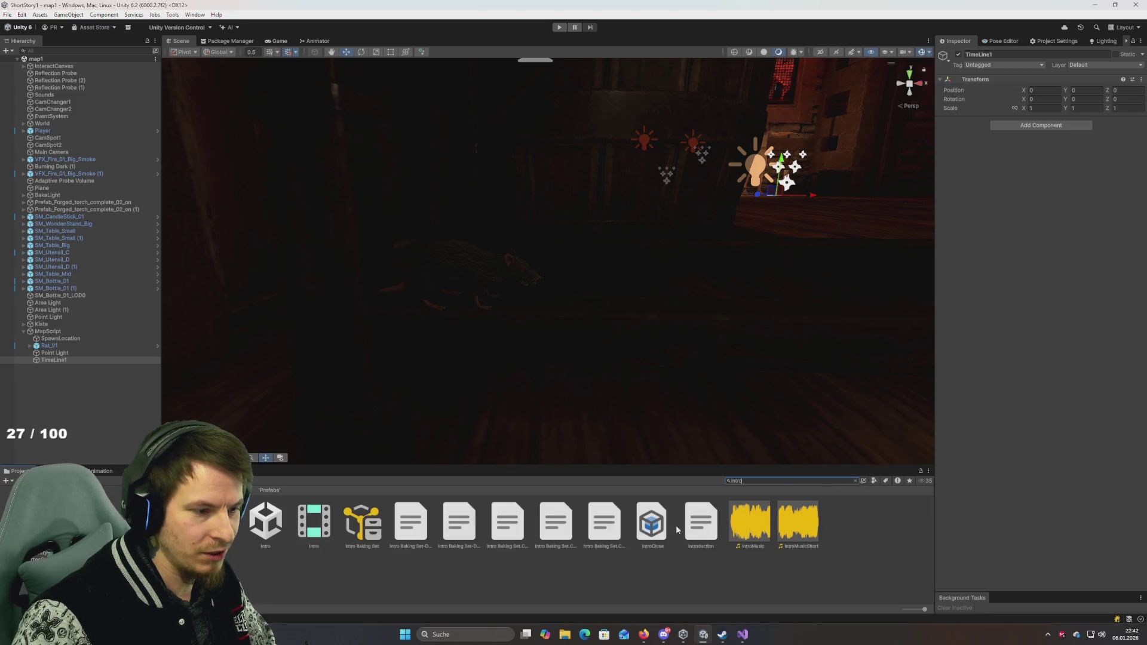
pyautogui.doubleClick(280, 531)
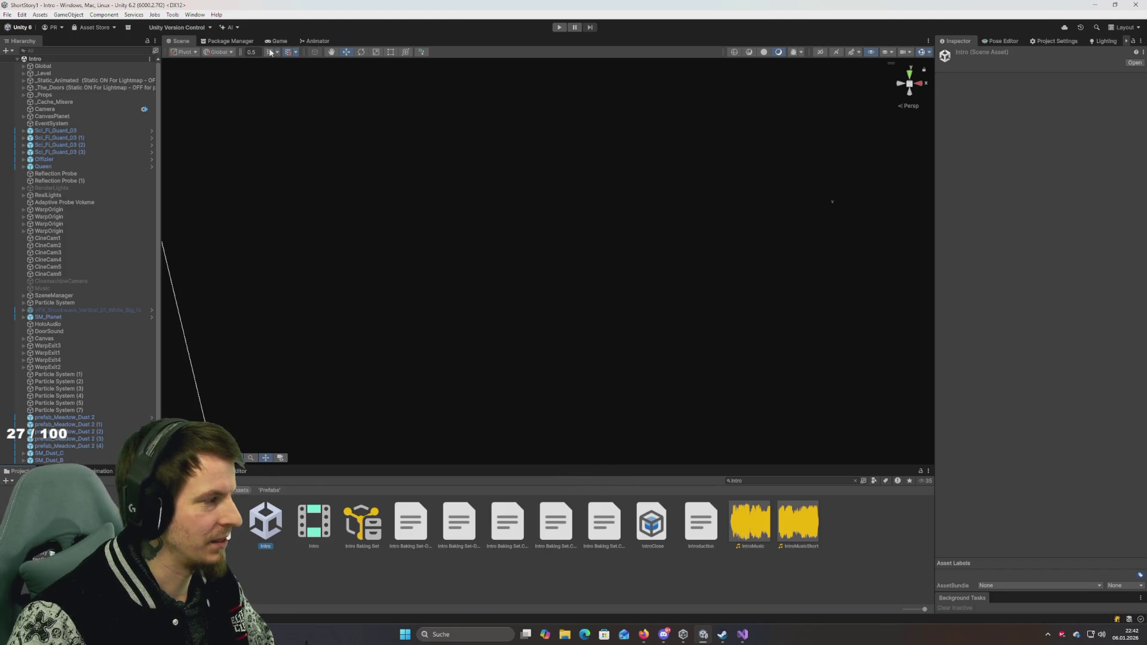
# Step: Check the Animator and Game tabs, then return to the Scene view and orbit the Intro scene
pyautogui.click(306, 41)
pyautogui.click(279, 41)
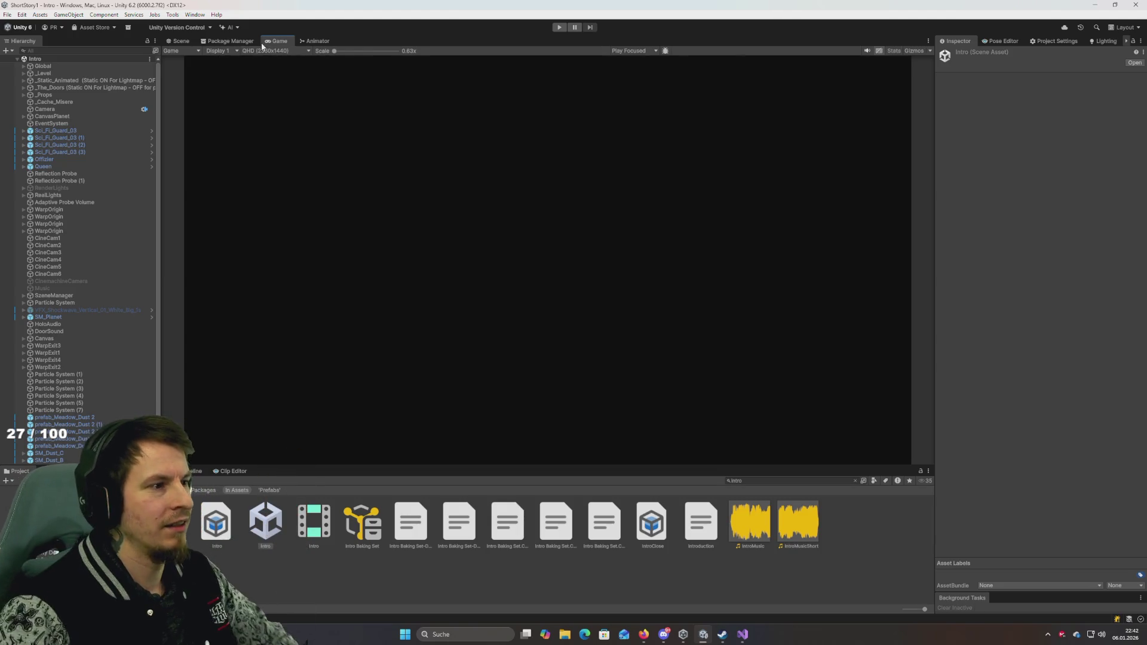
pyautogui.click(179, 40)
pyautogui.moveTo(438, 200)
pyautogui.mouseDown()
pyautogui.moveTo(346, 225)
pyautogui.moveTo(269, 216)
pyautogui.mouseUp()
pyautogui.moveTo(132, 194); pyautogui.dragTo(389, 234)
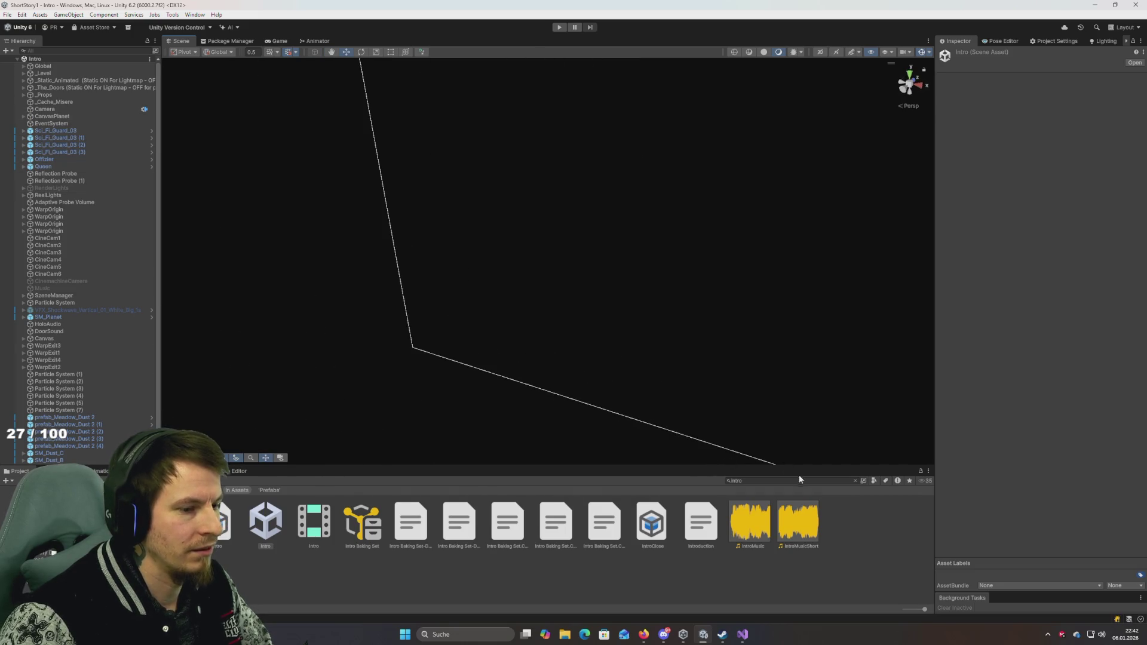
pyautogui.scroll(-1, 77, 358)
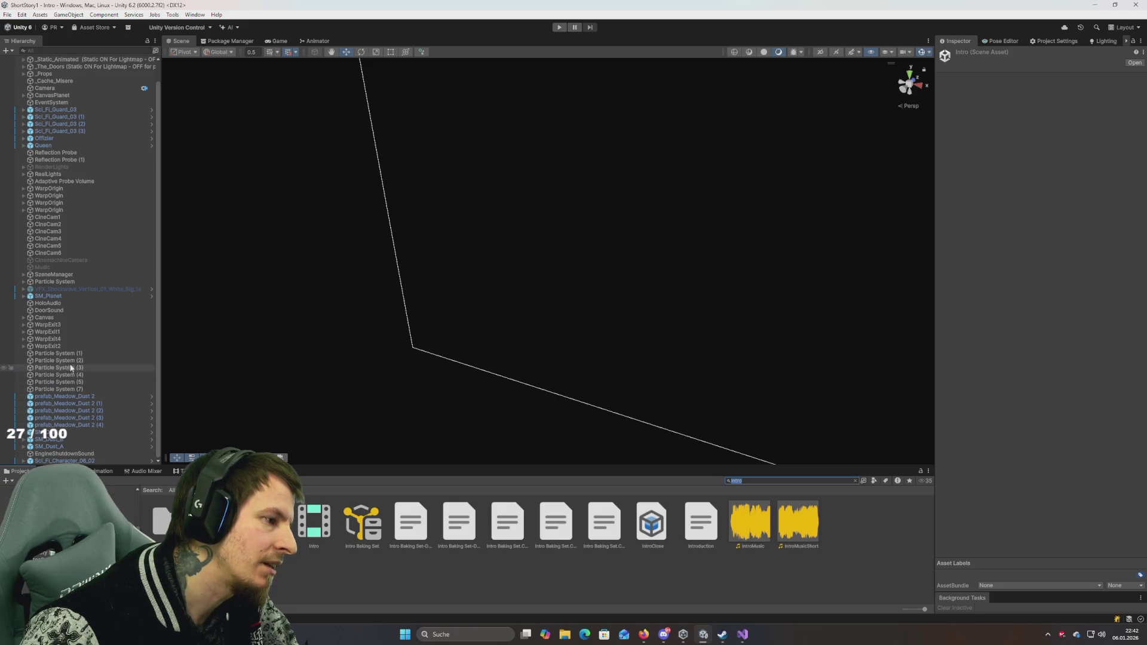
# Step: Inspect SzeneManager, CineCam1, WarpExit1, Sci_Fi_Character_06_02 and EngineShutdownSound in turn
pyautogui.click(55, 275)
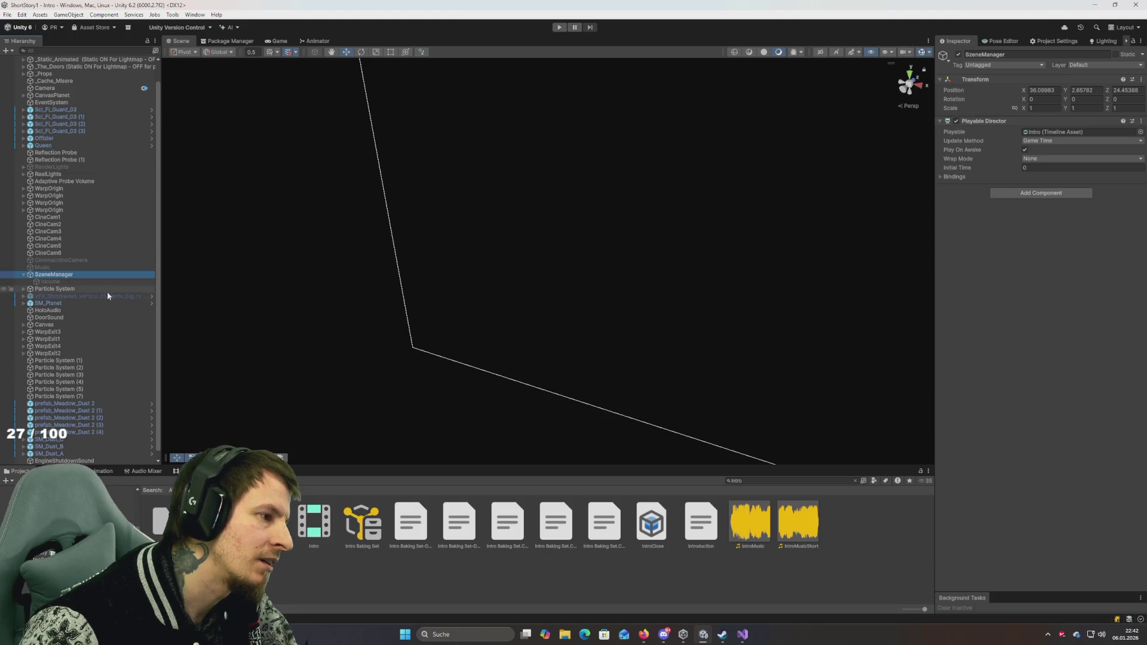
pyautogui.scroll(1, 61, 182)
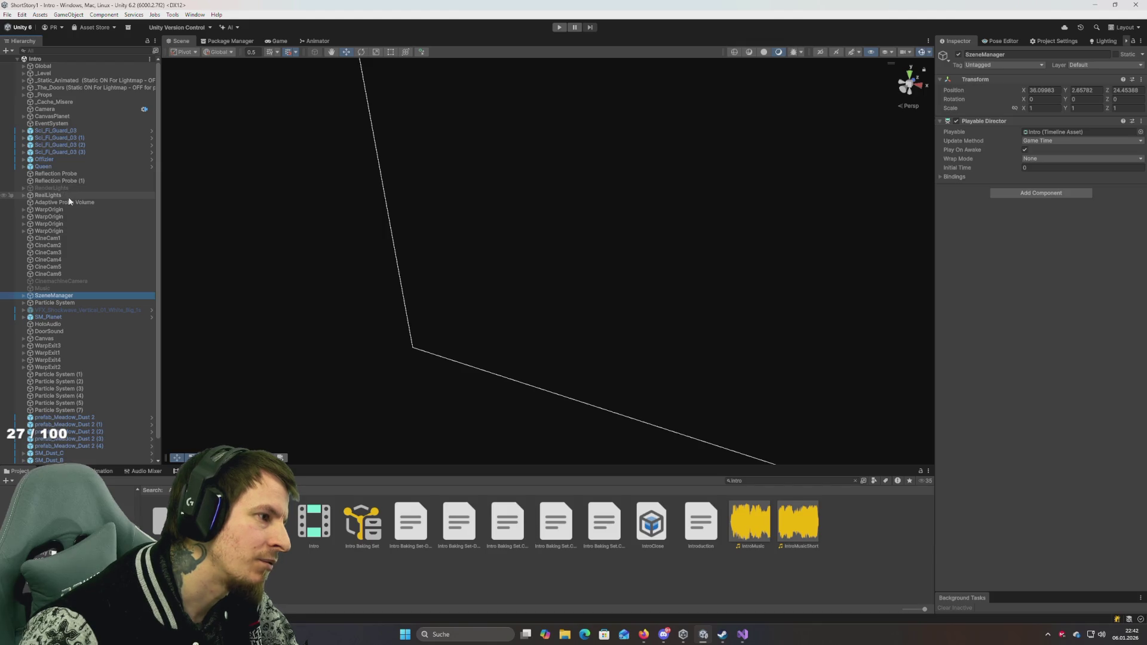
pyautogui.scroll(-1, 65, 223)
pyautogui.click(60, 216)
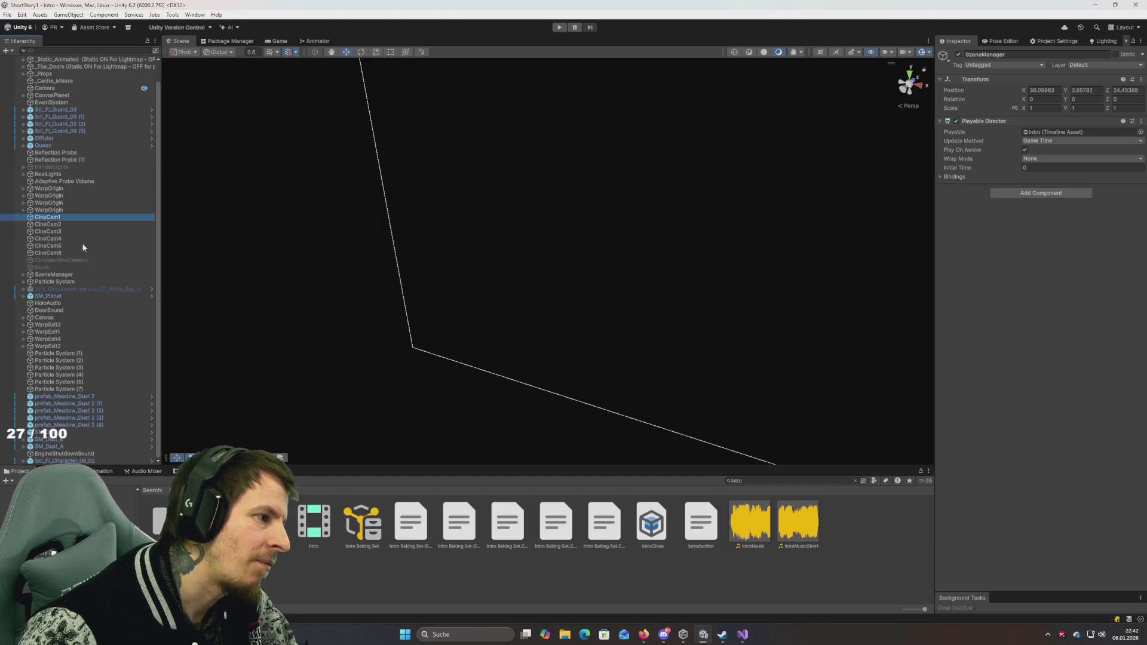
pyautogui.click(72, 303)
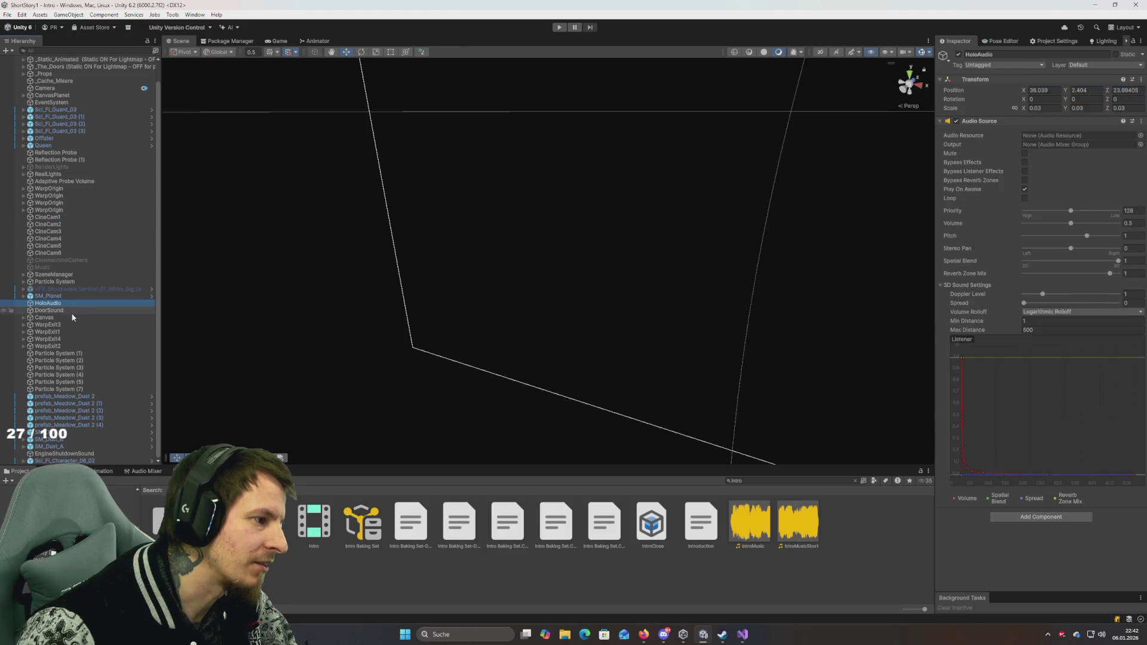
pyautogui.click(84, 317)
pyautogui.click(88, 331)
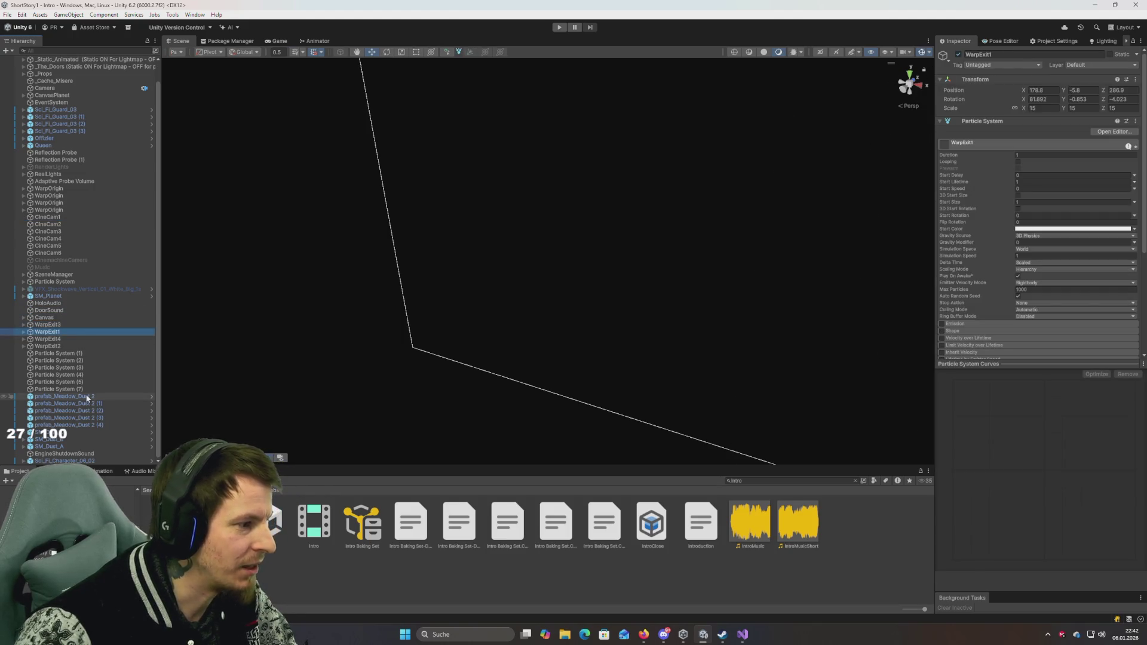
pyautogui.click(107, 460)
pyautogui.click(109, 454)
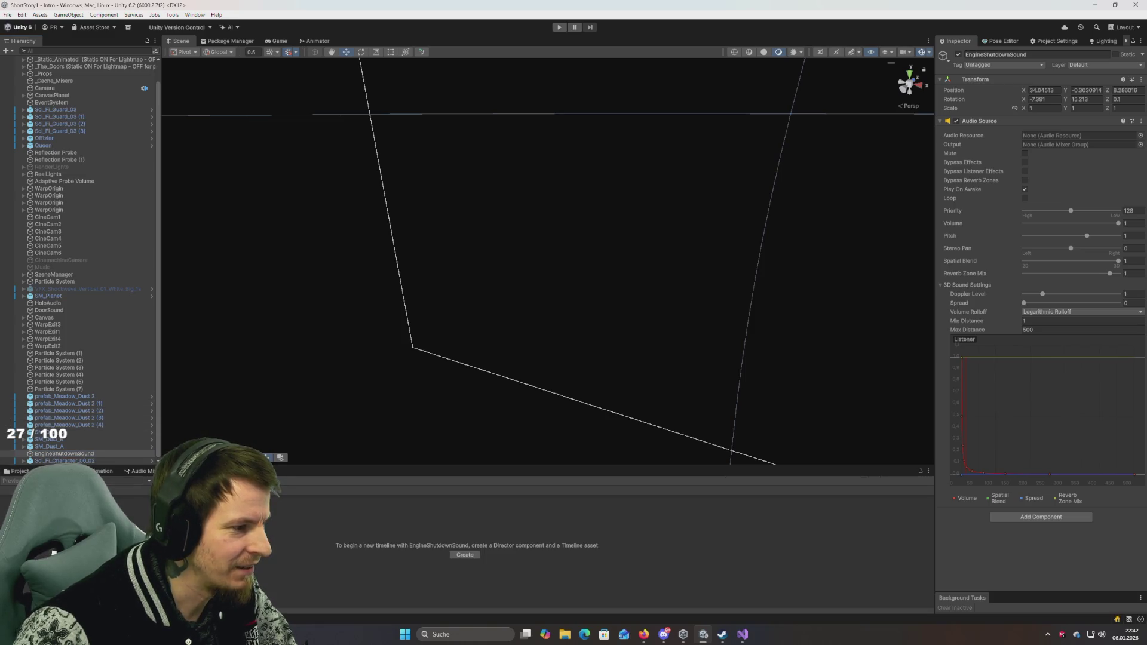
# Step: Bring up the Timeline panel and step up the Hierarchy to the Music object
pyautogui.click(63, 432)
pyautogui.press('Up')
pyautogui.press('Up')
pyautogui.press('Up')
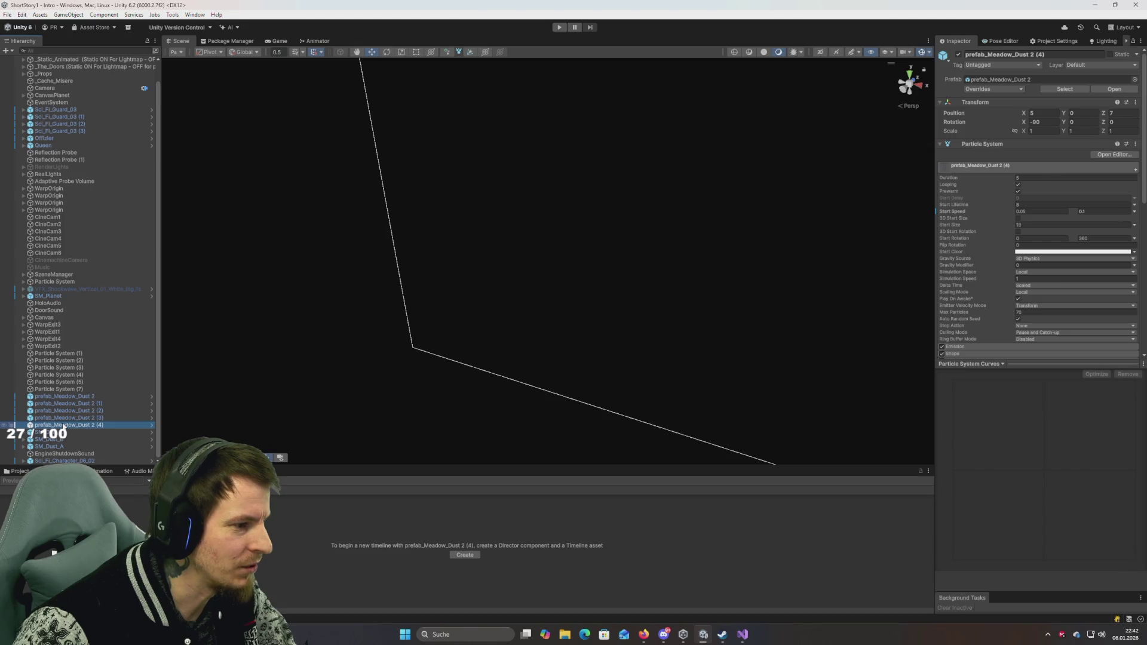
pyautogui.press('Up')
pyautogui.press('Up')
pyautogui.press('Up')
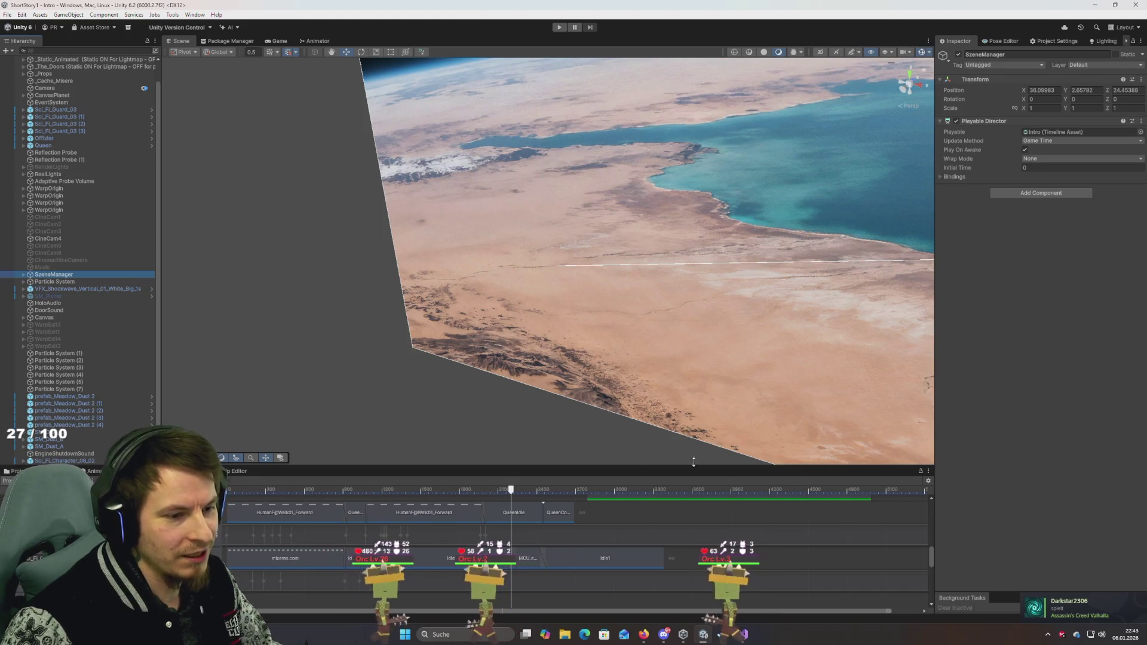
# Step: Open the map0 scene from the Project search, then search 'map1' and open map1
pyautogui.hotkey('ctrl', '5')
pyautogui.click(802, 481)
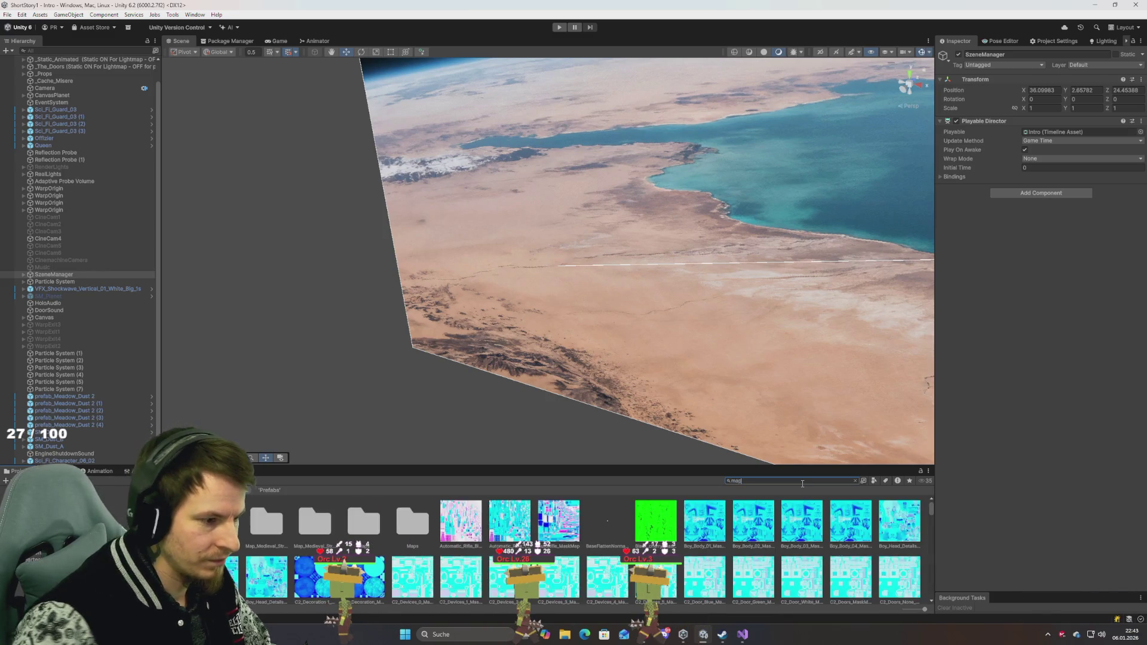
pyautogui.write('0')
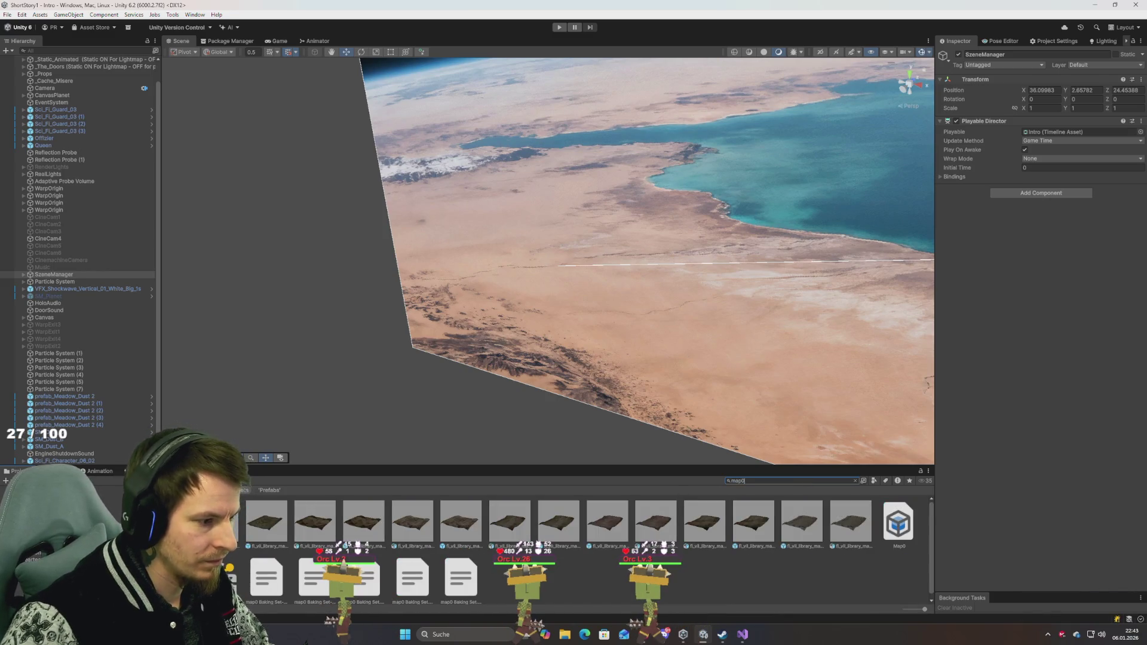
pyautogui.doubleClick(899, 521)
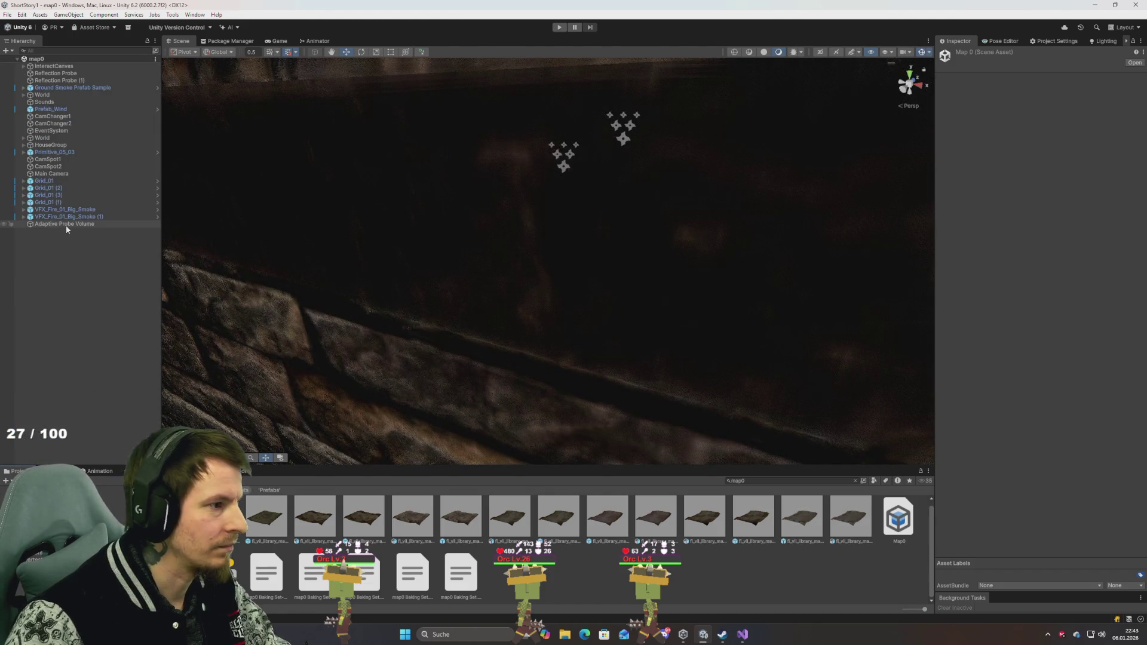
pyautogui.click(781, 481)
pyautogui.write('map1')
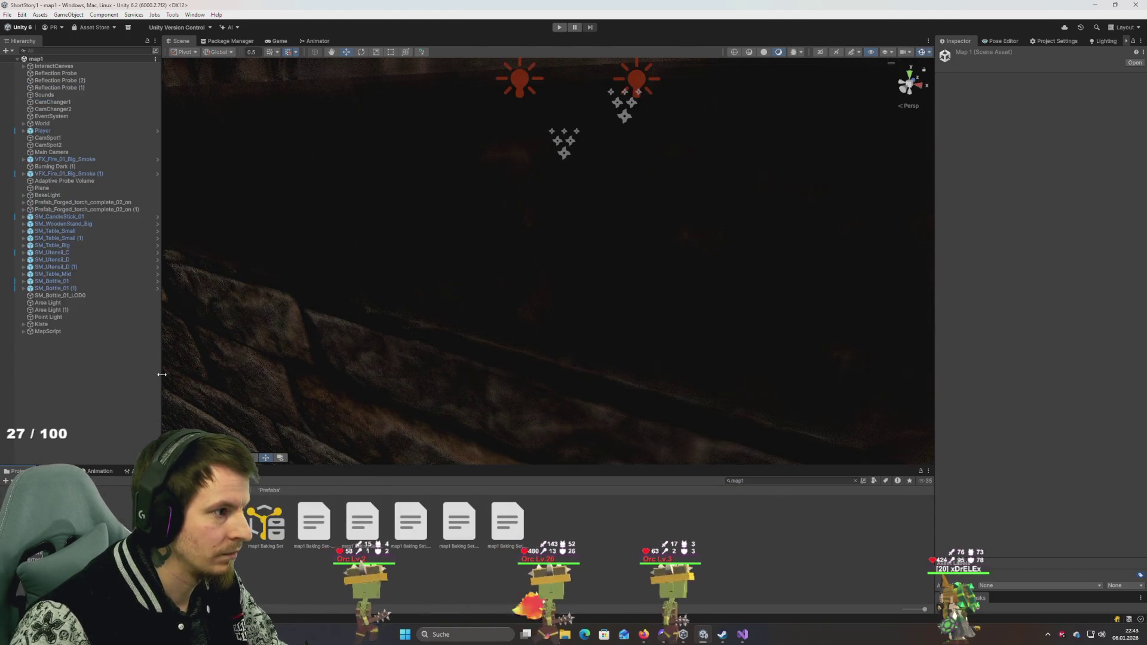
pyautogui.click(63, 338)
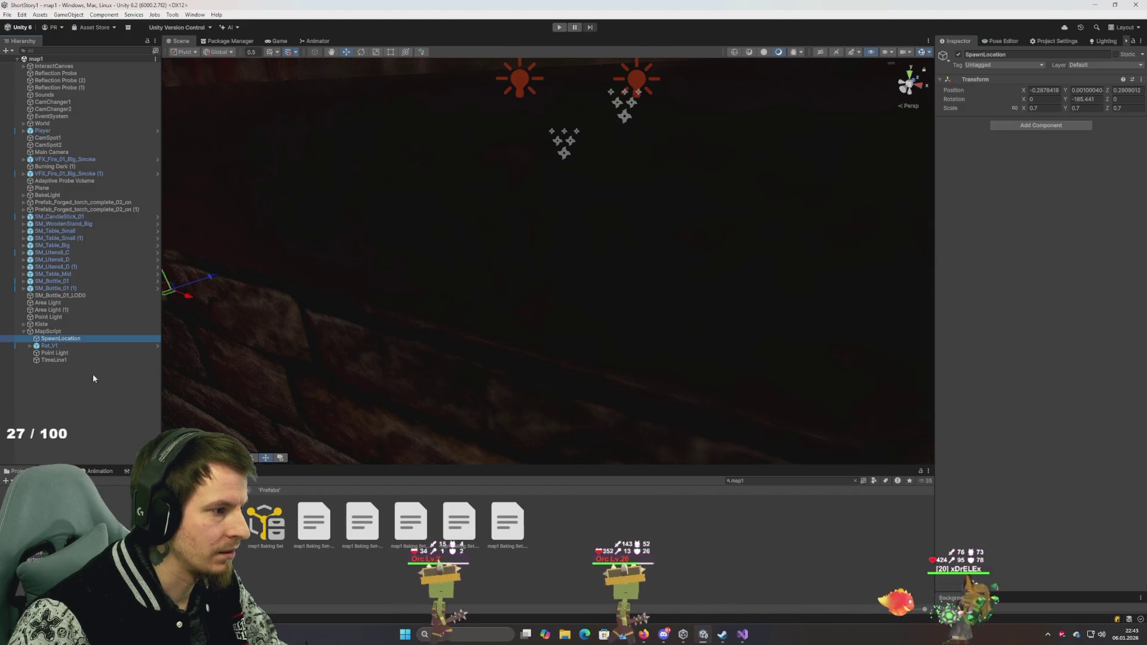
# Step: Add a Playable Director component to TimeLine1
pyautogui.click(56, 359)
pyautogui.click(1072, 129)
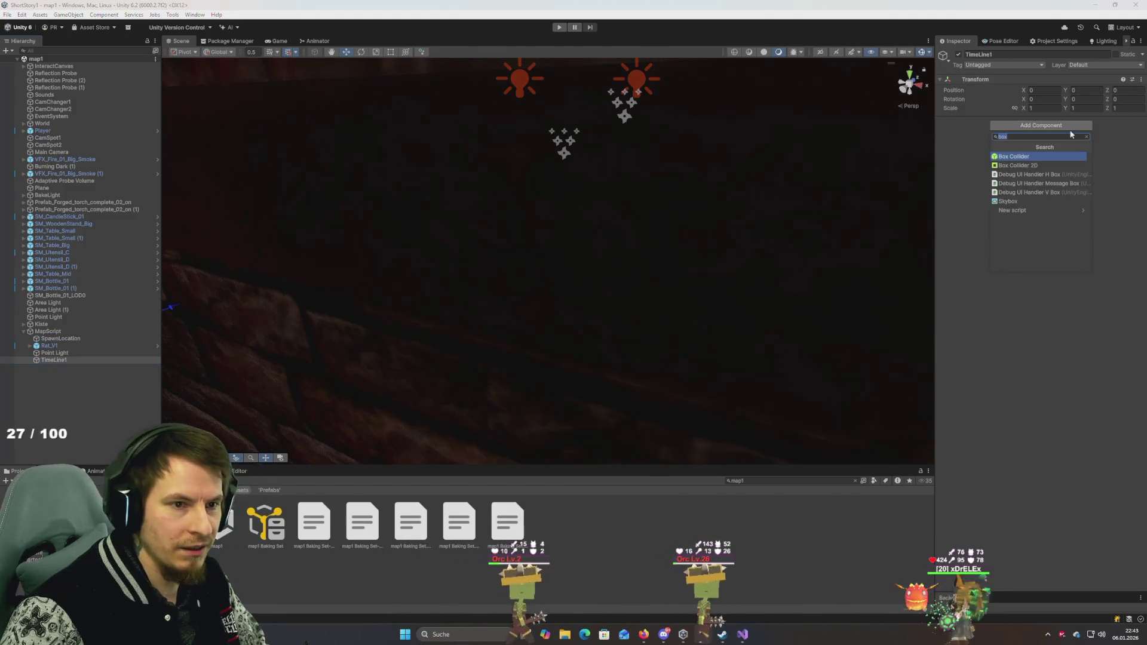
pyautogui.write('play')
pyautogui.press('Return')
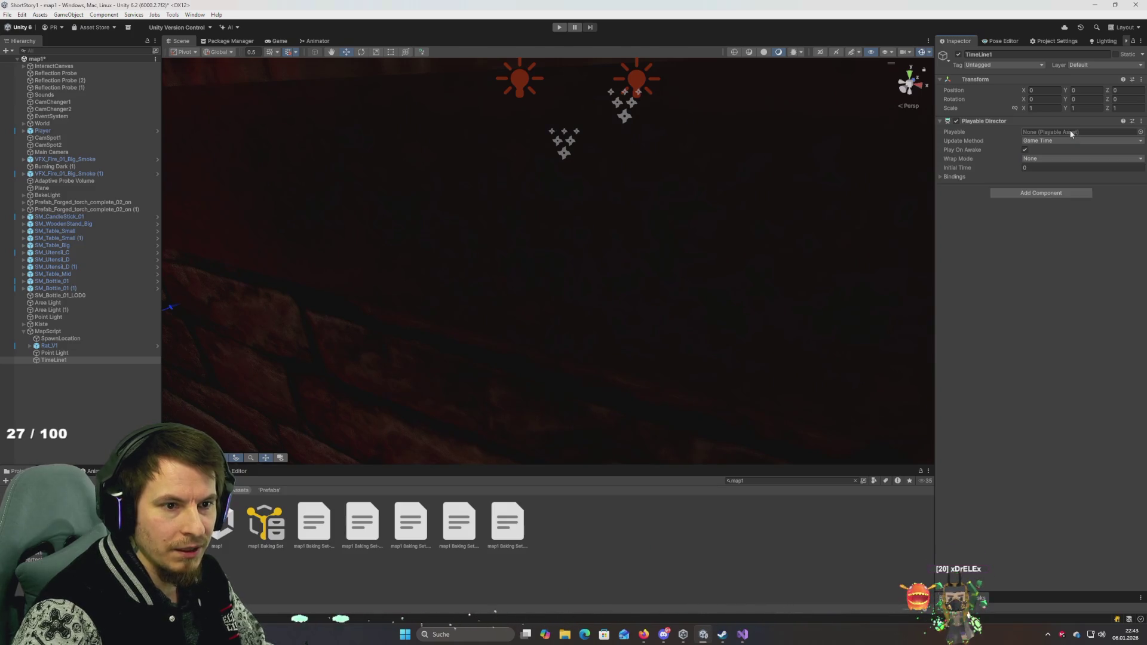
pyautogui.moveTo(567, 269)
pyautogui.mouseDown()
pyautogui.moveTo(464, 223)
pyautogui.moveTo(519, 222)
pyautogui.moveTo(622, 287)
pyautogui.moveTo(647, 261)
pyautogui.moveTo(684, 284)
pyautogui.moveTo(482, 220)
pyautogui.mouseUp()
pyautogui.moveTo(681, 251)
pyautogui.mouseDown()
pyautogui.moveTo(763, 254)
pyautogui.moveTo(657, 223)
pyautogui.moveTo(385, 267)
pyautogui.moveTo(441, 289)
pyautogui.moveTo(582, 225)
pyautogui.moveTo(716, 143)
pyautogui.moveTo(328, 307)
pyautogui.mouseUp()
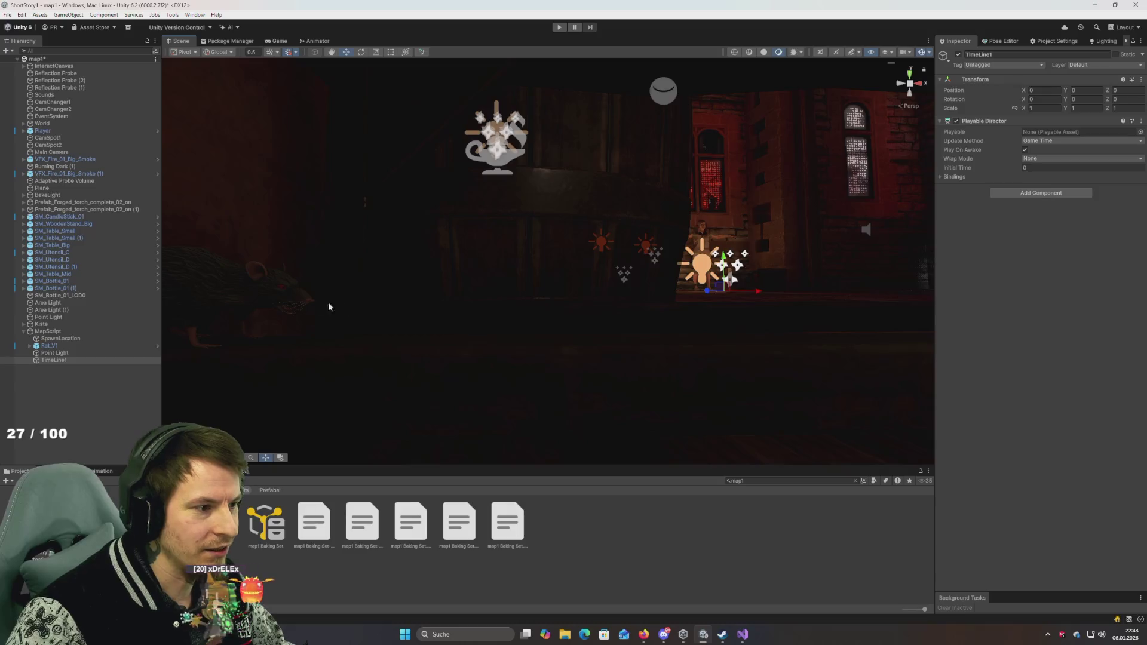
pyautogui.moveTo(761, 323)
pyautogui.mouseDown()
pyautogui.moveTo(599, 340)
pyautogui.moveTo(297, 342)
pyautogui.moveTo(490, 322)
pyautogui.moveTo(192, 312)
pyautogui.moveTo(251, 299)
pyautogui.mouseUp()
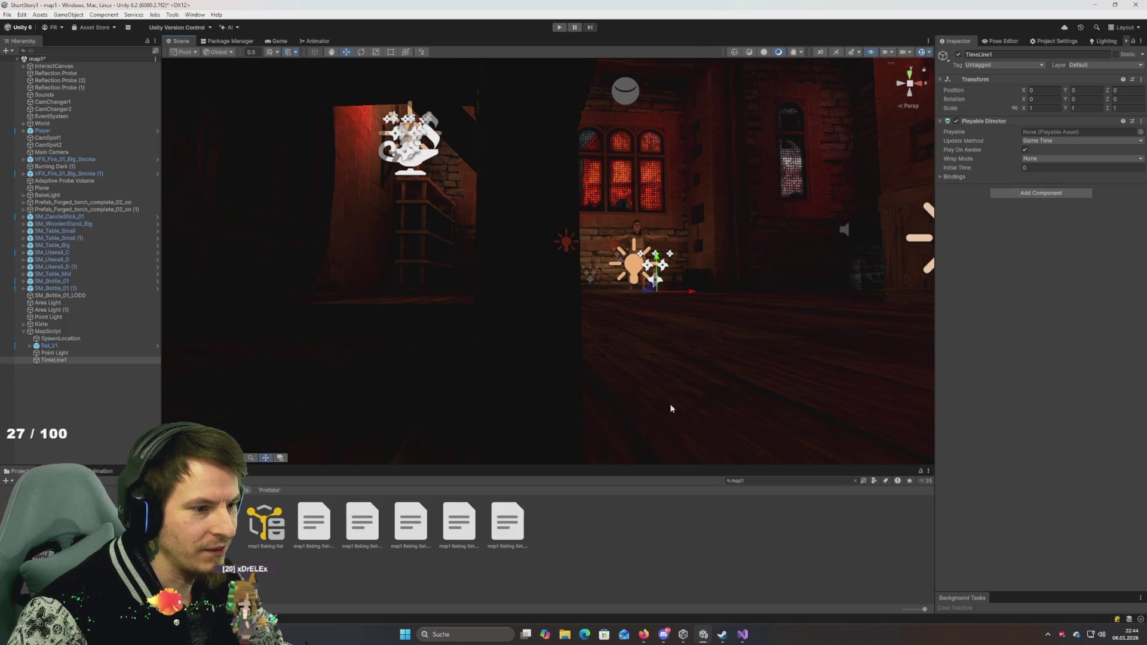
pyautogui.moveTo(756, 337)
pyautogui.mouseDown()
pyautogui.moveTo(668, 351)
pyautogui.moveTo(681, 333)
pyautogui.mouseUp()
pyautogui.scroll(5, 682, 333)
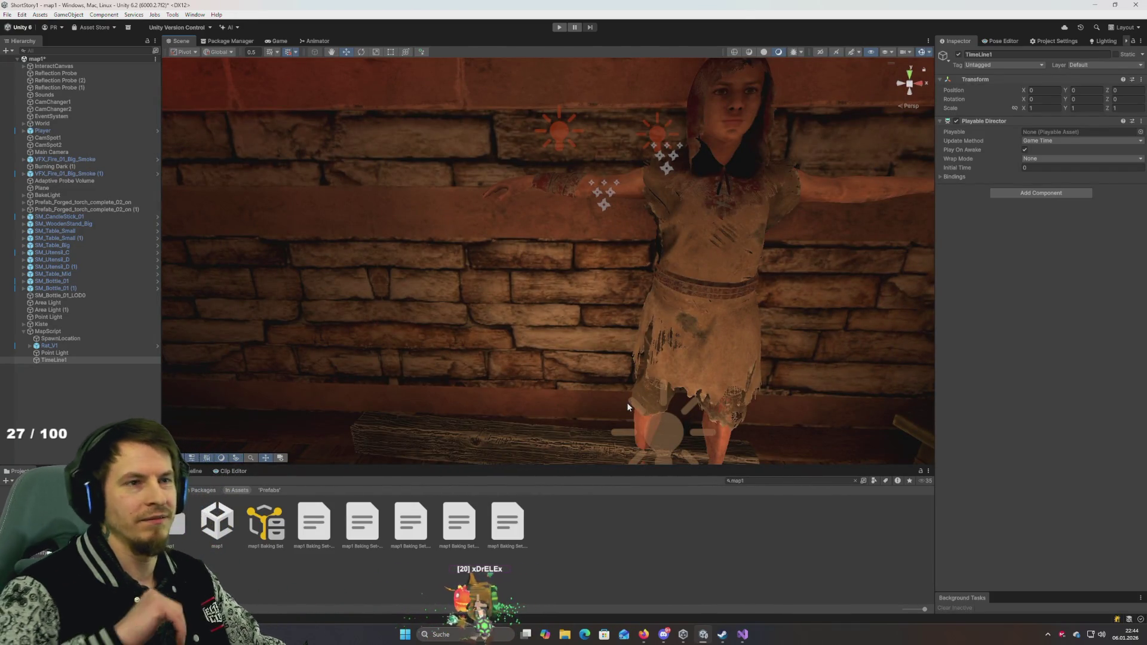
pyautogui.moveTo(626, 402)
pyautogui.mouseDown()
pyautogui.moveTo(596, 376)
pyautogui.moveTo(422, 366)
pyautogui.moveTo(336, 316)
pyautogui.moveTo(366, 386)
pyautogui.moveTo(427, 371)
pyautogui.mouseUp()
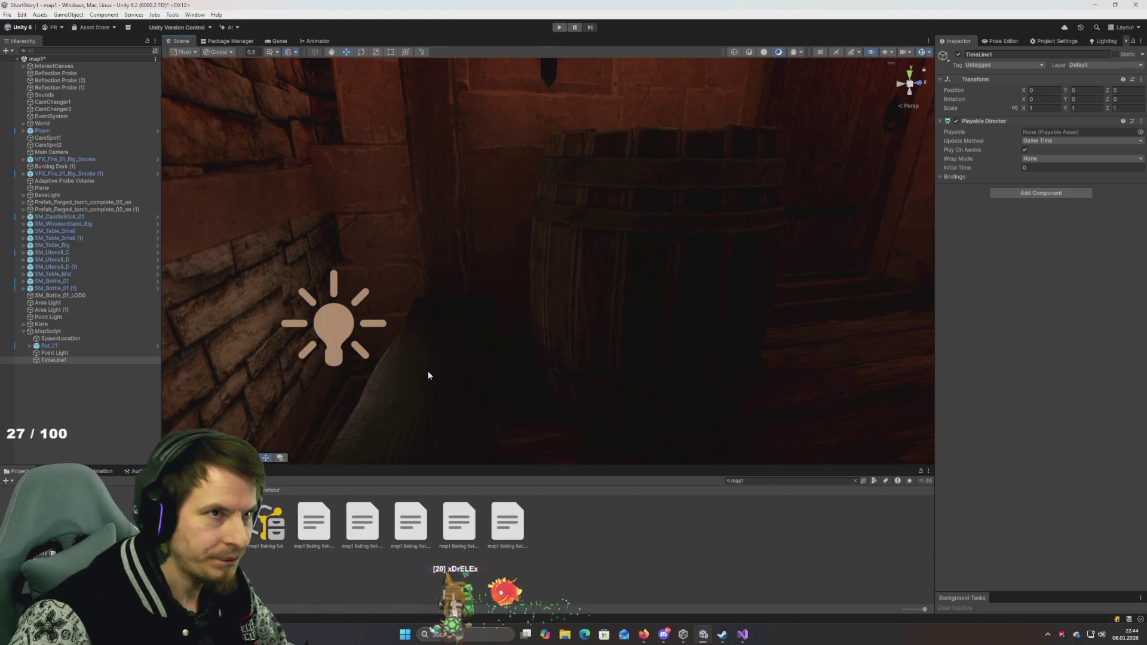
pyautogui.moveTo(484, 333)
pyautogui.mouseDown()
pyautogui.moveTo(522, 369)
pyautogui.moveTo(686, 340)
pyautogui.moveTo(555, 387)
pyautogui.moveTo(675, 339)
pyautogui.moveTo(706, 343)
pyautogui.mouseUp()
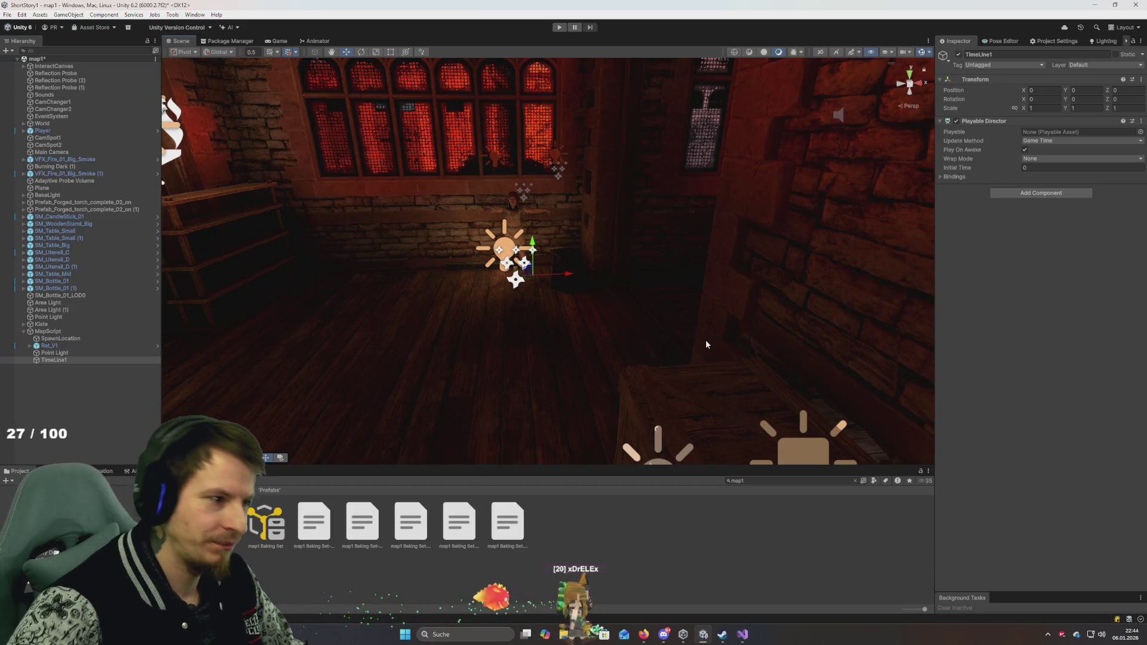
pyautogui.moveTo(608, 299); pyautogui.dragTo(609, 323)
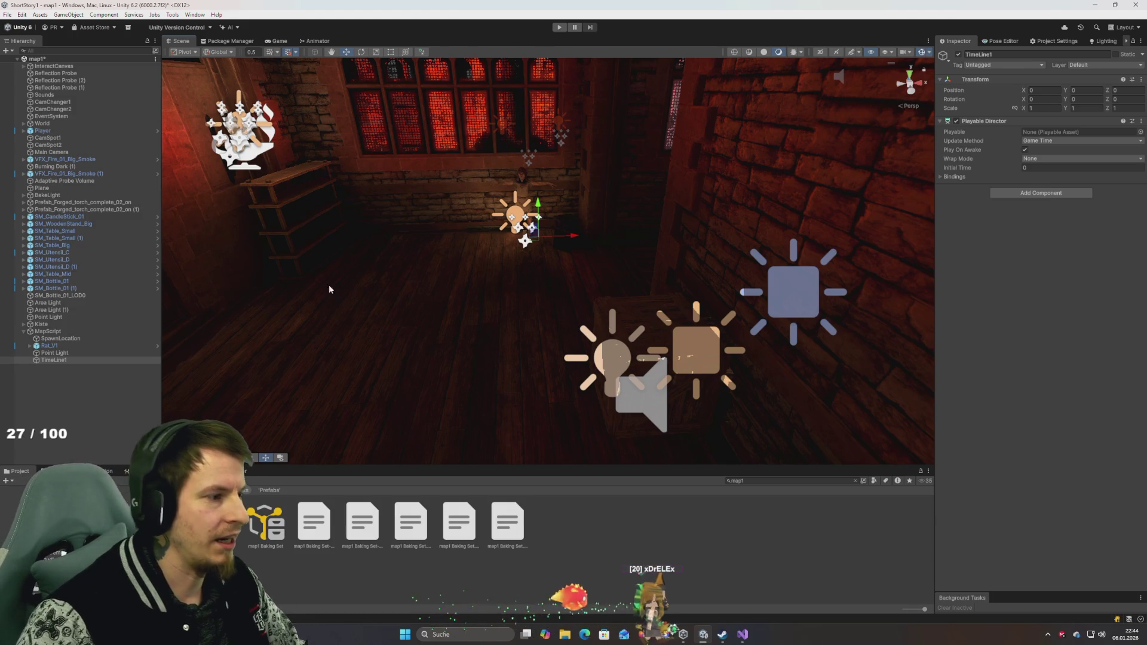
pyautogui.moveTo(448, 321)
pyautogui.mouseDown()
pyautogui.moveTo(223, 333)
pyautogui.moveTo(412, 355)
pyautogui.moveTo(305, 348)
pyautogui.moveTo(409, 304)
pyautogui.mouseUp()
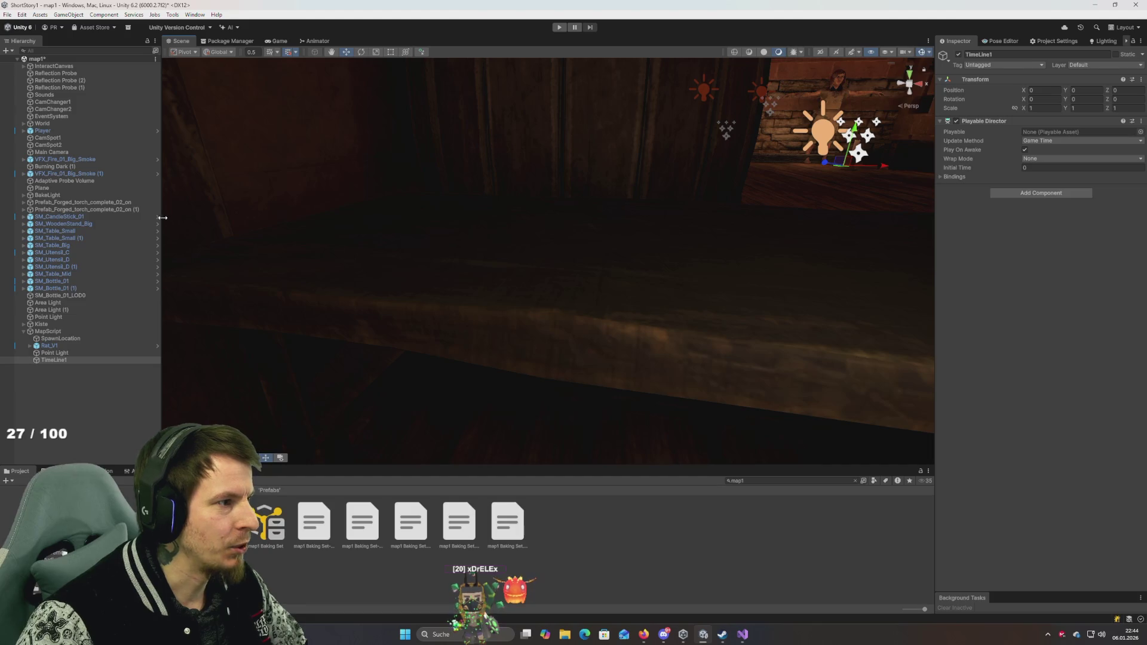
pyautogui.click(67, 152)
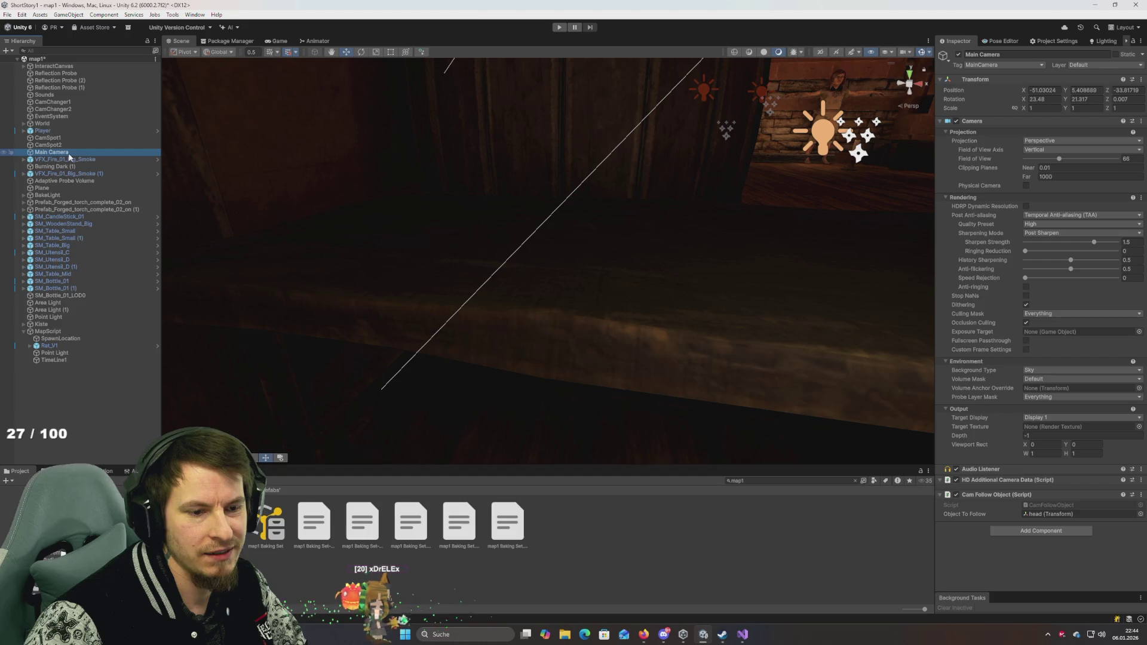
# Step: Step through the Hierarchy selection to check Main Camera, then save map1 with Ctrl+S
pyautogui.press('Up')
pyautogui.press('Down')
pyautogui.press('Up')
pyautogui.press('Down')
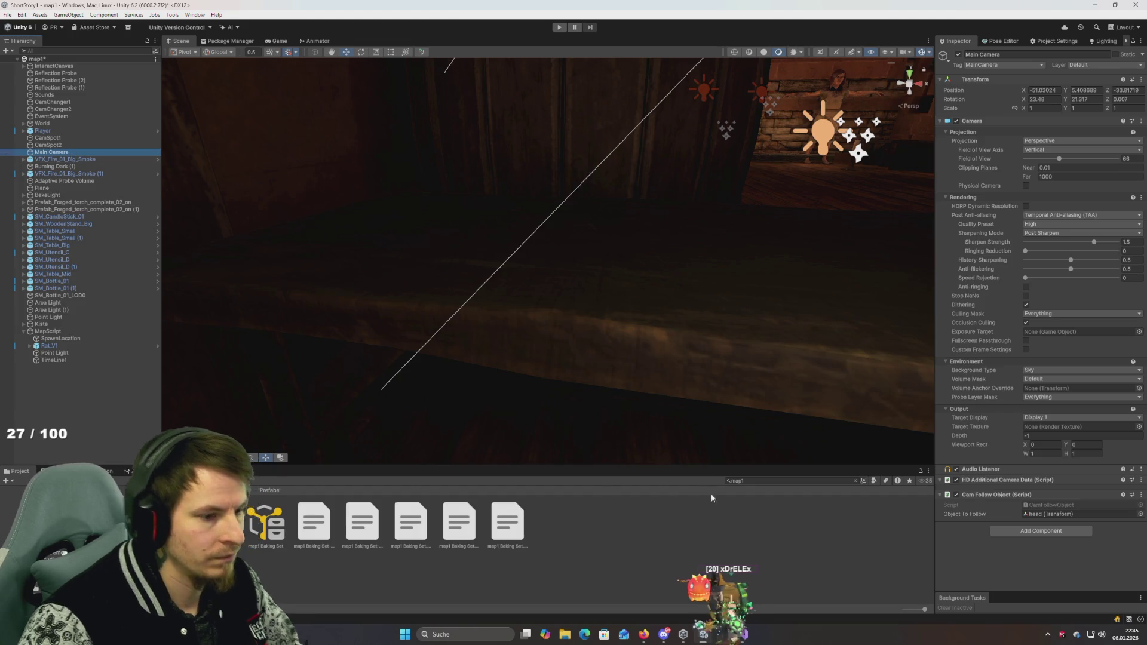
pyautogui.hotkey('ctrl', 's')
# Step: Search 'Intro' in the Project window and open the Intro scene
pyautogui.write('Intro')
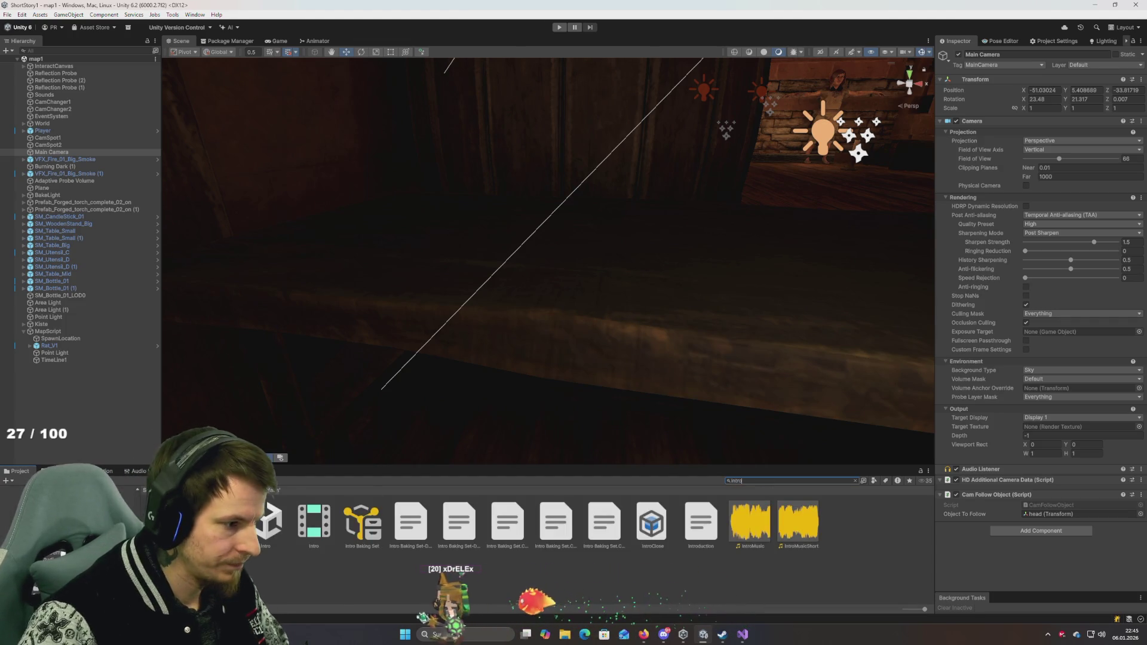
pyautogui.click(265, 523)
pyautogui.doubleClick(265, 522)
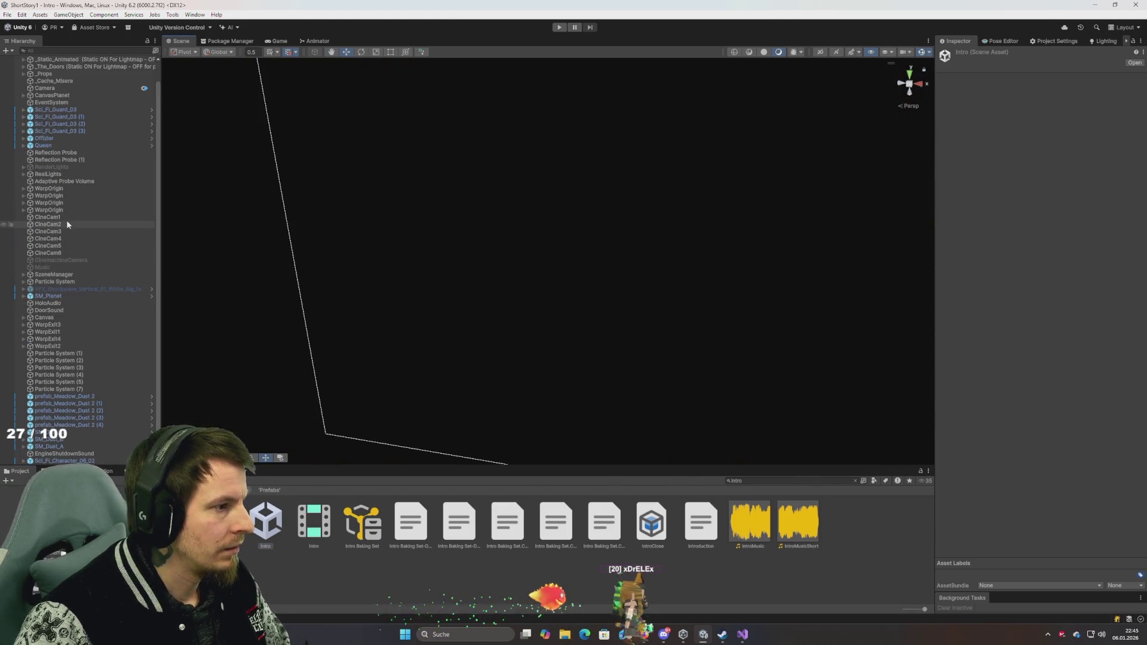
# Step: Review the Camera and CineCam1 settings and select both objects together
pyautogui.click(53, 111)
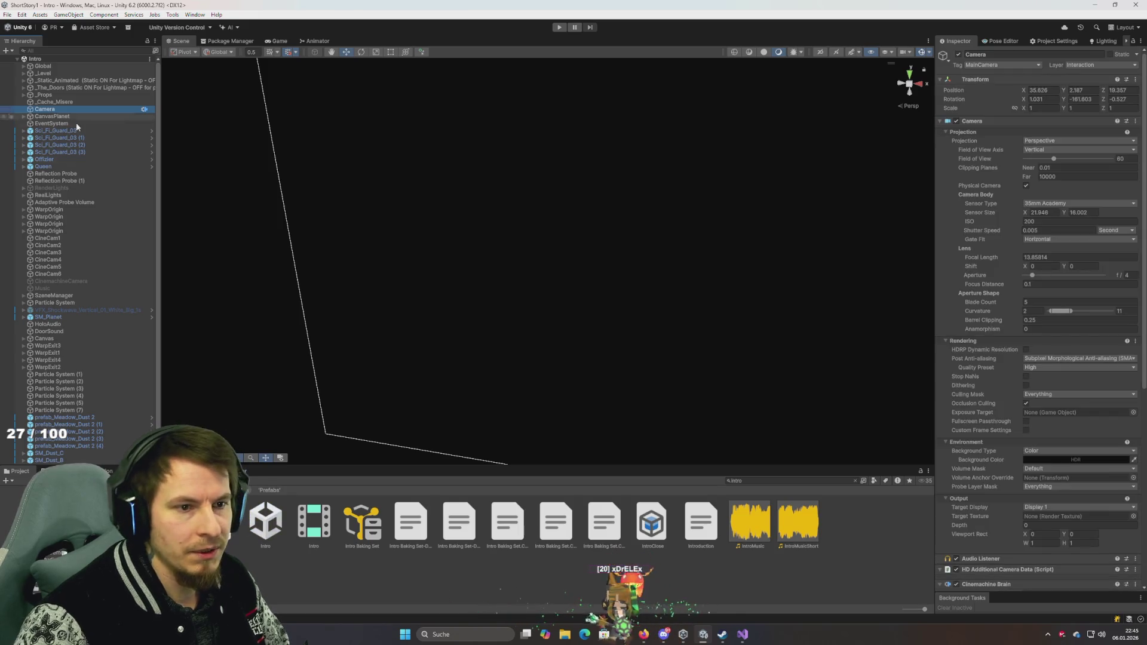
pyautogui.scroll(-4, 974, 358)
pyautogui.scroll(-4, 973, 359)
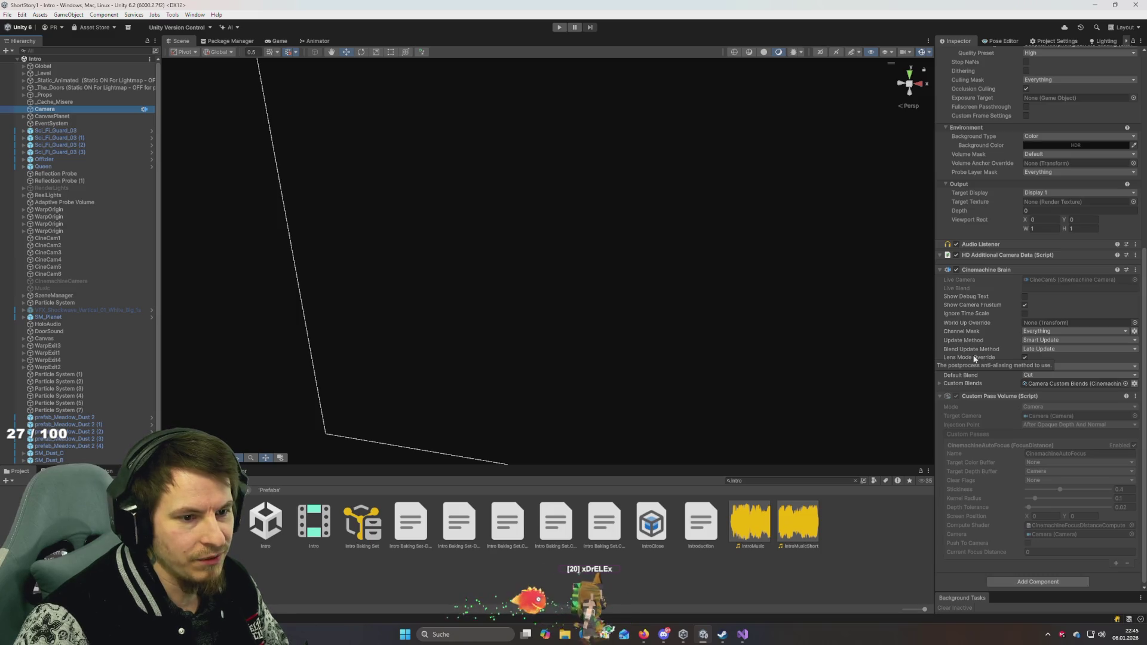
pyautogui.scroll(8, 974, 358)
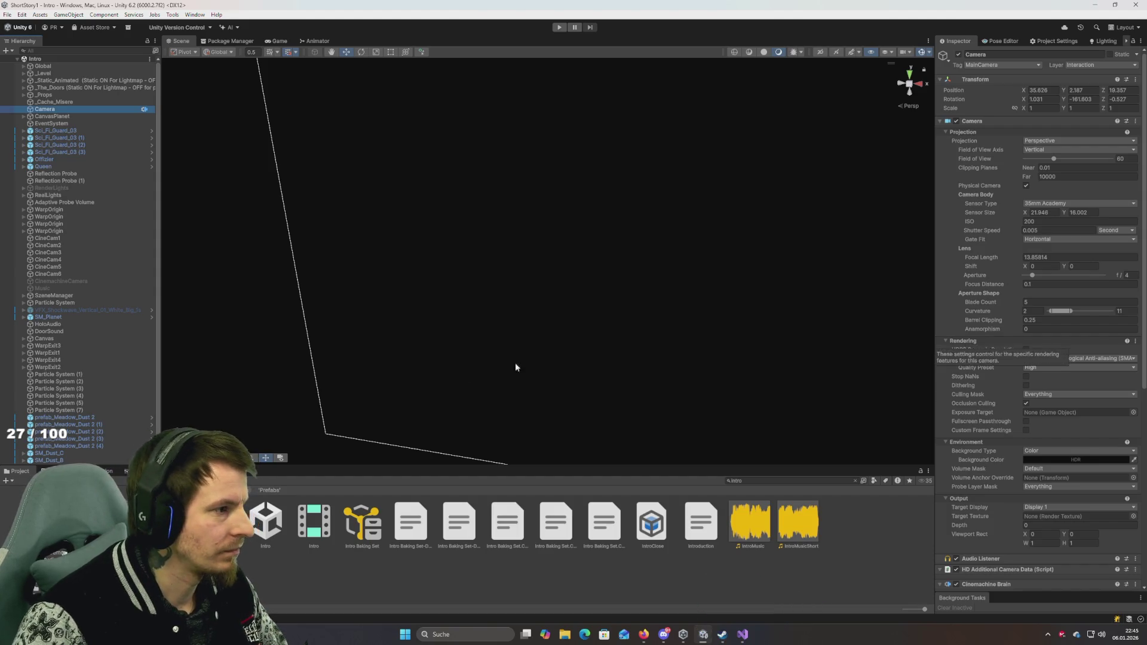
pyautogui.scroll(-1, 81, 289)
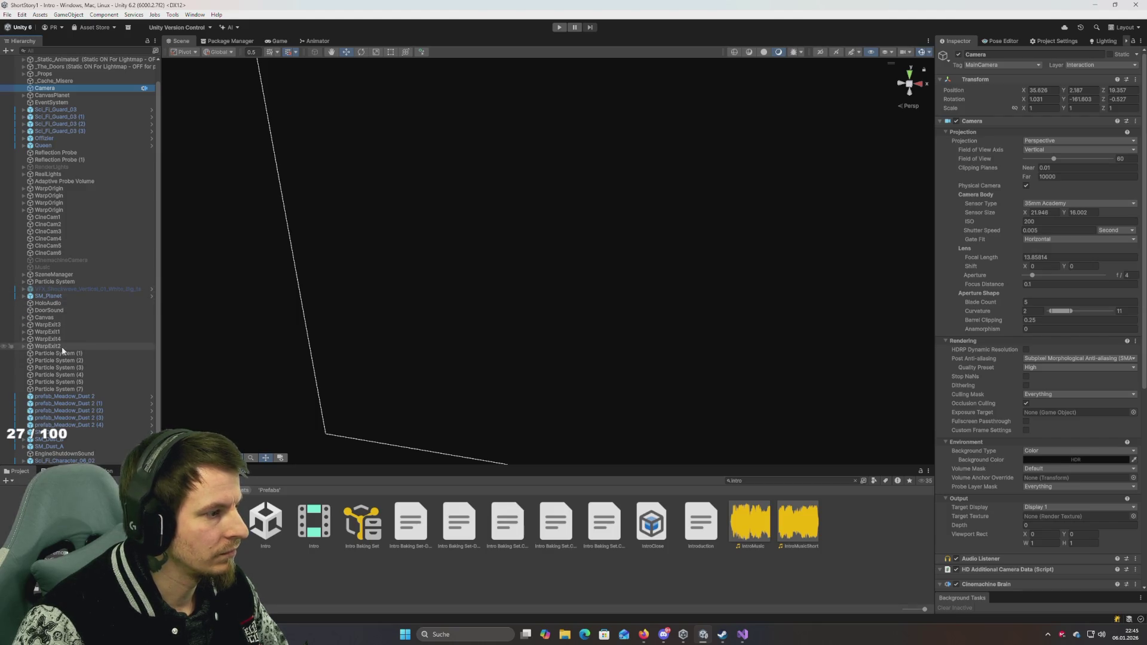
pyautogui.click(48, 216)
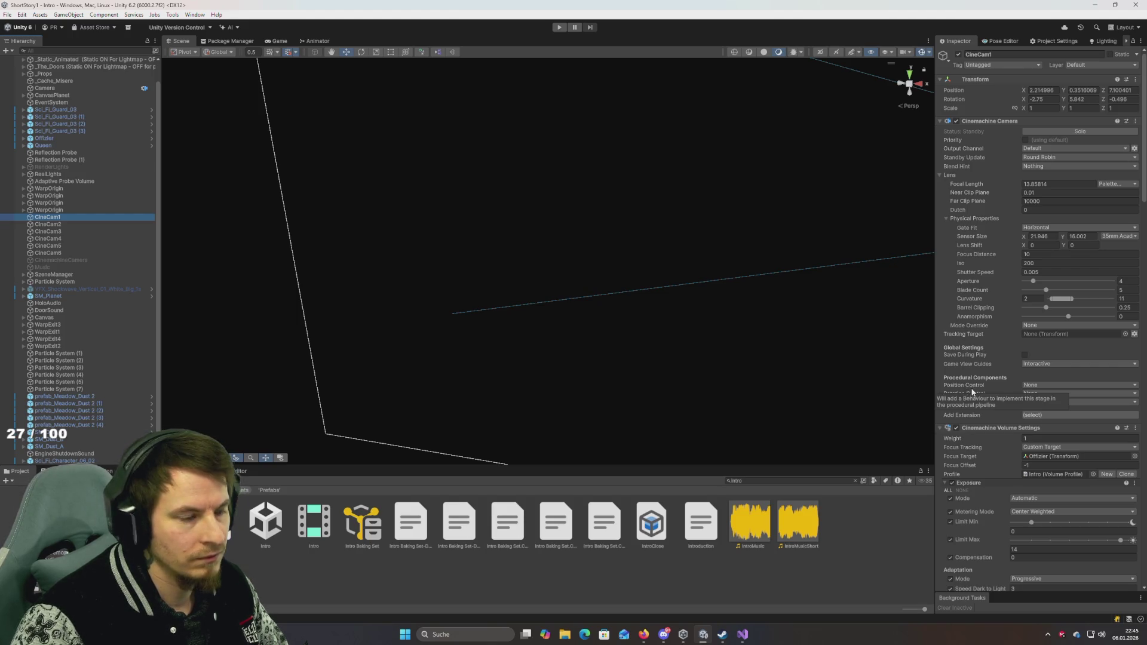
pyautogui.scroll(2, 60, 150)
pyautogui.keyDown('ctrl'); pyautogui.click(48, 109); pyautogui.keyUp('ctrl')
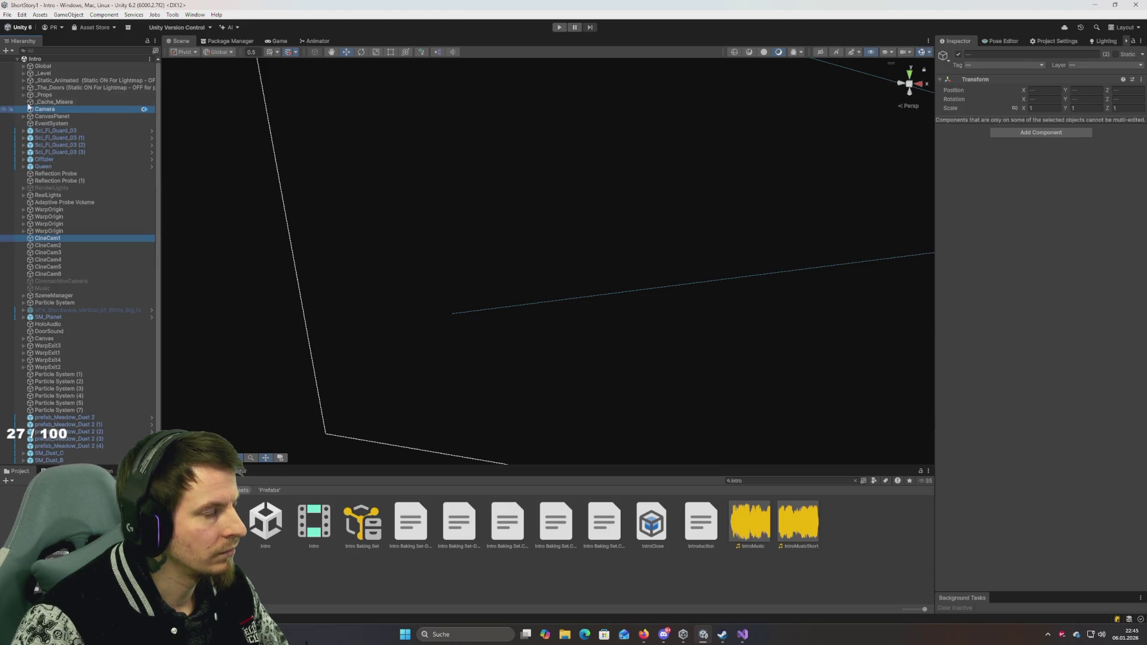
# Step: Search 'map1' in the Project window and open the map1 scene
pyautogui.click(797, 481)
pyautogui.write('map')
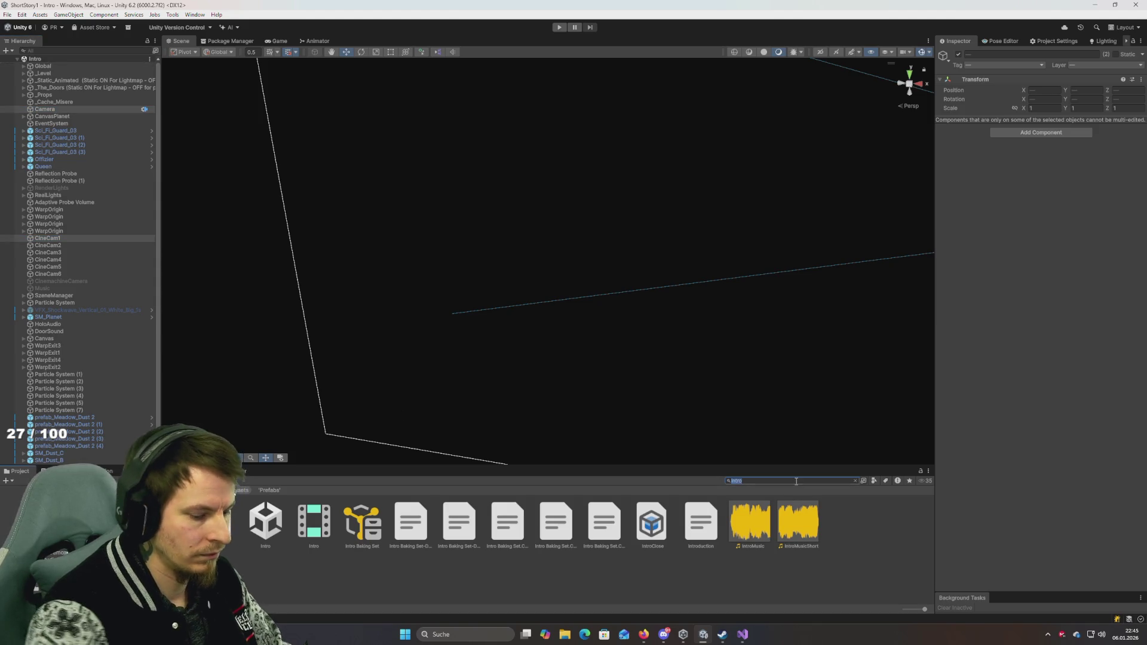
pyautogui.write('1')
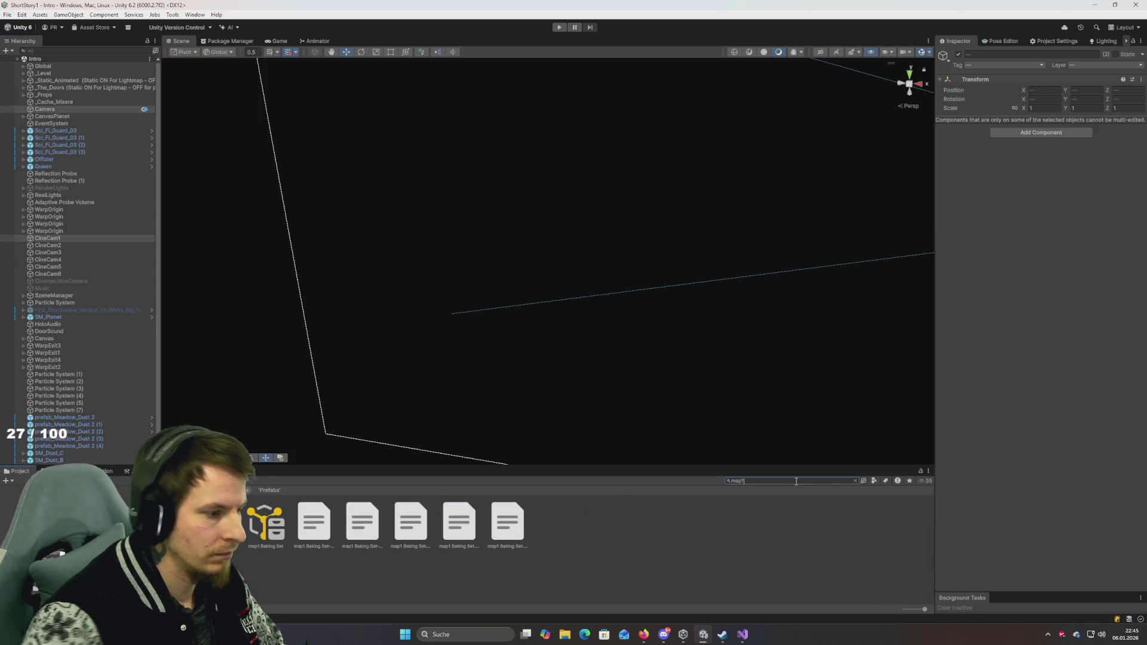
pyautogui.doubleClick(217, 523)
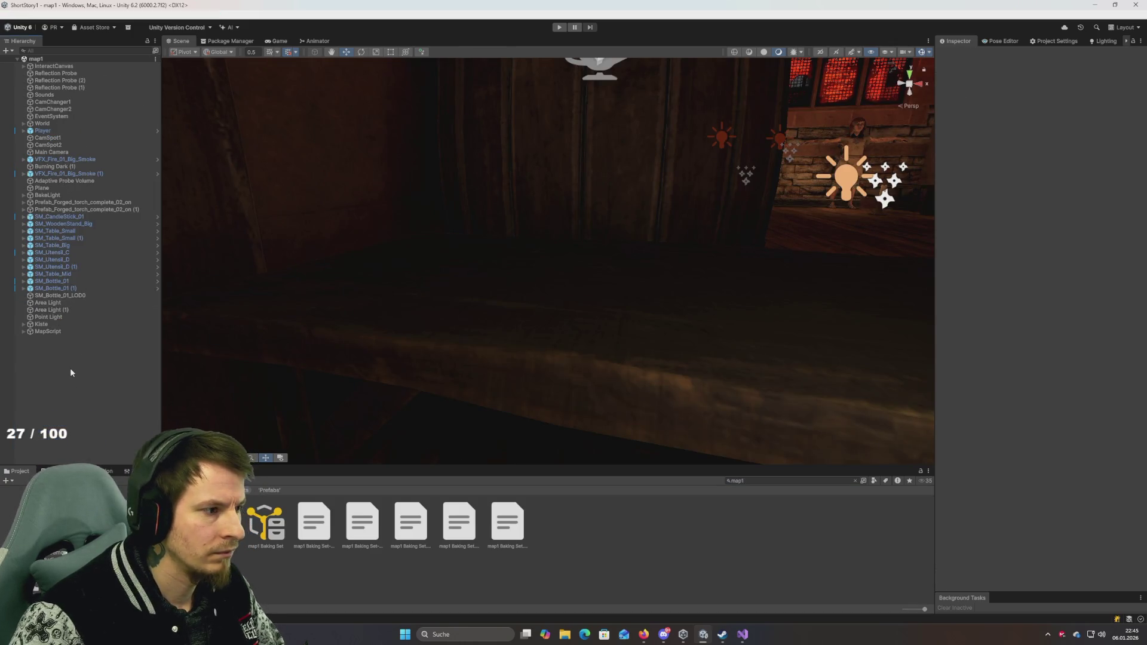
# Step: Paste Camera and CineCam1 into map1 and nest the pasted Camera under Main Camera
pyautogui.hotkey('ctrl', 'v')
pyautogui.click(47, 339)
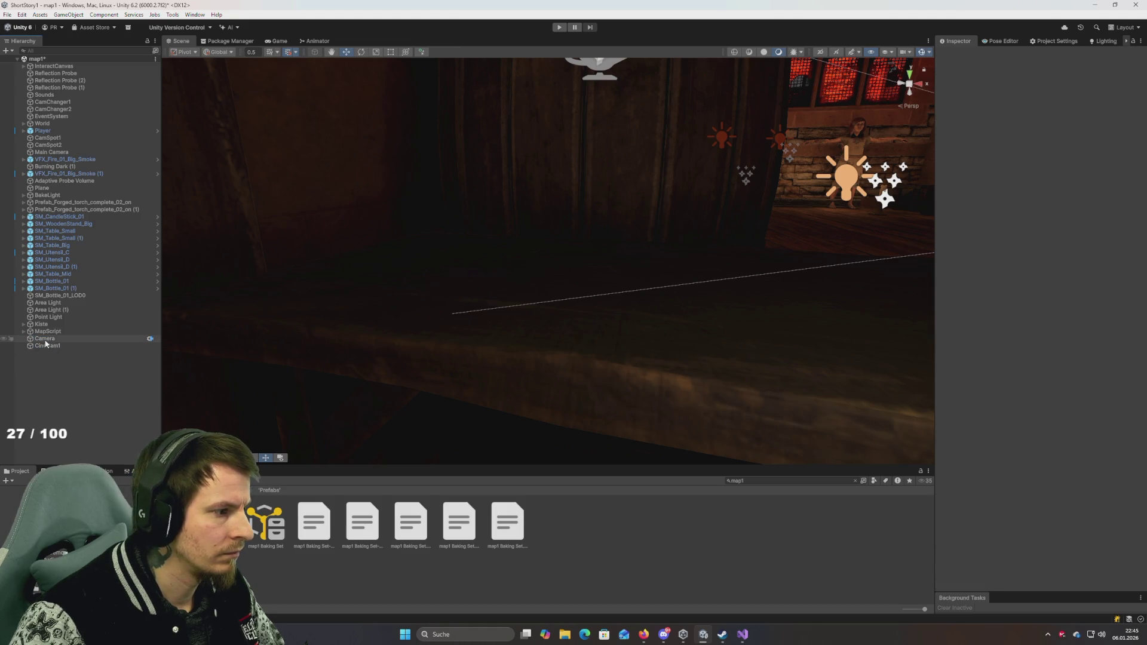
pyautogui.moveTo(43, 144)
pyautogui.mouseDown()
pyautogui.moveTo(67, 106)
pyautogui.moveTo(62, 84)
pyautogui.moveTo(56, 170)
pyautogui.mouseUp()
pyautogui.moveTo(59, 235); pyautogui.dragTo(65, 135)
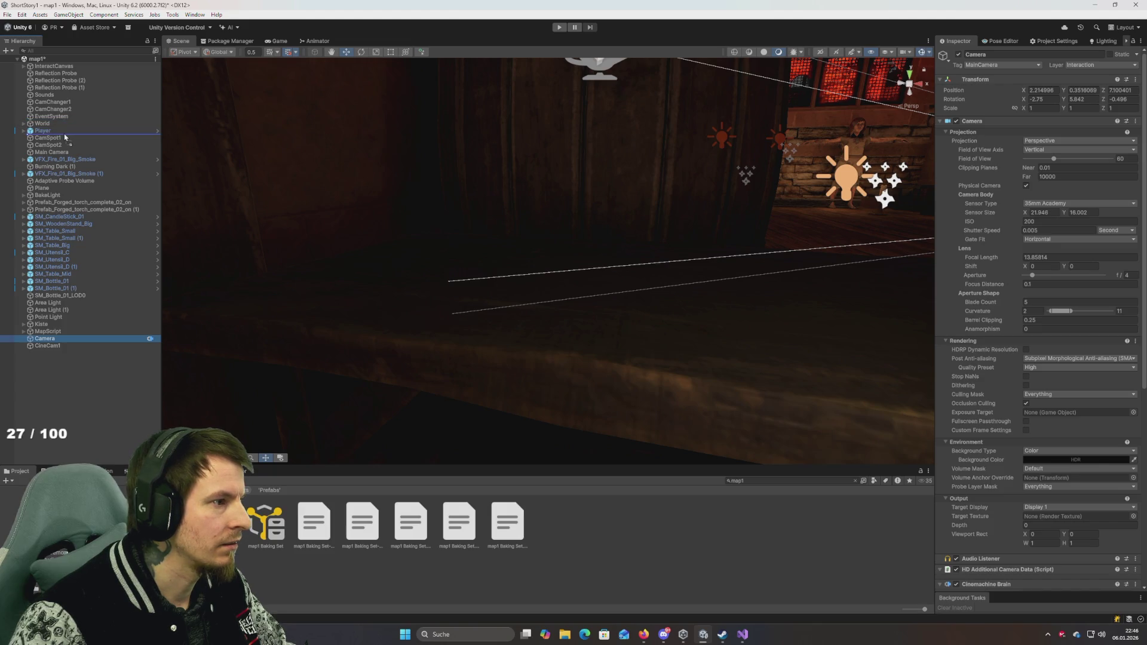
pyautogui.moveTo(63, 155); pyautogui.dragTo(62, 153)
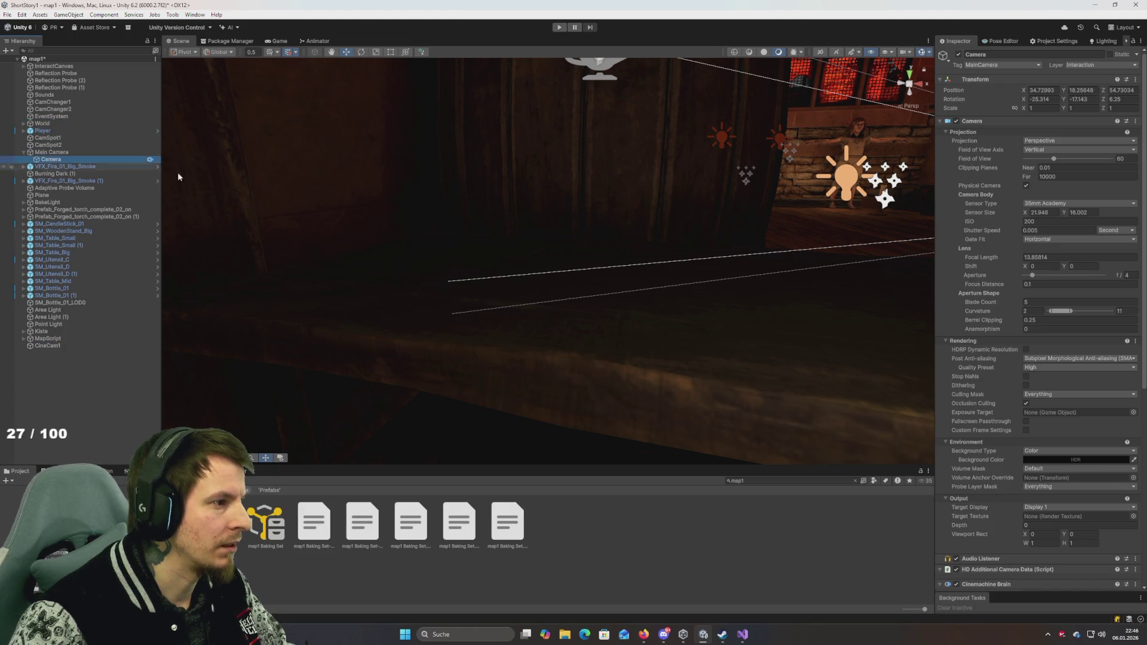
# Step: Rename the nested pasted Camera to 'Main Camera'
pyautogui.click(40, 153)
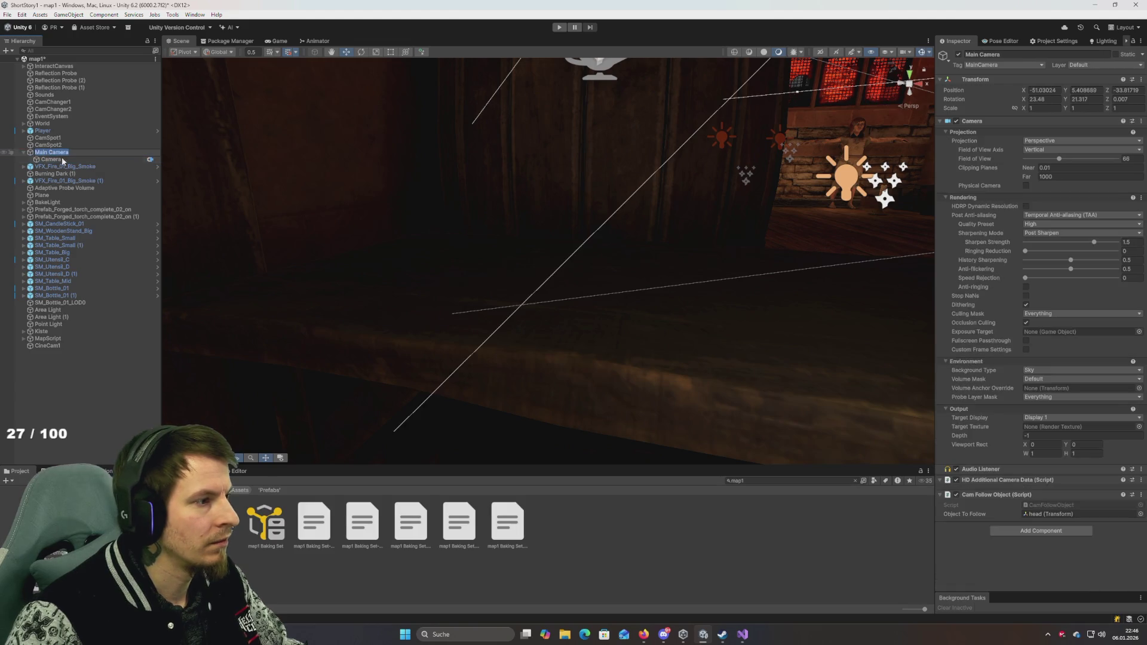
pyautogui.click(57, 160)
pyautogui.write('Main Camera')
pyautogui.press('Return')
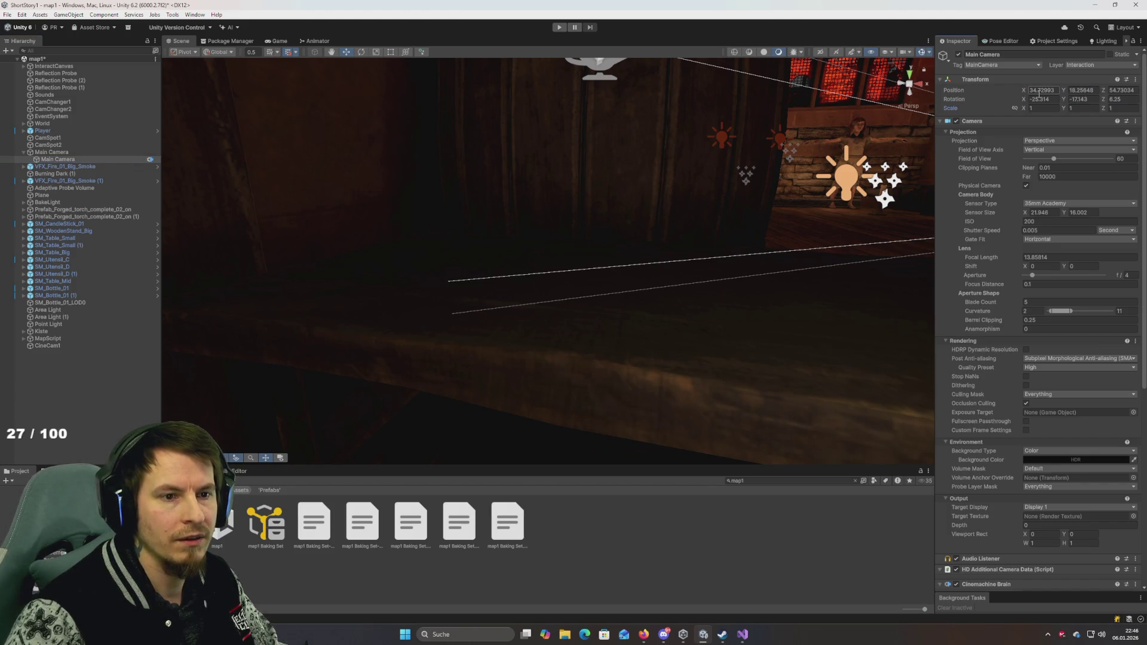
pyautogui.click(54, 159)
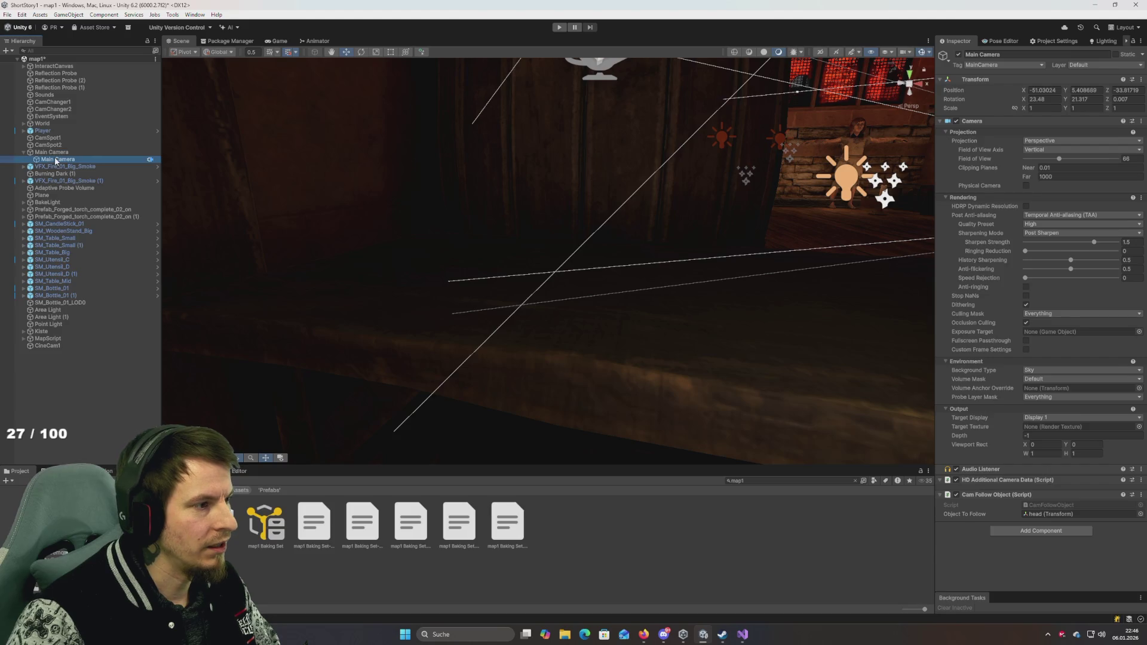
# Step: Nest CineCam1 under Main Camera with zeroed transform values, then undo it
pyautogui.click(48, 345)
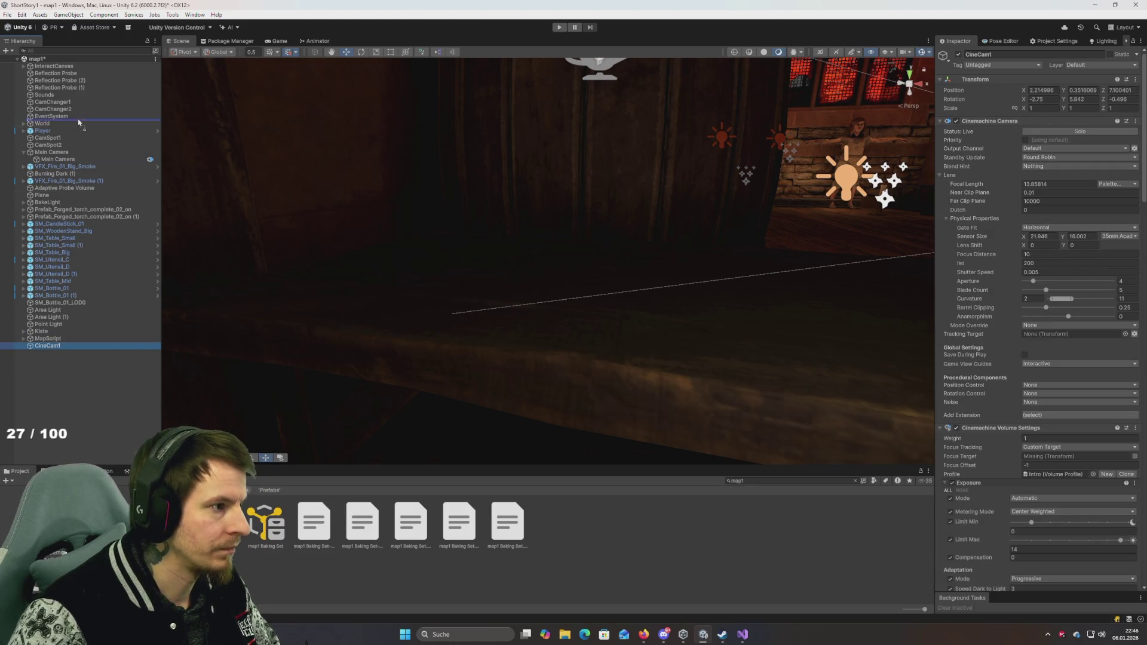
pyautogui.moveTo(57, 156); pyautogui.dragTo(56, 154)
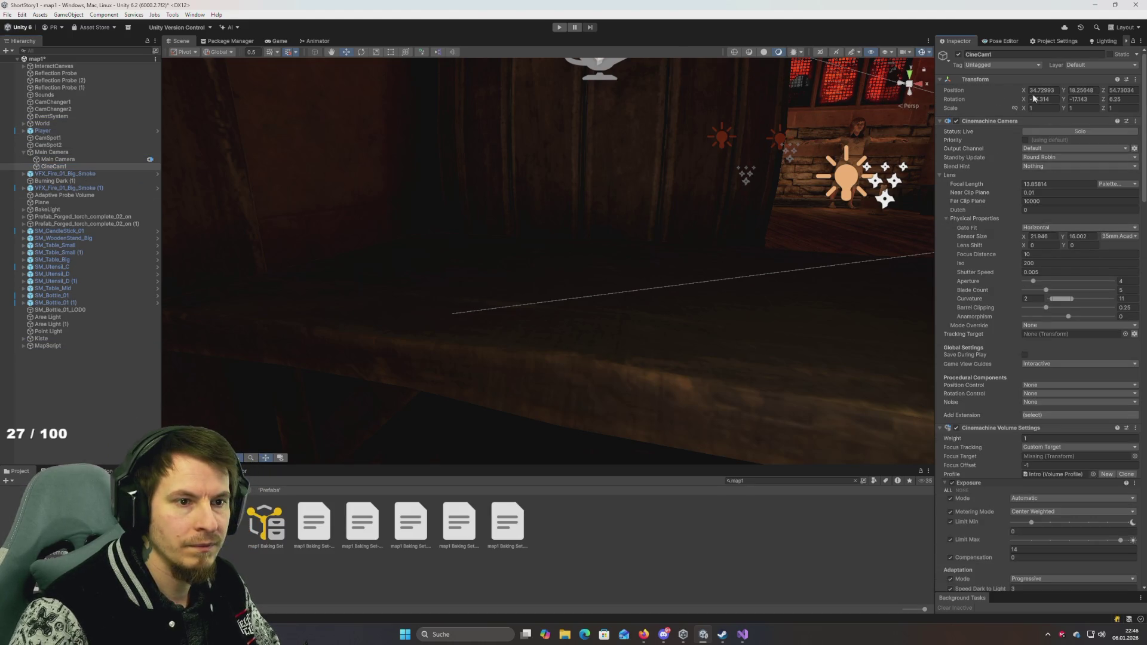
pyautogui.write('0\t0\t0\t0\t0\t0')
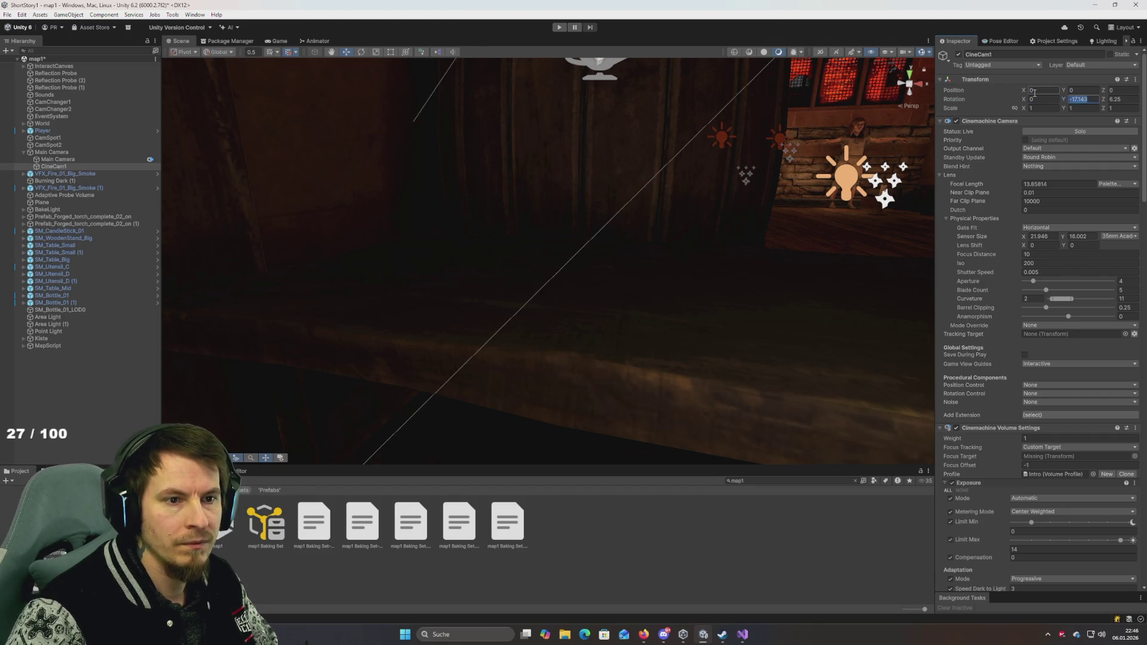
pyautogui.hotkey('ctrl', 'z')
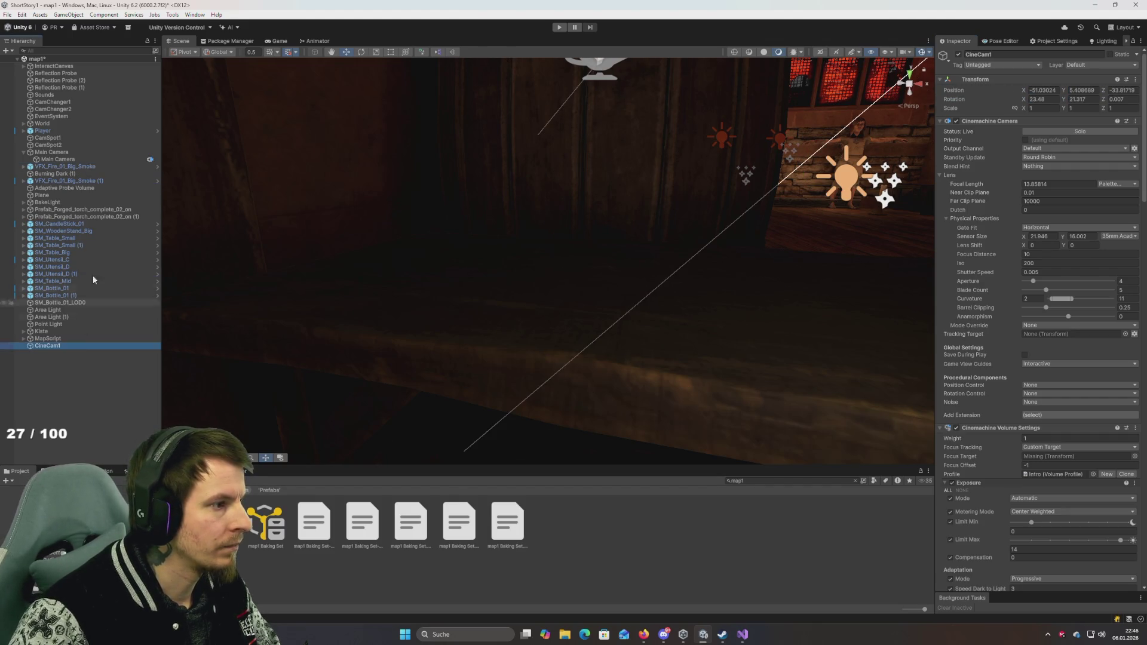
# Step: Move the copied Main Camera to the scene root and compare it with the original and CineCam1
pyautogui.moveTo(60, 160); pyautogui.dragTo(70, 389)
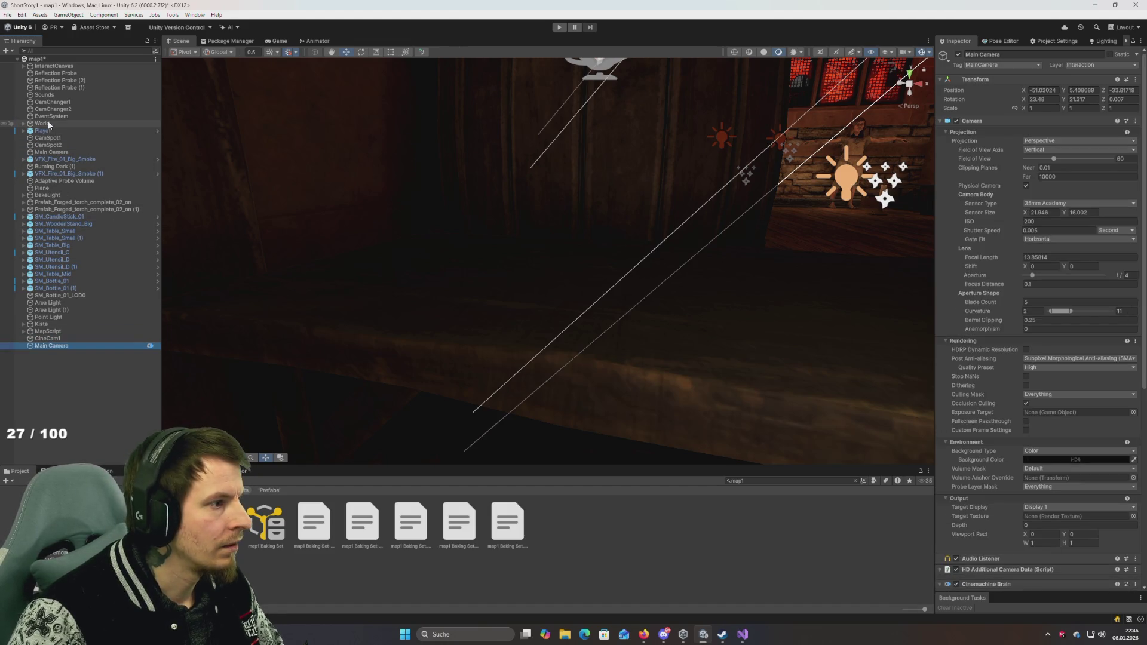
pyautogui.click(57, 151)
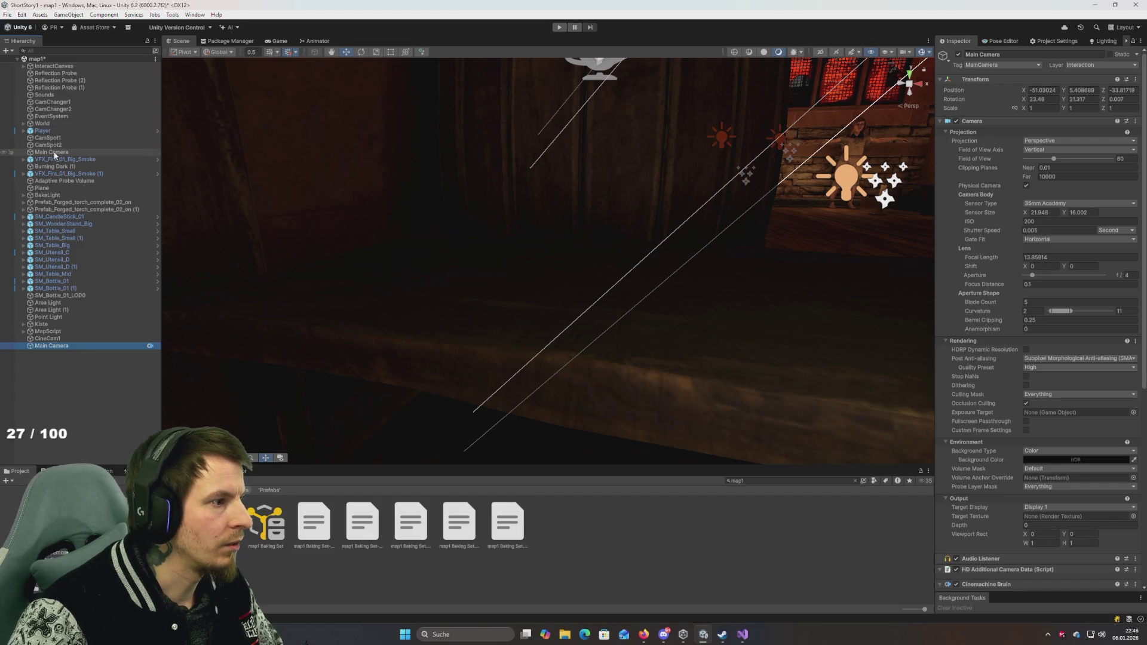
pyautogui.moveTo(42, 353); pyautogui.dragTo(55, 342)
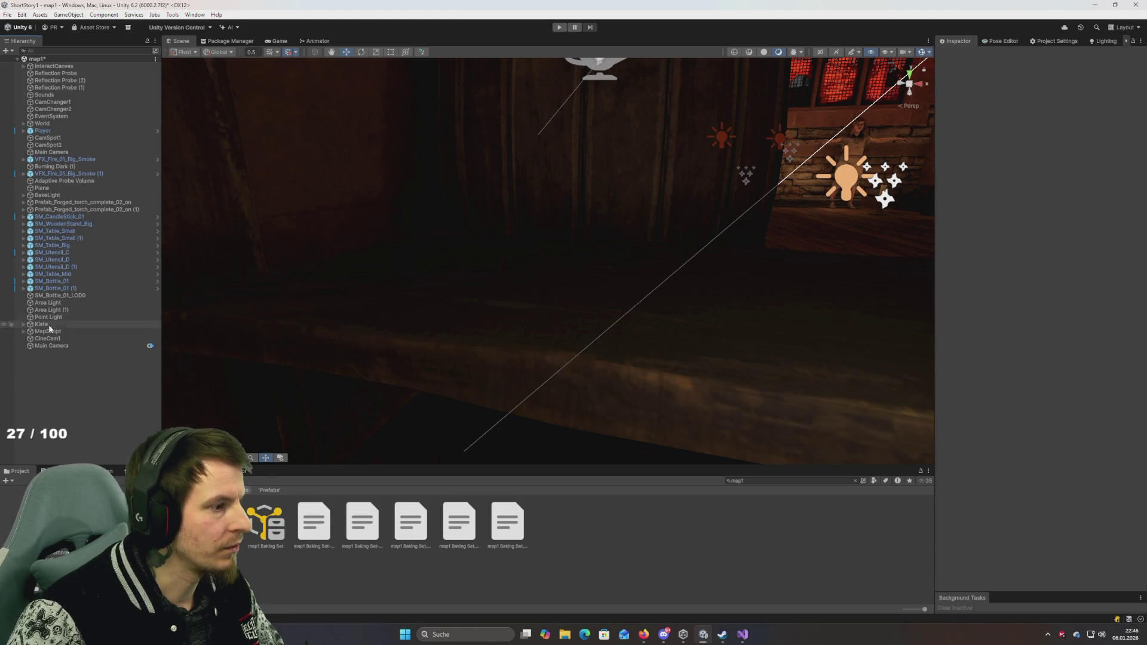
pyautogui.click(49, 339)
pyautogui.click(57, 154)
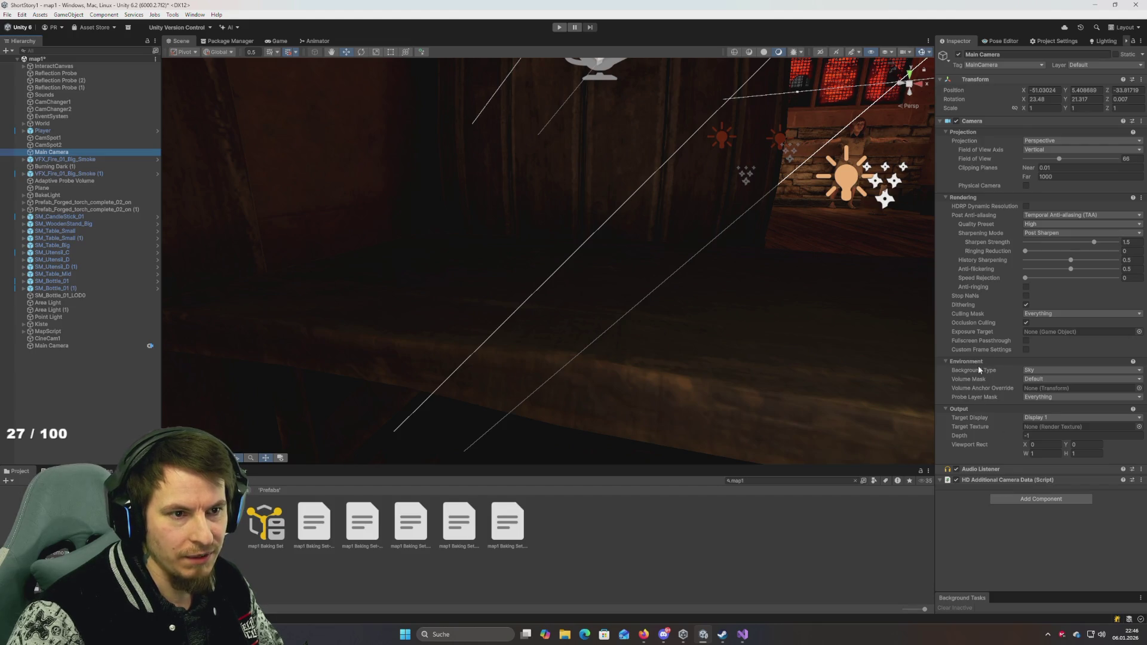
pyautogui.moveTo(979, 370)
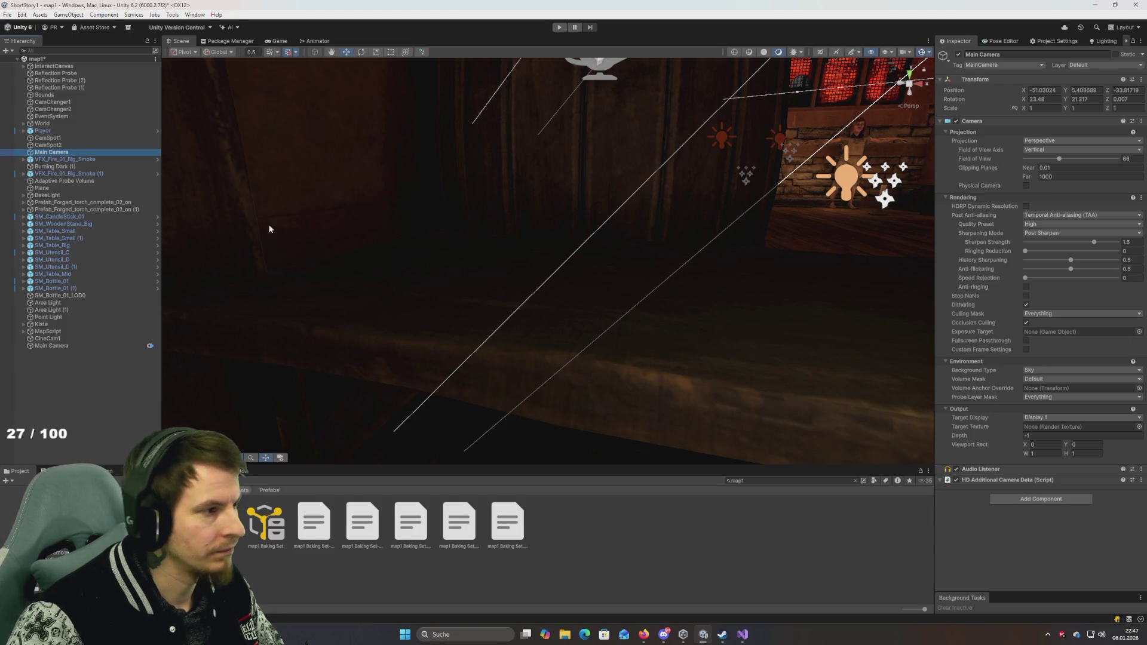
# Step: Delete the original Main Camera under CamSpot2 and review the remaining copy's Inspector
pyautogui.click(55, 154)
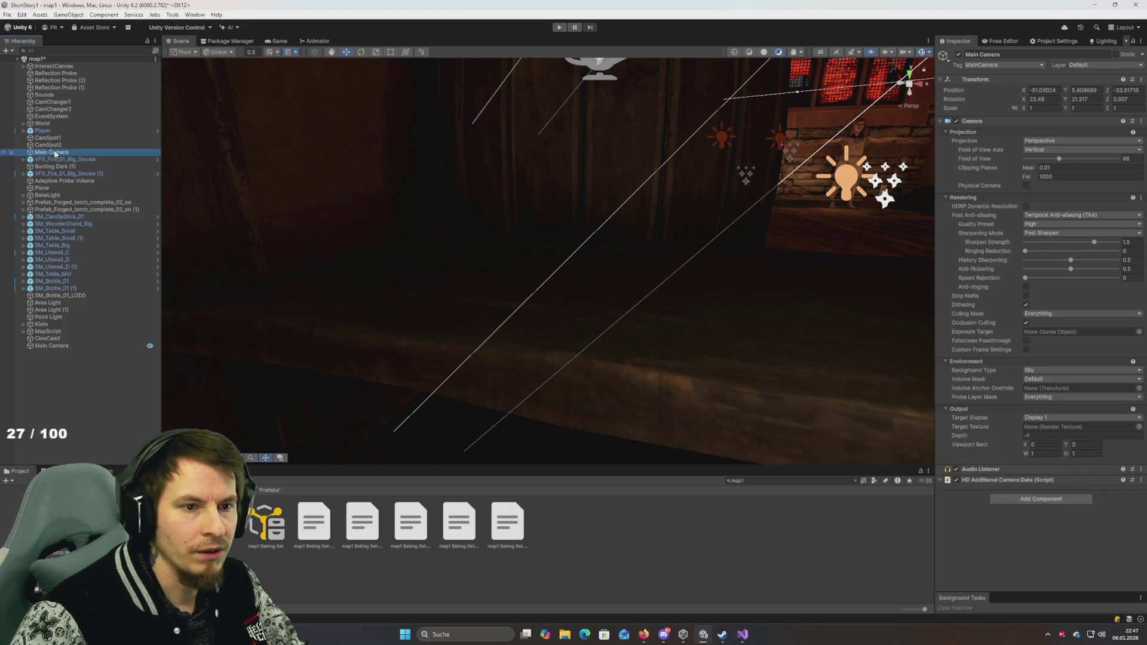
pyautogui.press('Delete')
pyautogui.click(51, 338)
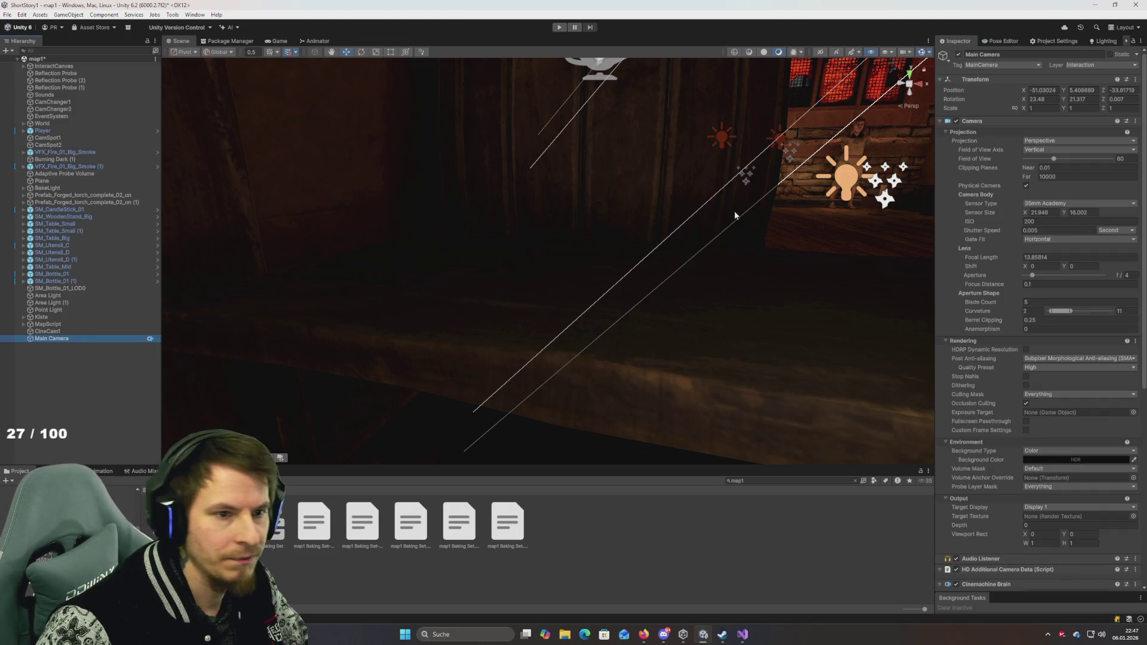
pyautogui.scroll(-5, 1015, 255)
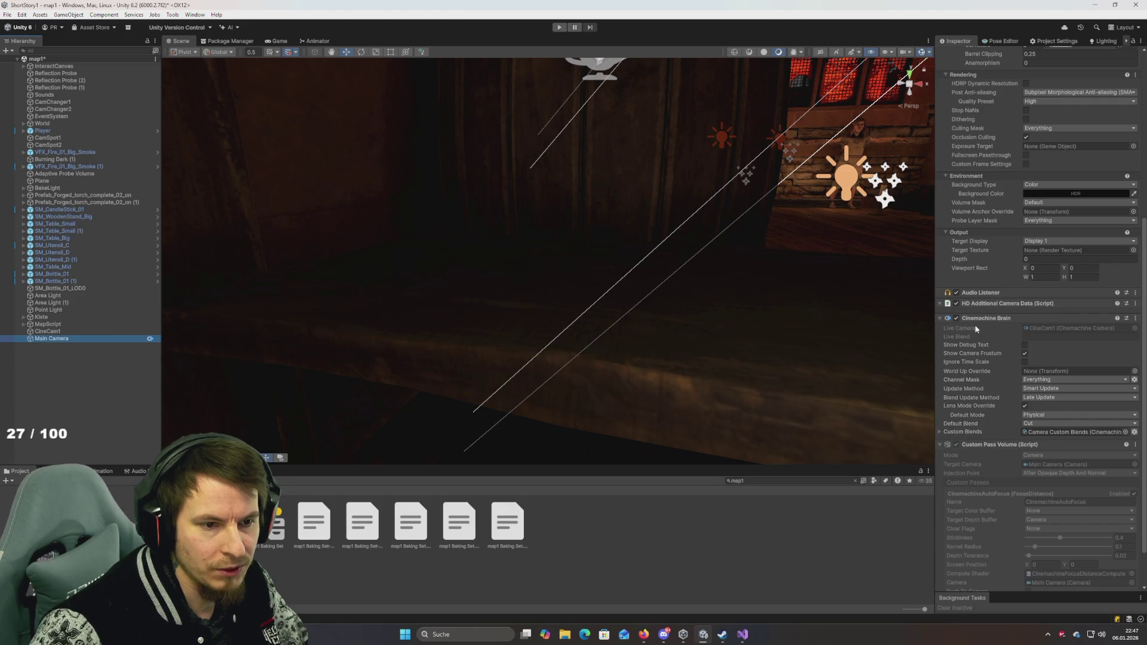
pyautogui.scroll(-1, 980, 317)
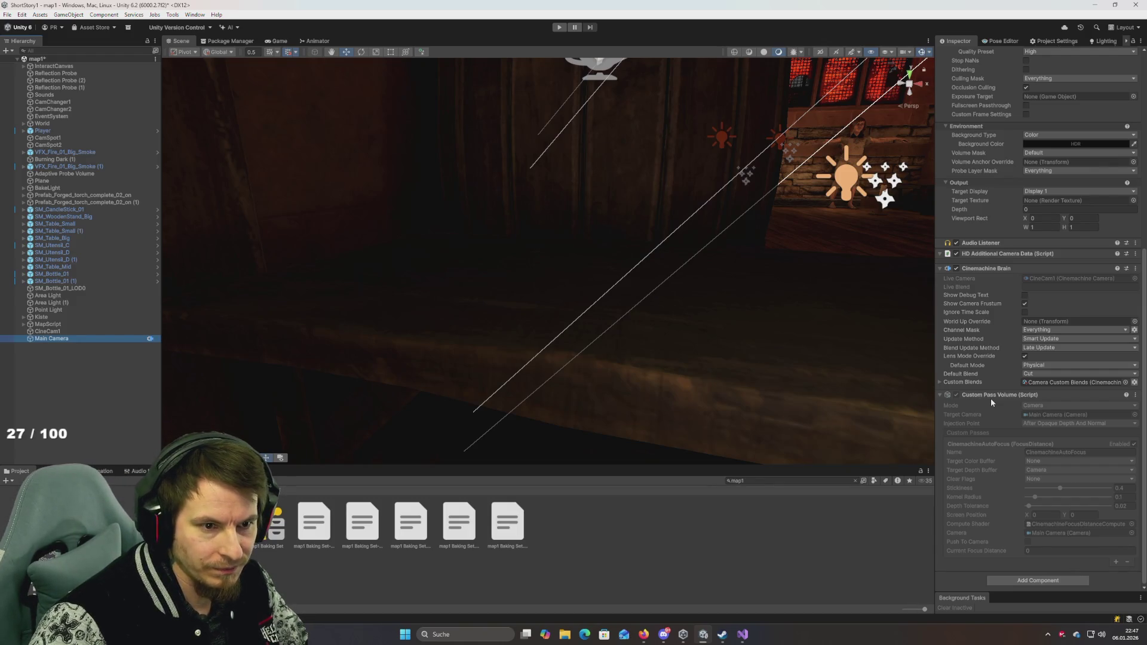
pyautogui.scroll(1, 991, 398)
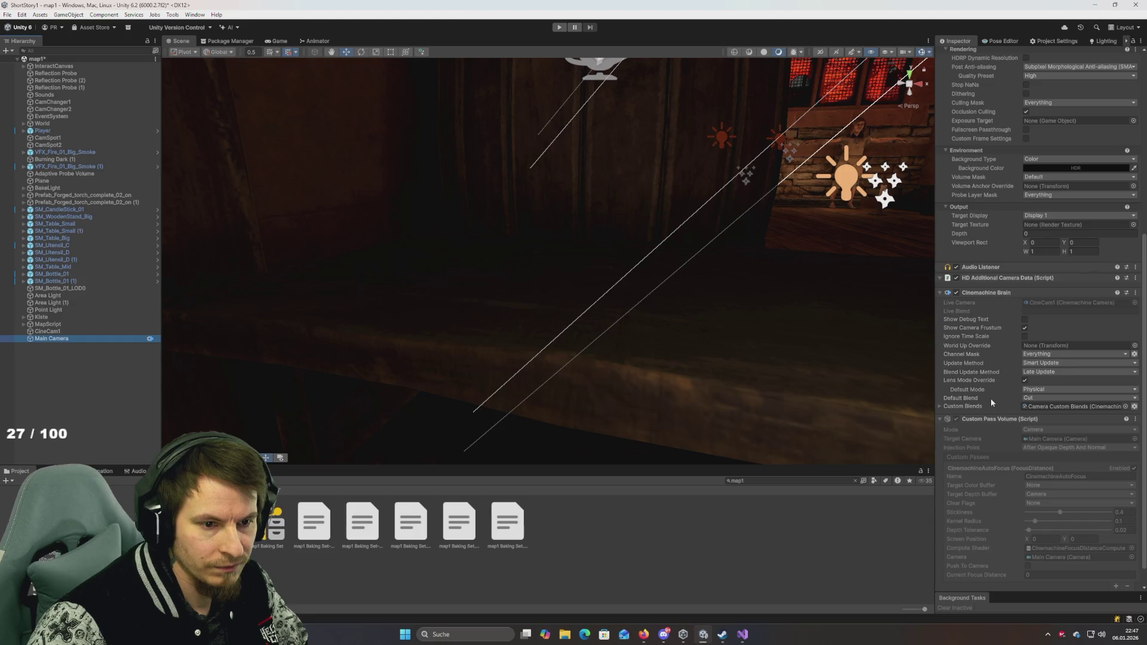
pyautogui.scroll(10, 991, 398)
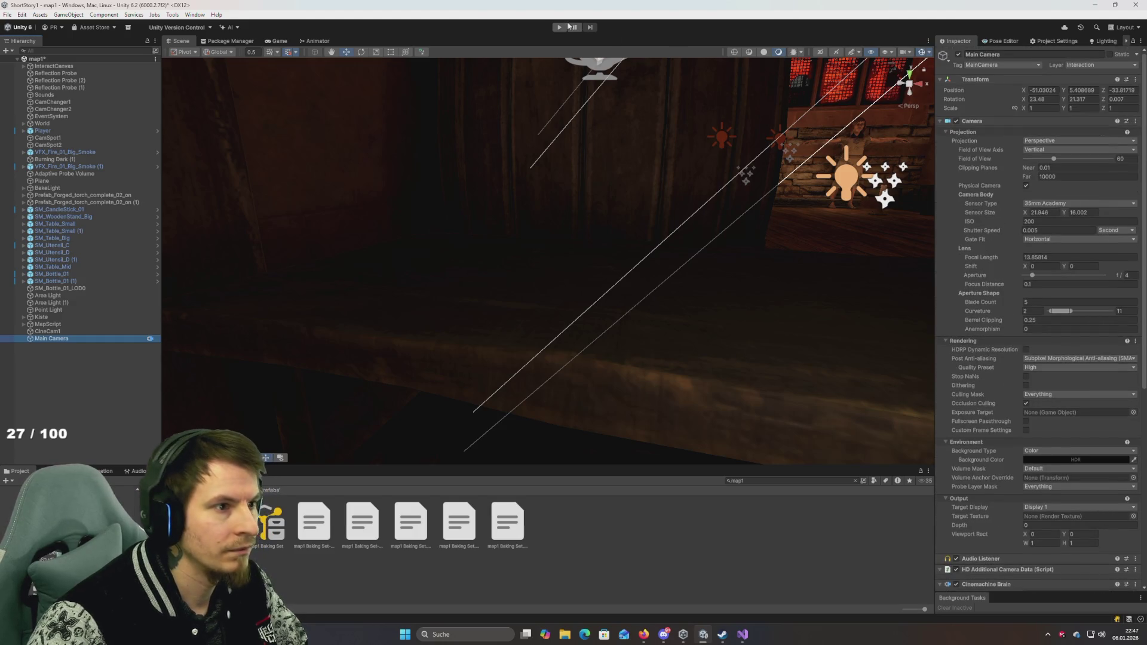
pyautogui.click(560, 26)
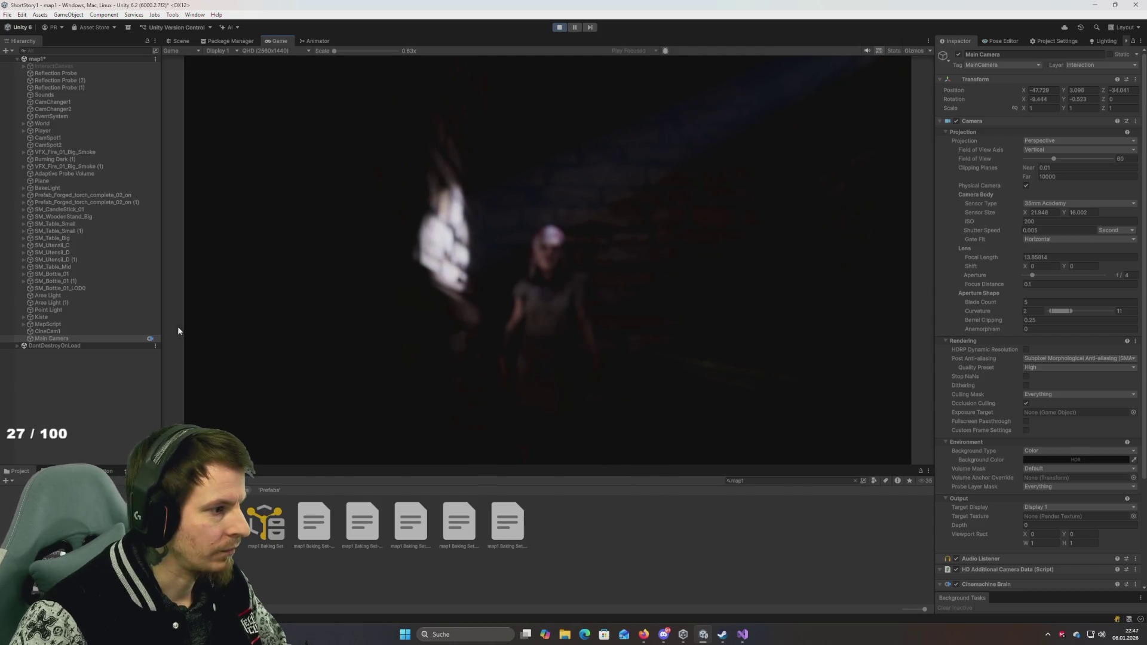
pyautogui.click(56, 332)
pyautogui.scroll(-5, 1014, 393)
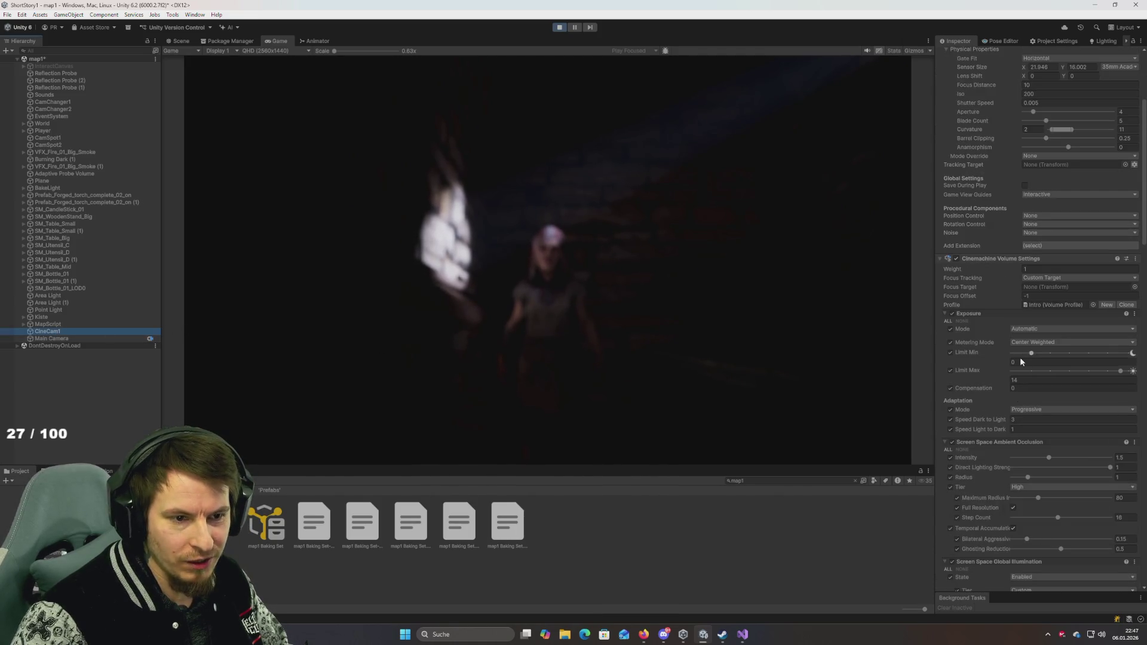
pyautogui.scroll(-3, 1027, 430)
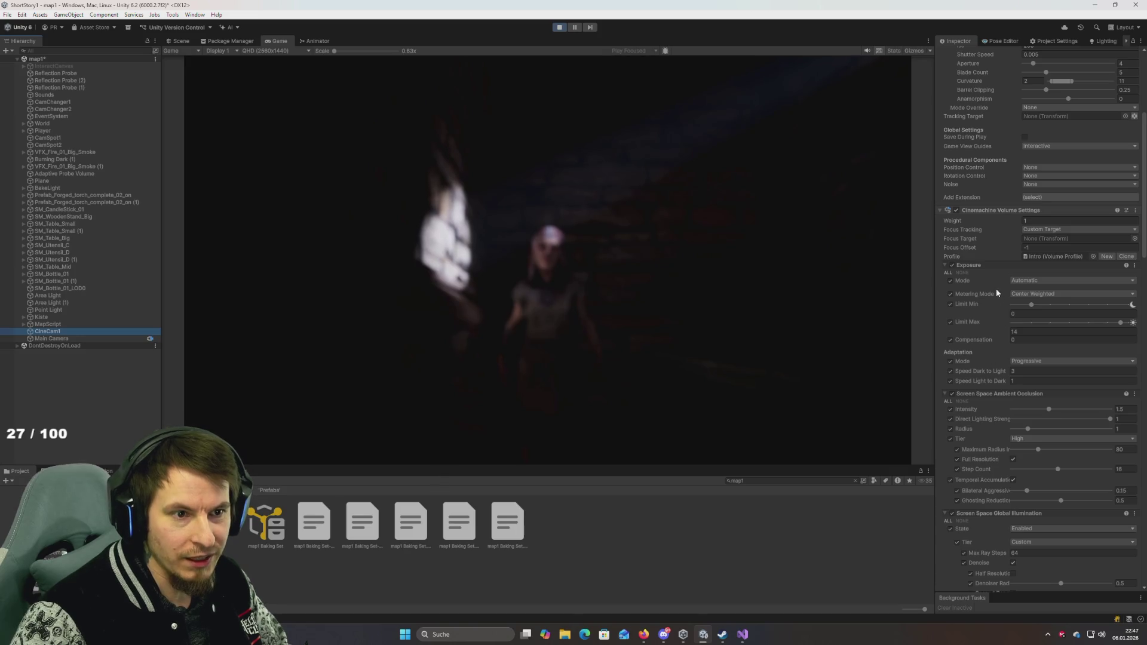
pyautogui.scroll(10, 995, 292)
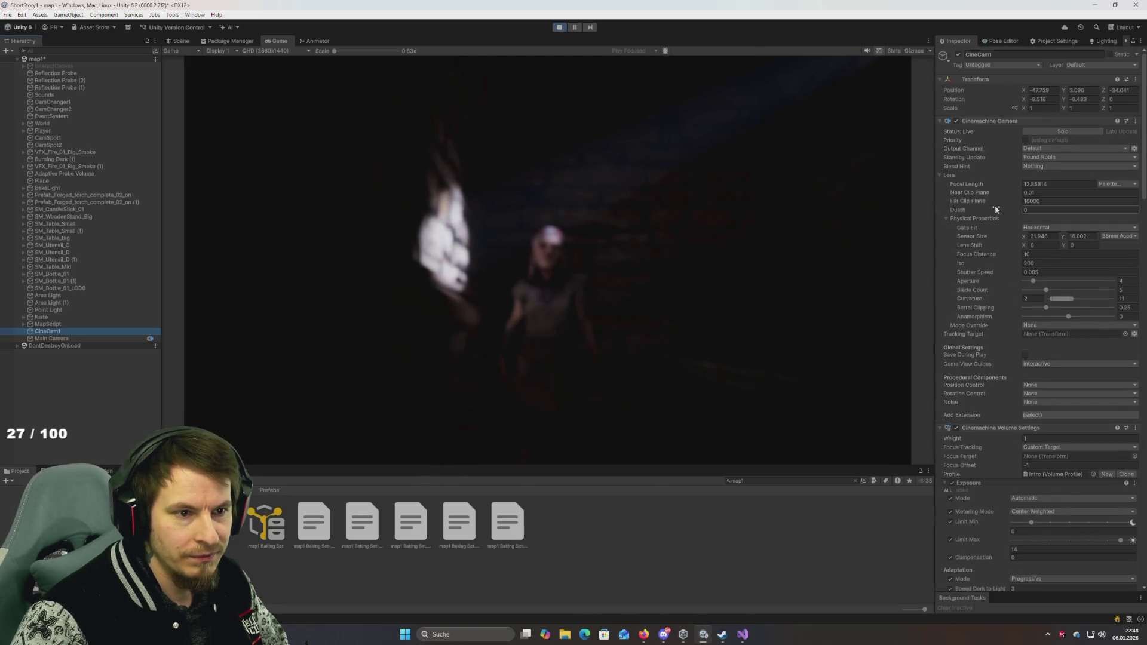
pyautogui.moveTo(976, 254); pyautogui.dragTo(1028, 261)
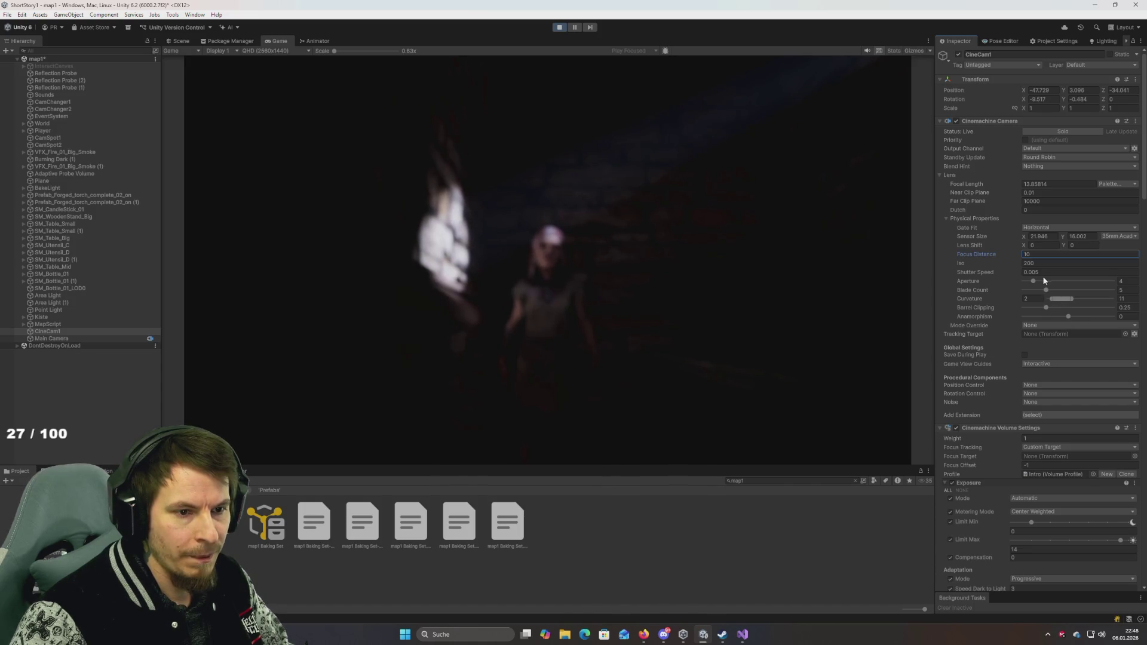
pyautogui.click(1034, 281)
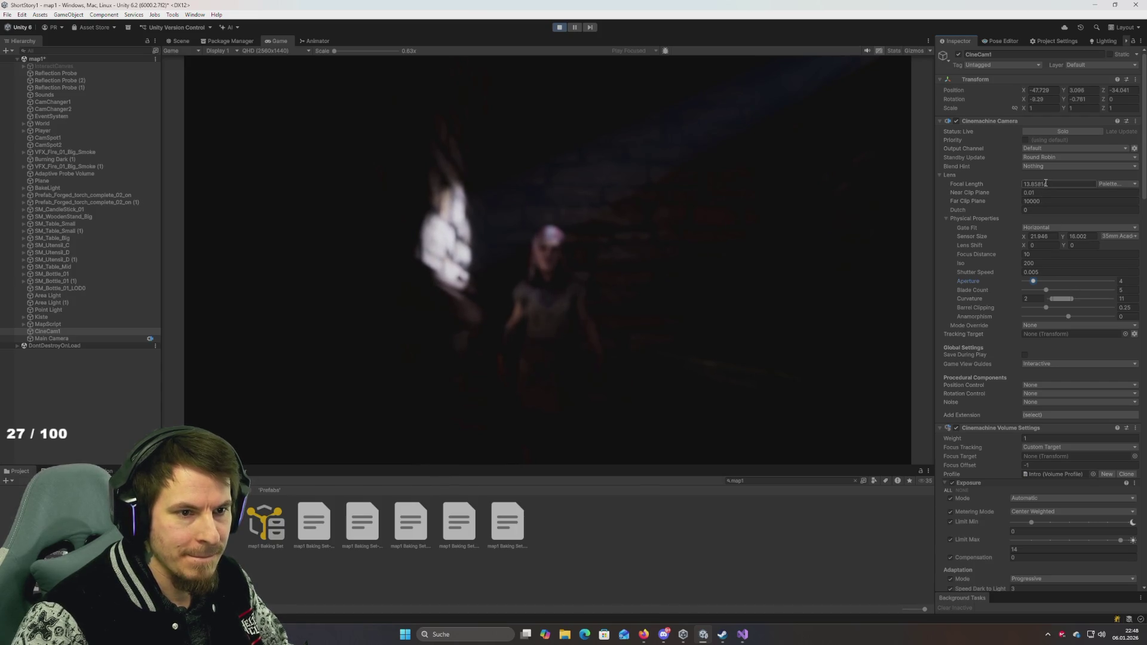
pyautogui.moveTo(976, 187)
pyautogui.mouseDown()
pyautogui.moveTo(948, 184)
pyautogui.moveTo(1144, 206)
pyautogui.moveTo(80, 216)
pyautogui.mouseUp()
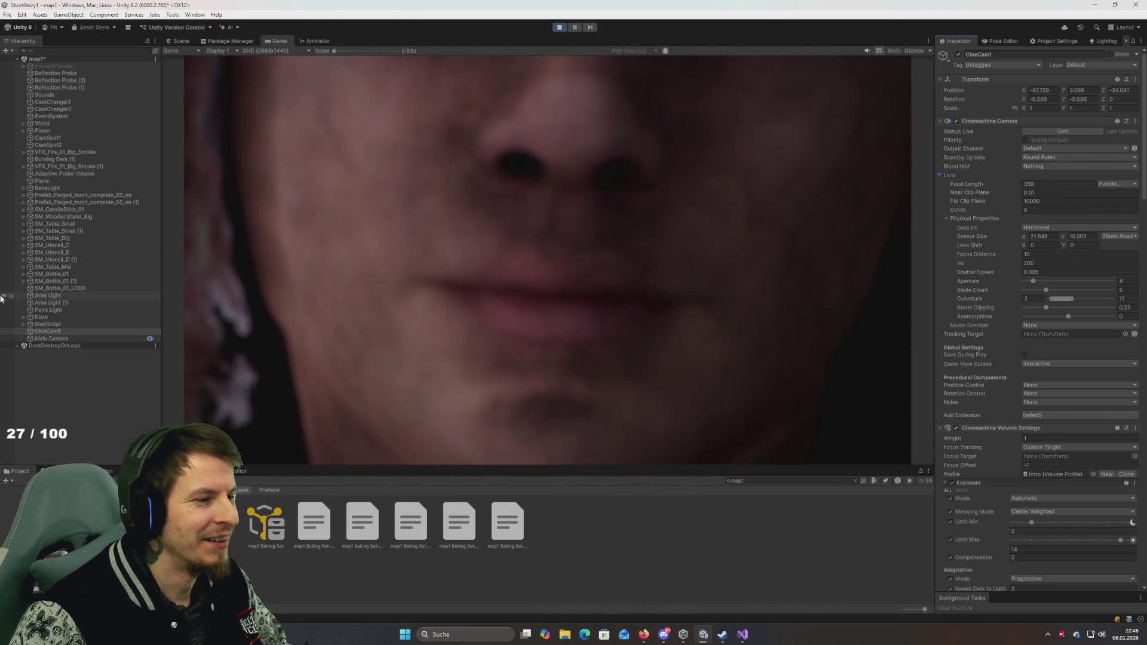
pyautogui.hotkey('ctrl', 'z')
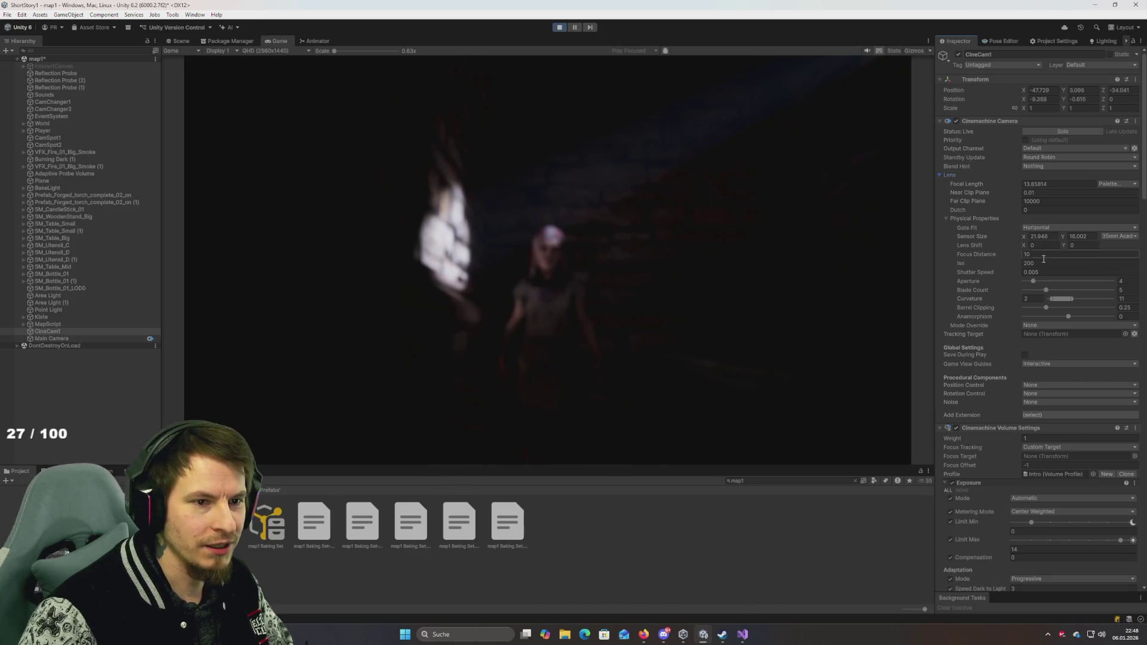
pyautogui.moveTo(1035, 281)
pyautogui.mouseDown()
pyautogui.moveTo(1050, 283)
pyautogui.moveTo(1034, 282)
pyautogui.mouseUp()
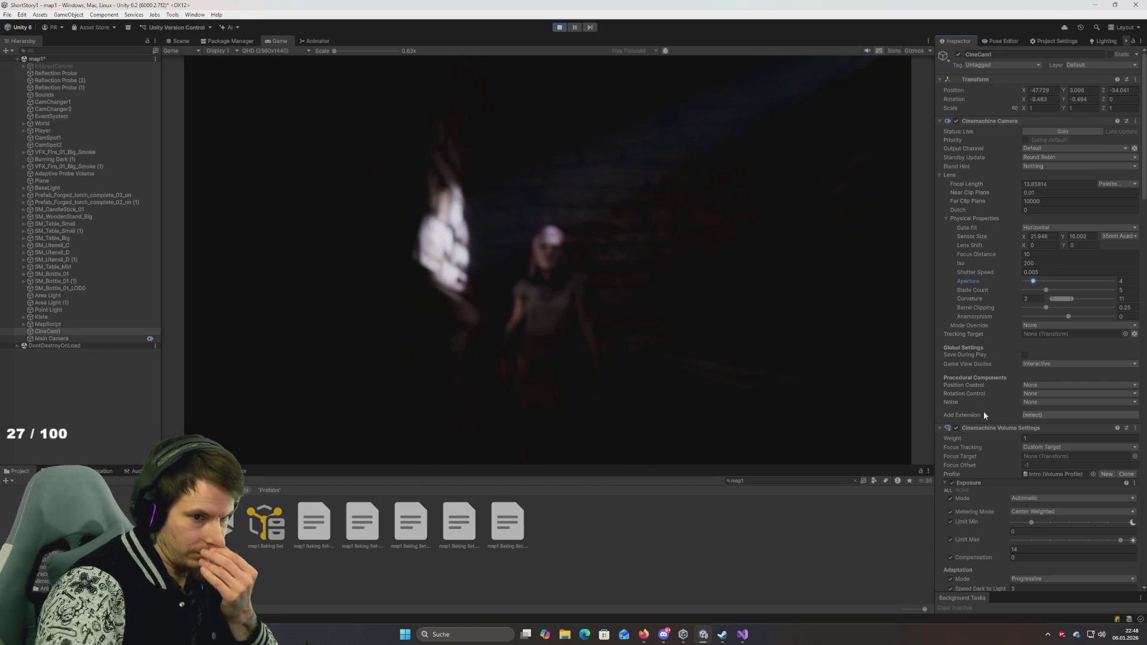
pyautogui.scroll(-2, 987, 404)
pyautogui.scroll(-2, 987, 404)
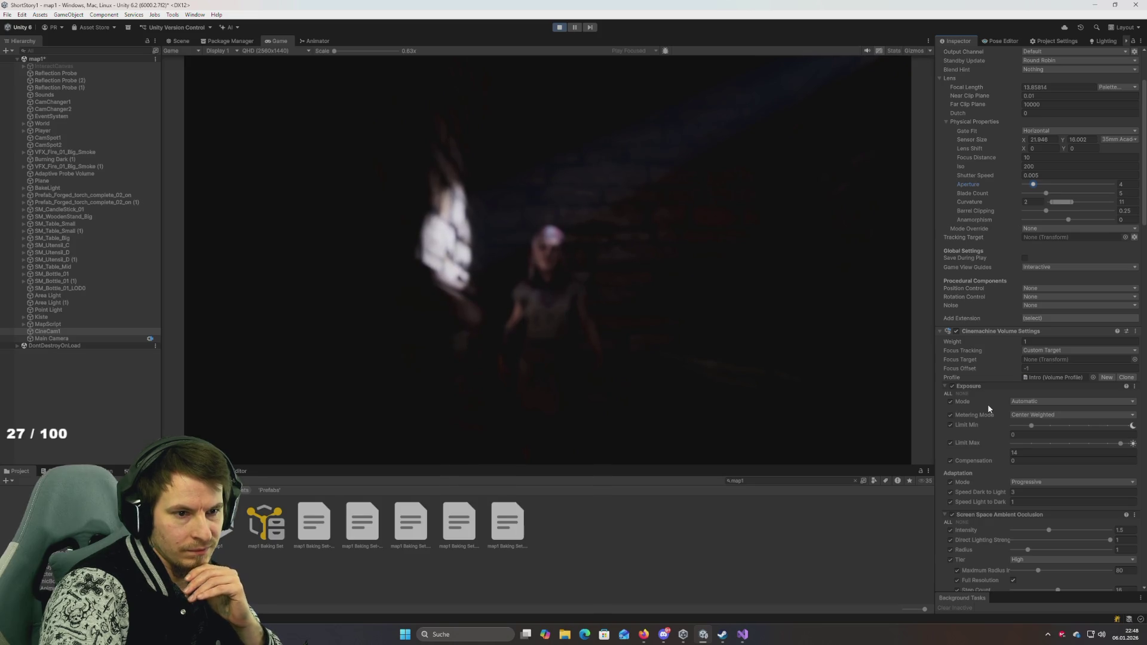
pyautogui.scroll(-2, 988, 408)
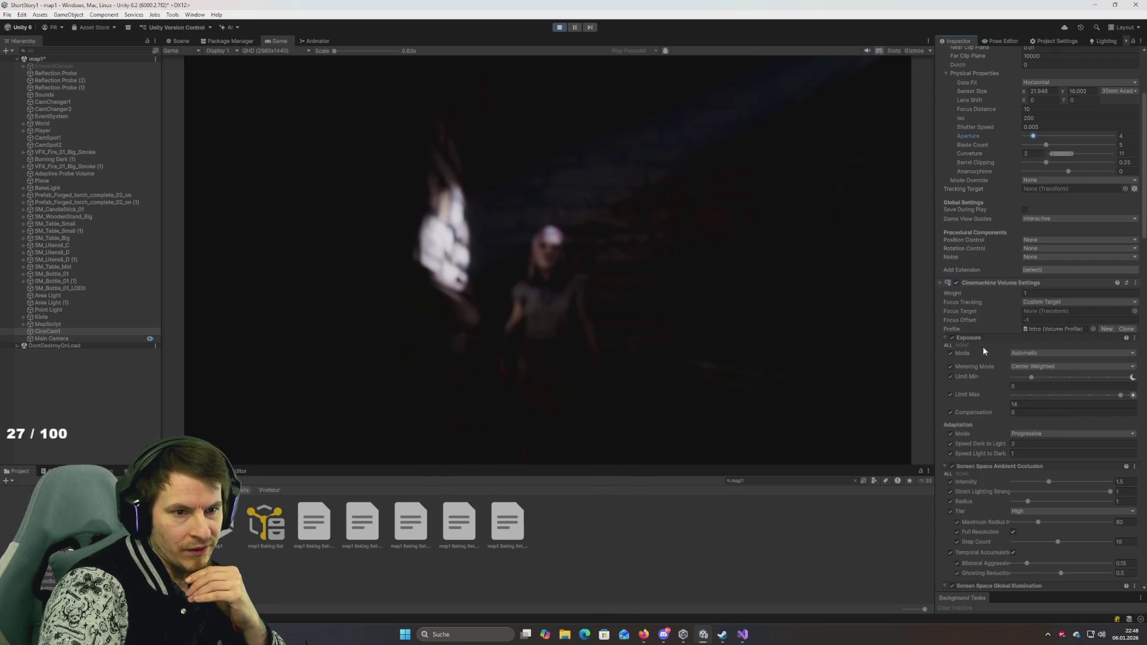
pyautogui.scroll(-1, 981, 344)
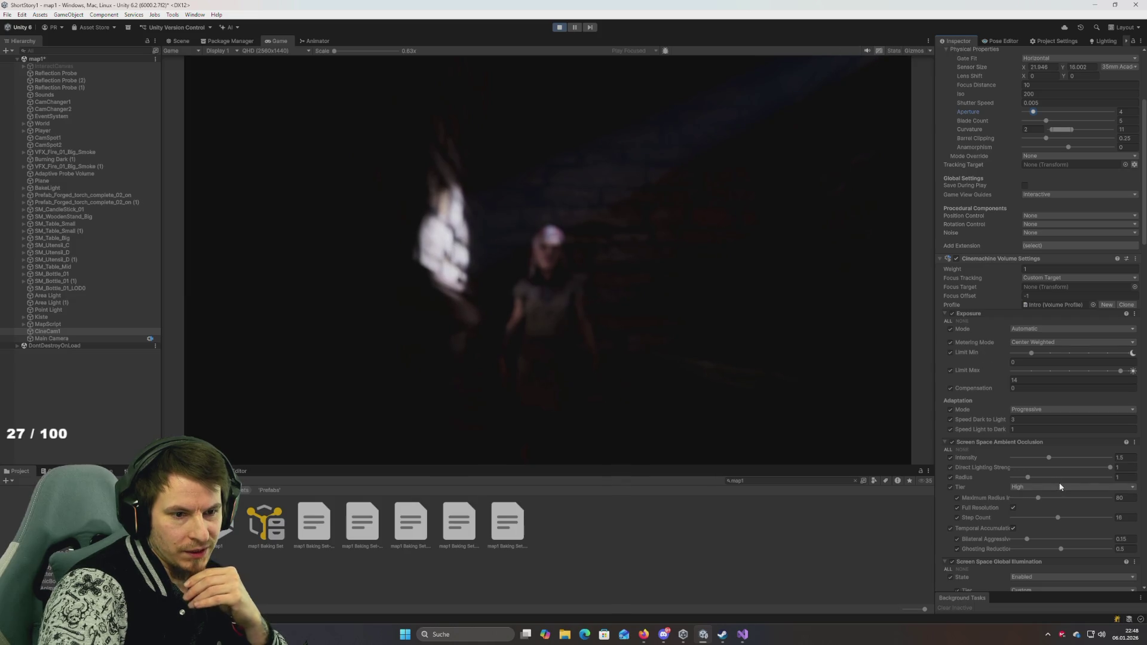
pyautogui.scroll(-2, 987, 467)
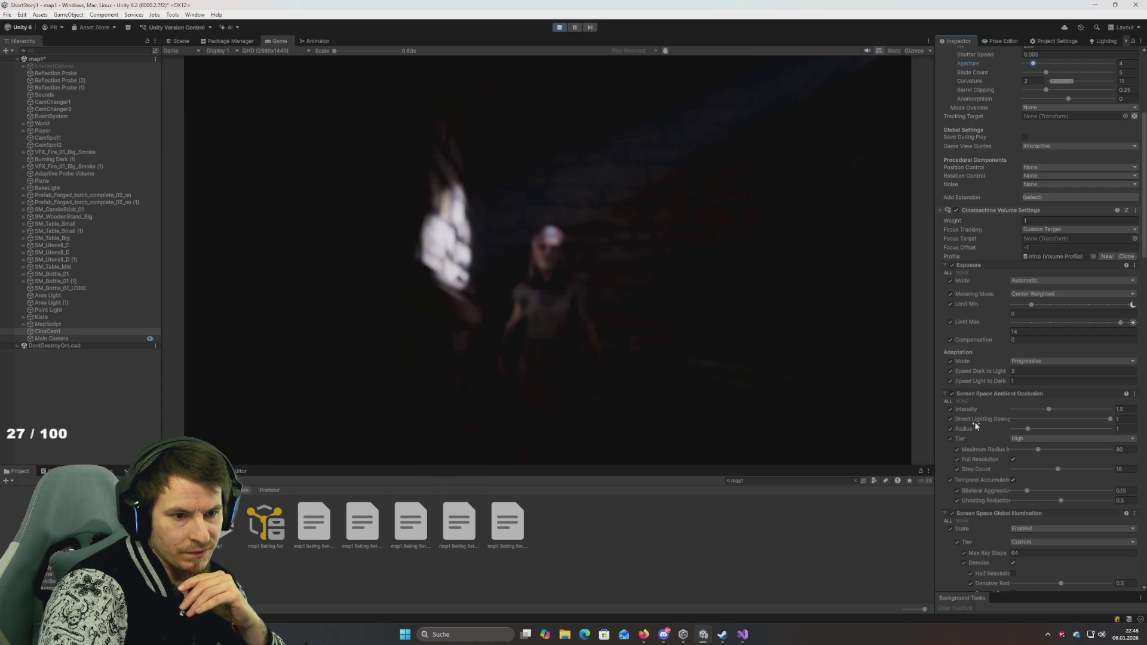
pyautogui.scroll(4, 976, 425)
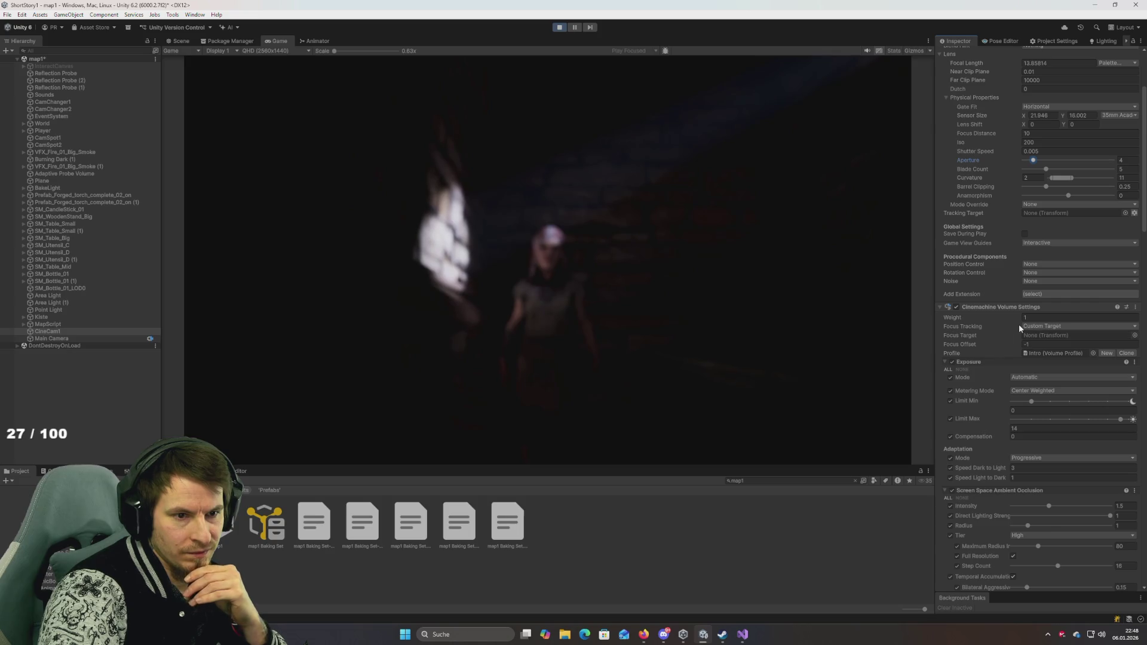
pyautogui.click(1048, 317)
pyautogui.write('0')
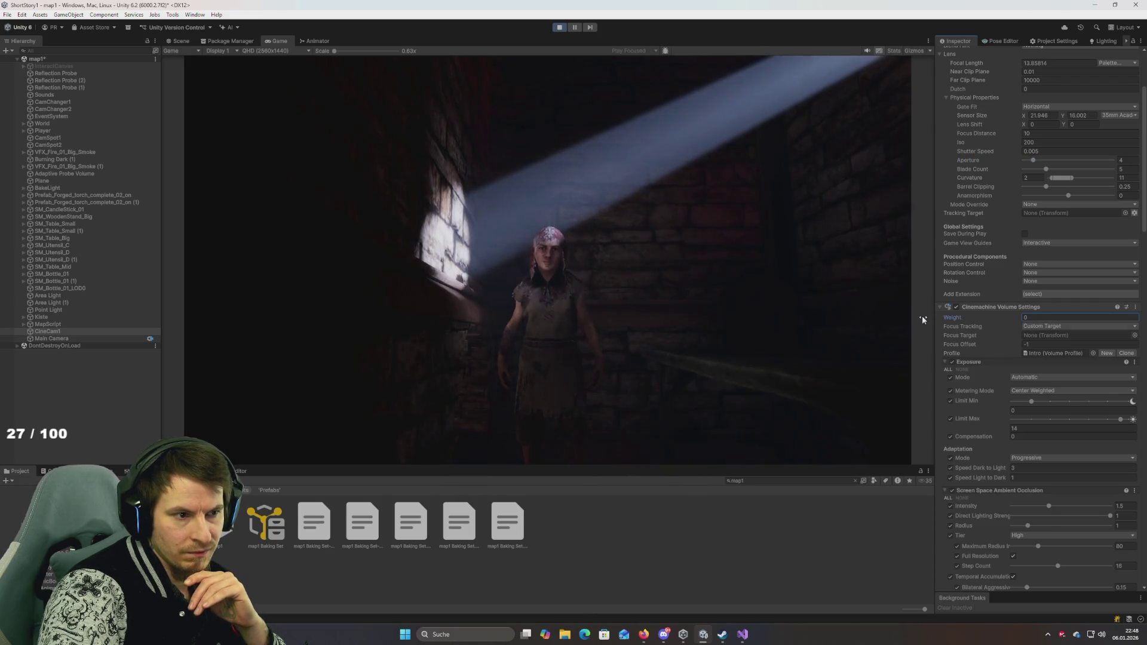
# Step: Scrub the Cinemachine Volume Settings weight to preview it, then leave it at 1
pyautogui.moveTo(914, 321)
pyautogui.mouseDown()
pyautogui.moveTo(887, 321)
pyautogui.moveTo(1070, 345)
pyautogui.mouseUp()
pyautogui.moveTo(908, 344)
pyautogui.mouseDown()
pyautogui.moveTo(837, 335)
pyautogui.moveTo(74, 371)
pyautogui.mouseUp()
pyautogui.moveTo(862, 336)
pyautogui.mouseDown()
pyautogui.moveTo(781, 329)
pyautogui.moveTo(970, 325)
pyautogui.mouseUp()
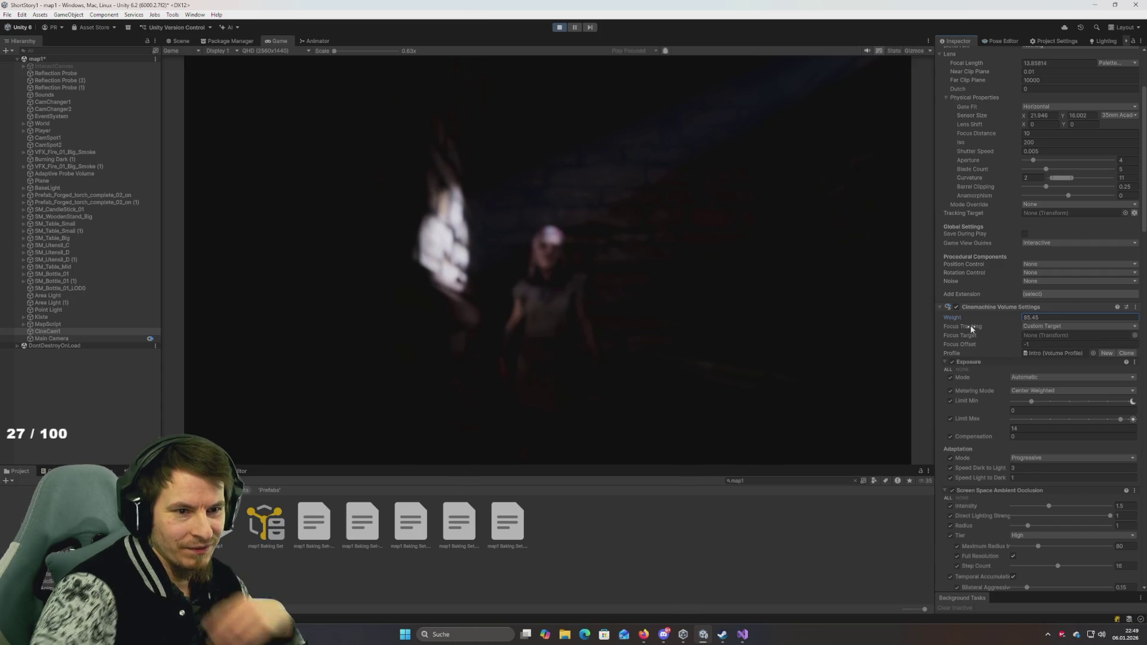
pyautogui.click(1067, 318)
pyautogui.write('1')
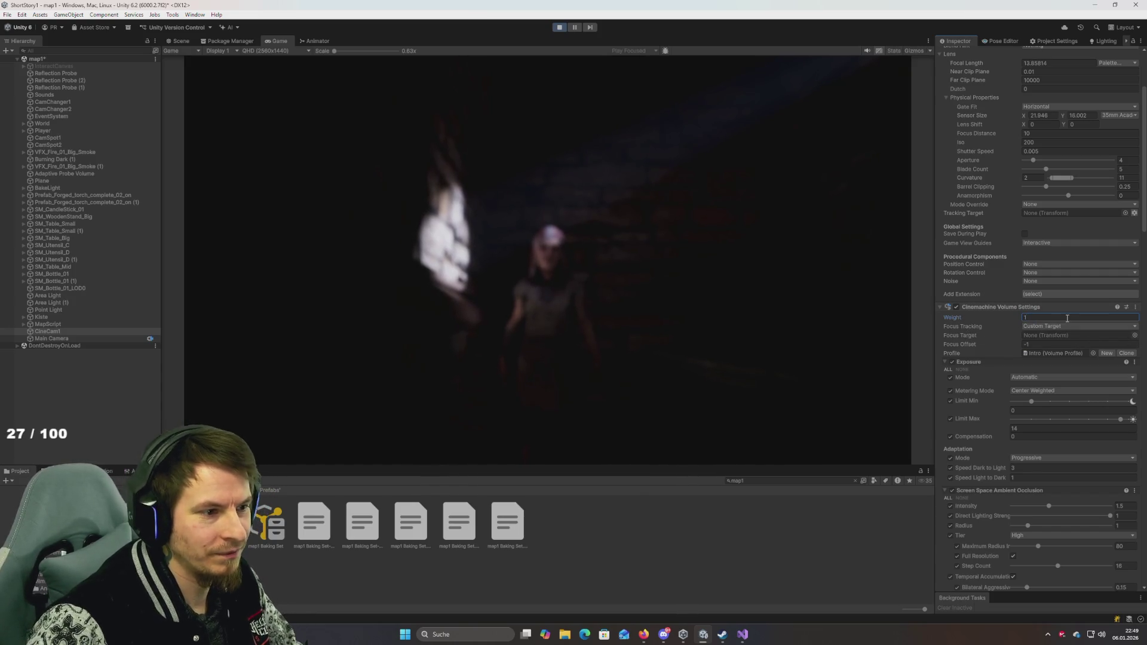
pyautogui.scroll(-1, 994, 353)
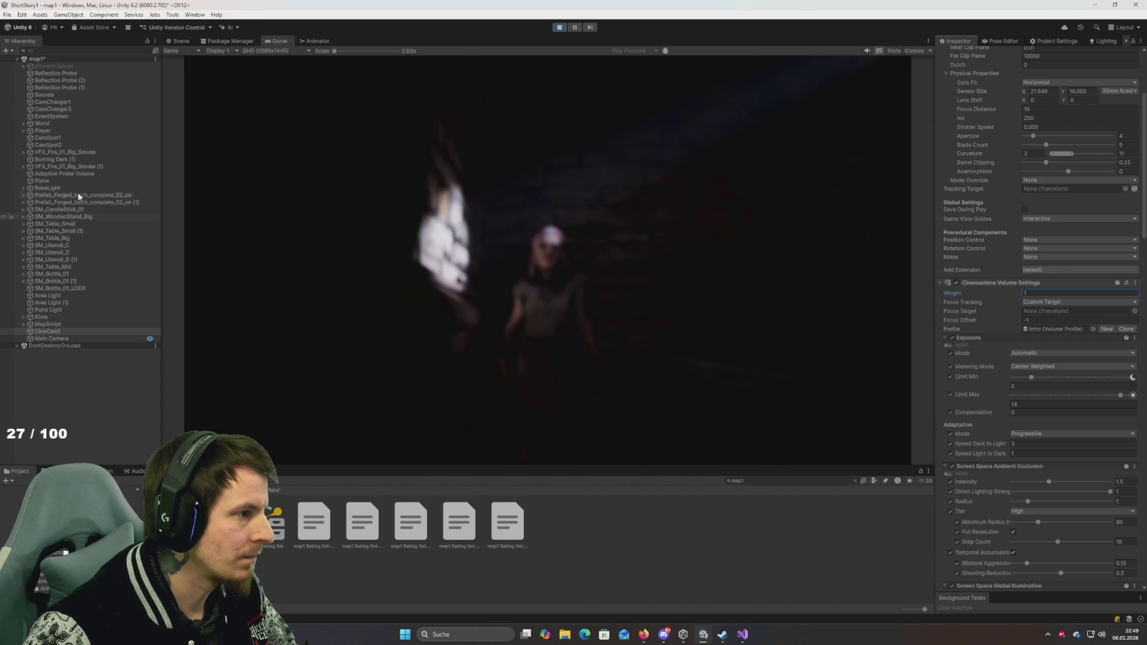
pyautogui.click(573, 253)
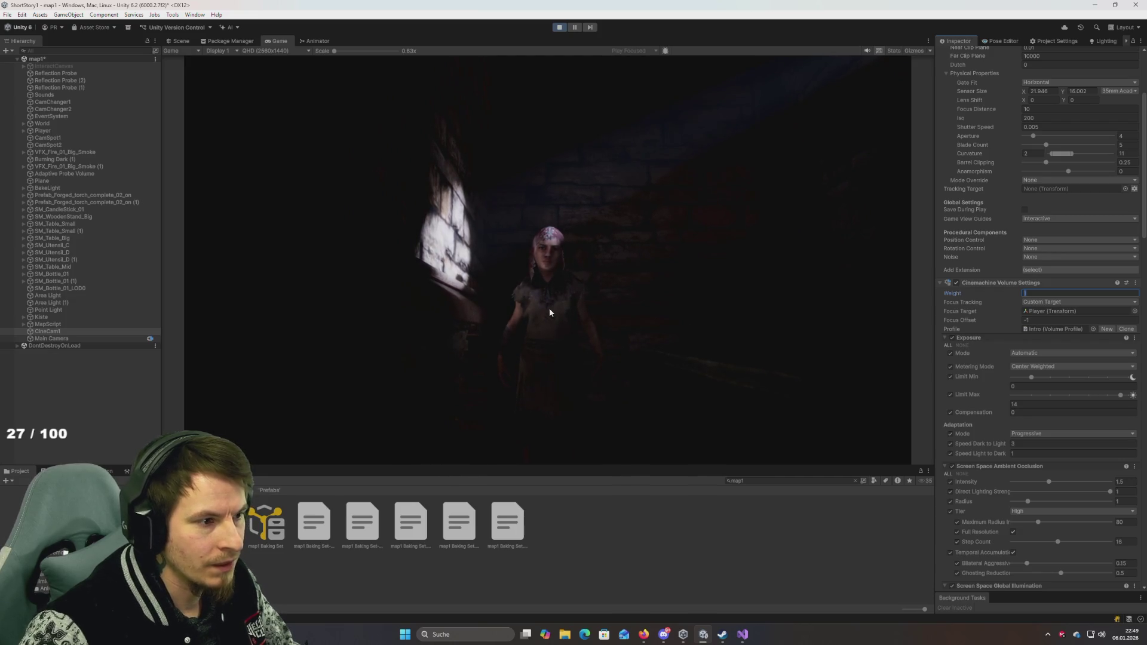
pyautogui.write('0')
pyautogui.press('Escape')
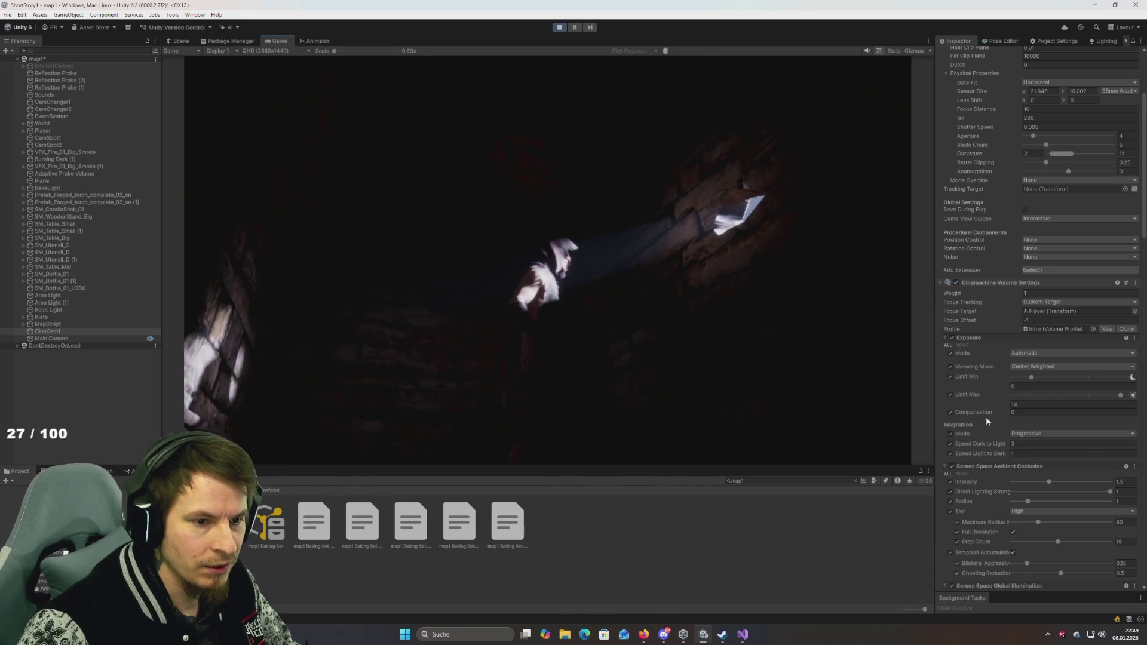
# Step: Adjust the Depth of Field Near and Far Blur sample counts, lowering Far Blur
pyautogui.scroll(-3, 985, 417)
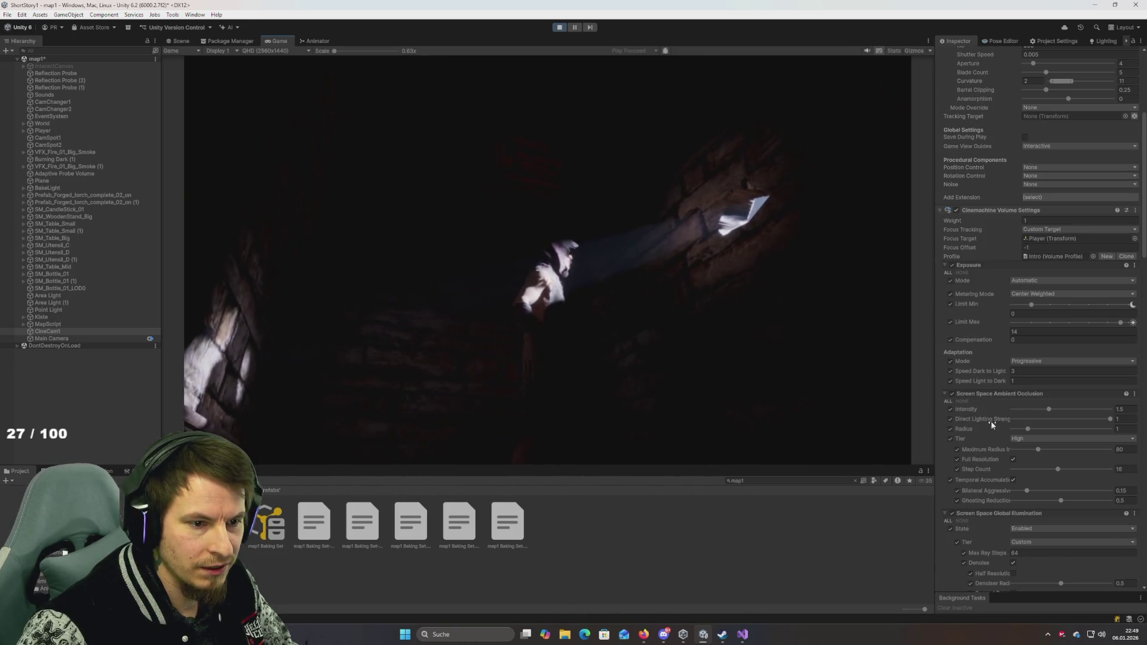
pyautogui.scroll(-15, 1006, 421)
pyautogui.scroll(-10, 997, 422)
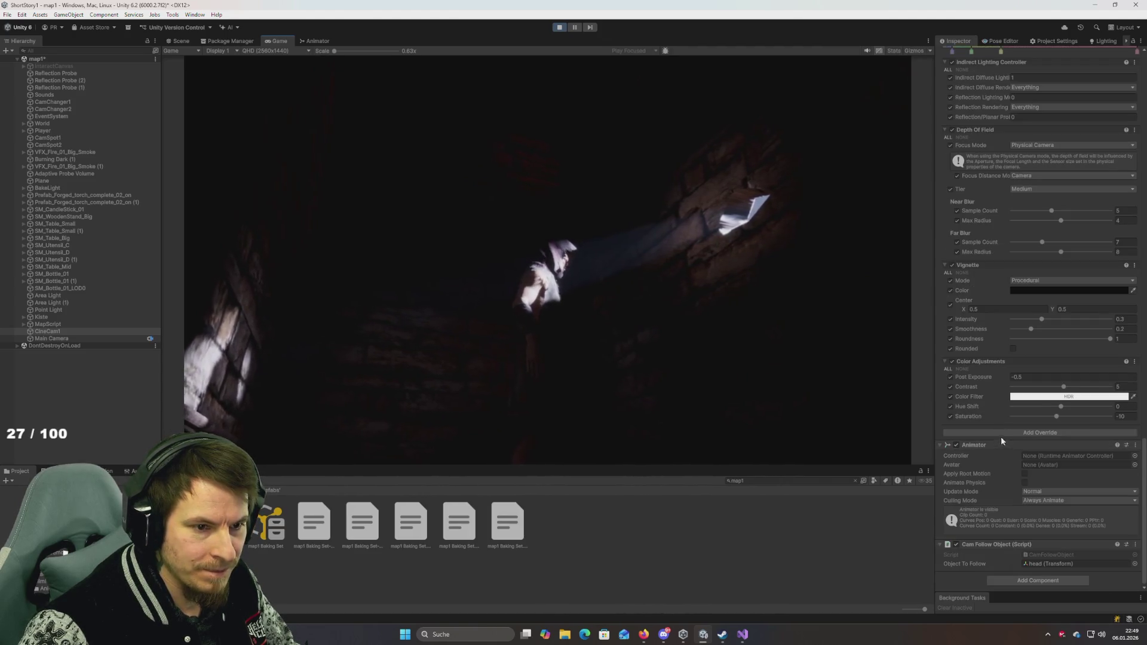
pyautogui.scroll(3, 997, 350)
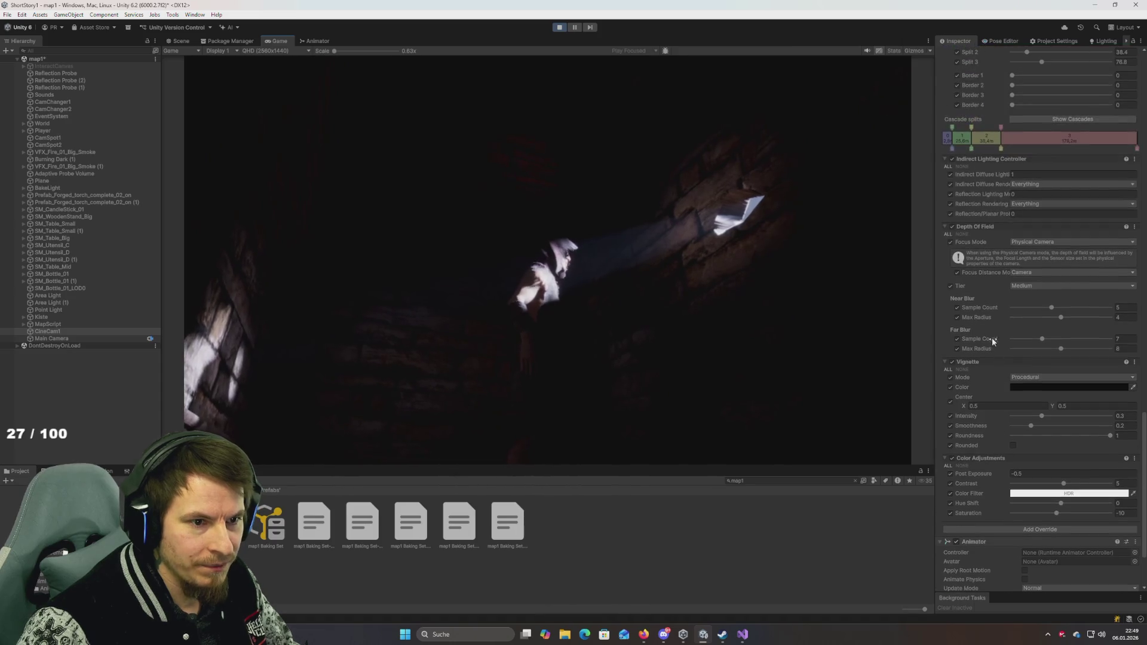
pyautogui.click(1053, 308)
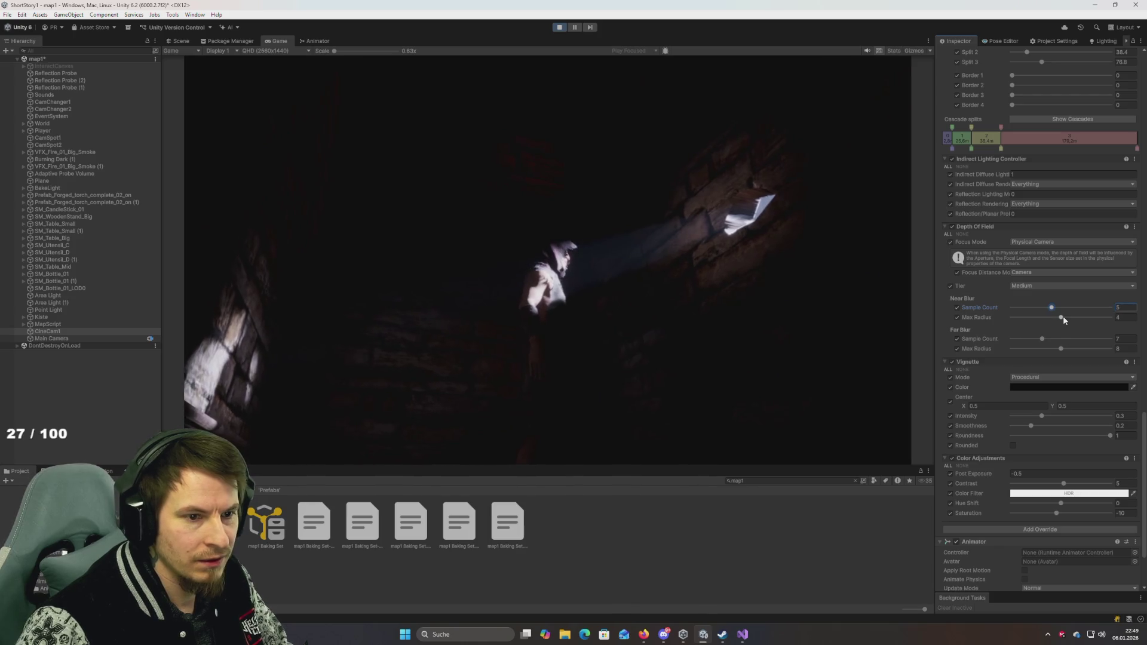
pyautogui.moveTo(1044, 338); pyautogui.dragTo(1012, 339)
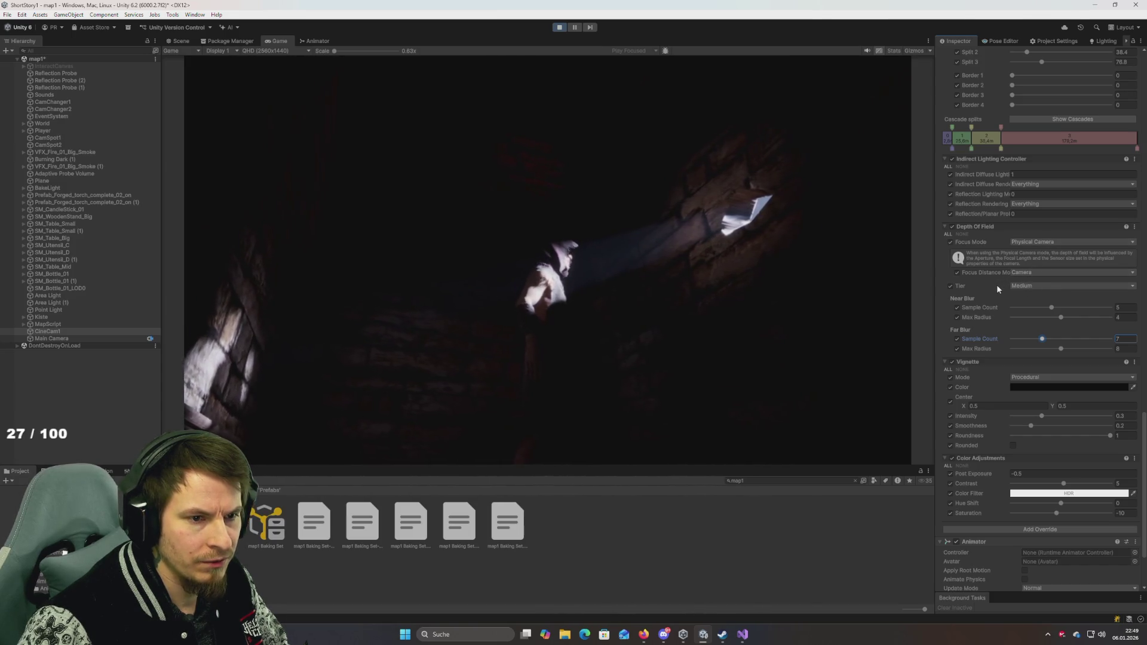
pyautogui.scroll(12, 996, 285)
pyautogui.scroll(-15, 994, 285)
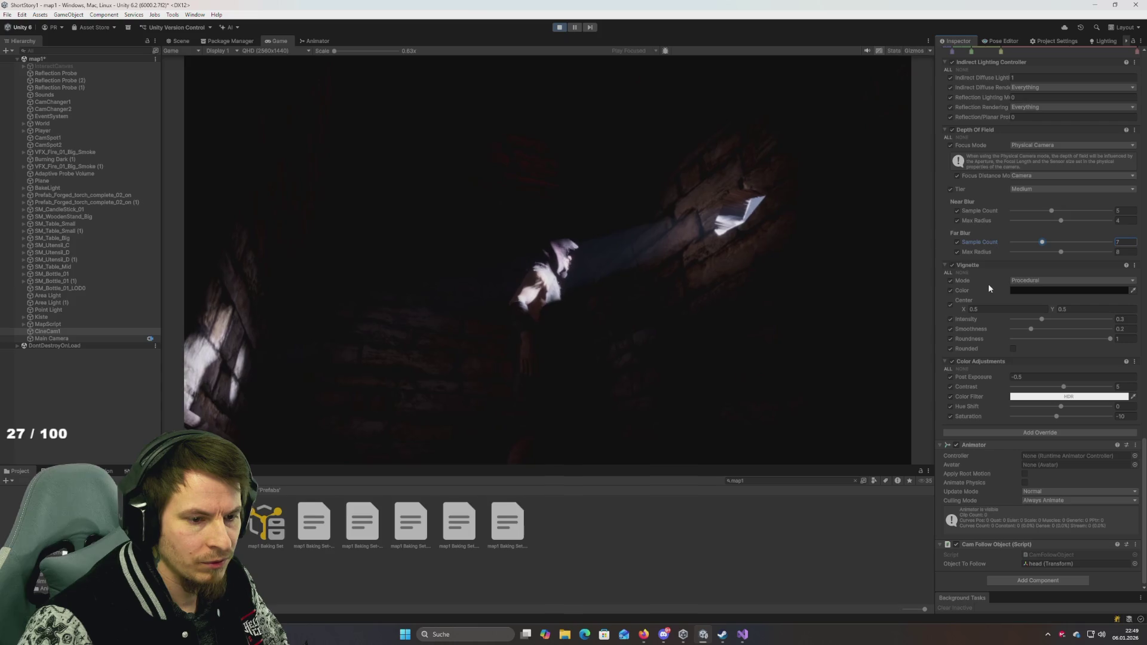
pyautogui.scroll(15, 988, 284)
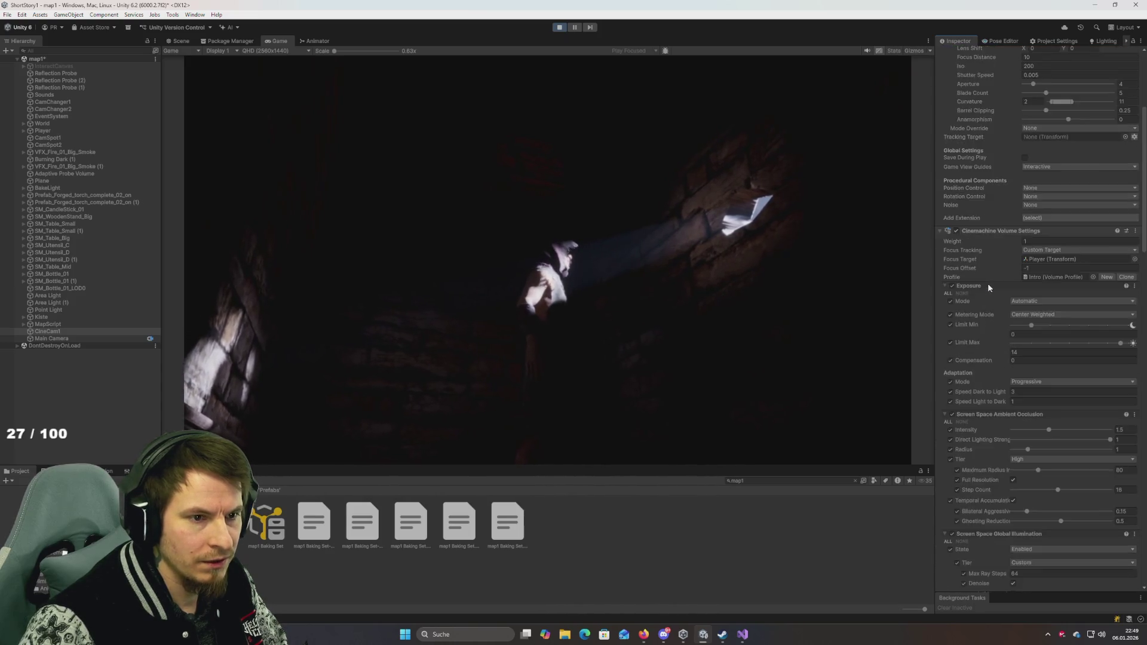
pyautogui.scroll(6, 988, 283)
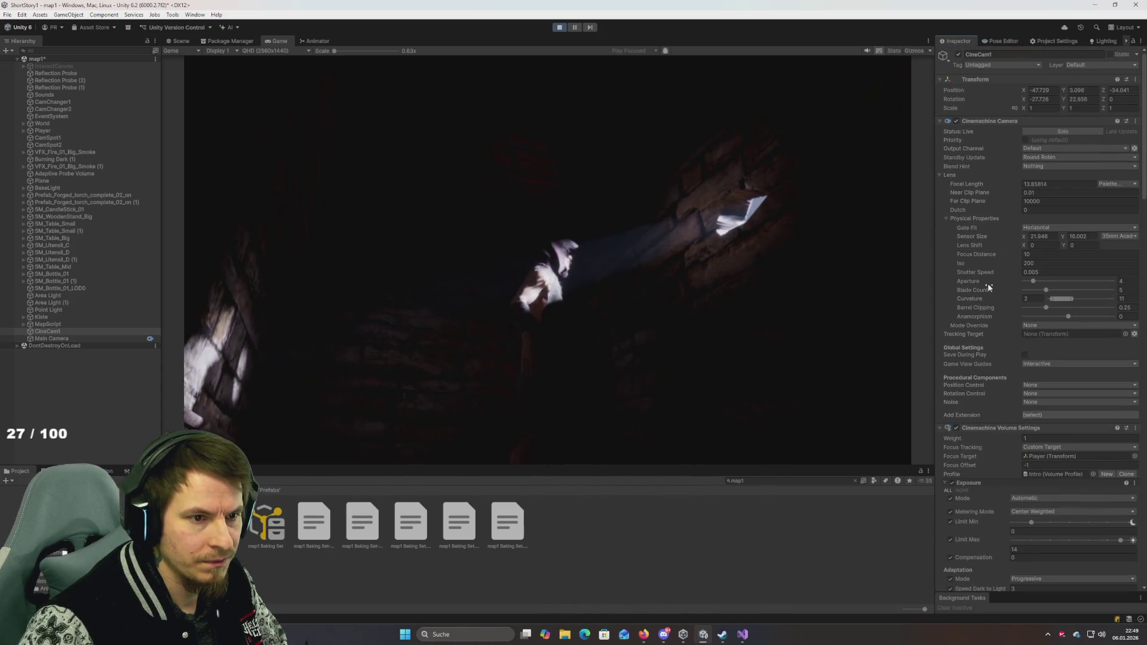
# Step: Add a Cinemachine Auto Focus component to CineCam1 and drag Player onto it
pyautogui.click(942, 428)
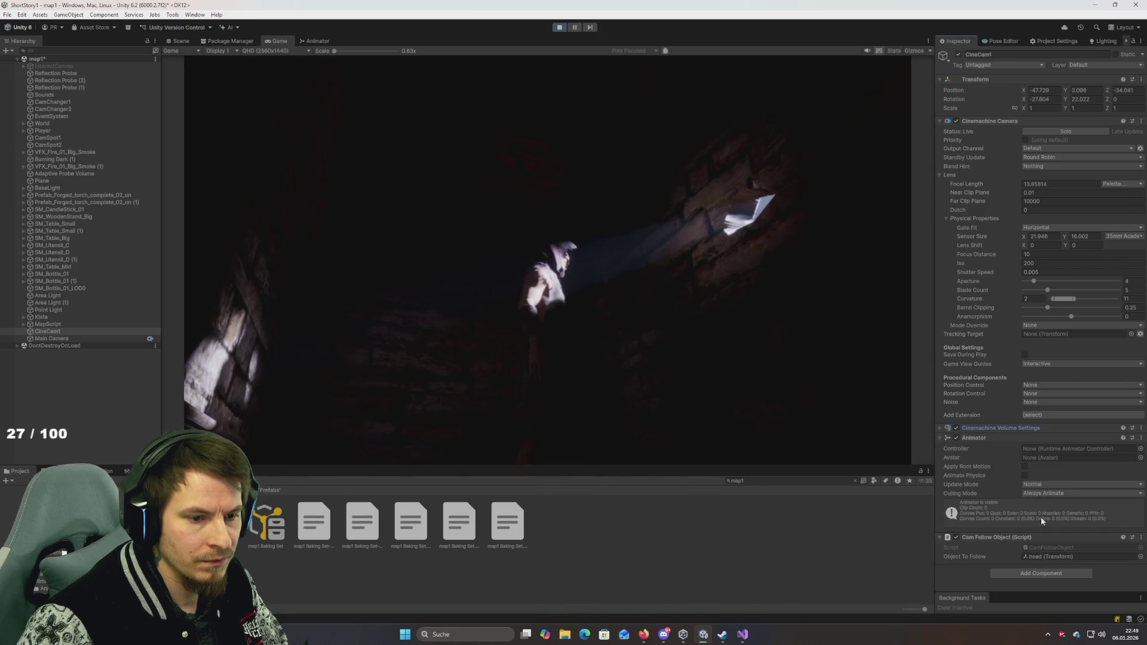
pyautogui.click(1041, 576)
pyautogui.write('play')
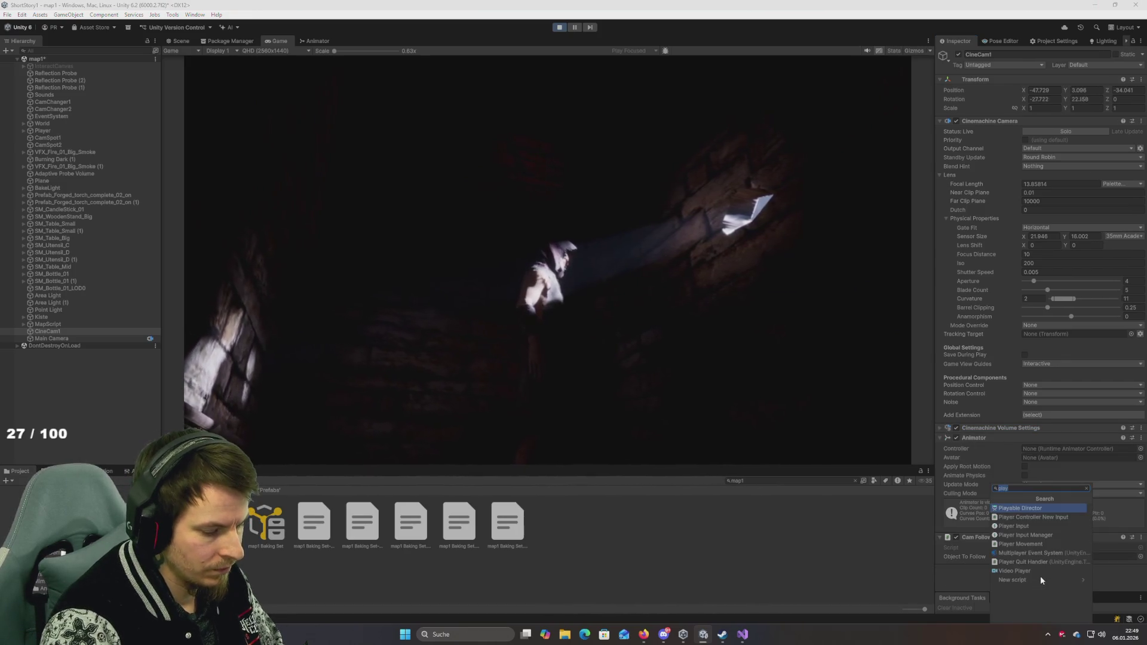
pyautogui.click(1040, 576)
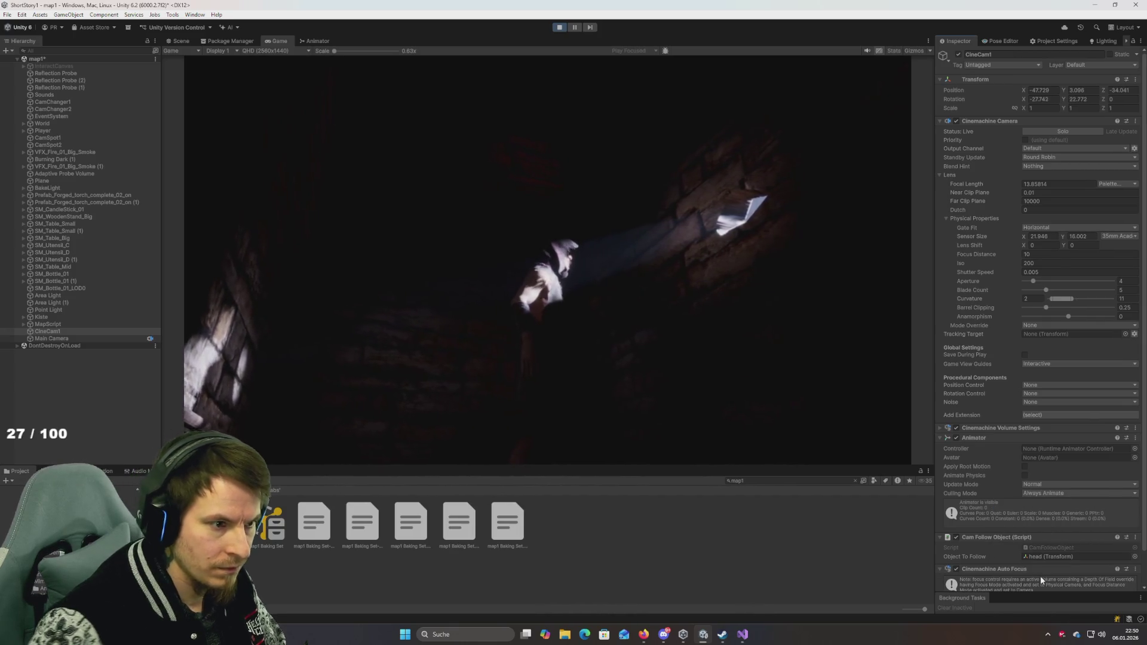
pyautogui.scroll(-2, 987, 521)
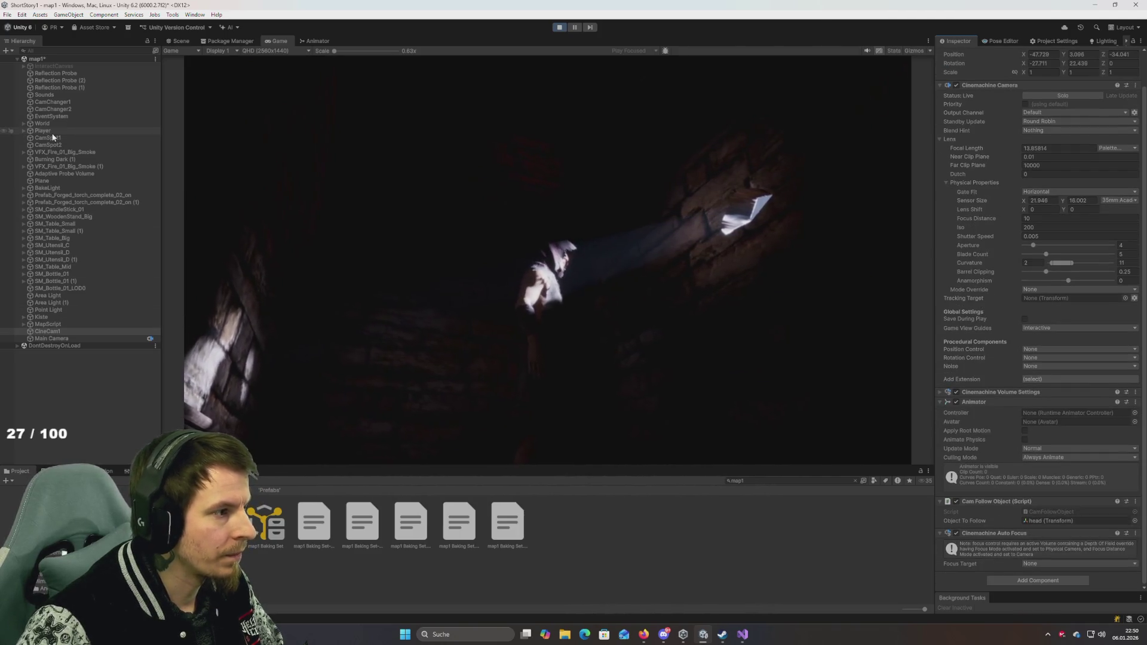
pyautogui.moveTo(44, 131)
pyautogui.mouseDown()
pyautogui.moveTo(598, 358)
pyautogui.moveTo(1052, 521)
pyautogui.moveTo(1042, 565)
pyautogui.mouseUp()
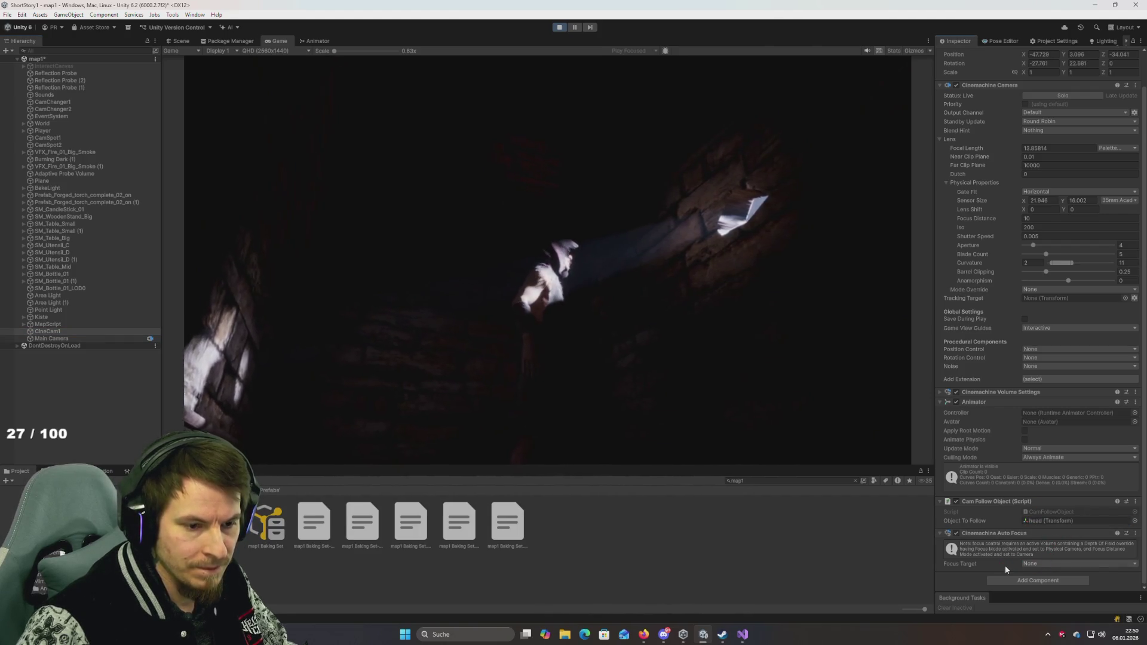
# Step: Set Focus Target to Custom Target and assign Player as the custom target
pyautogui.click(1042, 564)
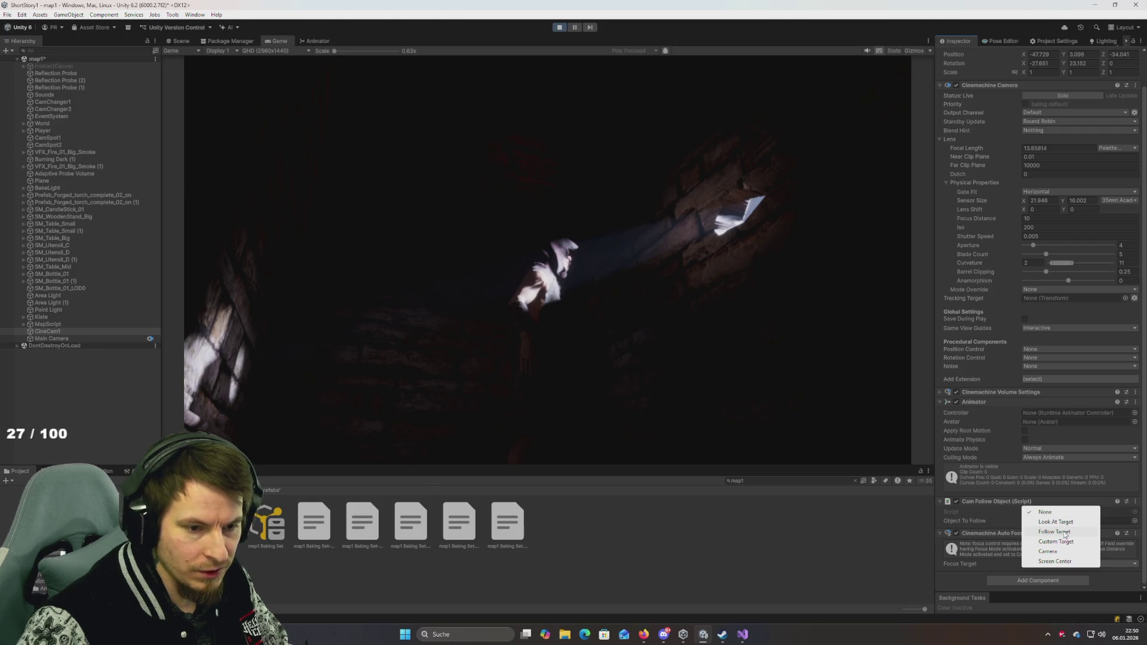
pyautogui.click(1063, 543)
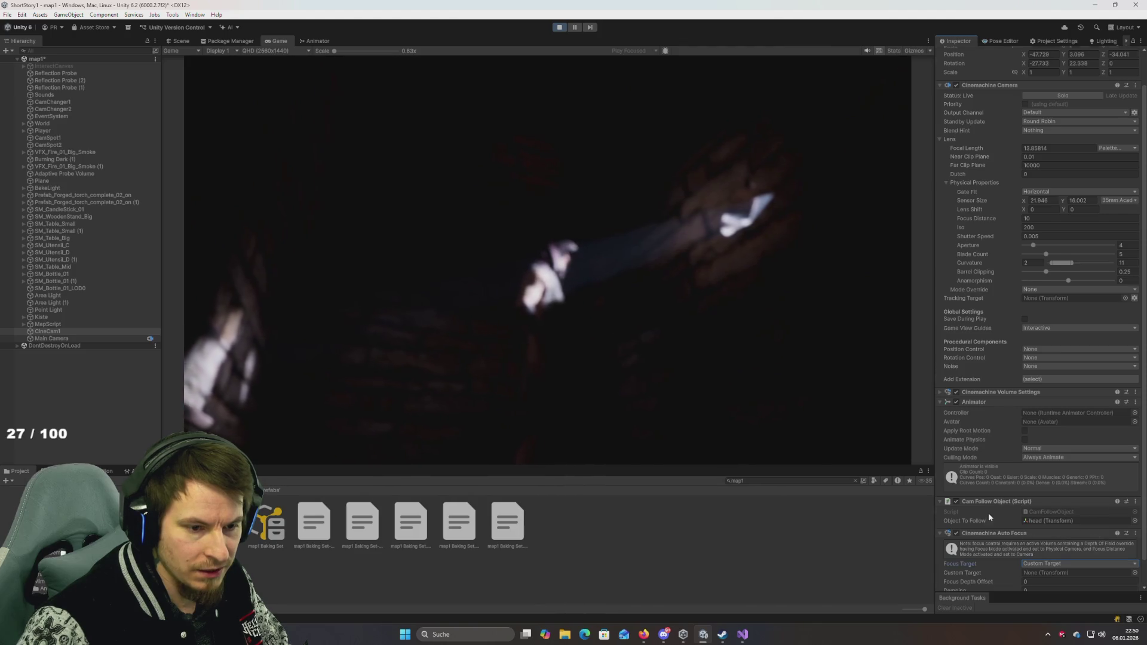
pyautogui.scroll(-1, 988, 512)
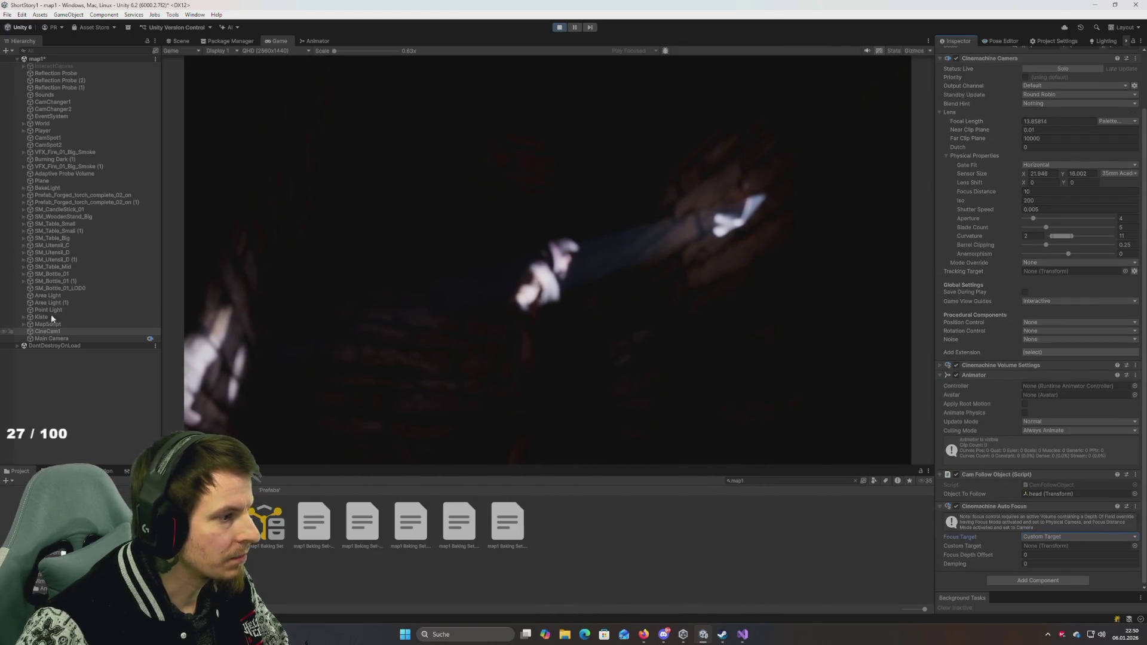
pyautogui.moveTo(46, 135)
pyautogui.mouseDown()
pyautogui.moveTo(812, 376)
pyautogui.moveTo(1046, 552)
pyautogui.mouseUp()
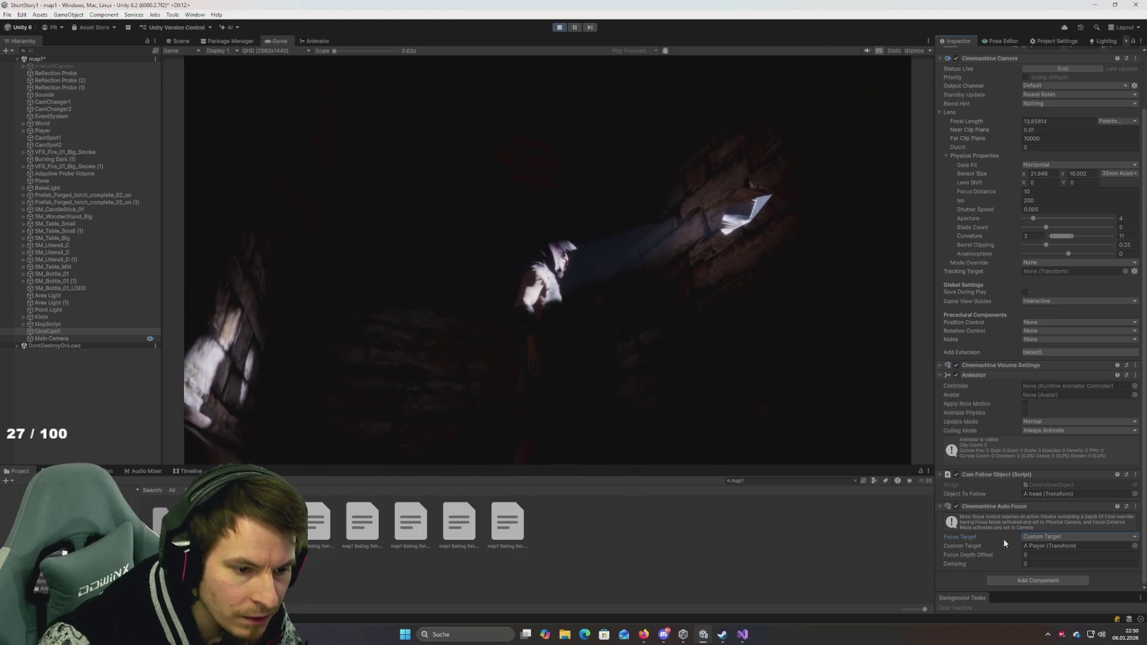
# Step: Try focus depth offset and damping values, reset damping to 0, and maximize the Game view
pyautogui.moveTo(999, 551); pyautogui.dragTo(1006, 556)
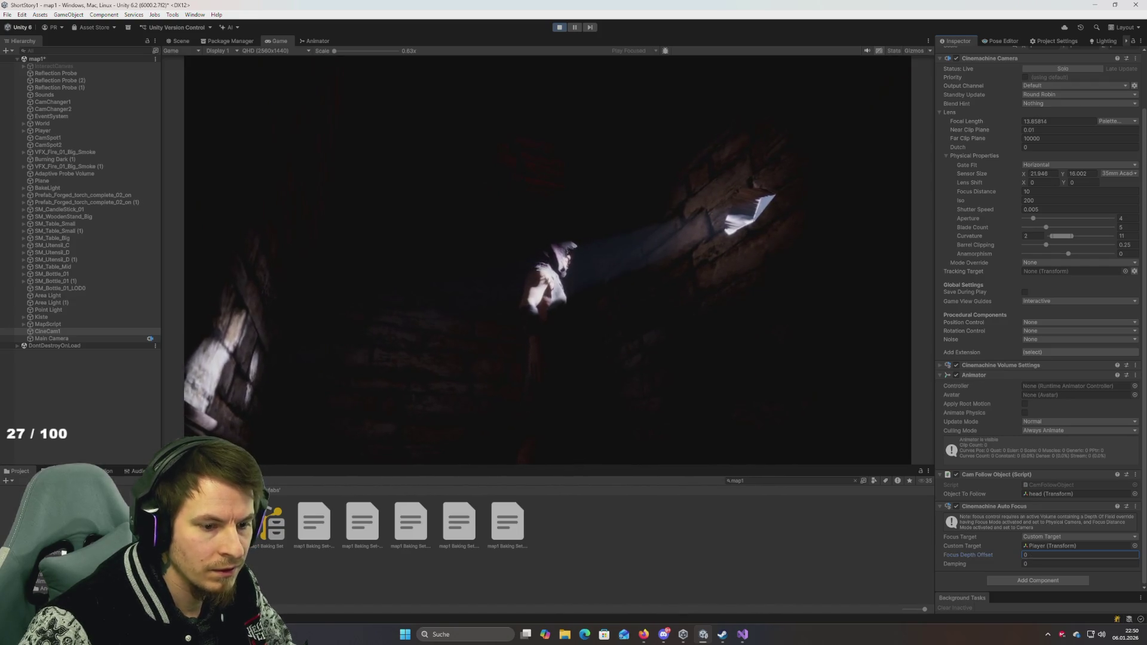
pyautogui.moveTo(955, 563); pyautogui.dragTo(986, 564)
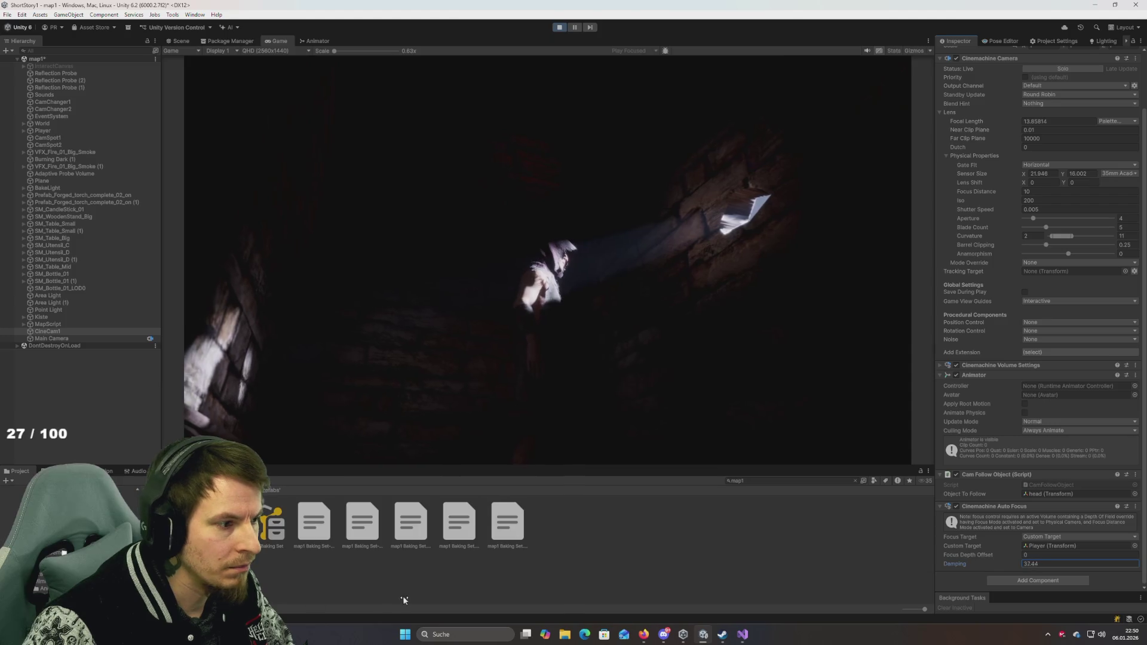
pyautogui.moveTo(954, 61)
pyautogui.mouseDown()
pyautogui.moveTo(414, 120)
pyautogui.moveTo(250, 113)
pyautogui.mouseUp()
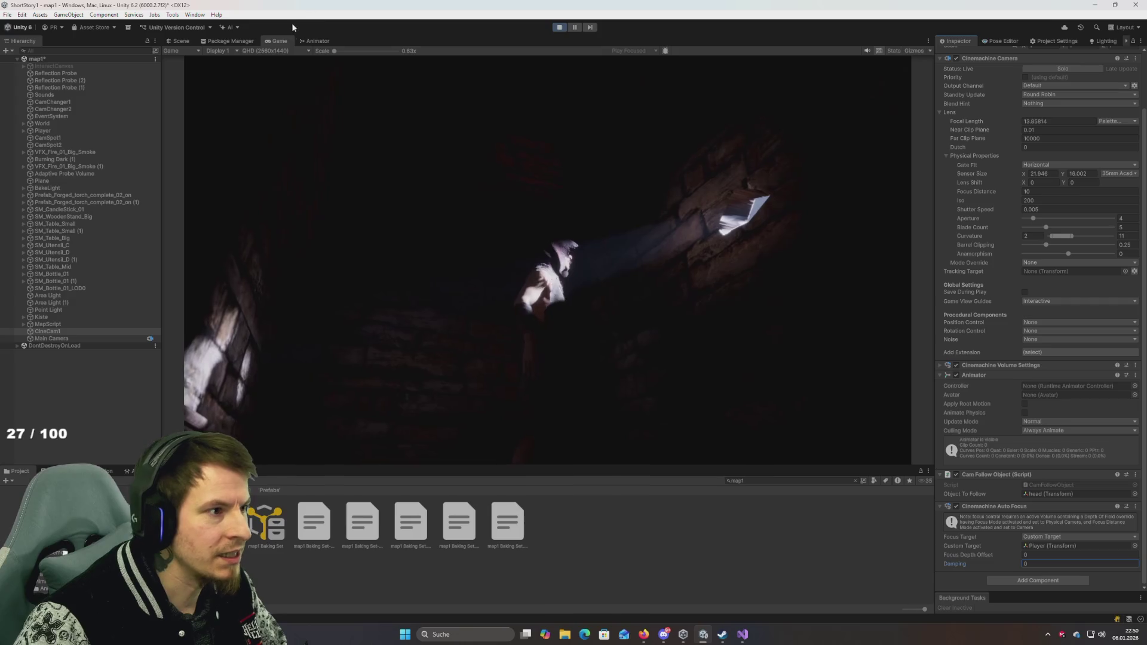
pyautogui.doubleClick(279, 41)
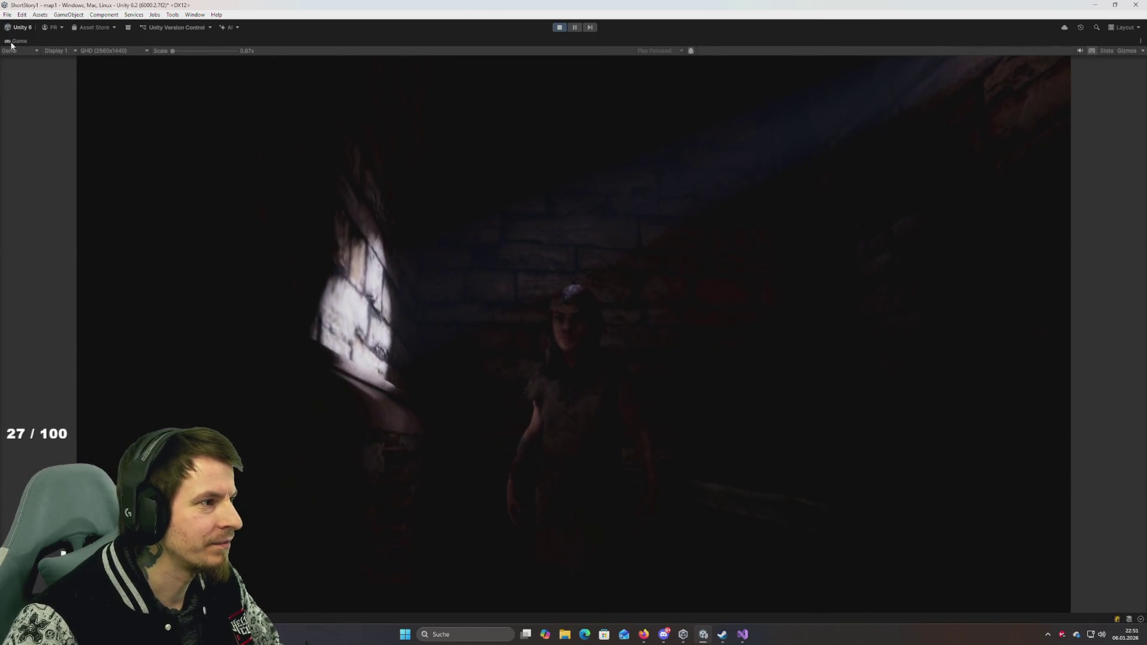
pyautogui.doubleClick(19, 39)
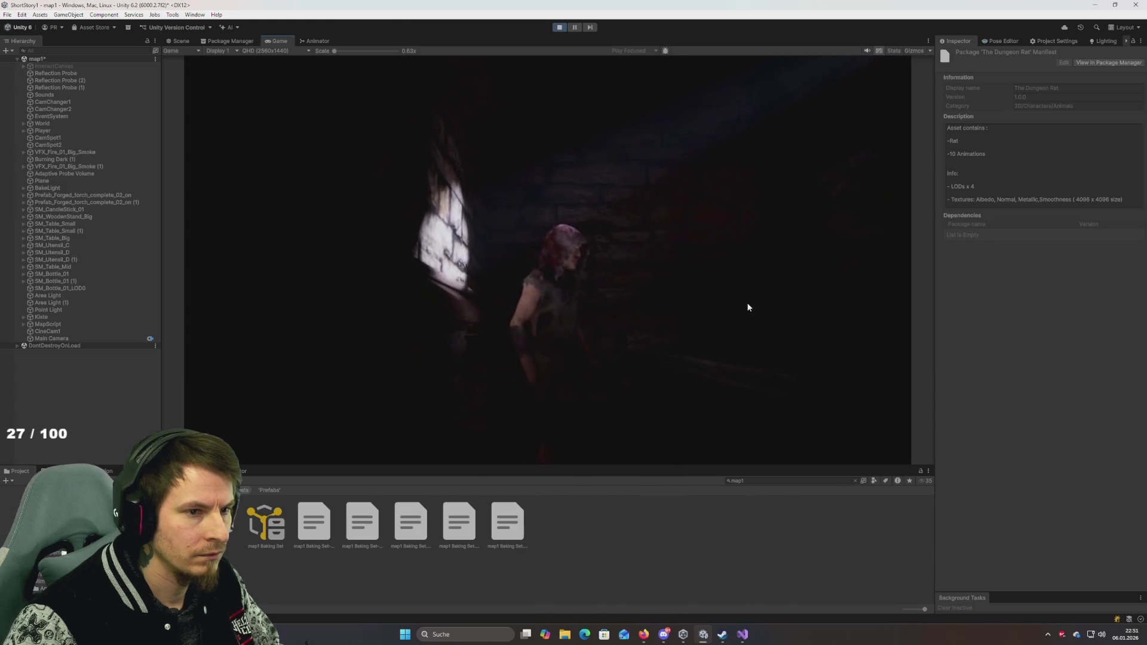
pyautogui.click(55, 339)
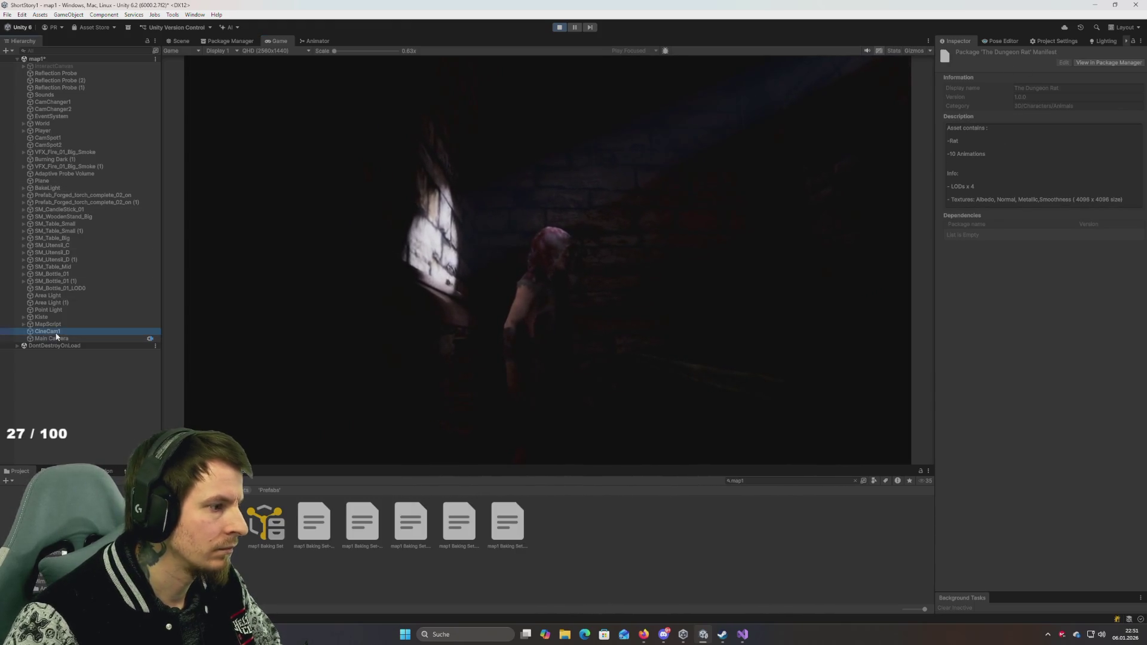
# Step: On CineCam1, try other damping, focus distance and ISO values, keeping focus distance 10 and ISO 200
pyautogui.scroll(-5, 999, 354)
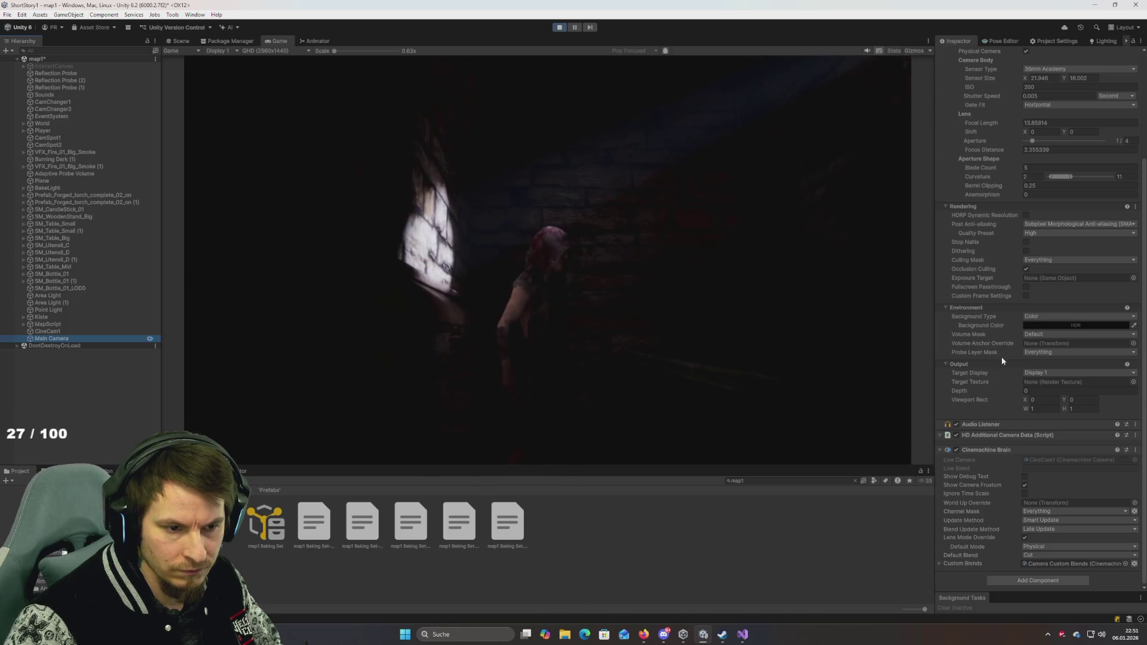
pyautogui.click(47, 332)
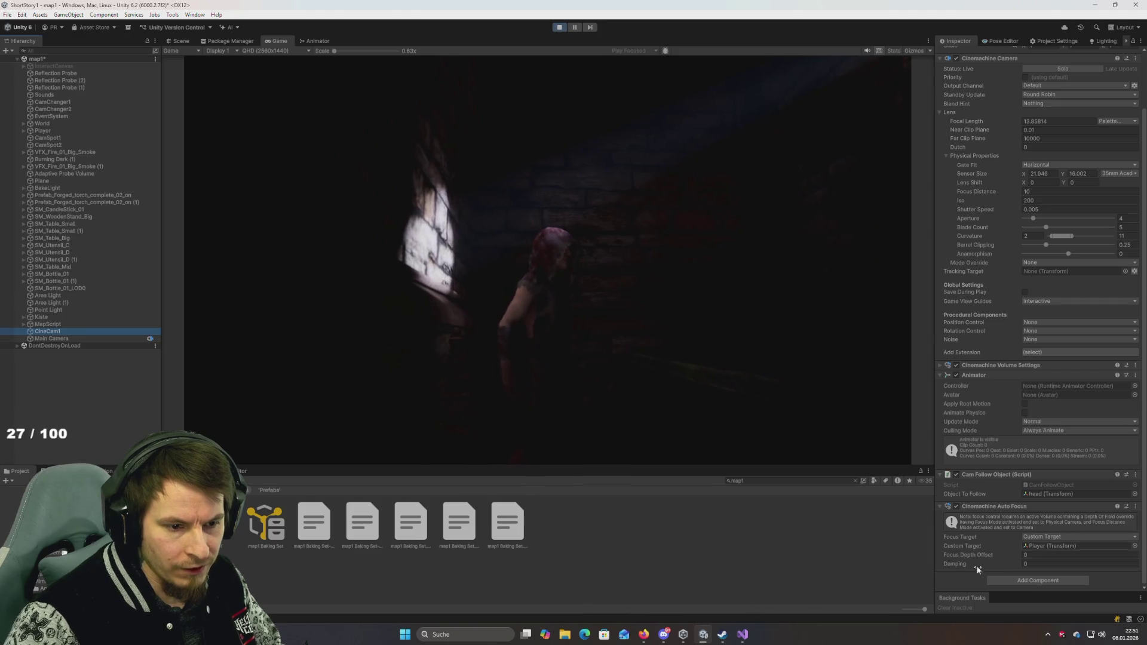
pyautogui.moveTo(958, 563)
pyautogui.mouseDown()
pyautogui.moveTo(969, 561)
pyautogui.moveTo(657, 583)
pyautogui.moveTo(358, 18)
pyautogui.mouseUp()
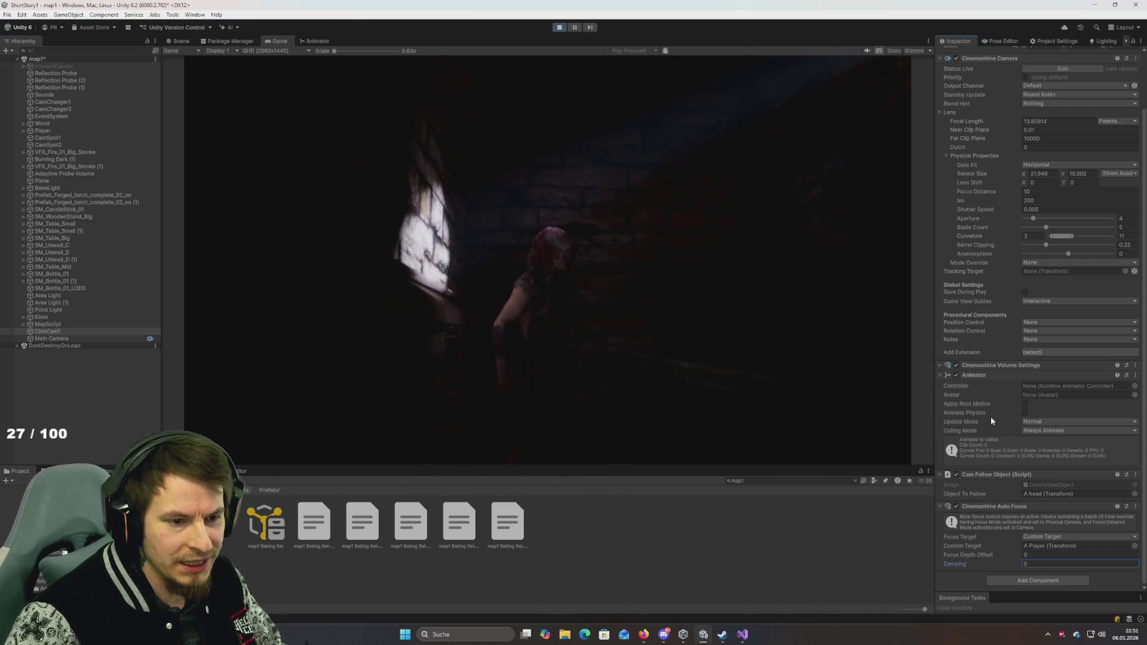
pyautogui.scroll(3, 1012, 254)
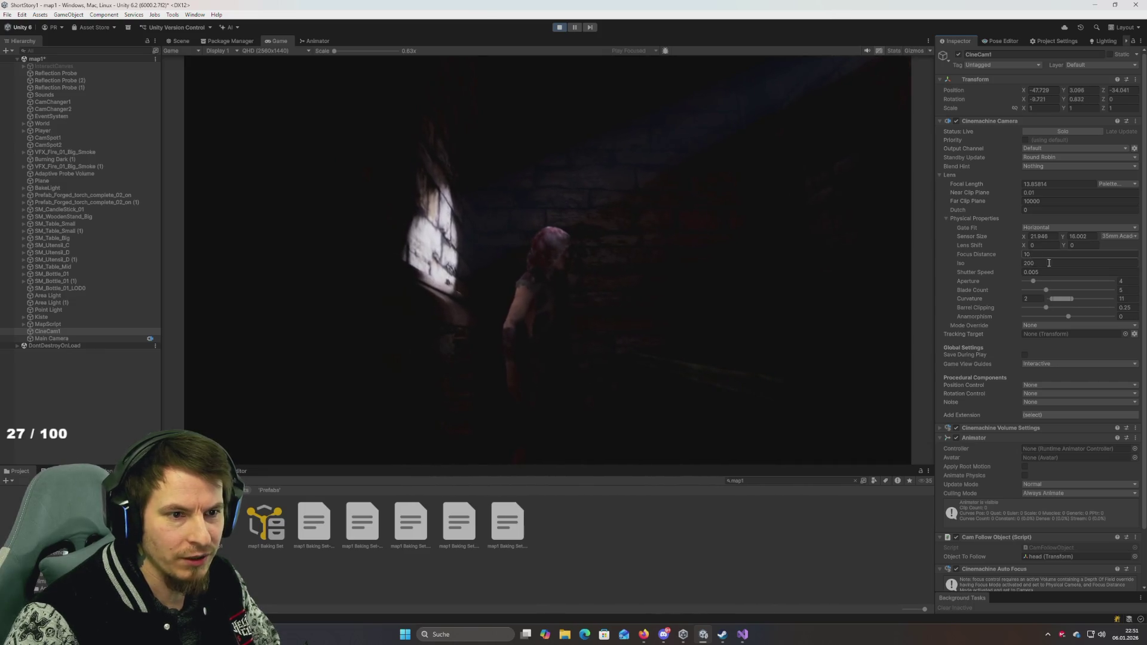
pyautogui.moveTo(1012, 255)
pyautogui.mouseDown()
pyautogui.moveTo(211, 276)
pyautogui.moveTo(897, 263)
pyautogui.mouseUp()
pyautogui.write('10')
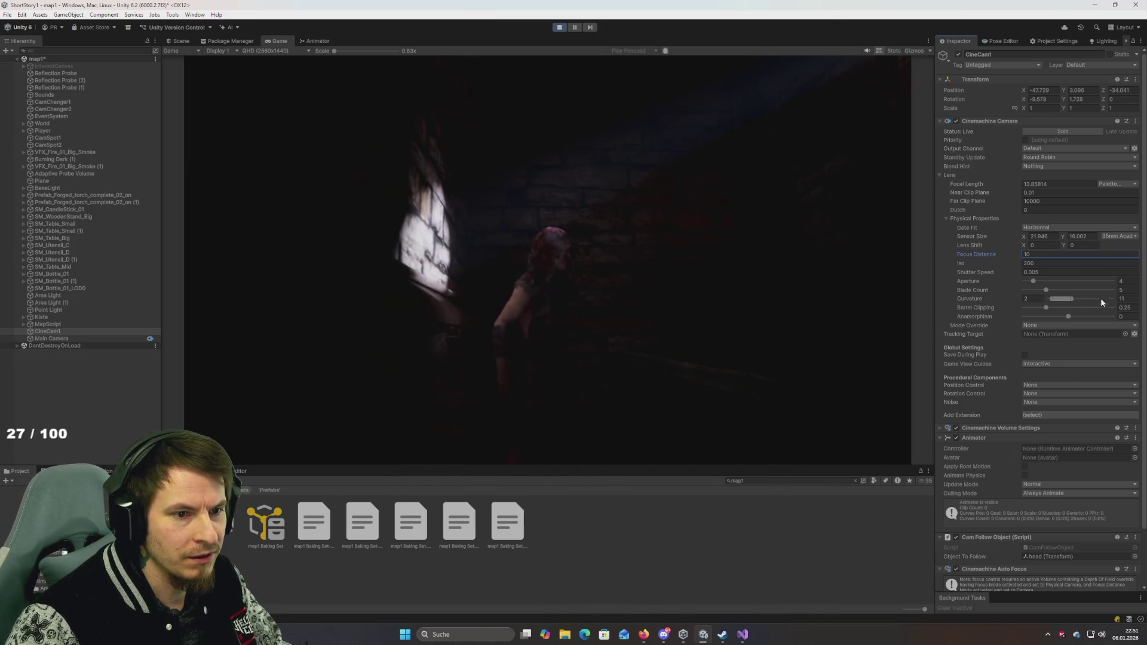
pyautogui.moveTo(973, 262); pyautogui.dragTo(279, 290)
pyautogui.press('Escape')
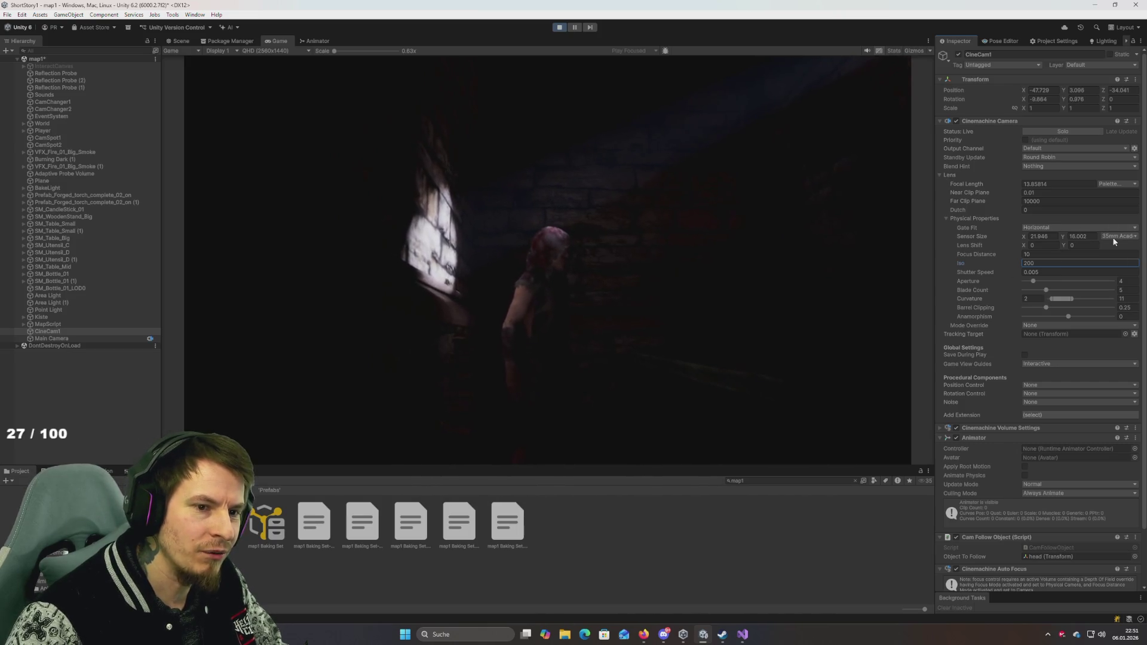
# Step: After trying Super 8mm, set the sensor preset to 70mm IMAX (70.41 x 52.63), focal length about 45.58
pyautogui.click(1118, 236)
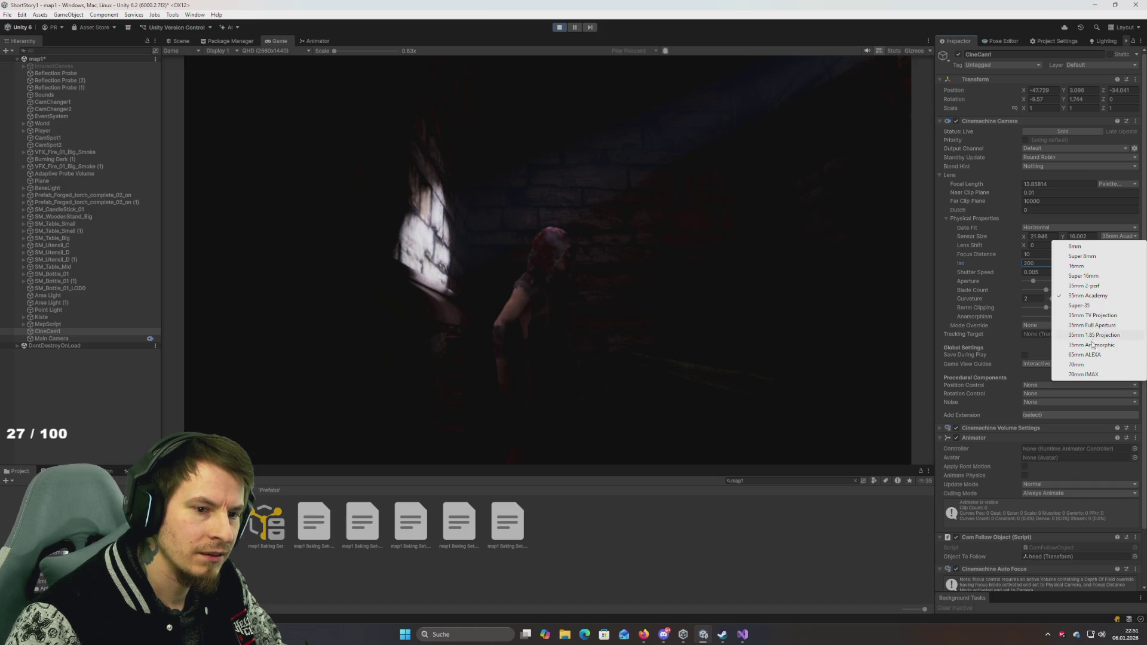
pyautogui.click(1089, 376)
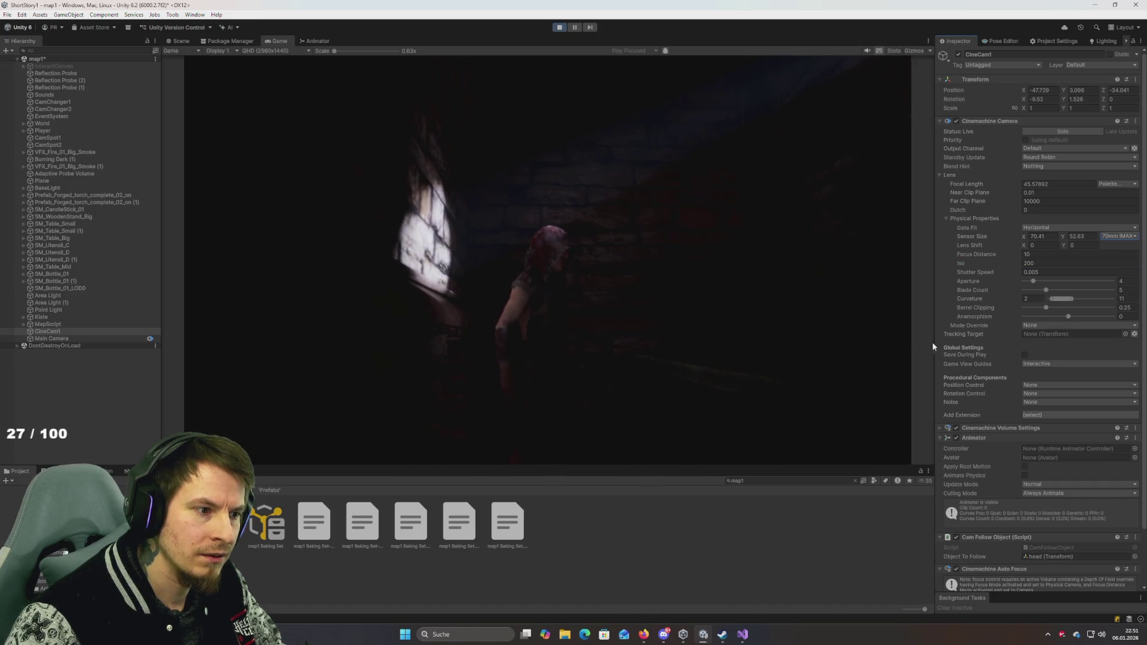
pyautogui.hotkey('ctrl', 'z')
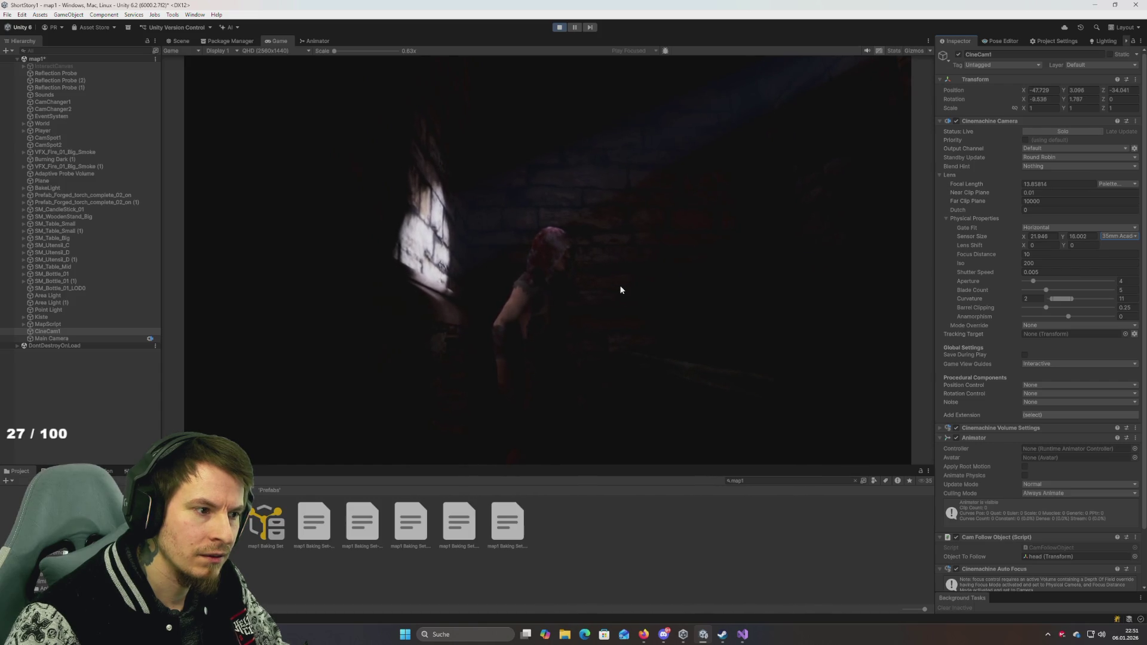
pyautogui.click(1123, 240)
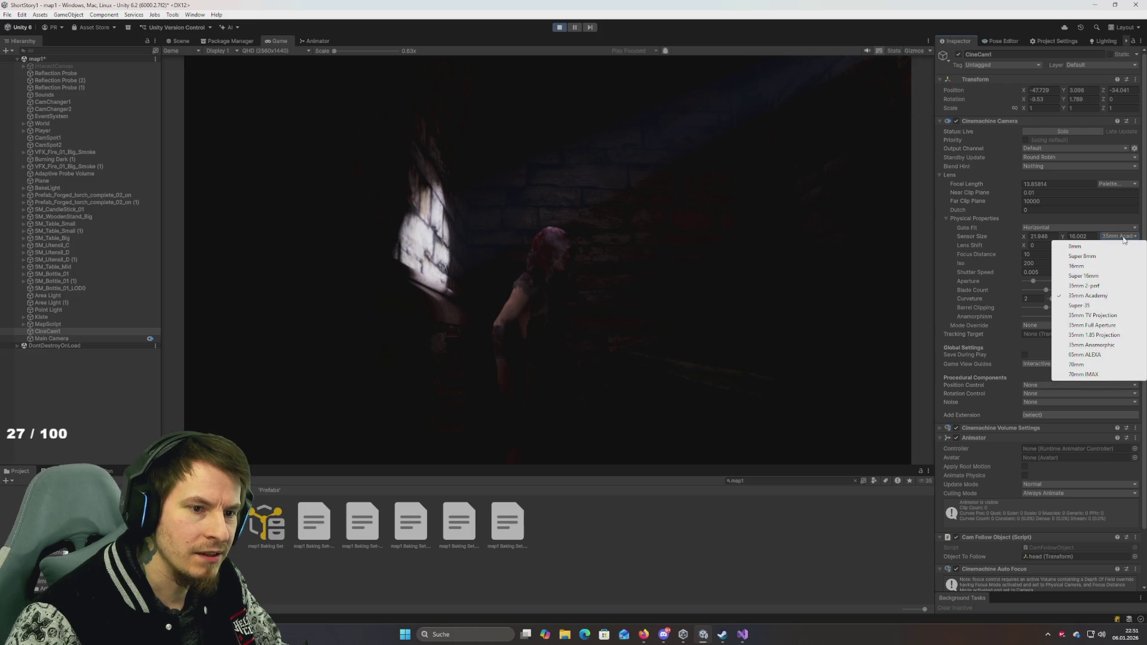
pyautogui.click(1095, 257)
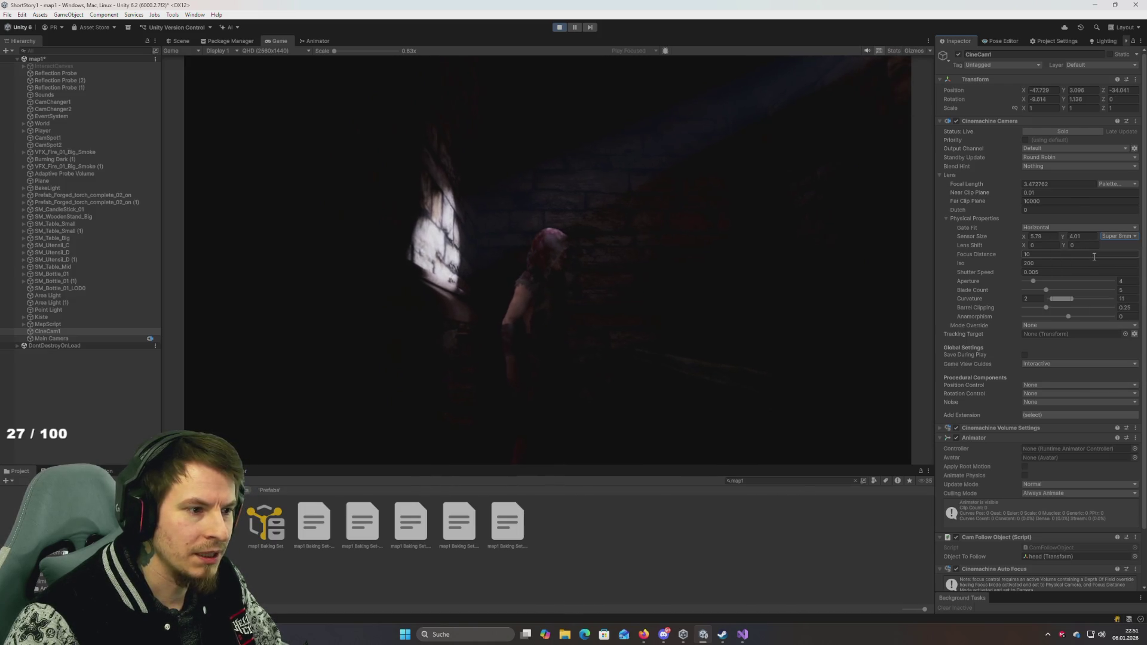
pyautogui.click(1120, 240)
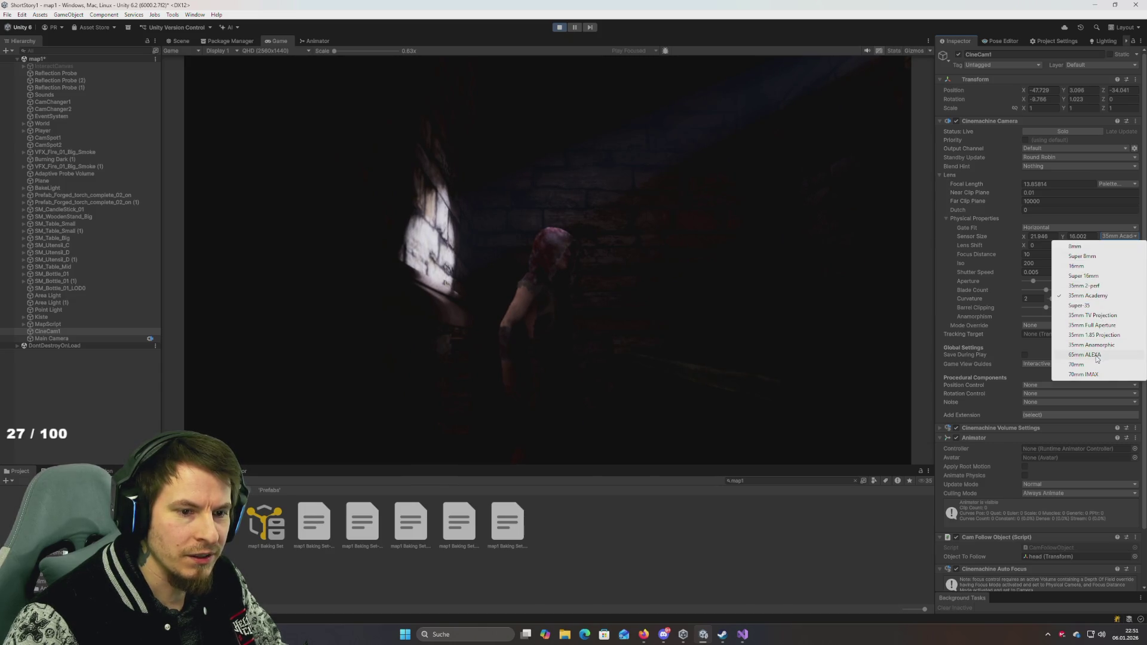
pyautogui.press('Escape')
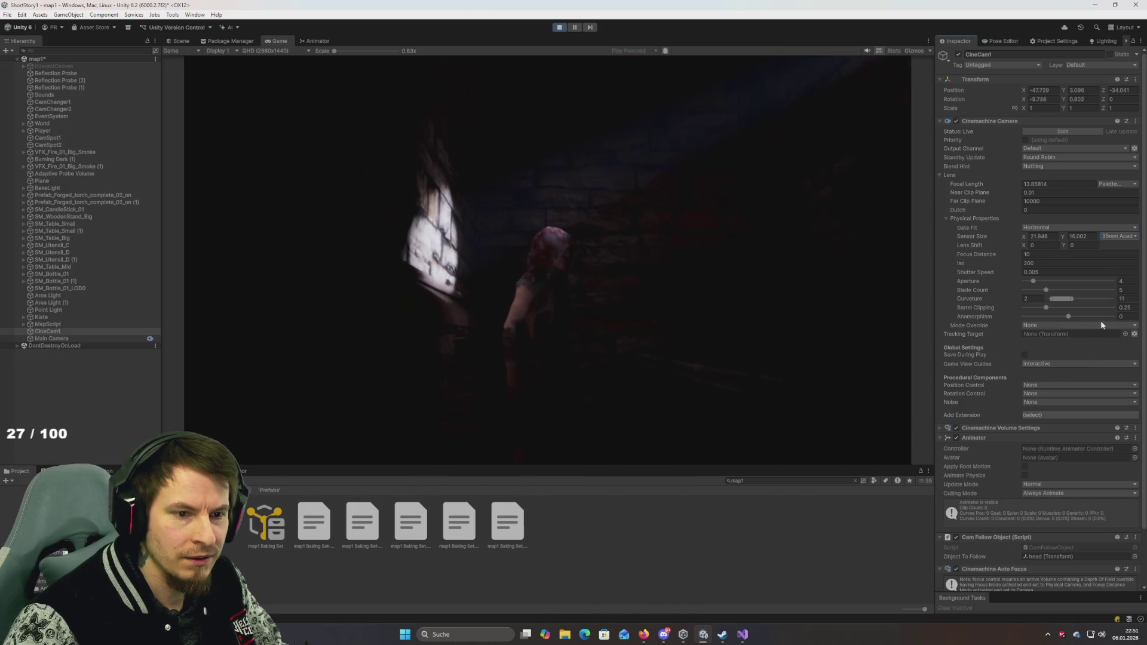
pyautogui.click(1119, 236)
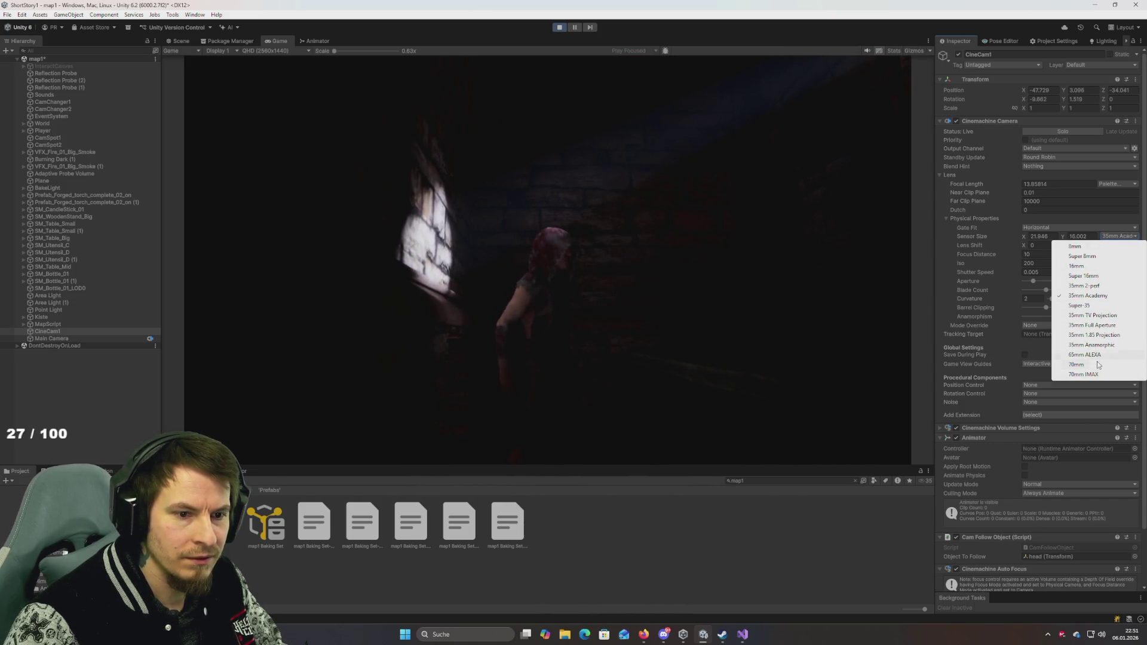
pyautogui.click(1076, 365)
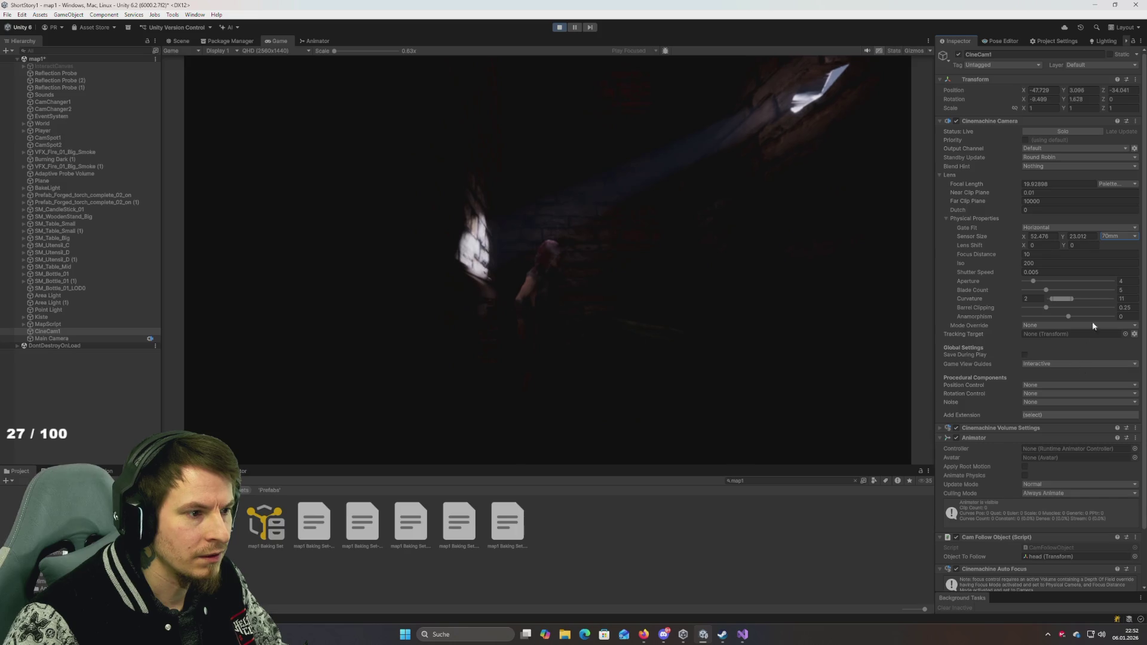
pyautogui.click(1116, 238)
pyautogui.click(1084, 374)
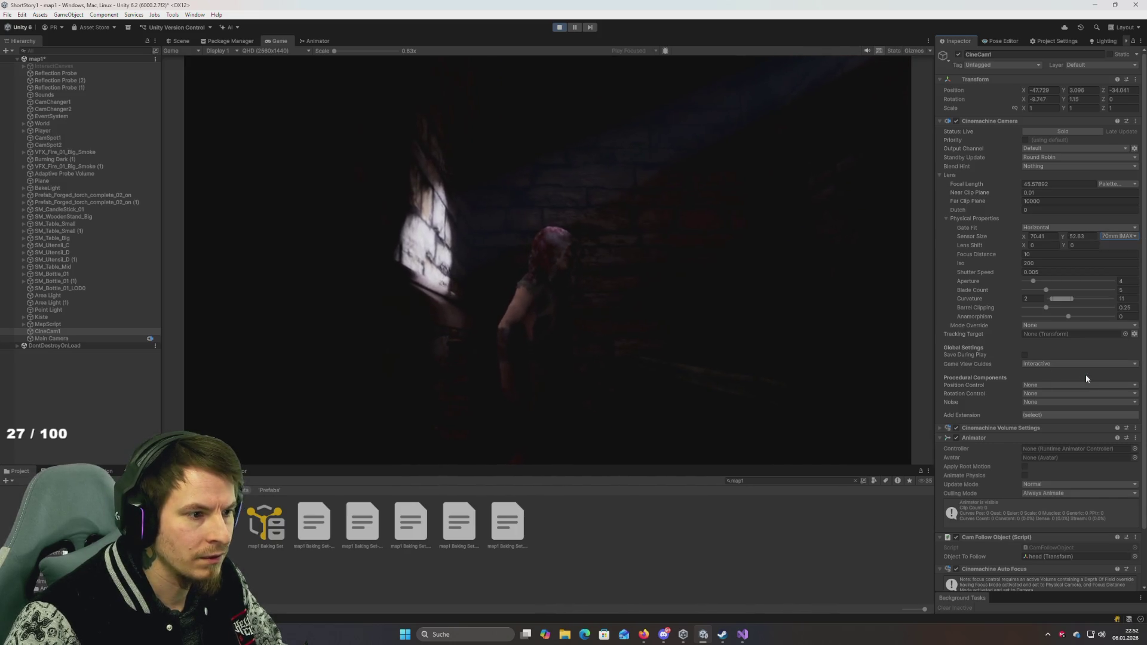
# Step: Experiment with aperture values from 0.7 to 32, settling around 11.7
pyautogui.moveTo(1035, 282); pyautogui.dragTo(926, 266)
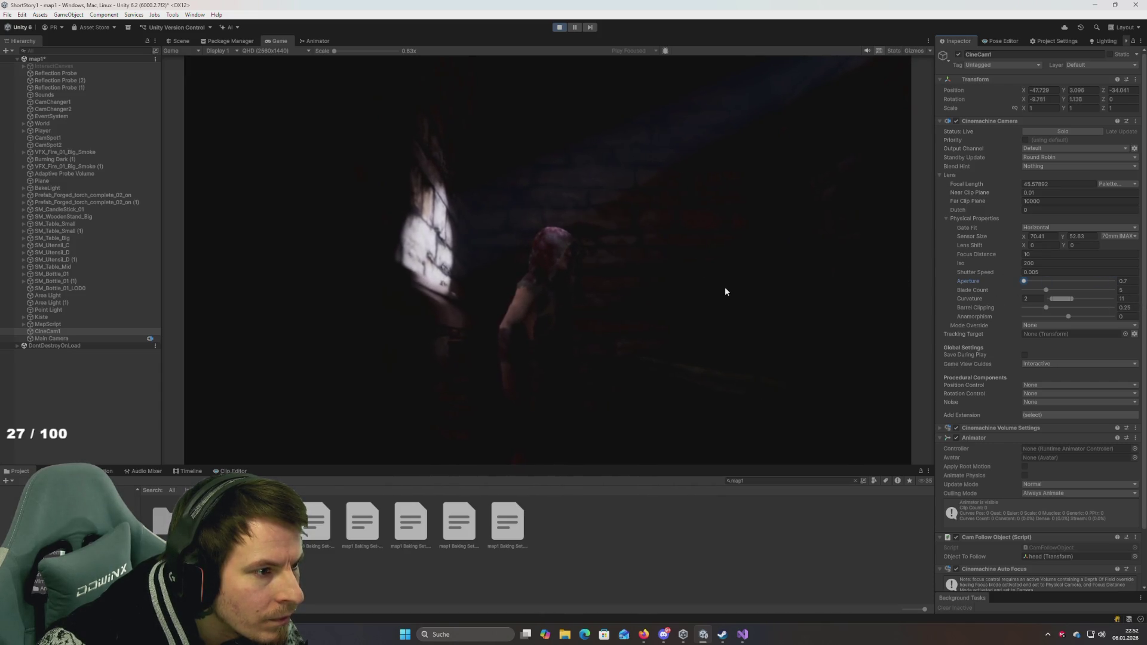
pyautogui.click(604, 308)
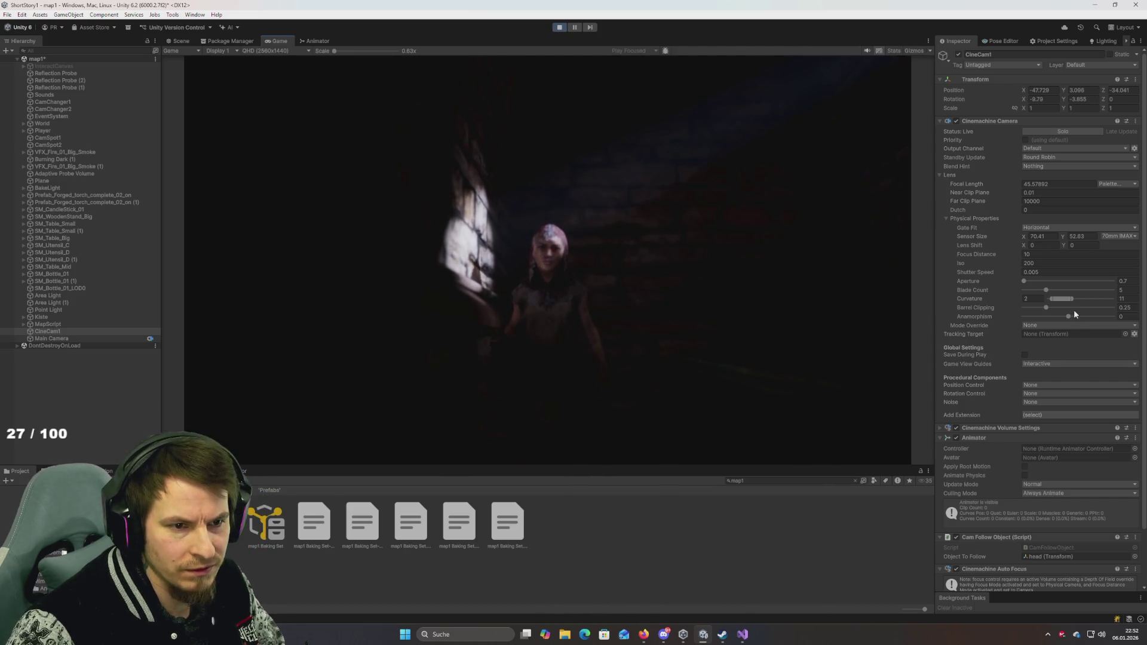
pyautogui.click(1026, 282)
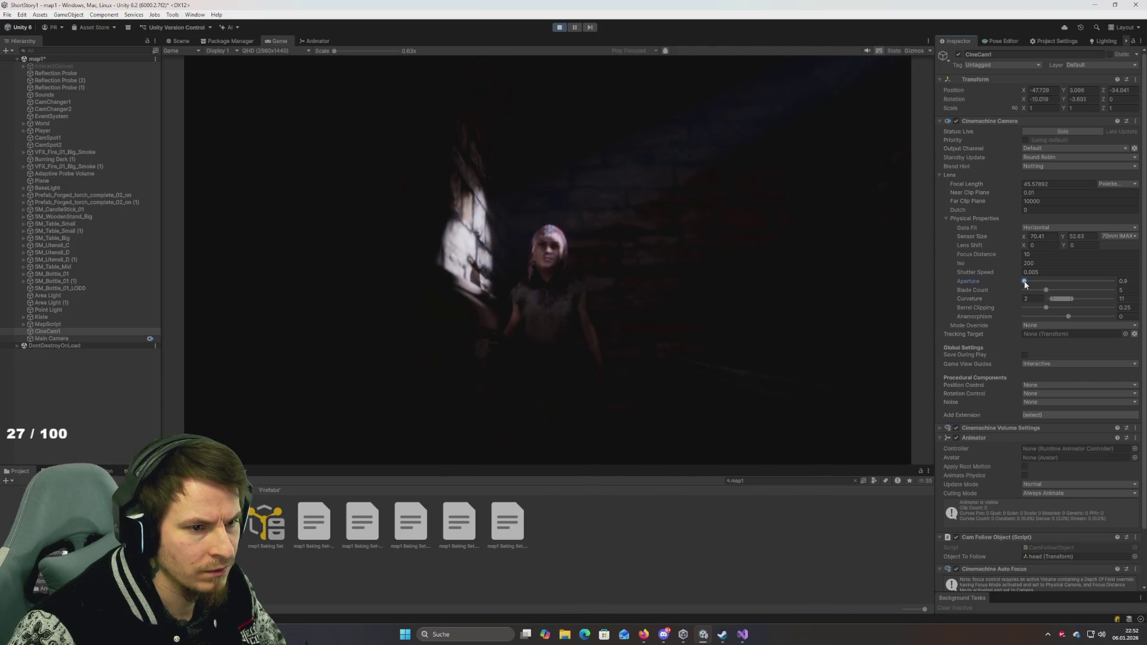
pyautogui.moveTo(1026, 282); pyautogui.dragTo(1113, 281)
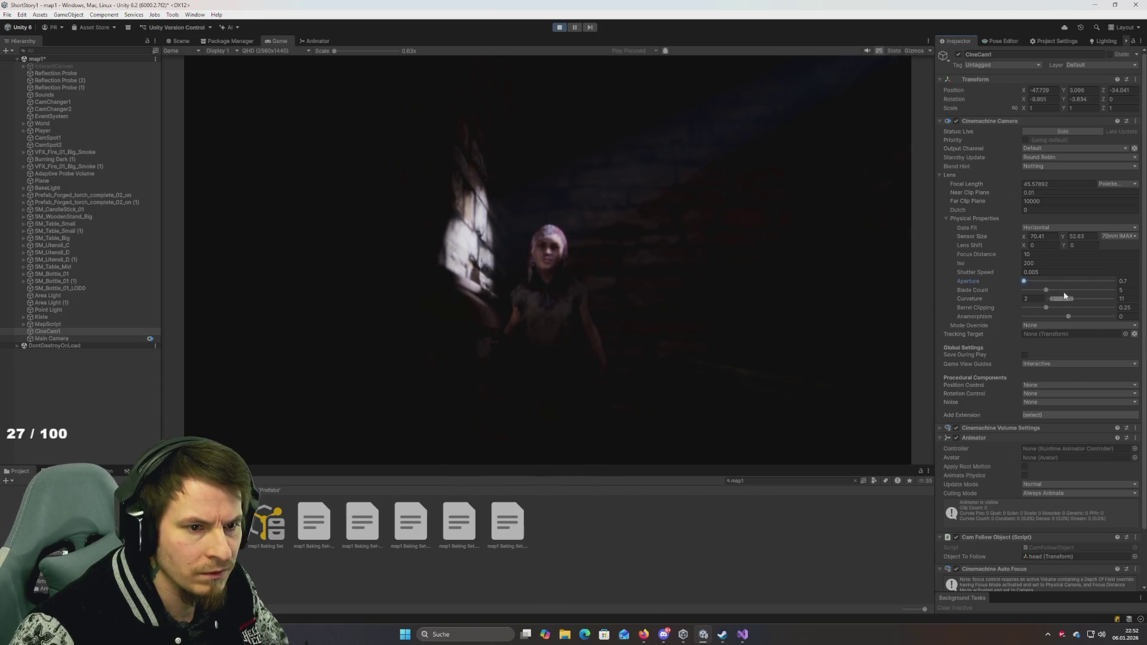
pyautogui.moveTo(1029, 282); pyautogui.dragTo(1052, 289)
pyautogui.moveTo(998, 251)
pyautogui.mouseDown()
pyautogui.moveTo(848, 250)
pyautogui.moveTo(200, 297)
pyautogui.moveTo(452, 288)
pyautogui.moveTo(312, 391)
pyautogui.mouseUp()
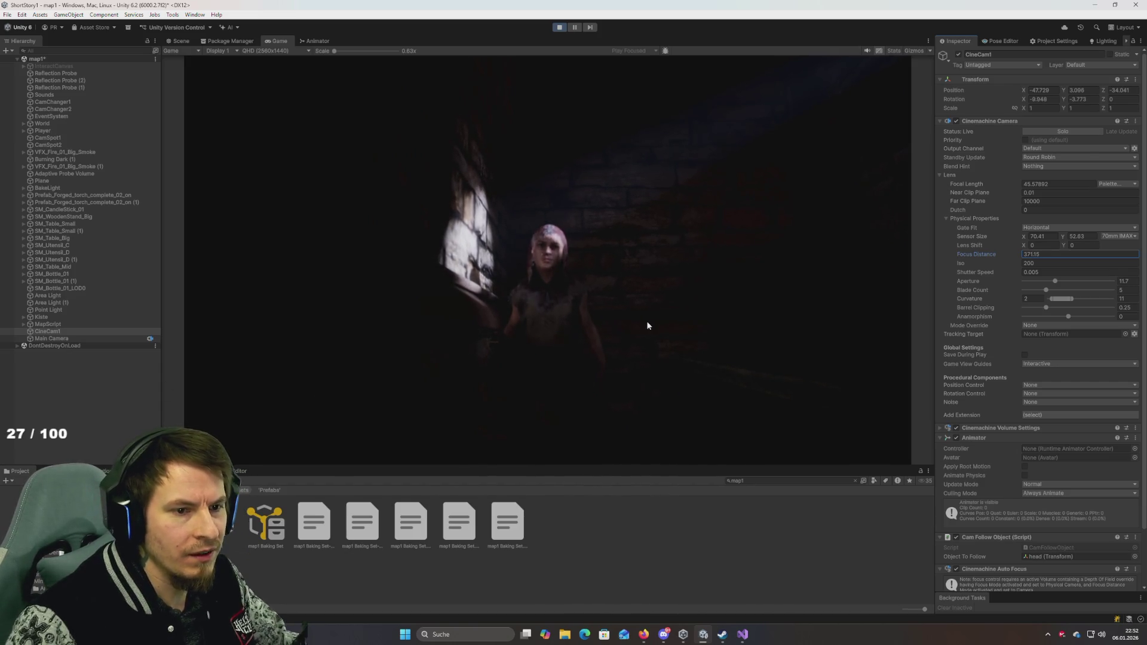
# Step: Retype the focus distance as about 10.01 in place of 371.15
pyautogui.click(1039, 253)
pyautogui.write('0.01')
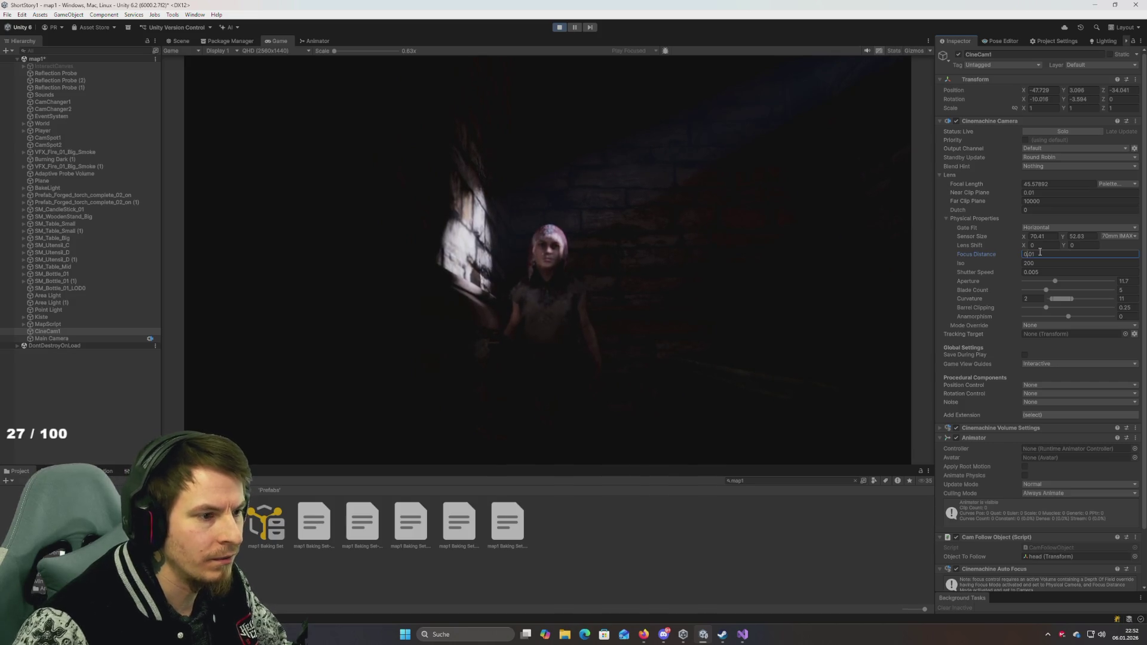
pyautogui.write('1')
pyautogui.press('Return')
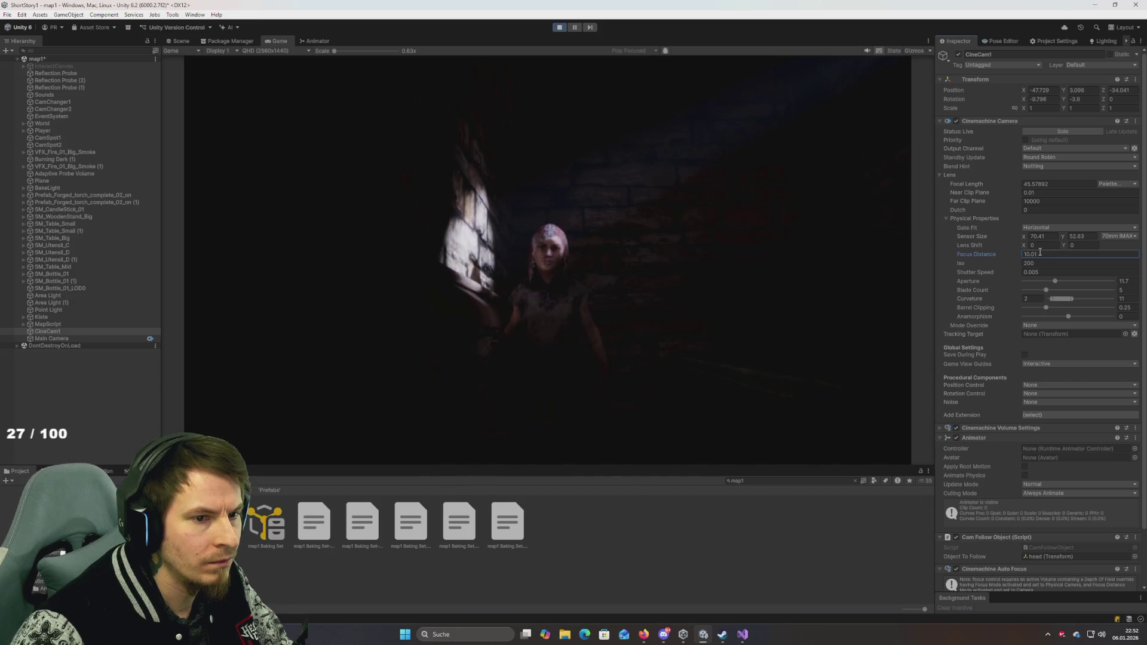
# Step: Try shutter speed, blade count and aperture values, keeping shutter speed 0.005 and blade count 5
pyautogui.moveTo(975, 272)
pyautogui.mouseDown()
pyautogui.moveTo(285, 315)
pyautogui.moveTo(457, 335)
pyautogui.moveTo(714, 512)
pyautogui.moveTo(215, 376)
pyautogui.moveTo(1045, 377)
pyautogui.mouseUp()
pyautogui.press('Escape')
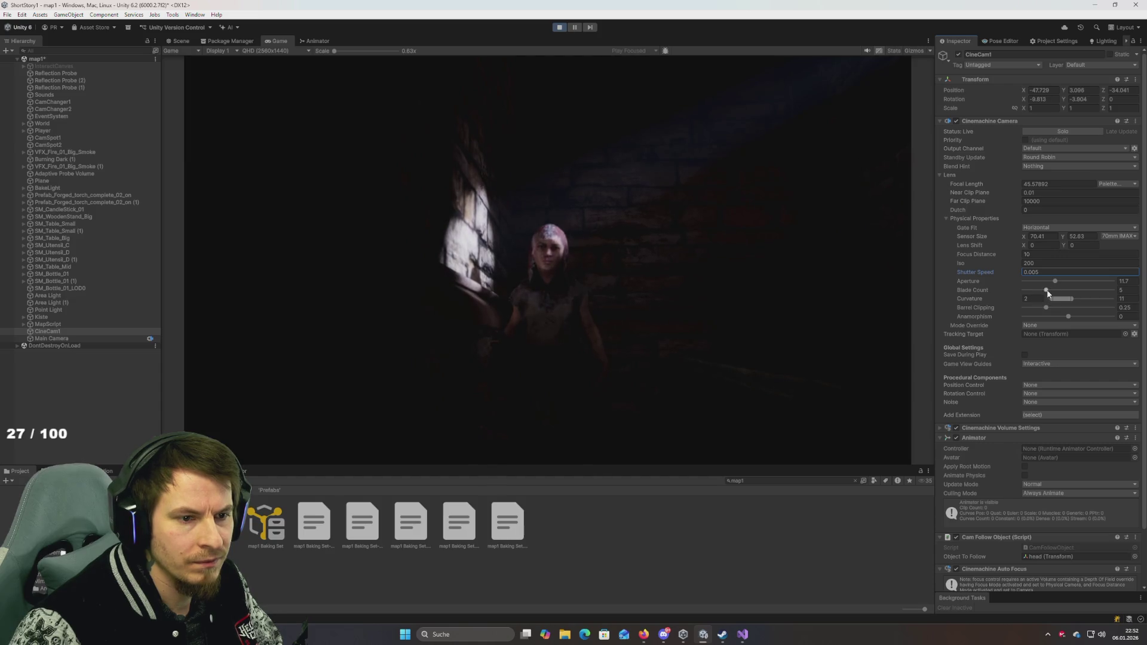
pyautogui.moveTo(1045, 289); pyautogui.dragTo(1024, 290)
pyautogui.moveTo(1113, 289)
pyautogui.mouseDown()
pyautogui.moveTo(264, 249)
pyautogui.moveTo(781, 296)
pyautogui.mouseUp()
pyautogui.moveTo(1041, 281); pyautogui.dragTo(962, 291)
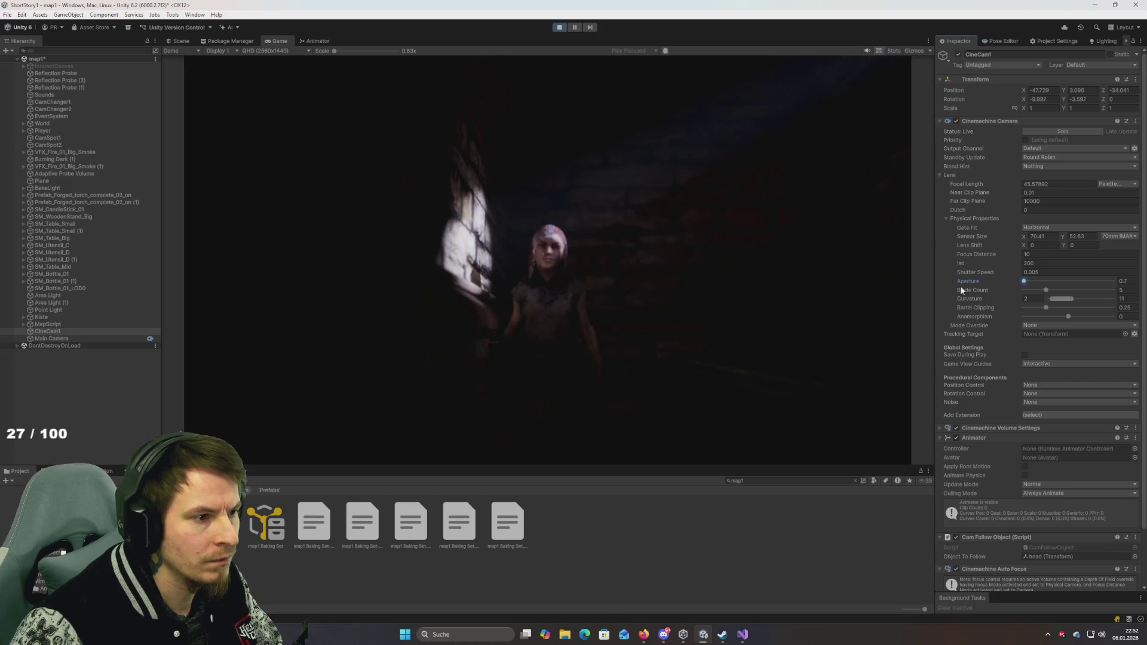
pyautogui.moveTo(1113, 281); pyautogui.dragTo(891, 303)
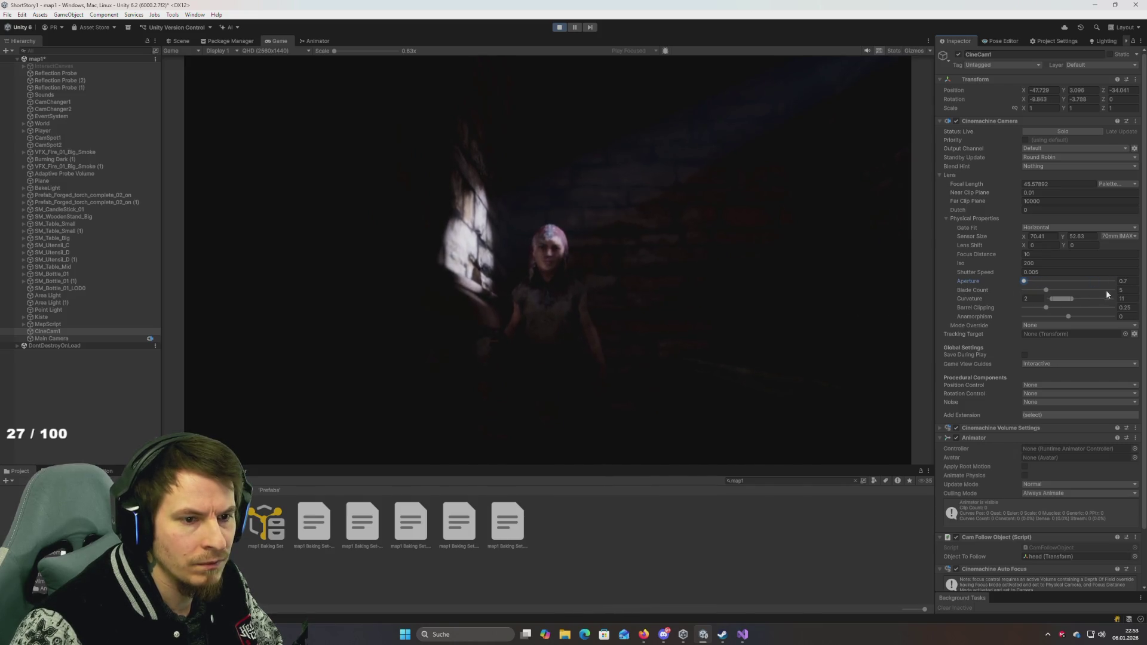
# Step: Set anamorphism to -1 and raise the aperture to 32, with blade count 5
pyautogui.click(1045, 290)
pyautogui.click(1065, 299)
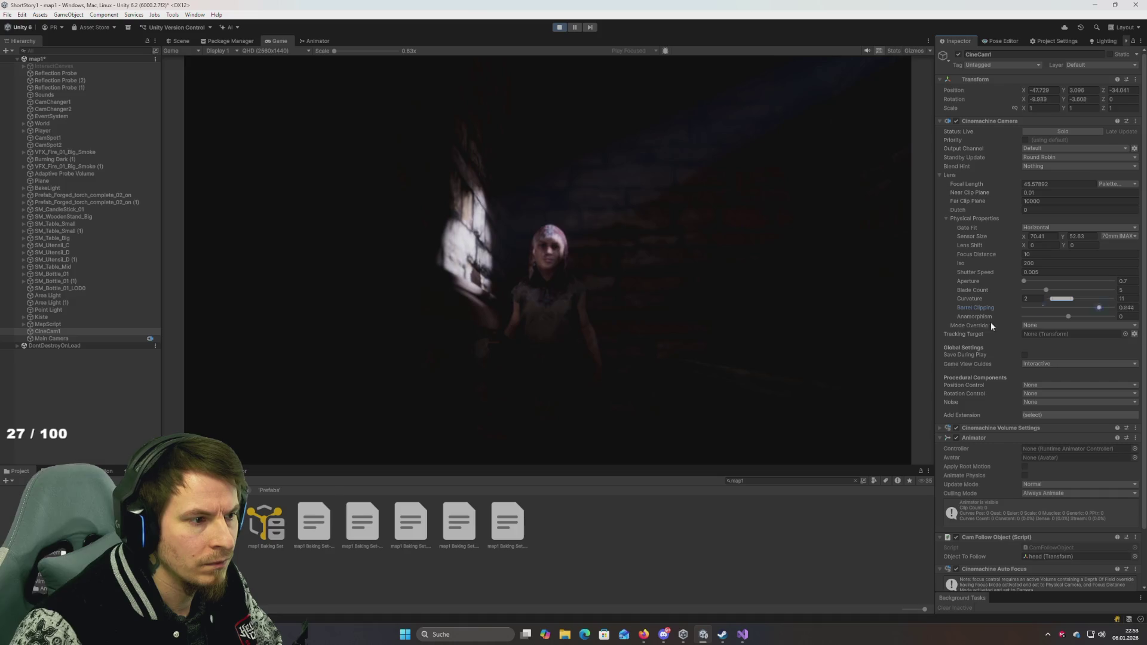
pyautogui.moveTo(1068, 316); pyautogui.dragTo(980, 318)
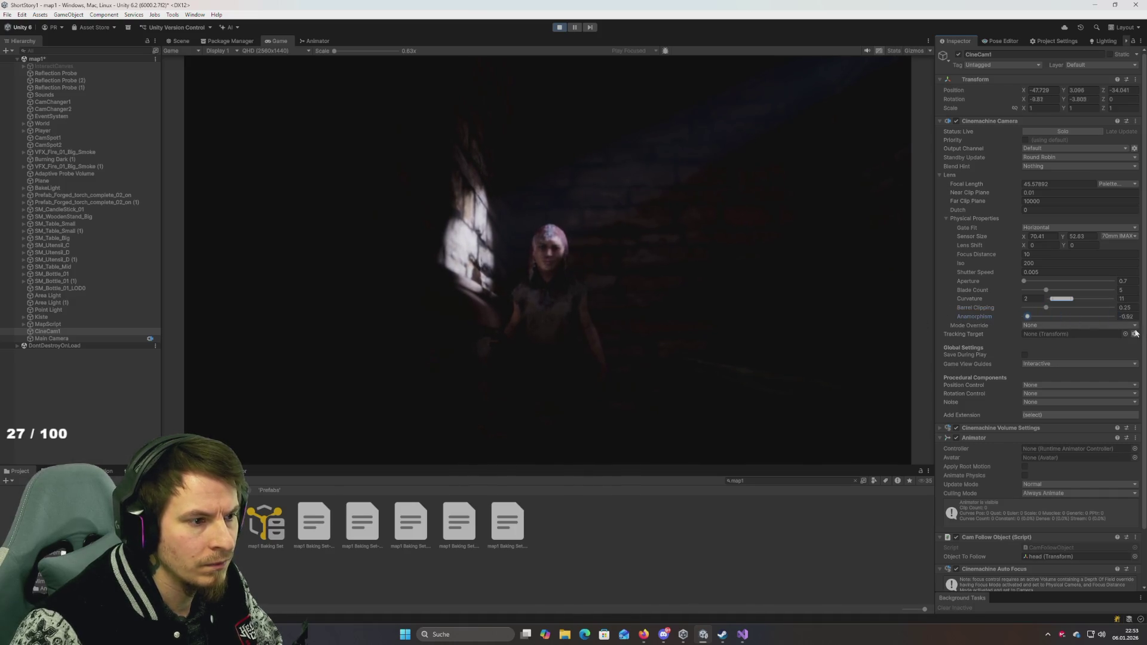
pyautogui.click(1094, 281)
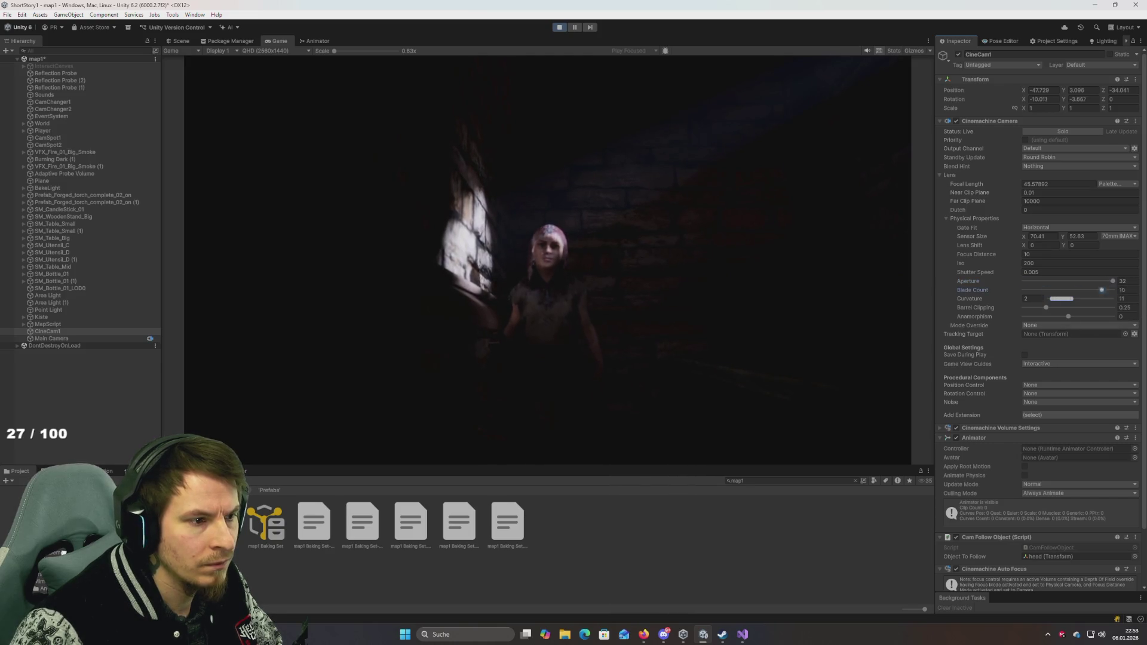
pyautogui.moveTo(1047, 298); pyautogui.dragTo(1052, 297)
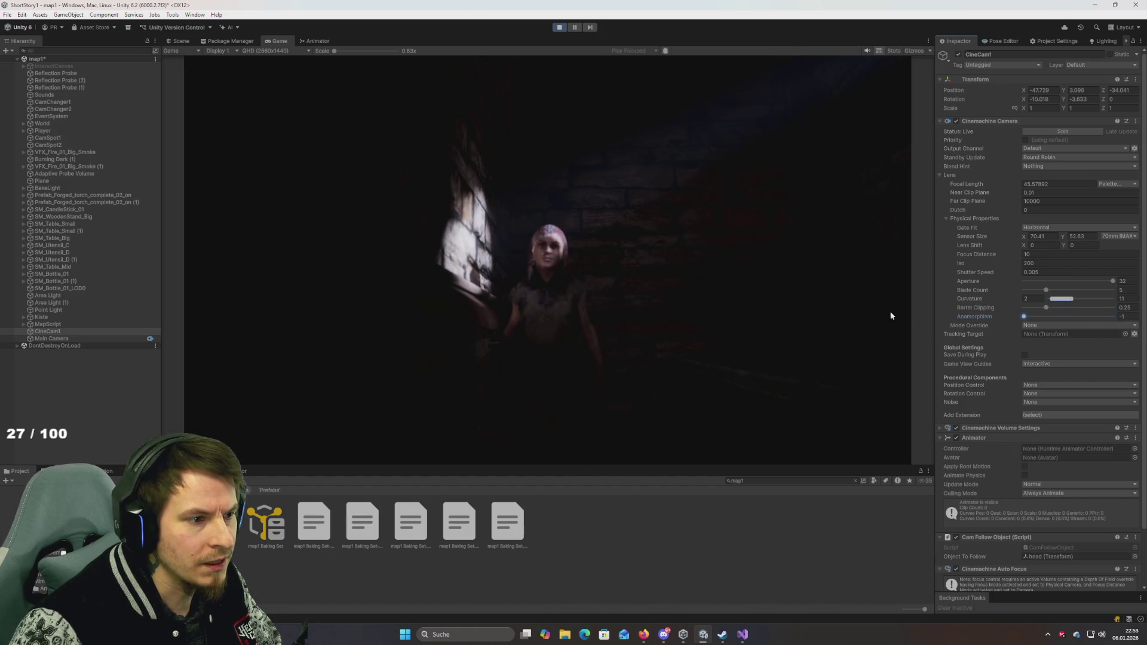
# Step: Leave Mode Override at None and test Dutch roll and longer focal lengths
pyautogui.click(1040, 327)
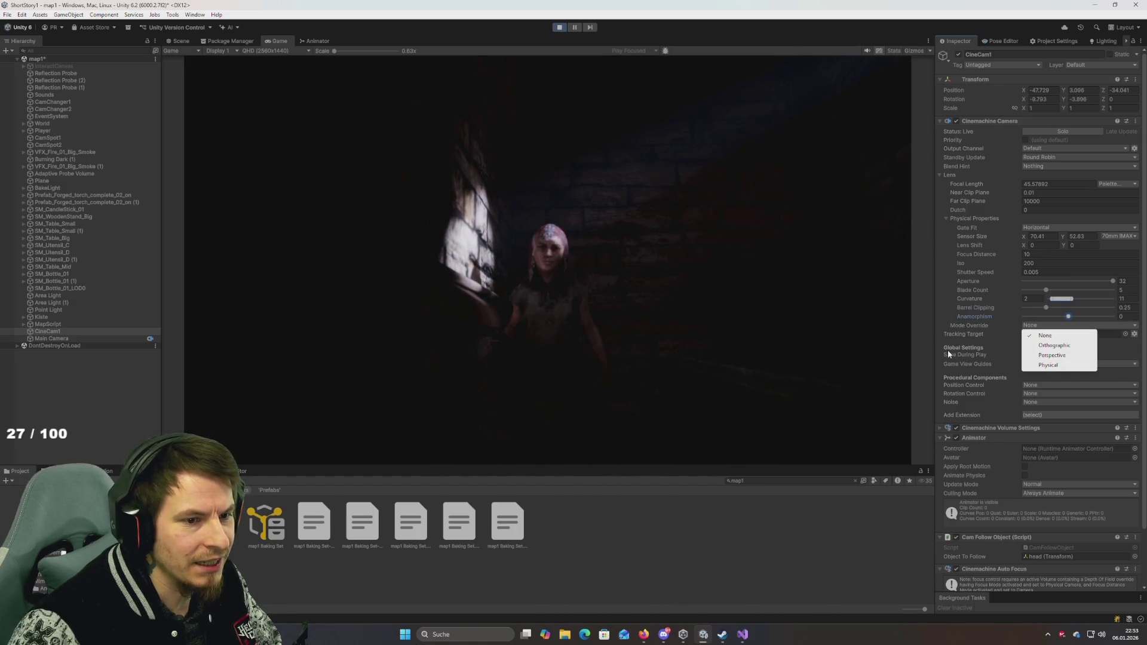
pyautogui.click(945, 286)
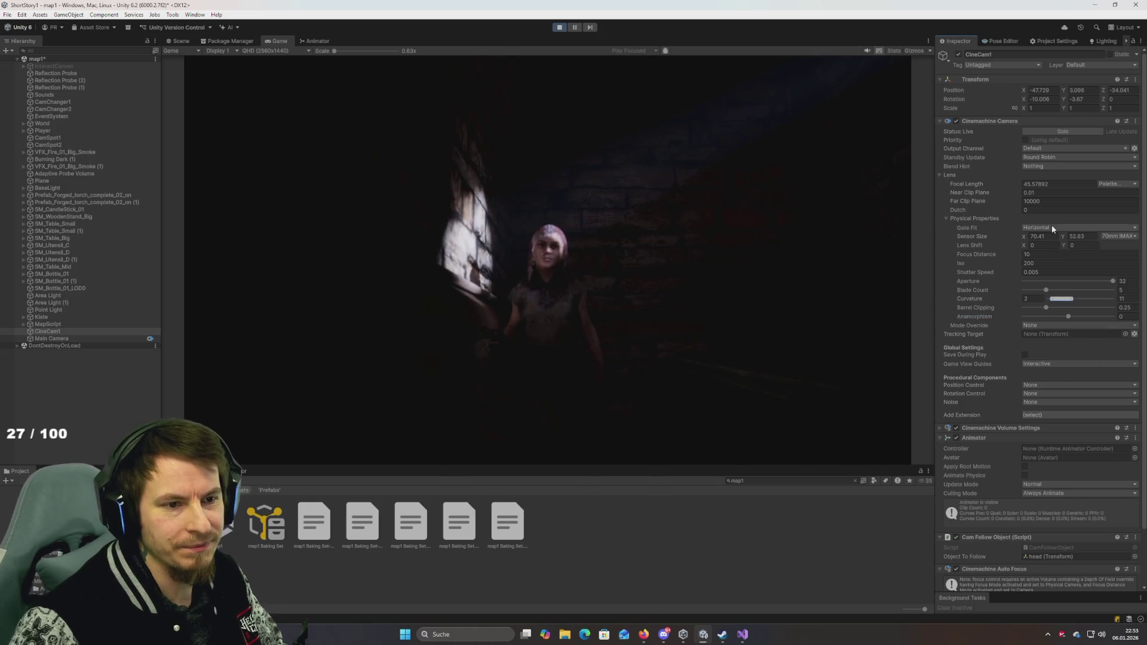
pyautogui.moveTo(960, 215); pyautogui.dragTo(610, 313)
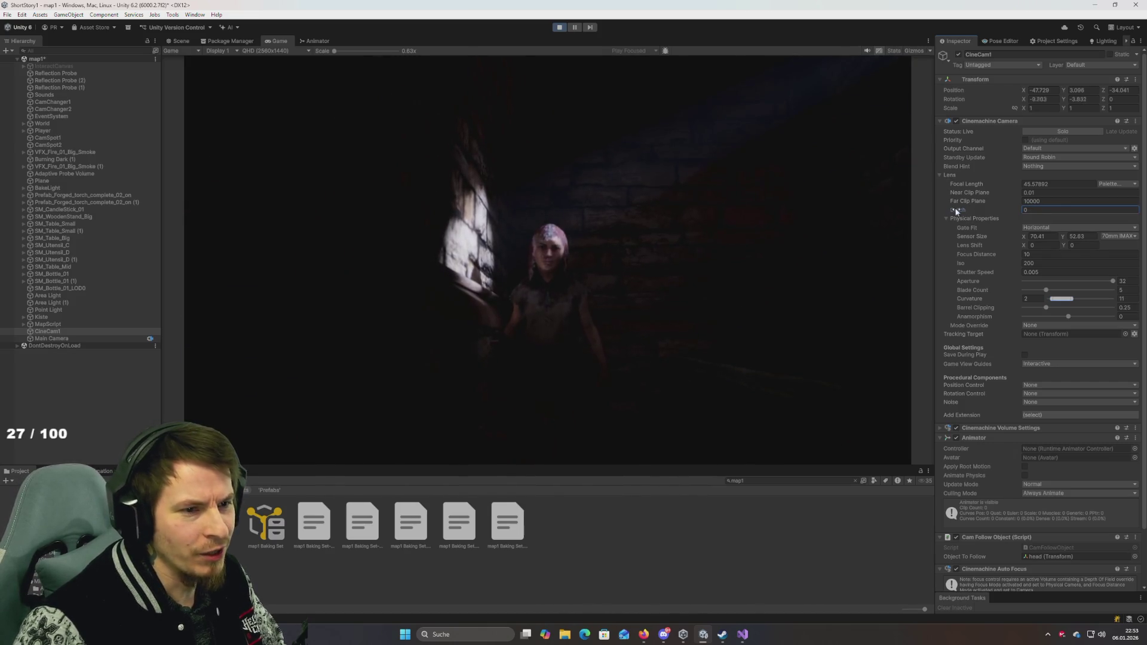
pyautogui.moveTo(1135, 229)
pyautogui.mouseDown()
pyautogui.moveTo(602, 288)
pyautogui.moveTo(730, 310)
pyautogui.moveTo(832, 456)
pyautogui.moveTo(517, 562)
pyautogui.moveTo(967, 587)
pyautogui.moveTo(1060, 443)
pyautogui.mouseUp()
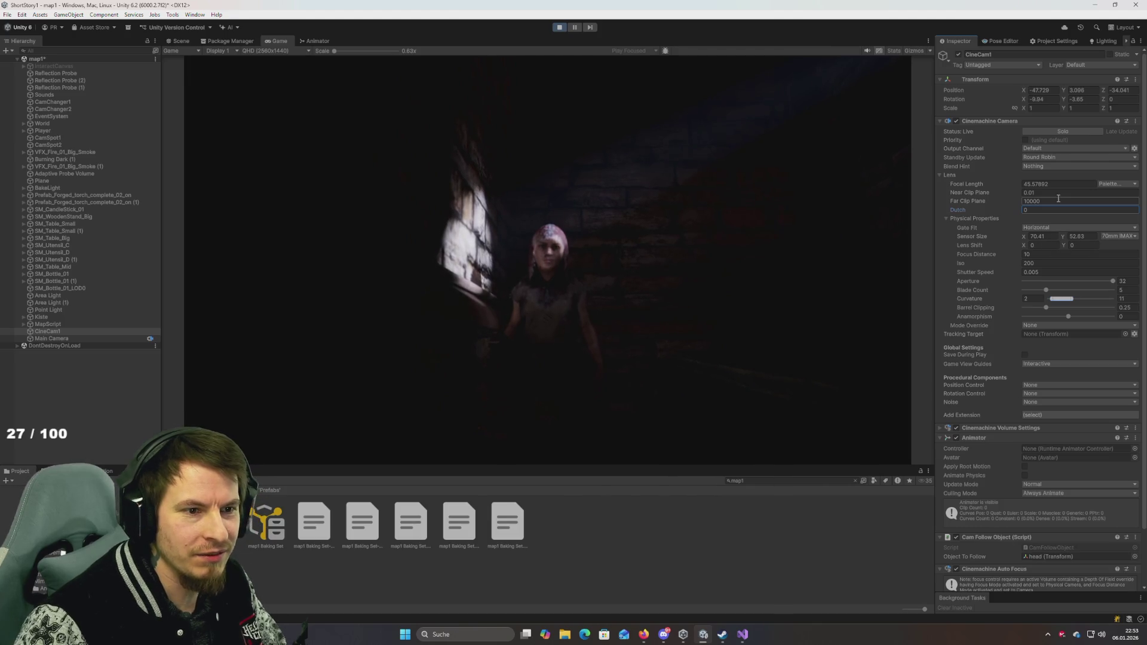
pyautogui.moveTo(962, 187)
pyautogui.mouseDown()
pyautogui.moveTo(1072, 195)
pyautogui.moveTo(124, 221)
pyautogui.moveTo(1004, 243)
pyautogui.moveTo(980, 241)
pyautogui.moveTo(1114, 255)
pyautogui.moveTo(135, 279)
pyautogui.moveTo(1120, 290)
pyautogui.moveTo(801, 306)
pyautogui.moveTo(1085, 324)
pyautogui.moveTo(647, 302)
pyautogui.mouseUp()
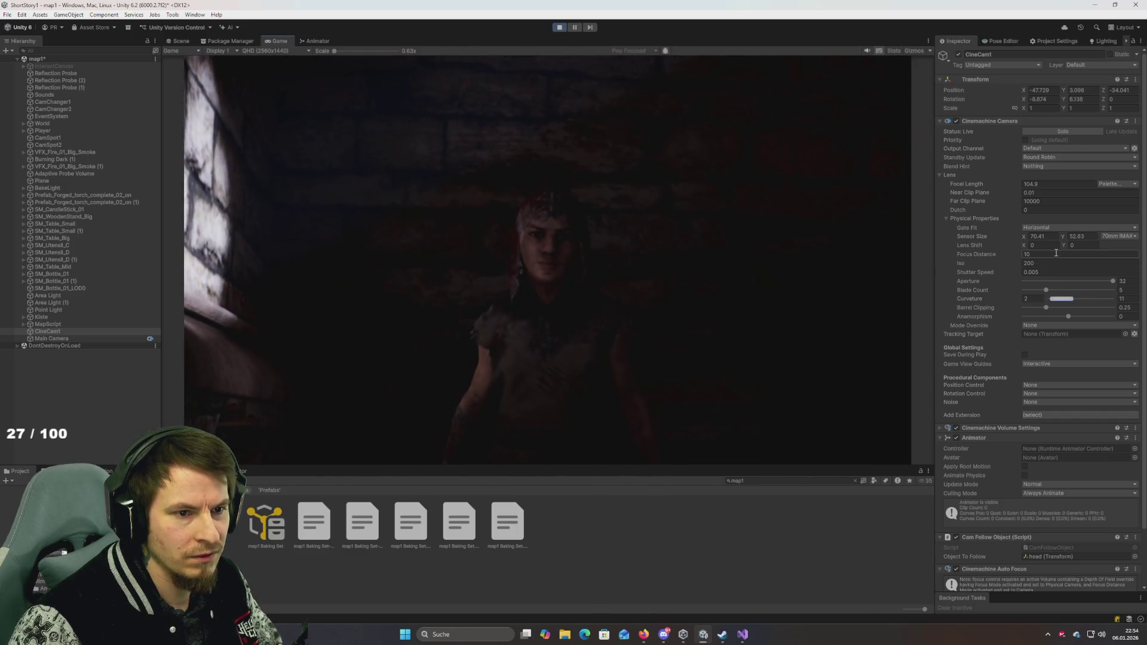
# Step: Set the focal length to 50 and the focus distance to 10
pyautogui.click(1048, 185)
pyautogui.write('50')
pyautogui.press('Return')
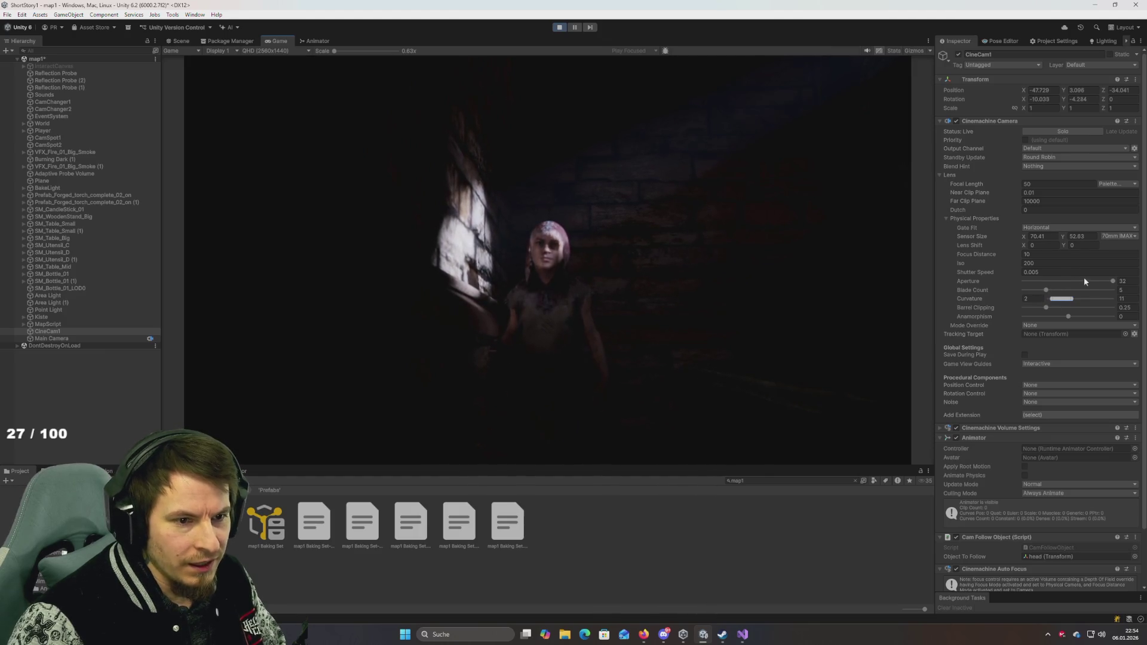
pyautogui.press('Return')
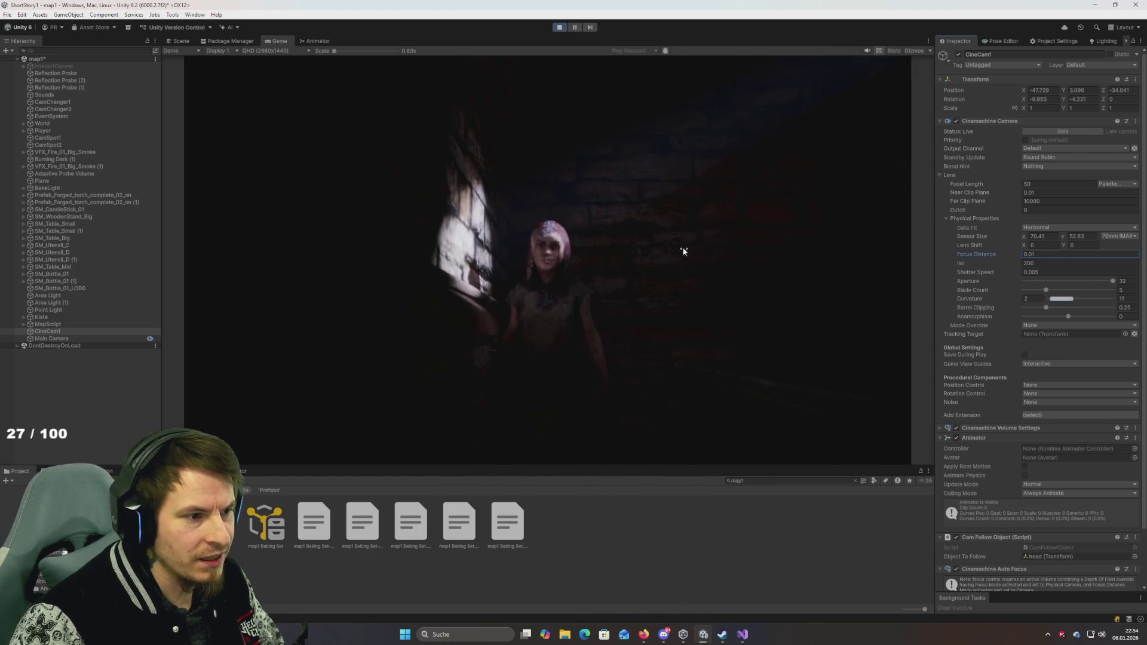
pyautogui.write('10')
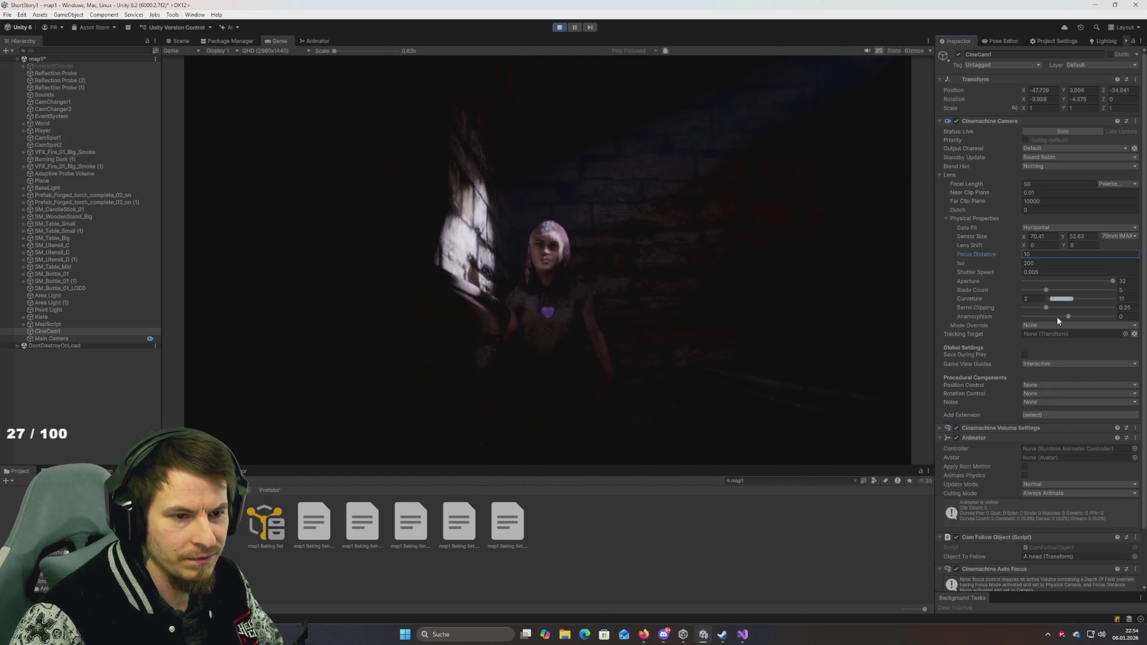
pyautogui.click(1111, 282)
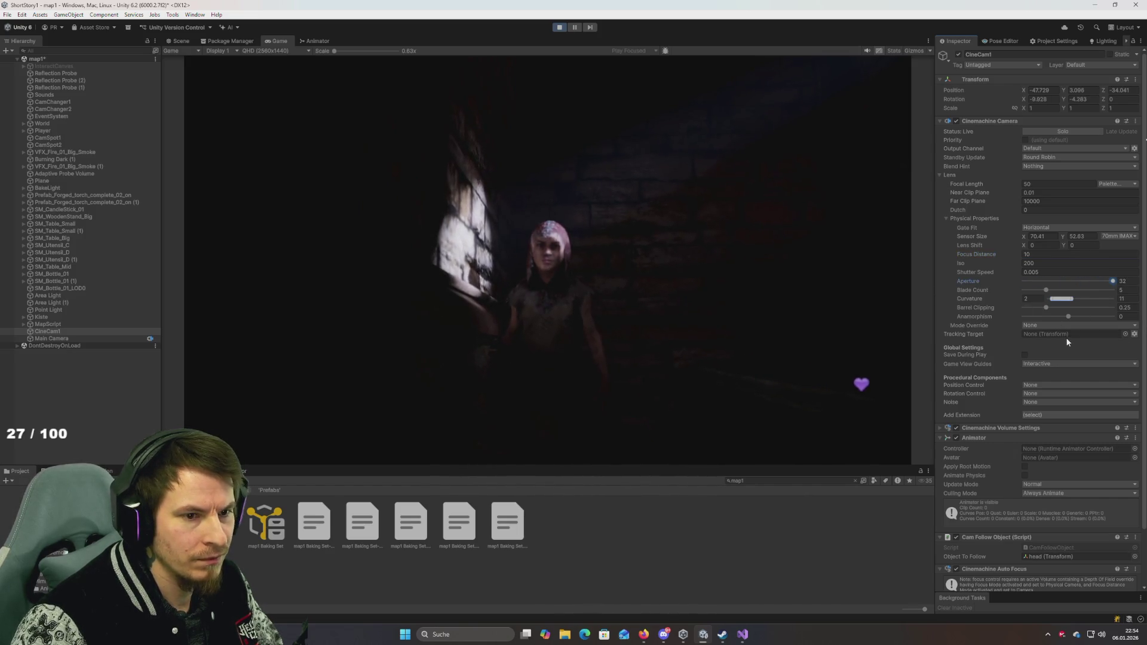
pyautogui.scroll(-3, 983, 360)
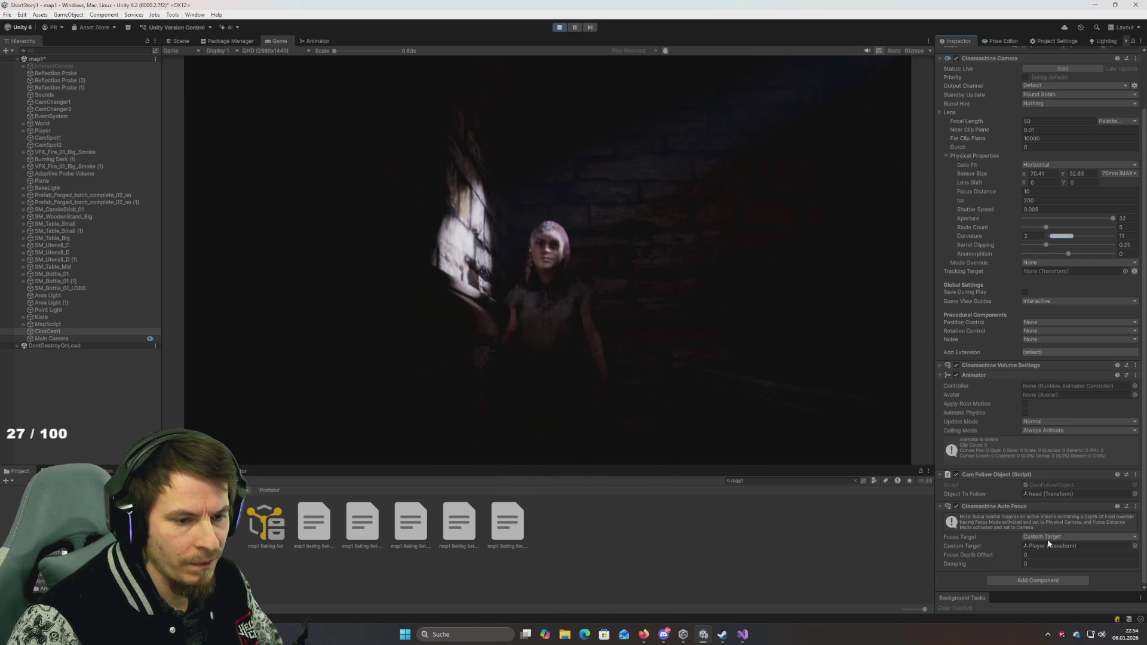
# Step: Test auto-focus depth offset and damping, returning both to 0, and lower the aperture to 14.9
pyautogui.moveTo(966, 556); pyautogui.dragTo(1037, 555)
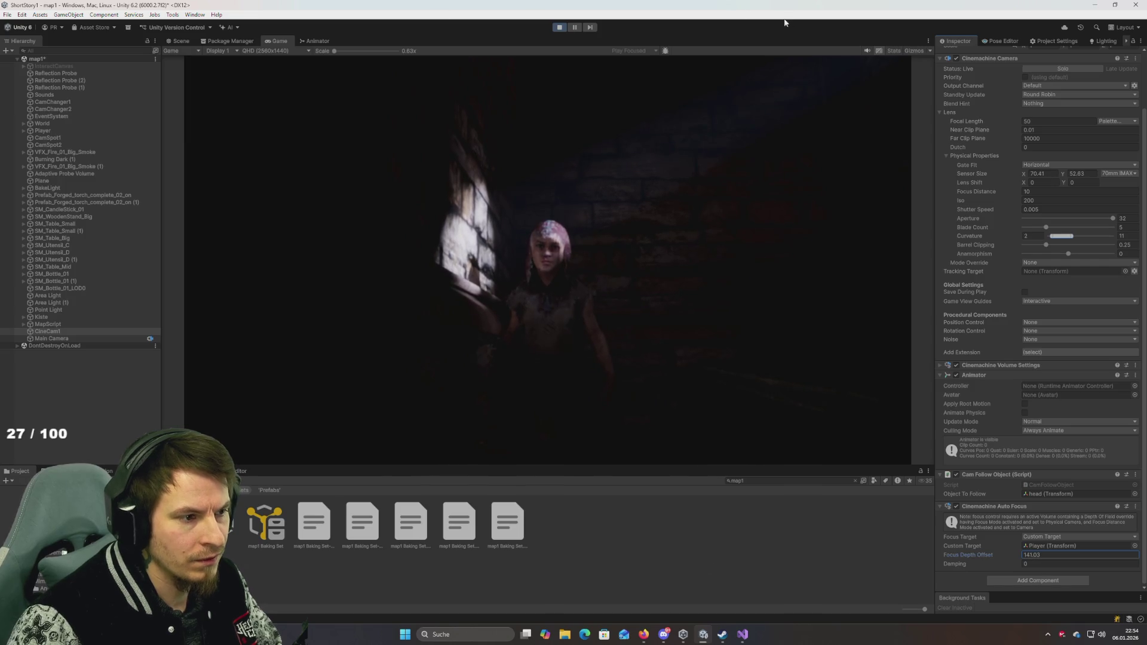
pyautogui.moveTo(947, 564)
pyautogui.mouseDown()
pyautogui.moveTo(1113, 564)
pyautogui.moveTo(780, 565)
pyautogui.mouseUp()
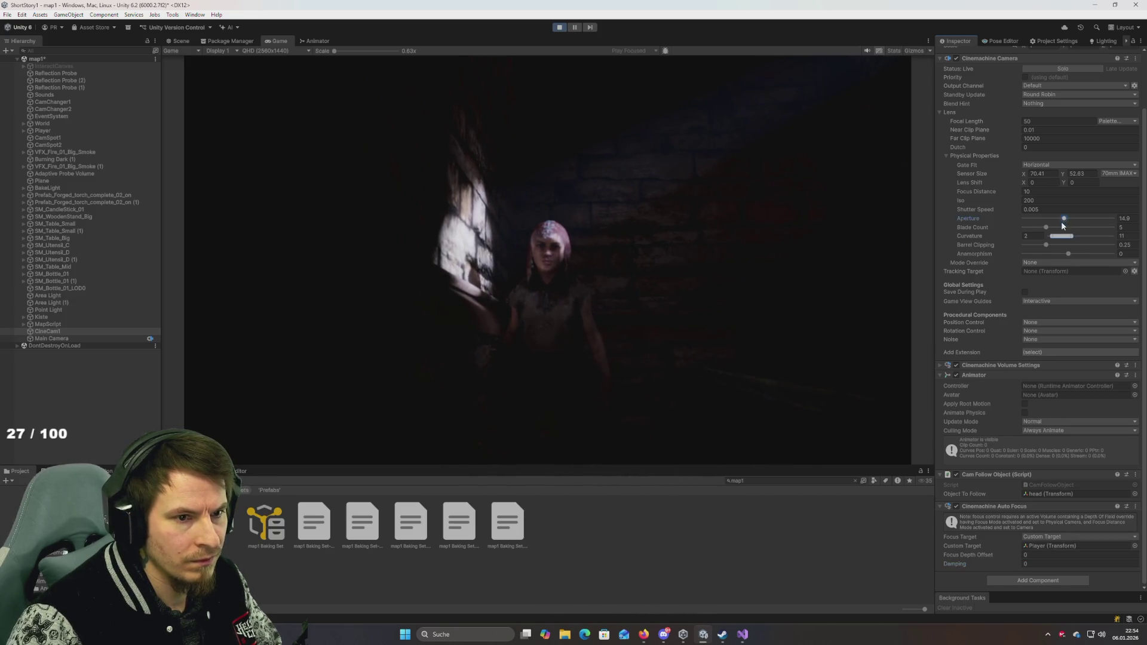
pyautogui.write('0')
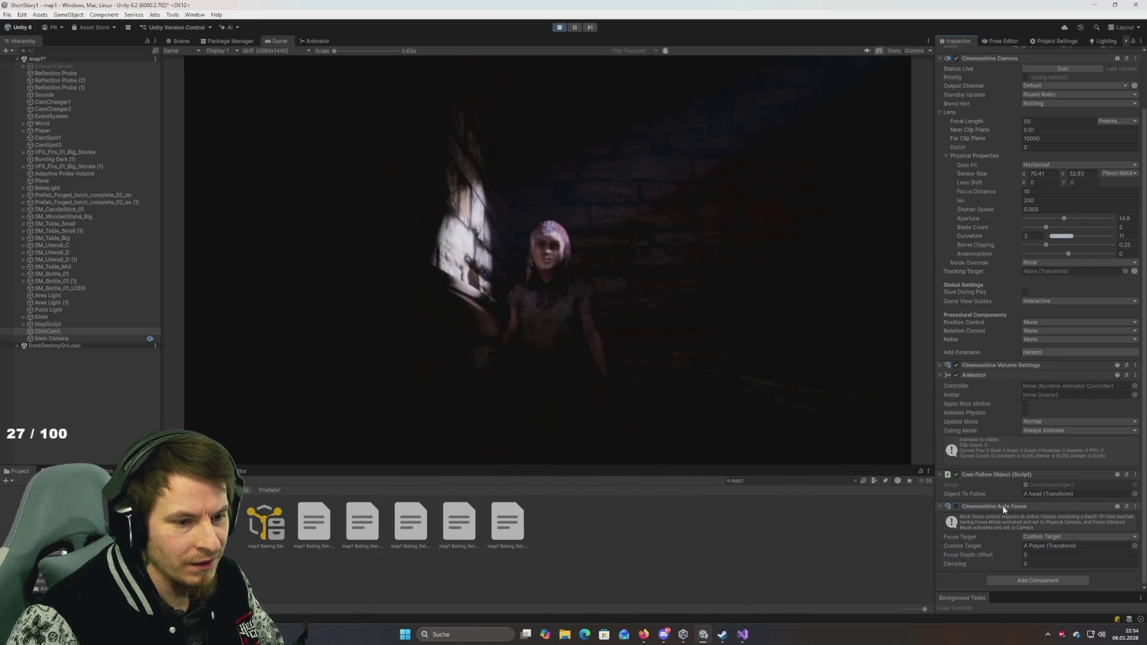
pyautogui.scroll(3, 997, 499)
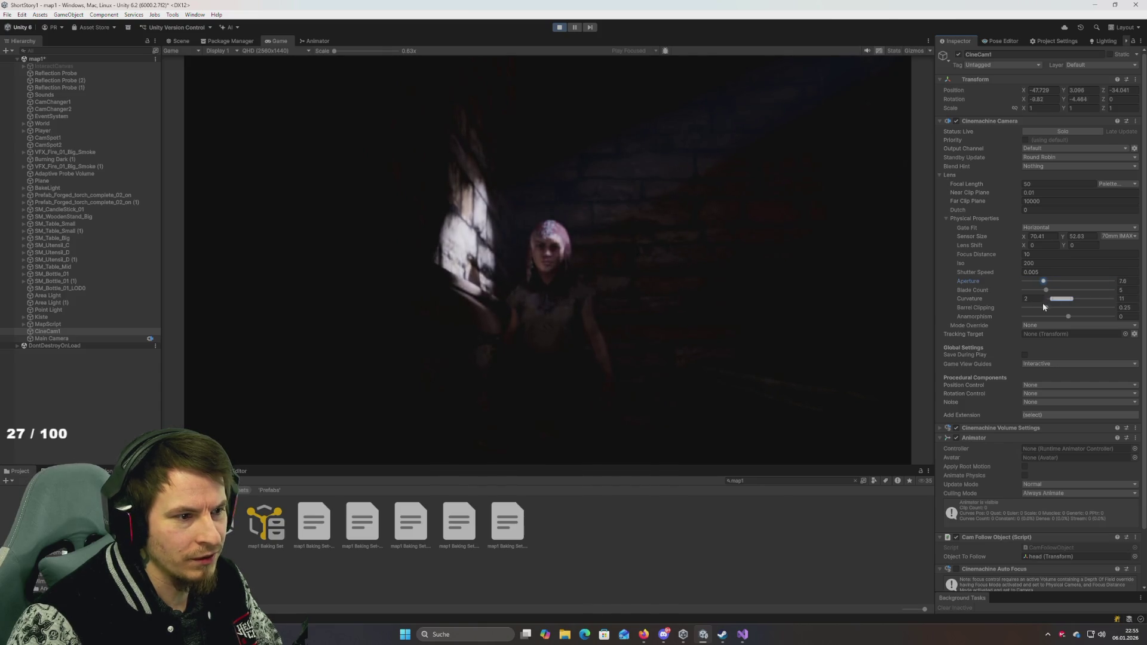
# Step: Set aperture 2.3 and focus distance 10, then raise focal length to about 496.2 for a face close-up
pyautogui.press('Right')
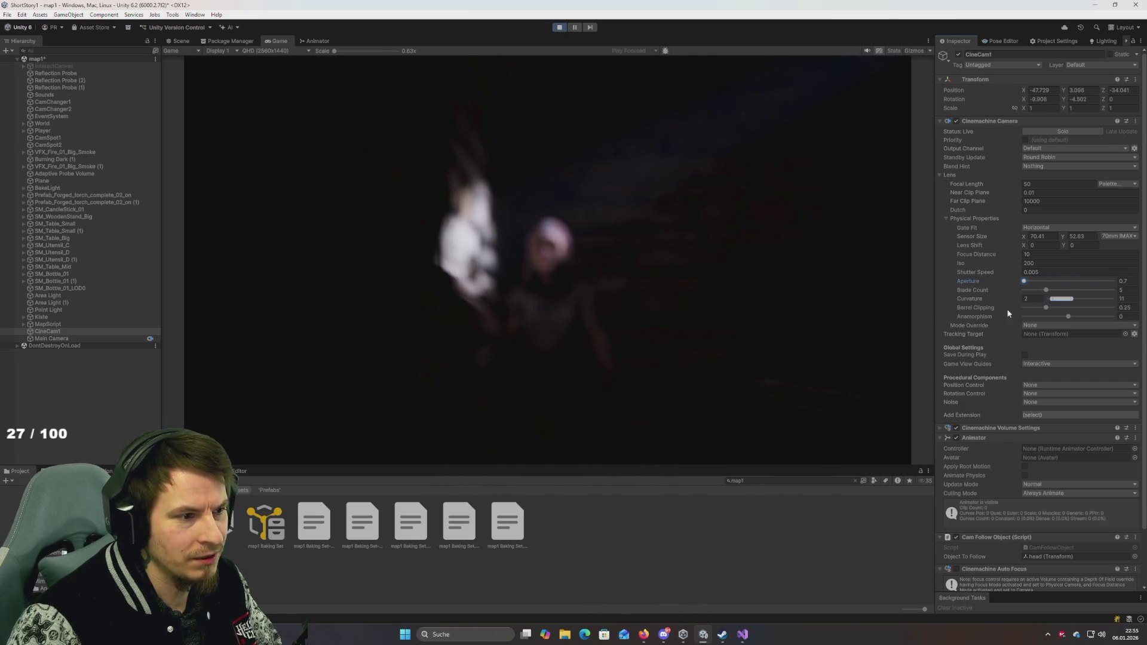
pyautogui.moveTo(1041, 310); pyautogui.dragTo(1029, 314)
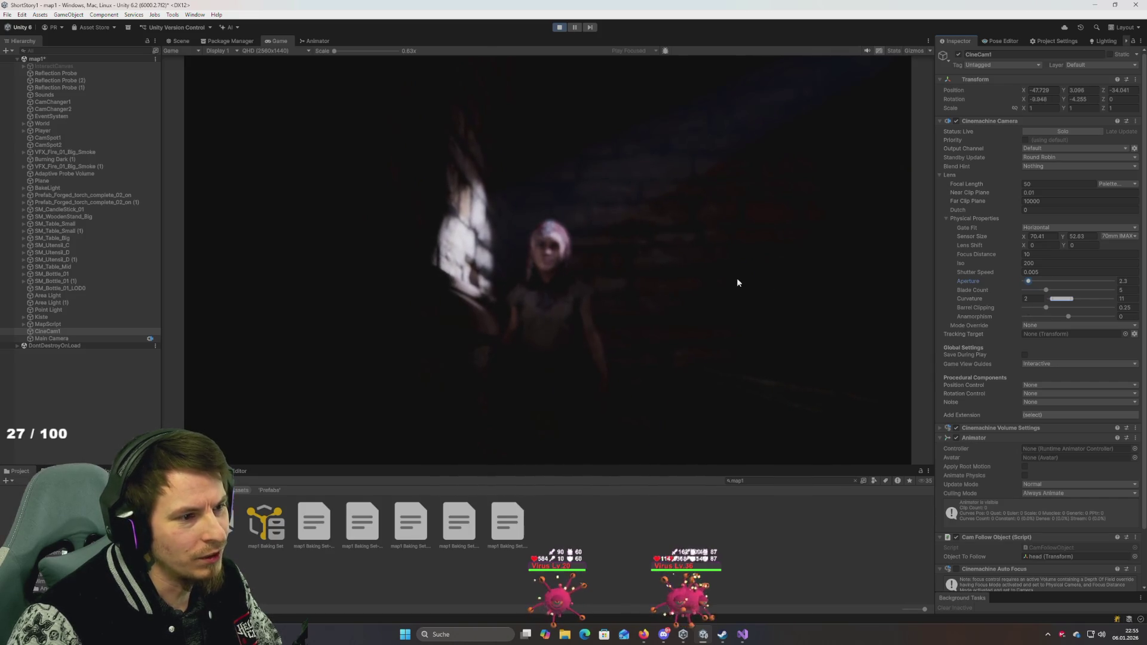
pyautogui.click(1023, 254)
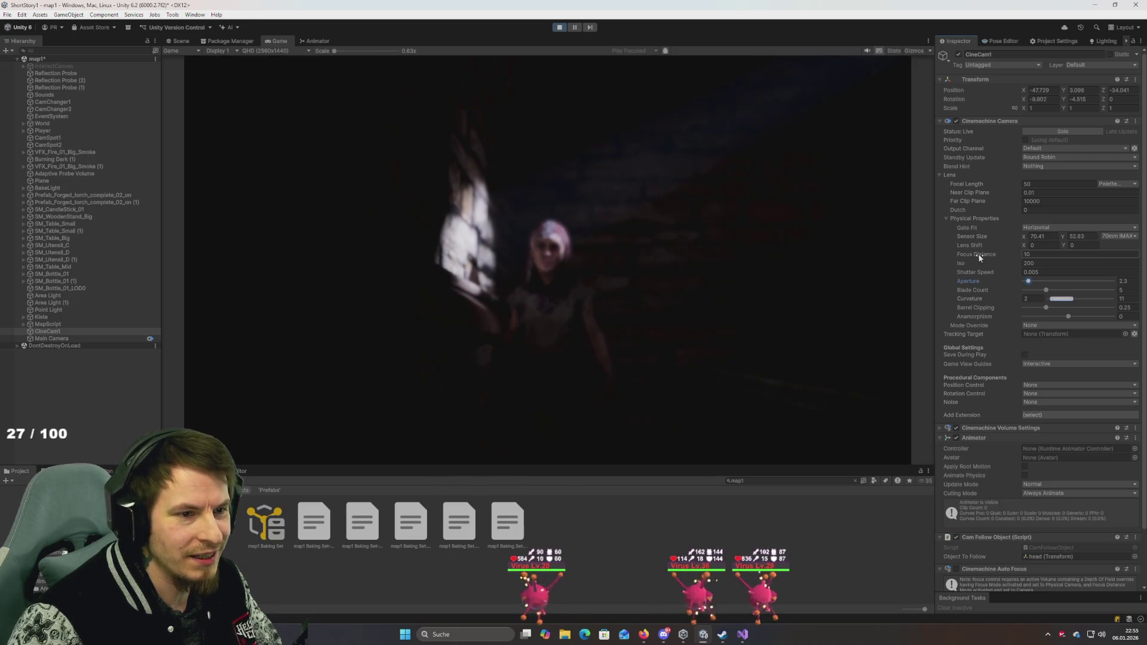
pyautogui.write('10')
pyautogui.moveTo(994, 289); pyautogui.dragTo(1070, 310)
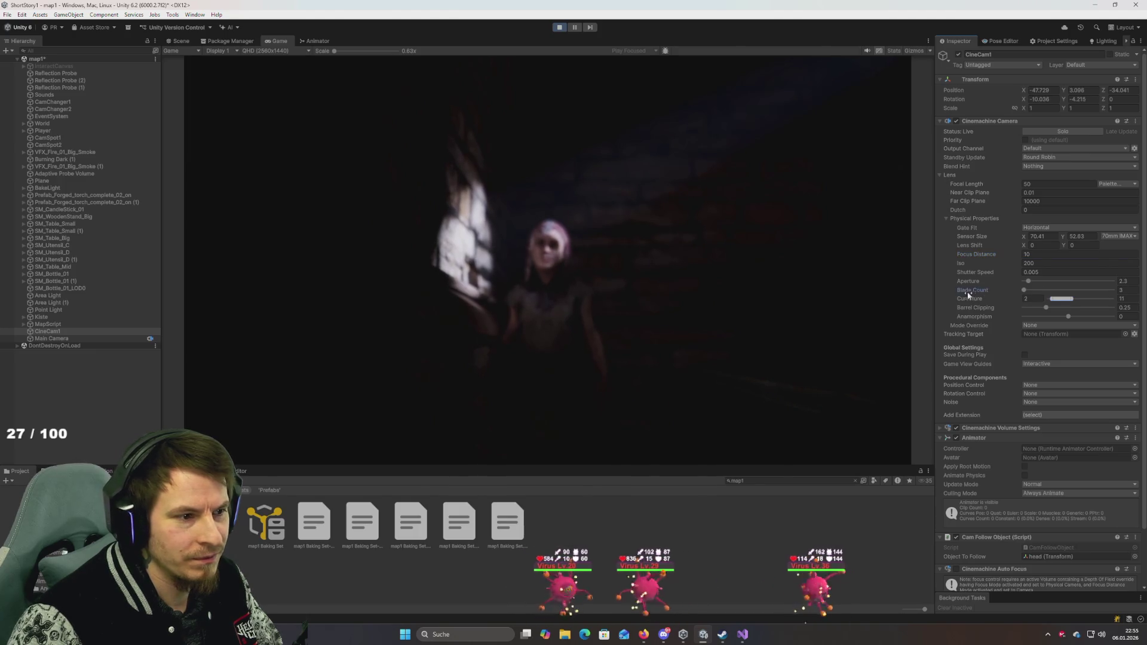
pyautogui.hotkey('ctrl', 'z')
pyautogui.click(1046, 307)
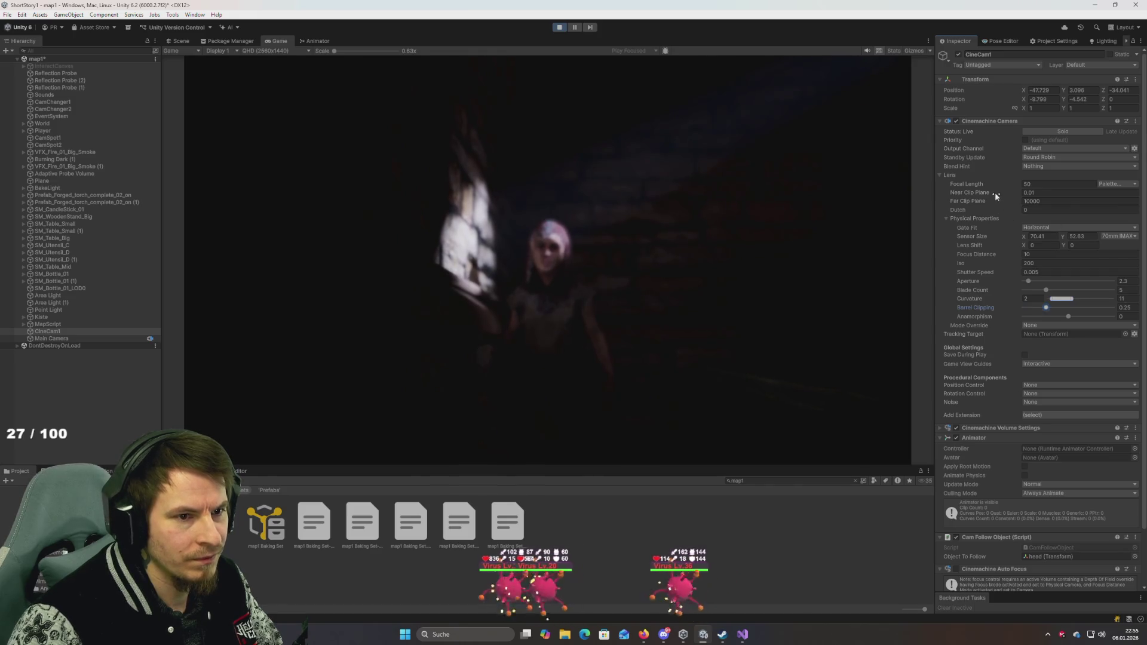
pyautogui.moveTo(968, 184)
pyautogui.mouseDown()
pyautogui.moveTo(1076, 184)
pyautogui.moveTo(24, 212)
pyautogui.moveTo(131, 223)
pyautogui.moveTo(554, 209)
pyautogui.moveTo(766, 226)
pyautogui.moveTo(558, 243)
pyautogui.moveTo(701, 256)
pyautogui.moveTo(592, 250)
pyautogui.moveTo(866, 239)
pyautogui.moveTo(431, 278)
pyautogui.moveTo(769, 274)
pyautogui.moveTo(754, 274)
pyautogui.mouseUp()
pyautogui.moveTo(1029, 281)
pyautogui.mouseDown()
pyautogui.moveTo(1083, 281)
pyautogui.moveTo(1023, 281)
pyautogui.mouseUp()
pyautogui.hotkey('ctrl', 'z')
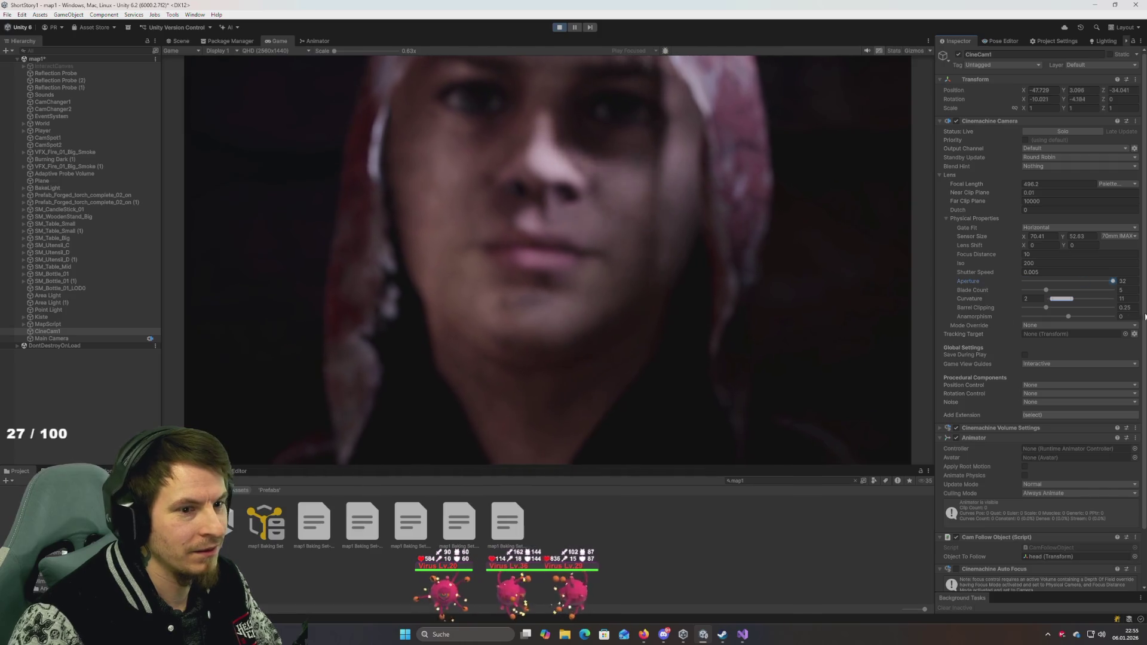
pyautogui.write('2.3')
pyautogui.click(991, 274)
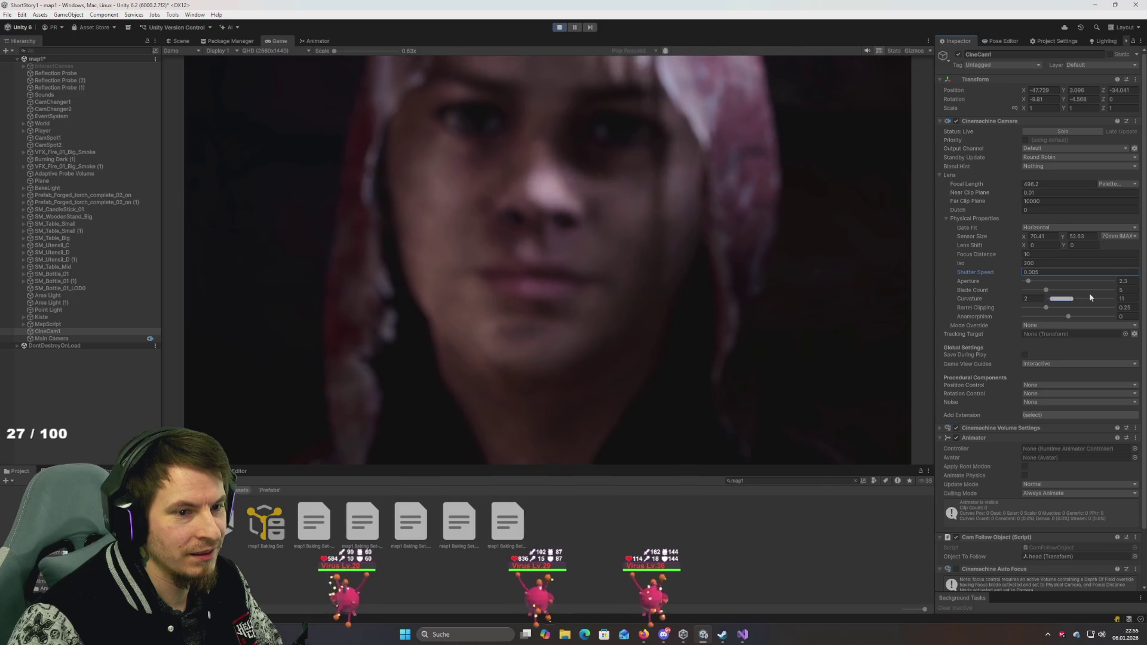
pyautogui.click(1046, 290)
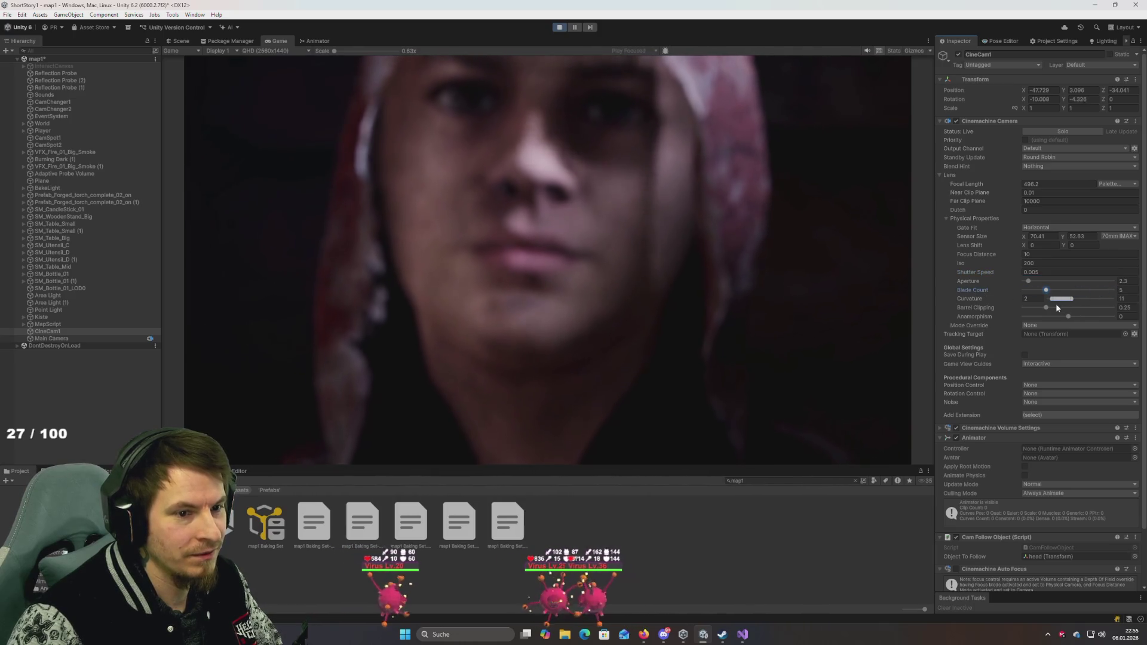
pyautogui.moveTo(1046, 308); pyautogui.dragTo(990, 323)
pyautogui.hotkey('ctrl', 'z')
pyautogui.moveTo(1070, 320)
pyautogui.mouseDown()
pyautogui.moveTo(1112, 317)
pyautogui.moveTo(1023, 316)
pyautogui.mouseUp()
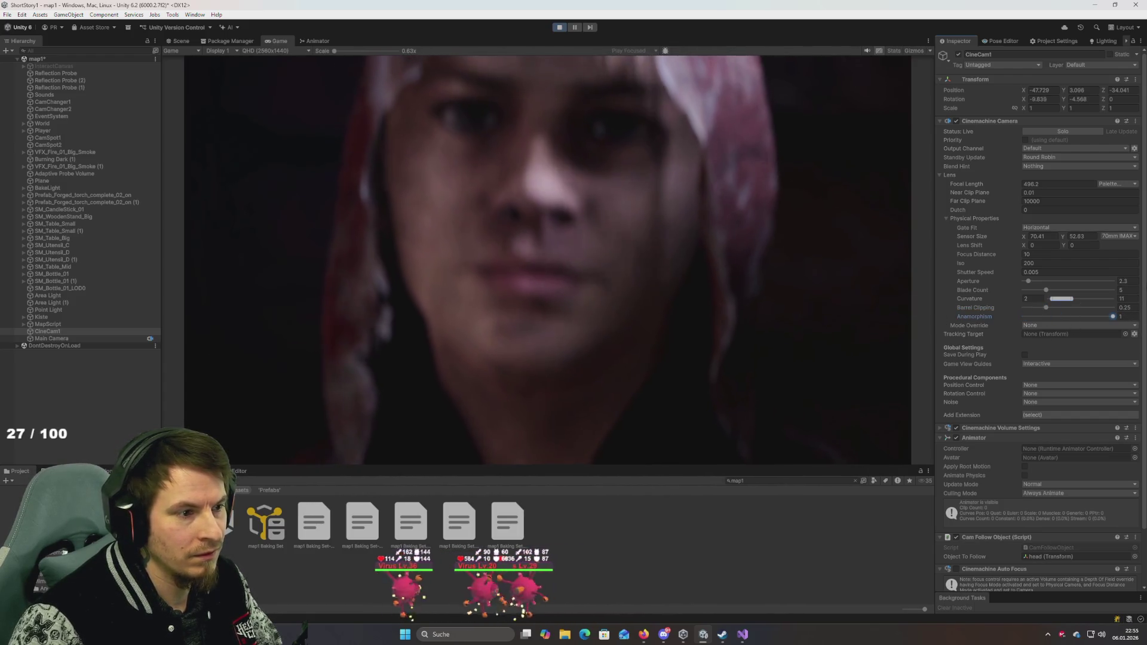
pyautogui.click(1069, 317)
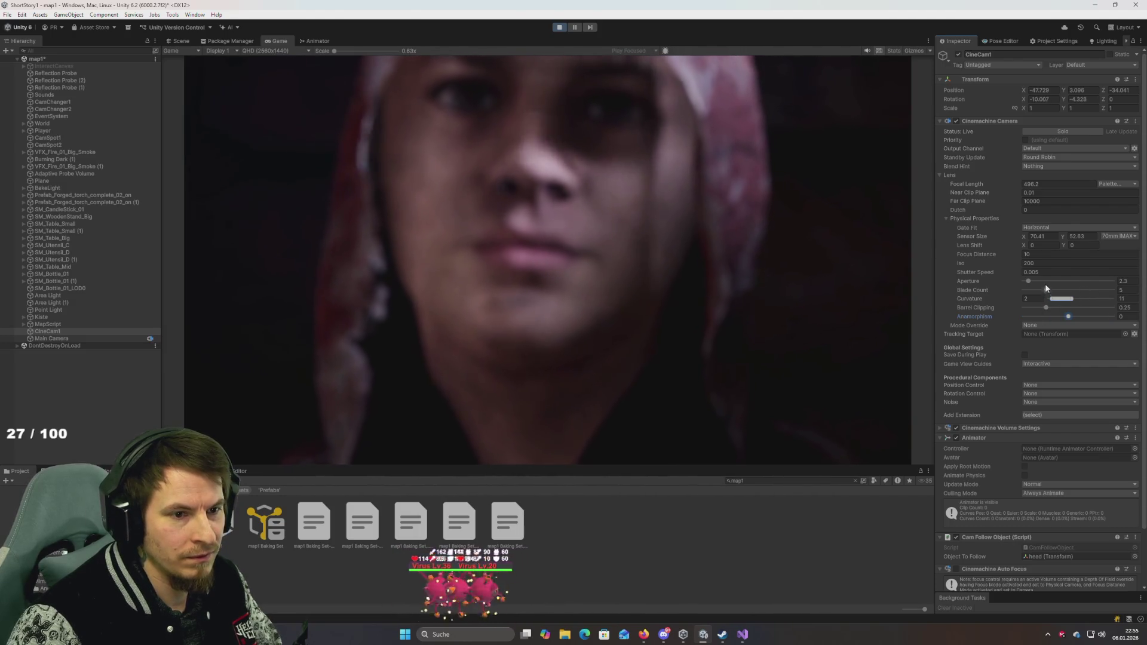
pyautogui.moveTo(976, 195)
pyautogui.mouseDown()
pyautogui.moveTo(1052, 210)
pyautogui.moveTo(433, 272)
pyautogui.moveTo(372, 187)
pyautogui.mouseUp()
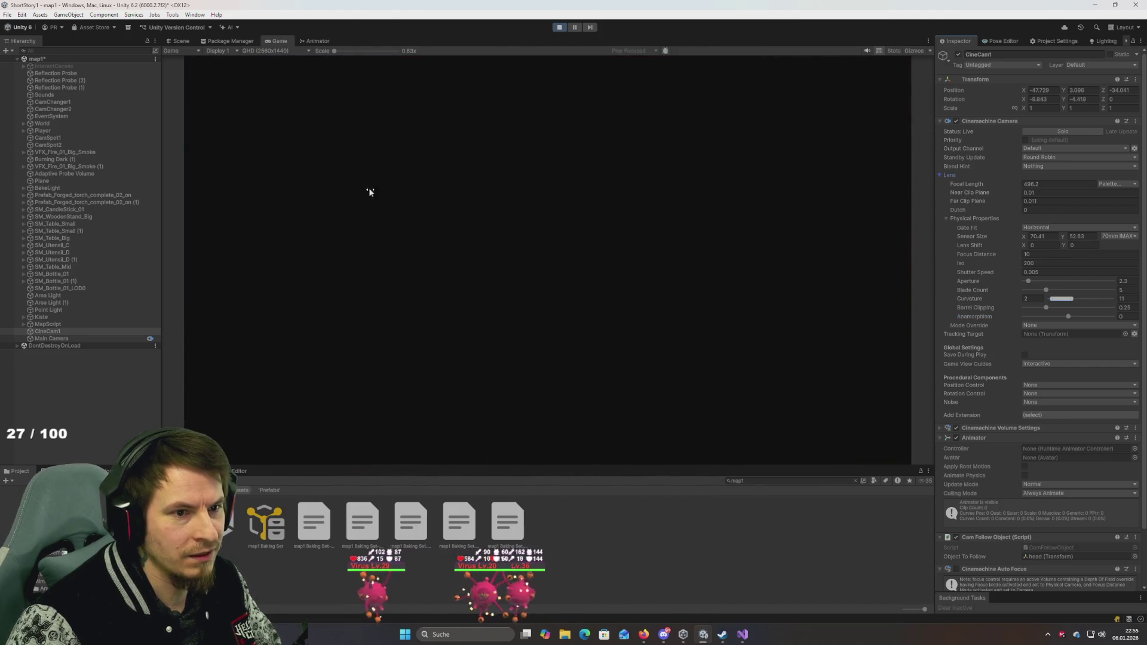
pyautogui.hotkey('ctrl', 'z')
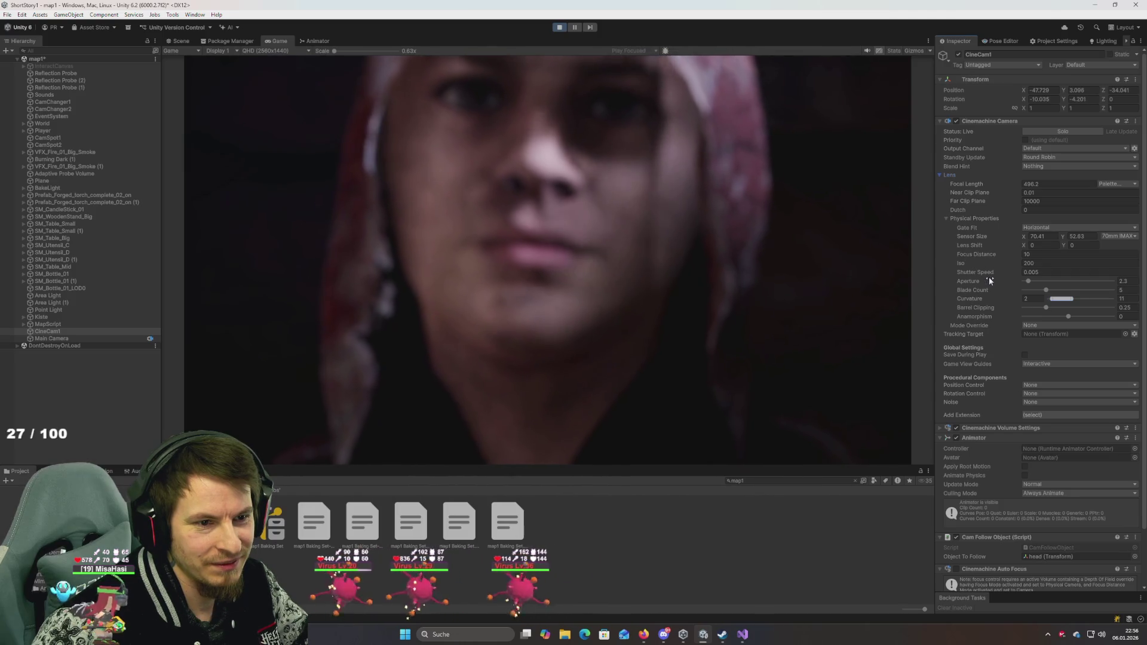
# Step: Enable Cinemachine Auto Focus on CineCam1 and set its focal length to 100
pyautogui.scroll(-3, 988, 278)
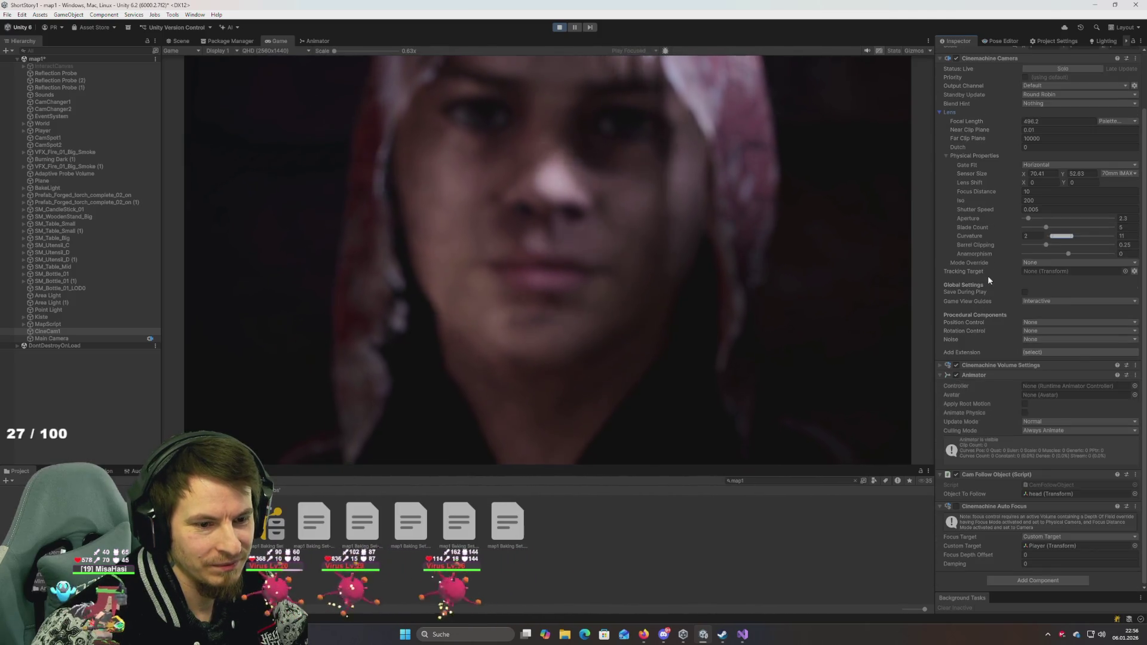
pyautogui.click(957, 506)
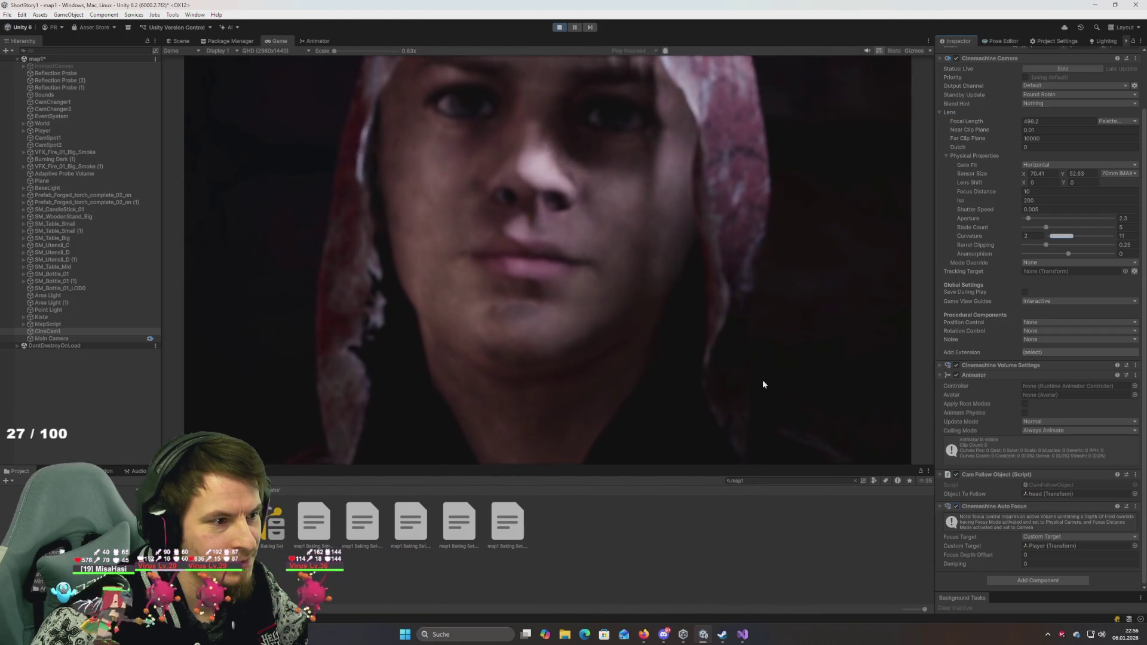
pyautogui.scroll(3, 980, 215)
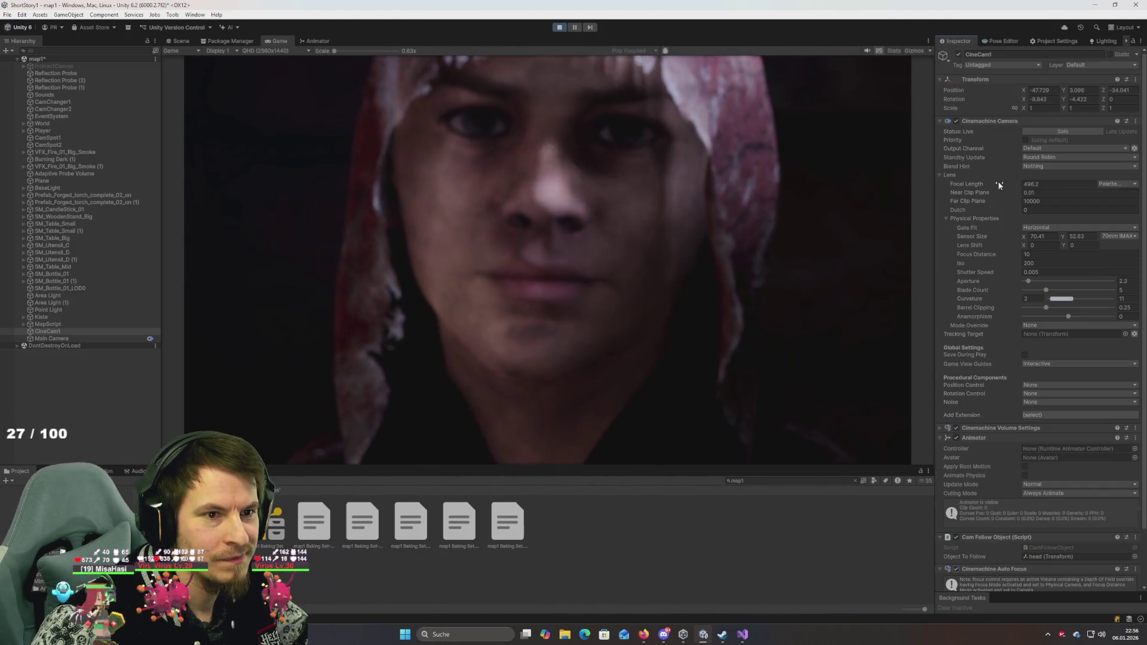
pyautogui.doubleClick(1056, 183)
pyautogui.write('100')
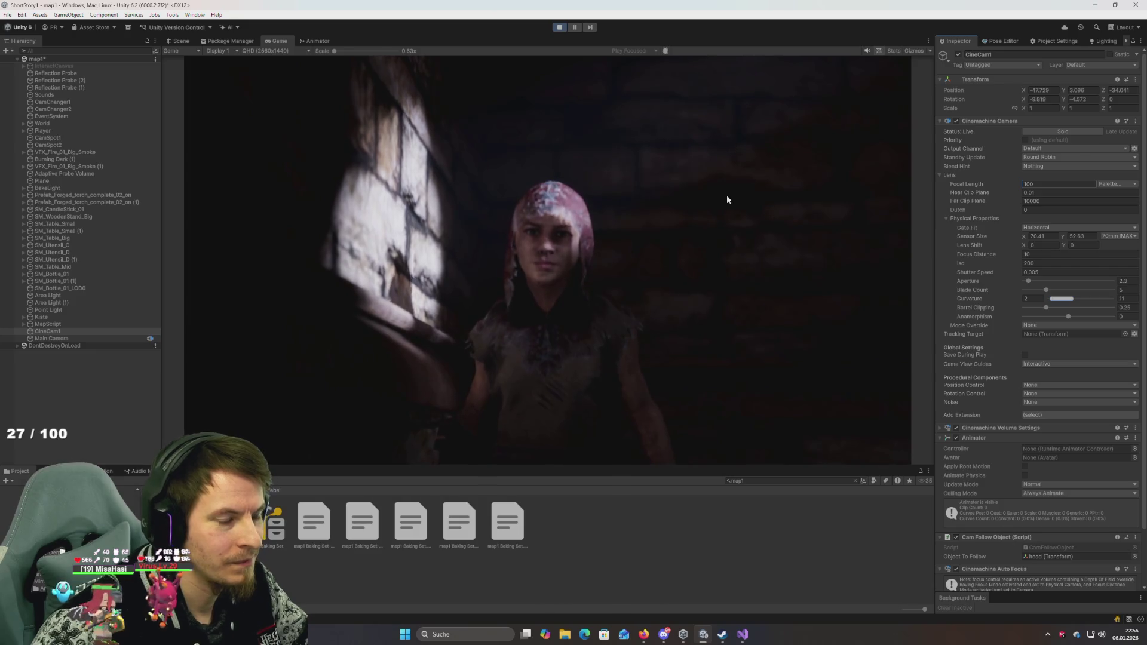
pyautogui.press('Return')
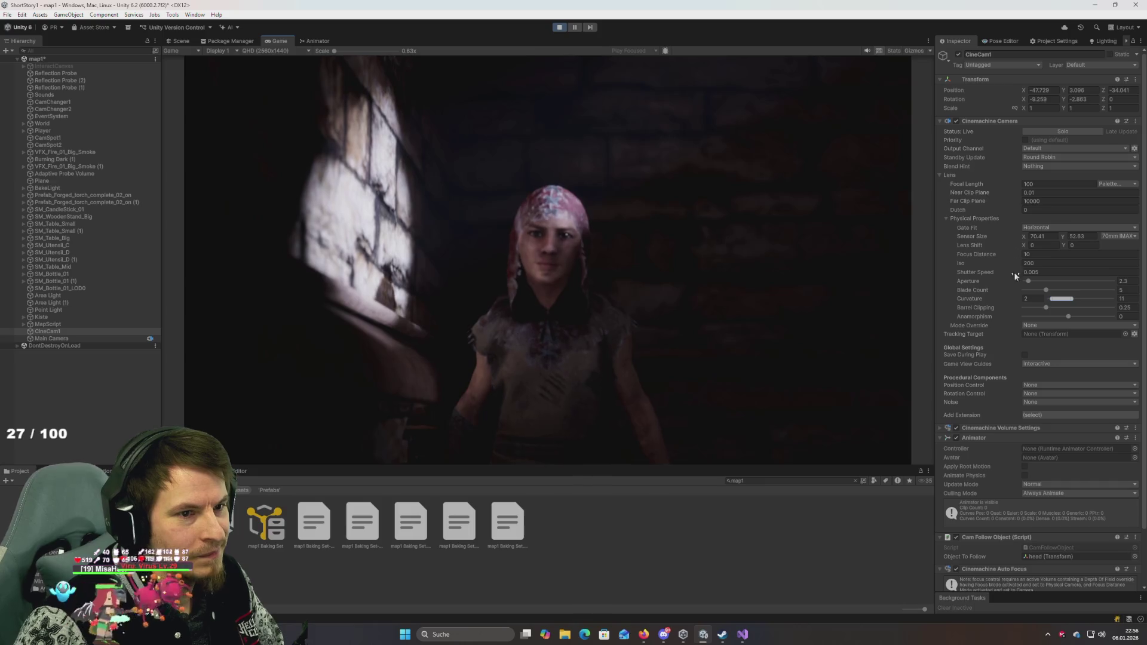
pyautogui.scroll(-3, 983, 507)
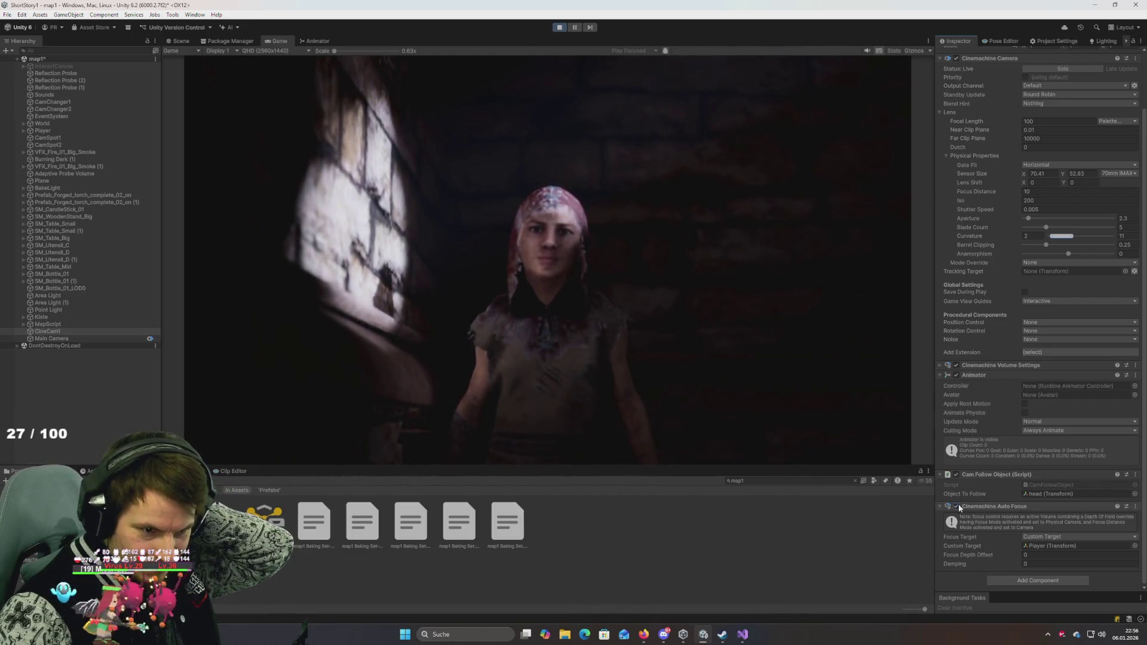
# Step: Review the Exposure, Bloom and Fog overrides in Cinemachine Volume Settings, then exit play mode
pyautogui.click(941, 367)
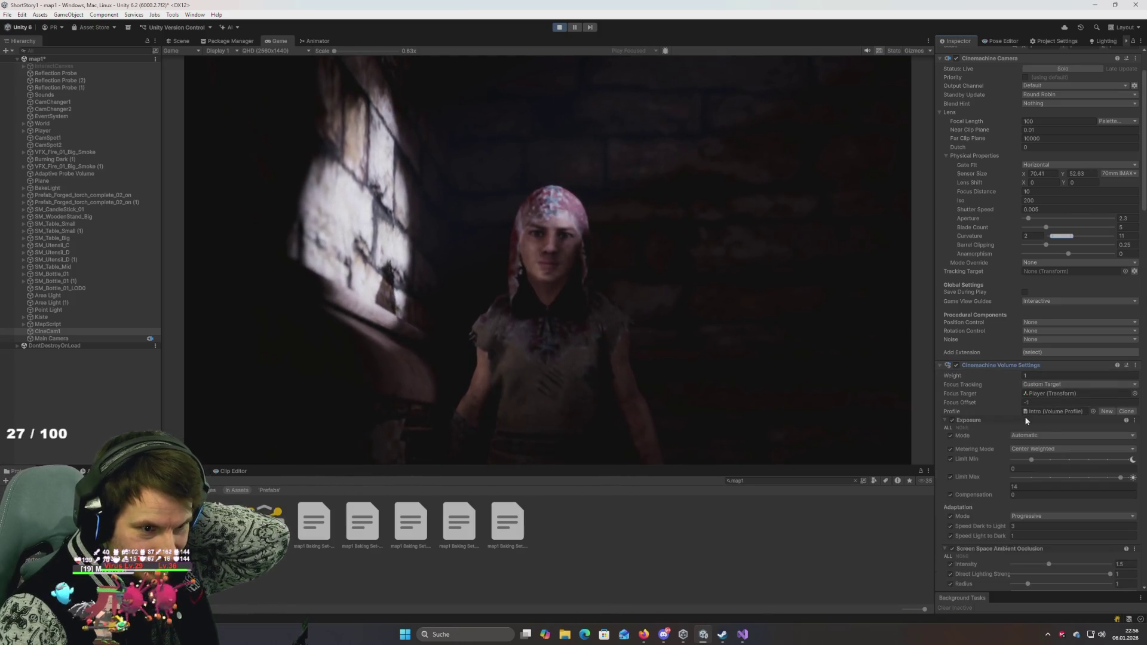
pyautogui.scroll(-5, 1024, 413)
pyautogui.scroll(-2, 1015, 406)
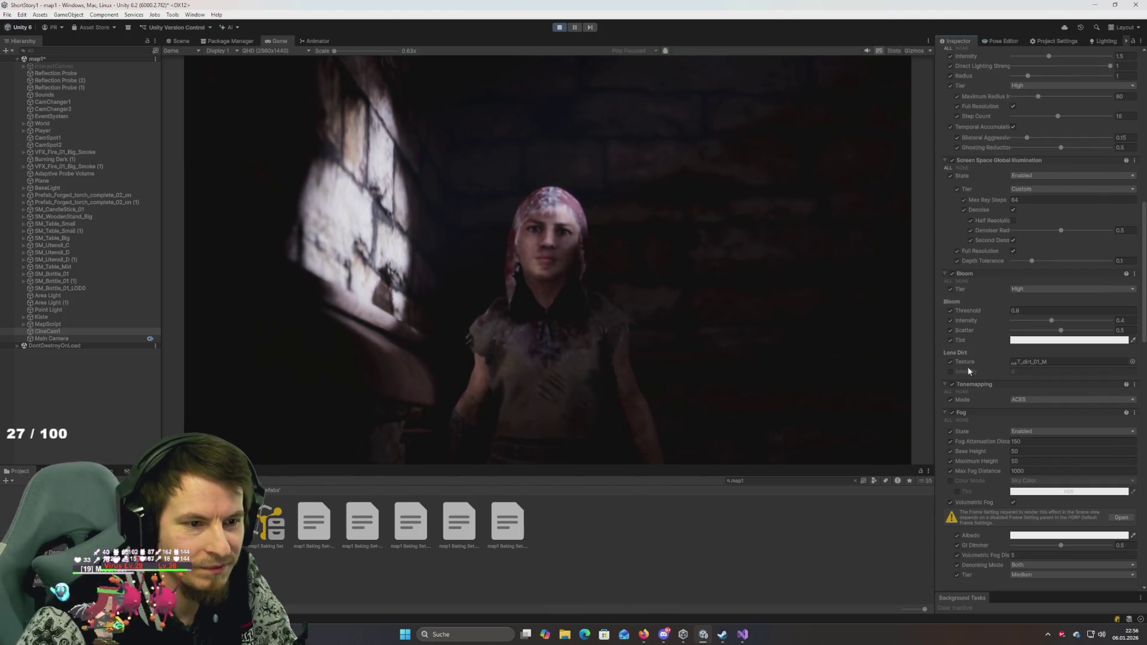
pyautogui.scroll(15, 969, 367)
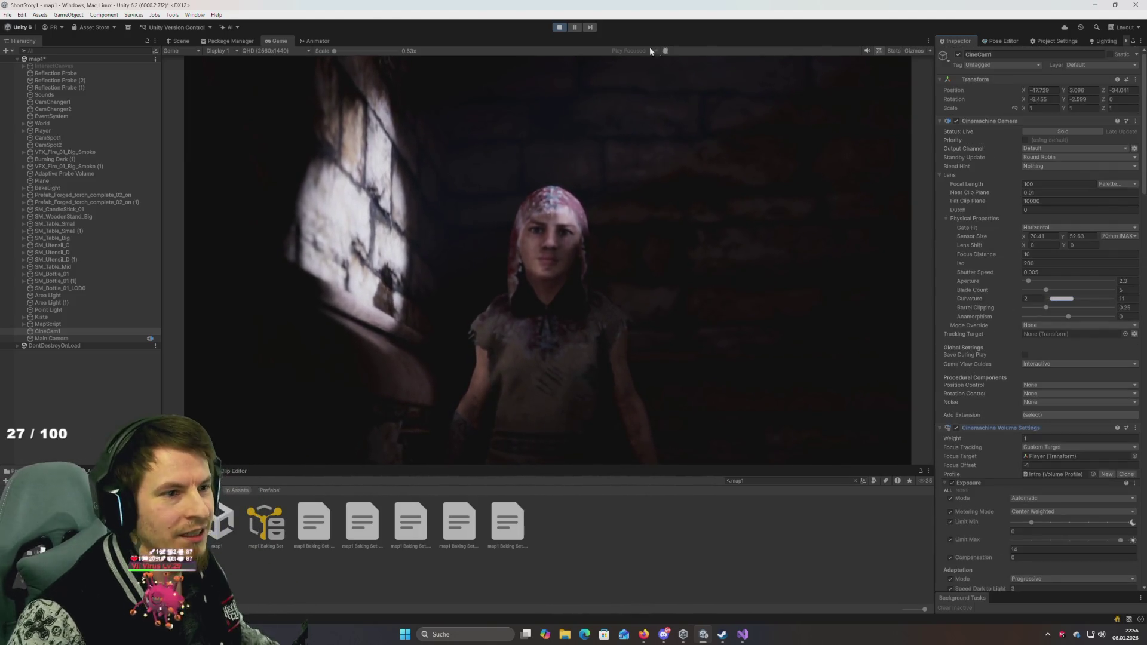
pyautogui.click(560, 27)
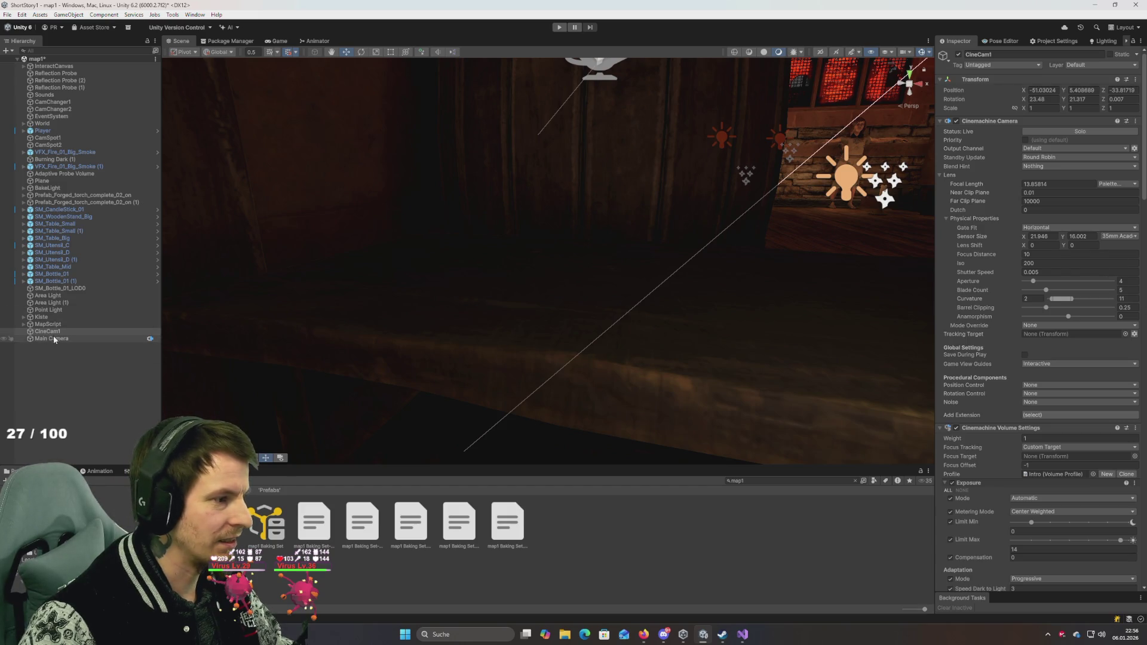
# Step: Duplicate the Intro volume profile and name the copy Map1
pyautogui.scroll(-5, 983, 336)
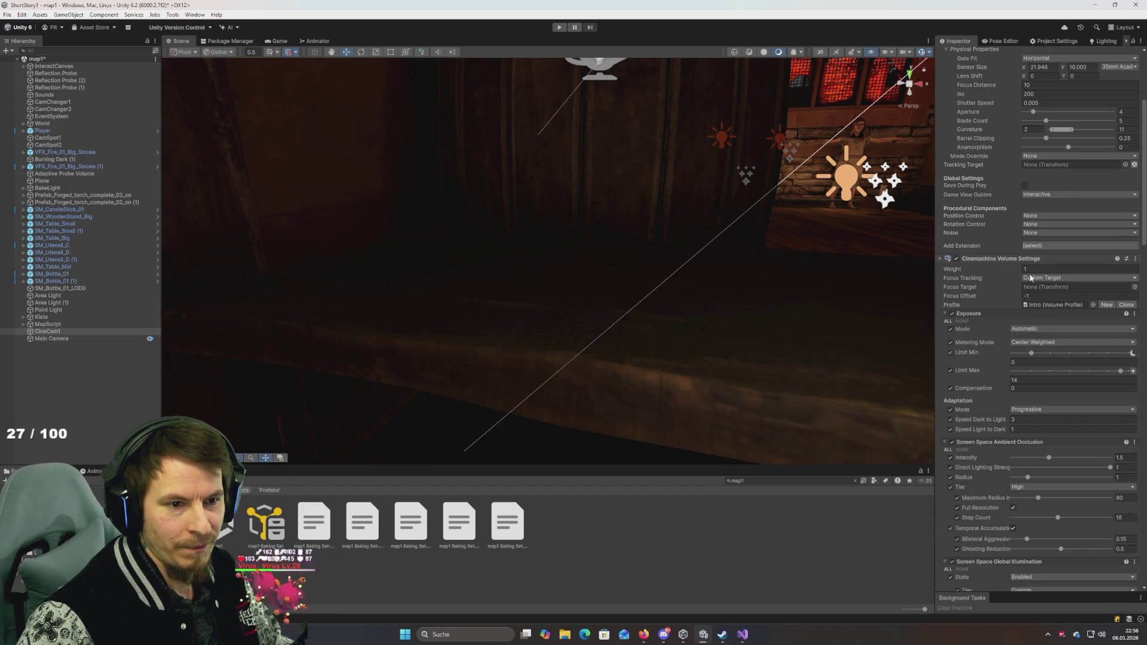
pyautogui.click(1060, 306)
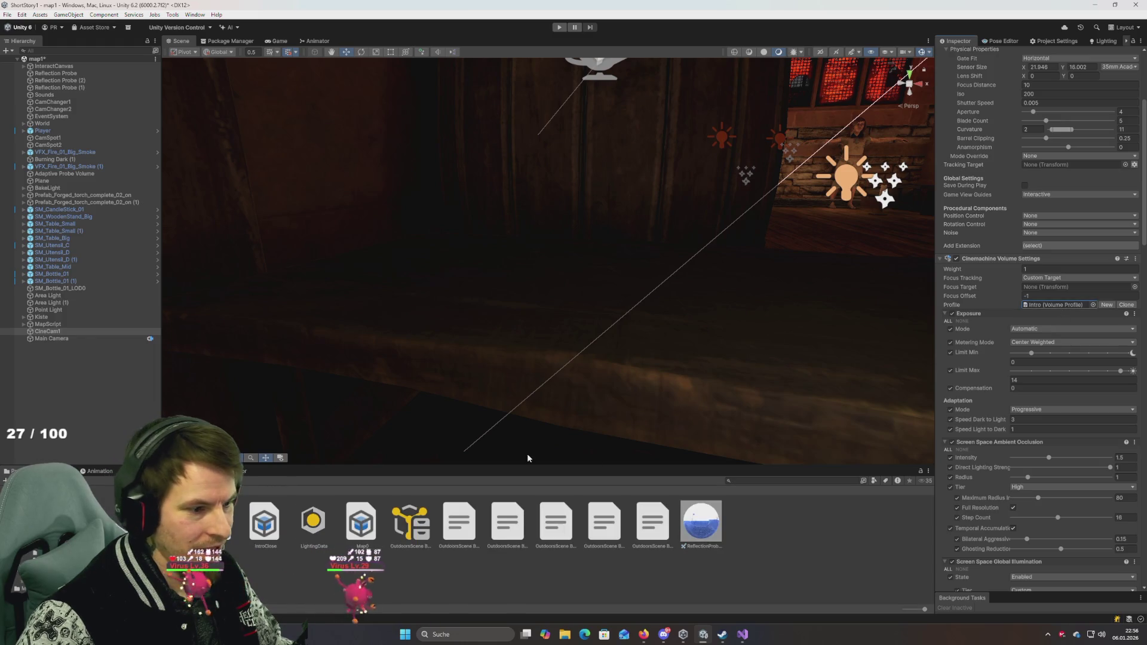
pyautogui.click(216, 521)
pyautogui.hotkey('ctrl', 'd')
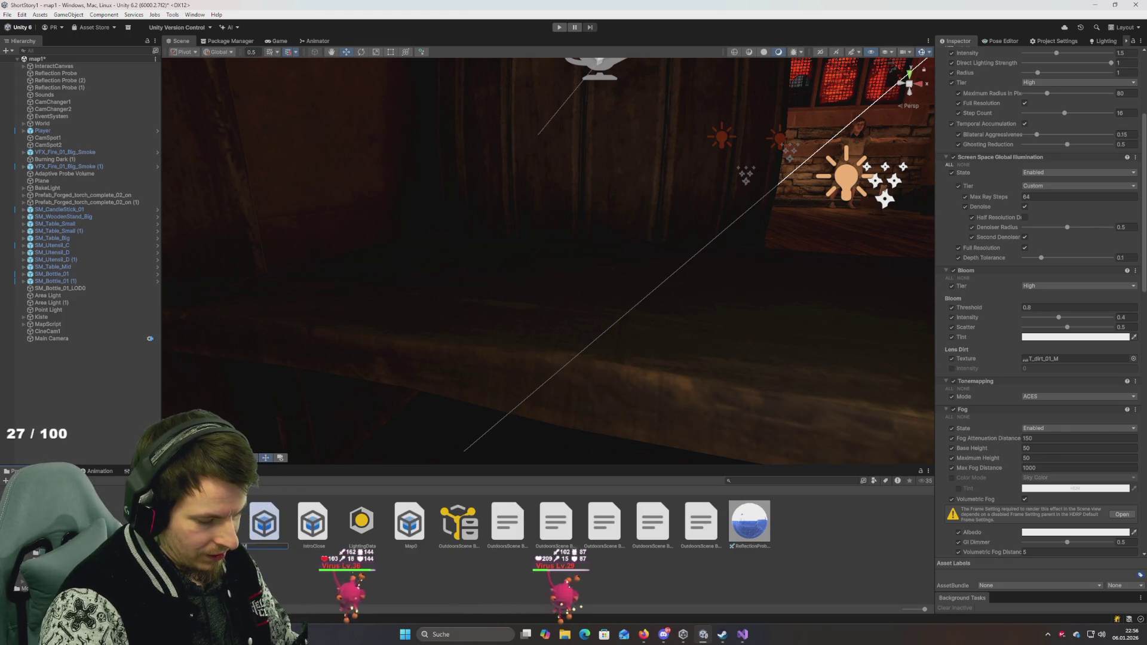
pyautogui.write('ap1')
pyautogui.press('Return')
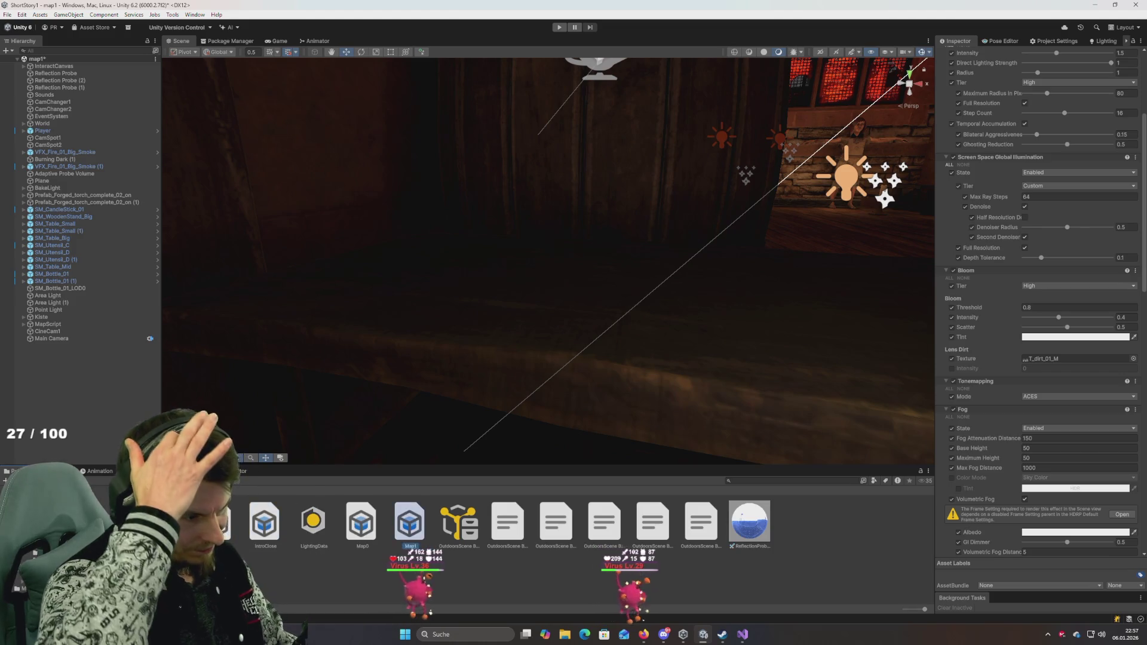
# Step: Assign Map1 as CineCam1's Cinemachine Volume Settings profile and start play mode
pyautogui.click(56, 339)
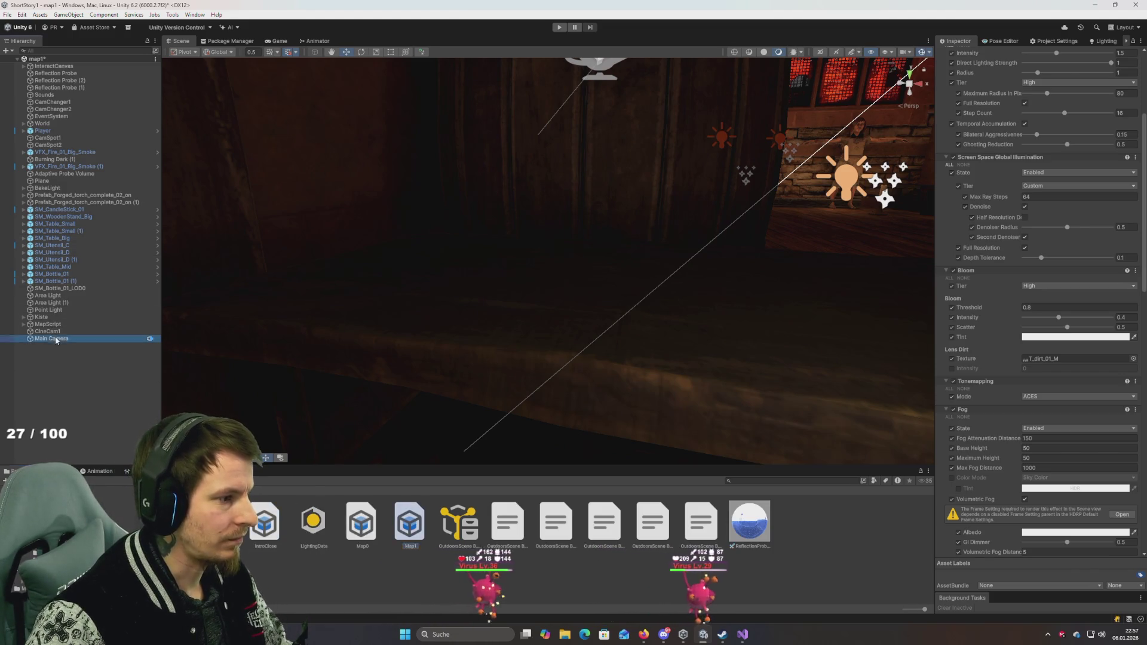
pyautogui.click(53, 331)
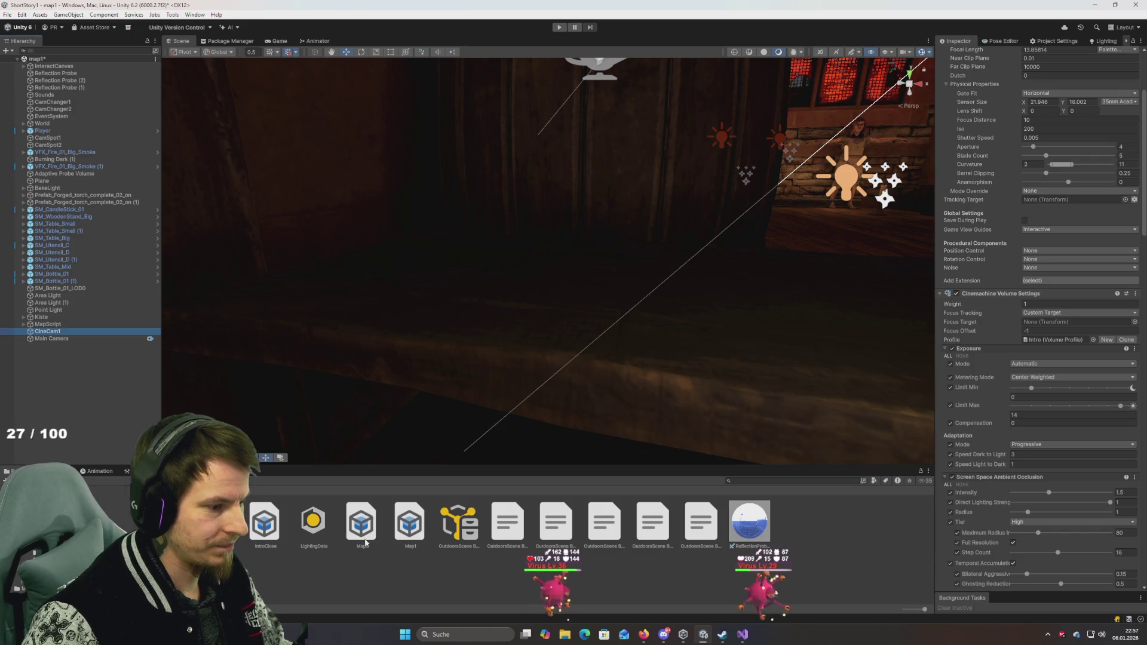
pyautogui.click(974, 382)
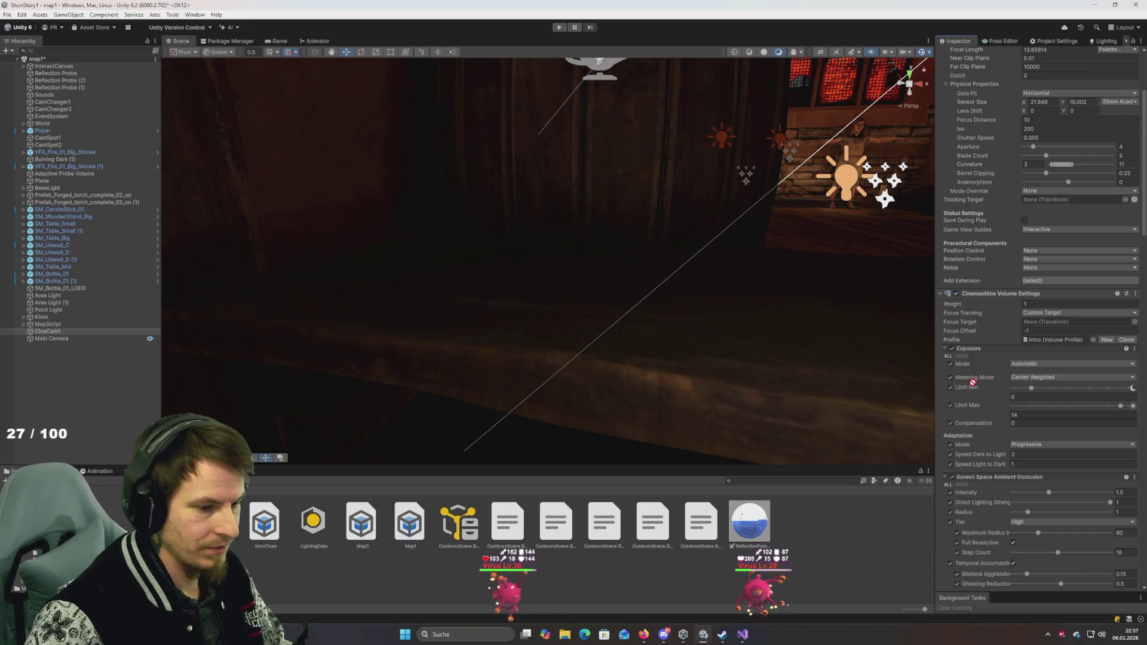
pyautogui.moveTo(1046, 293); pyautogui.dragTo(1043, 339)
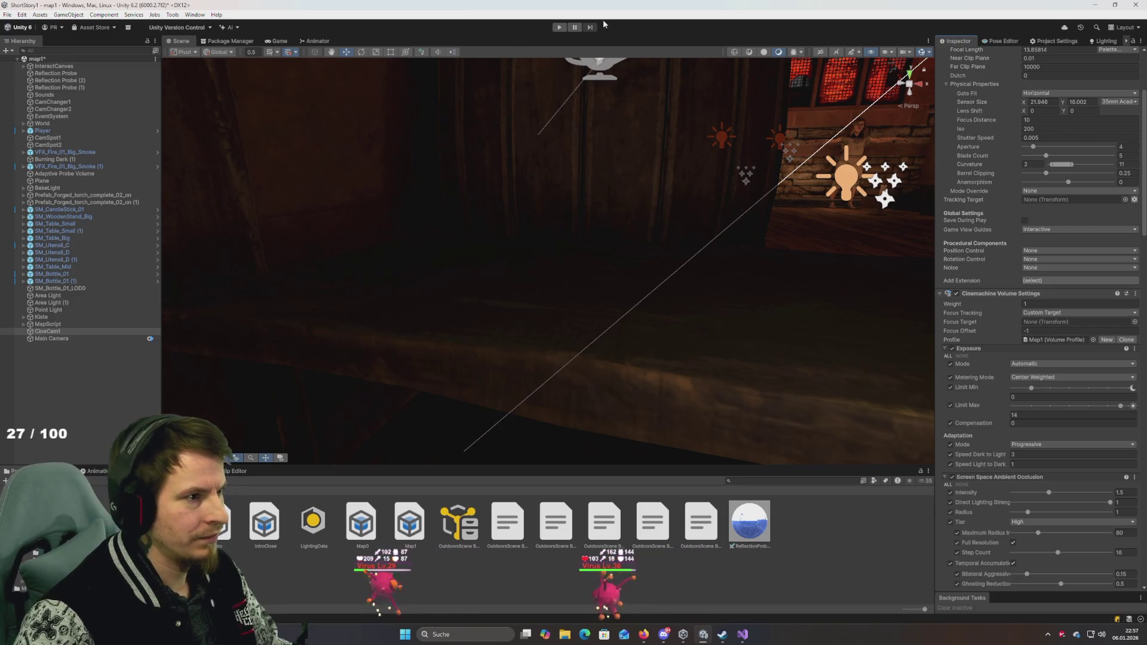
pyautogui.click(560, 29)
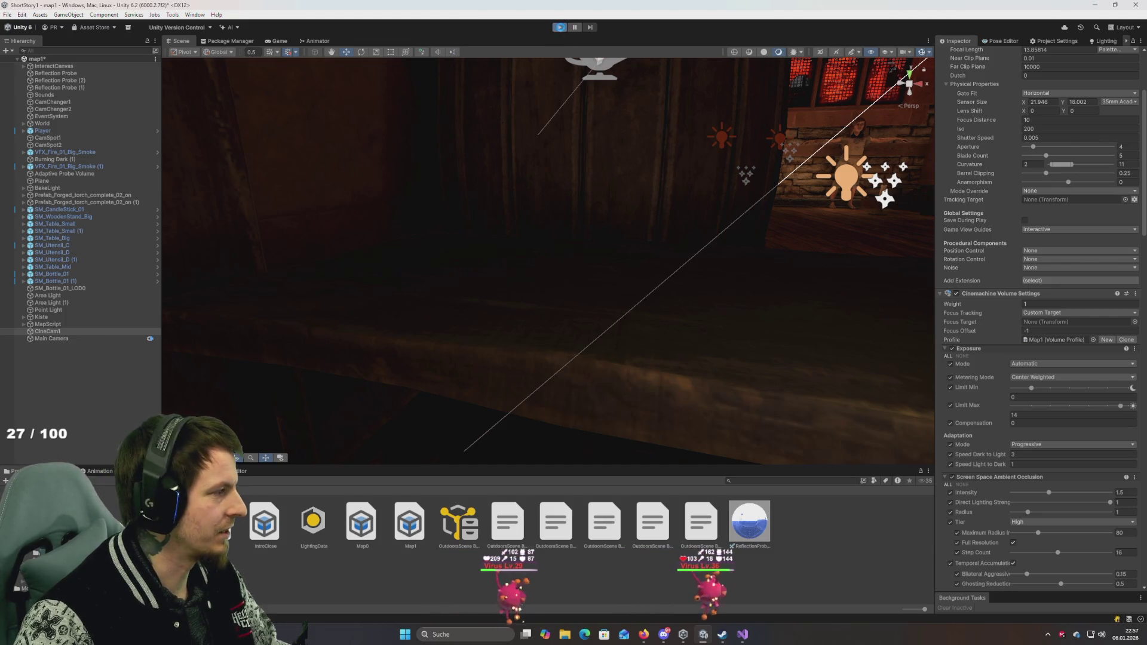
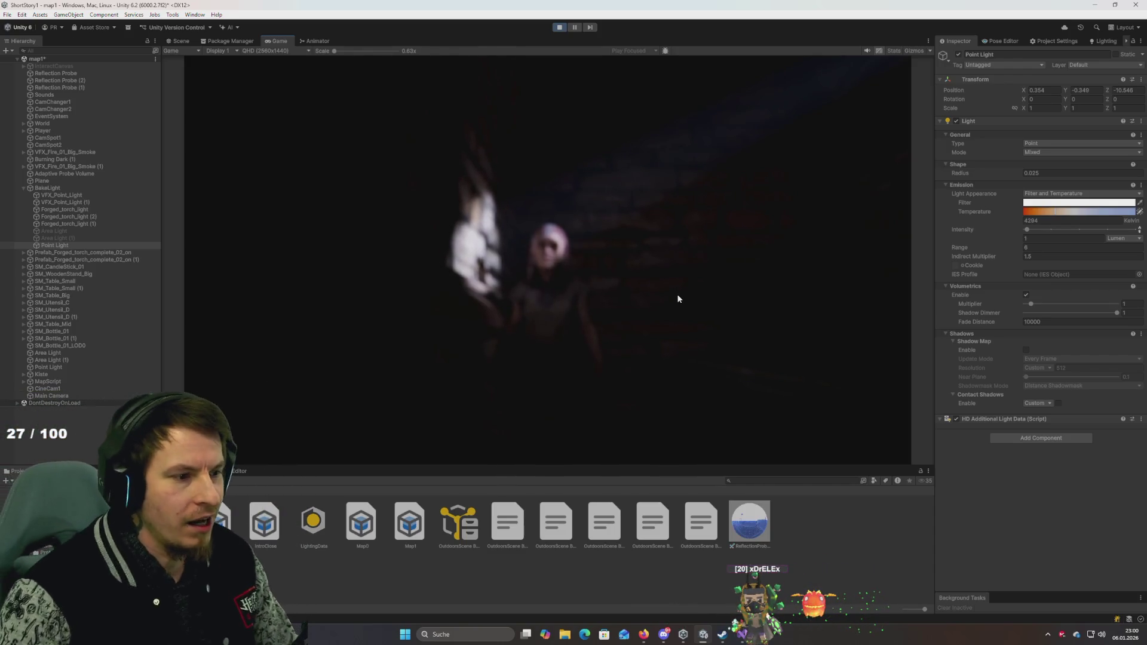
# Step: Select CineCam1, browse its Inspector volume settings, and enlarge the Game view slightly
pyautogui.click(55, 382)
pyautogui.click(53, 391)
pyautogui.scroll(-10, 979, 215)
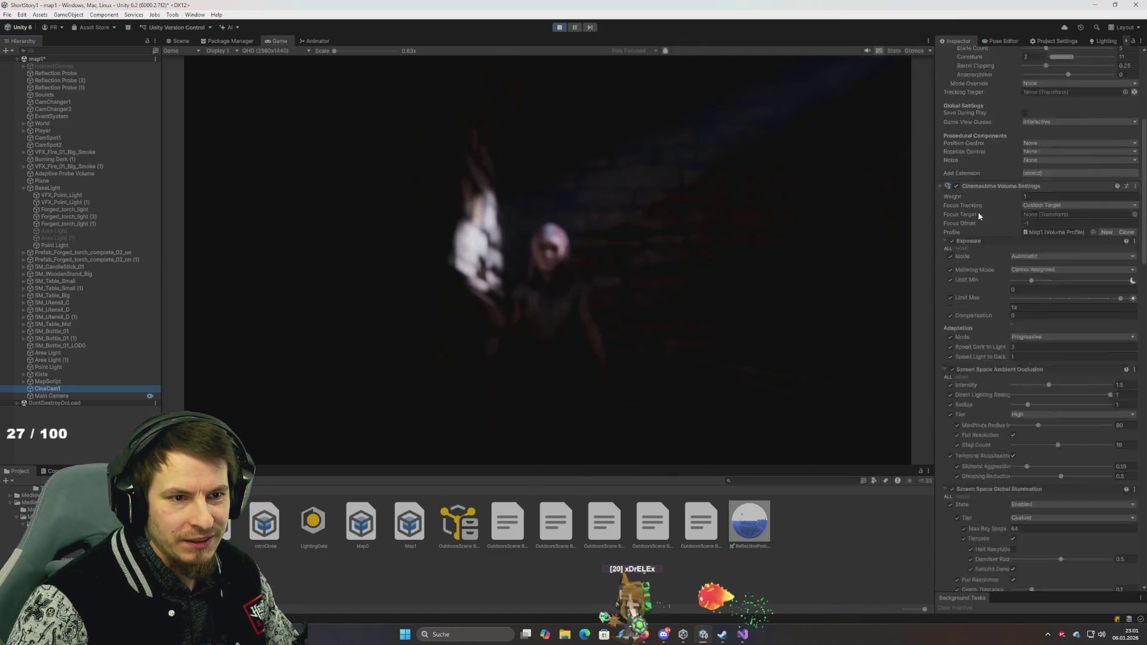
pyautogui.scroll(5, 987, 282)
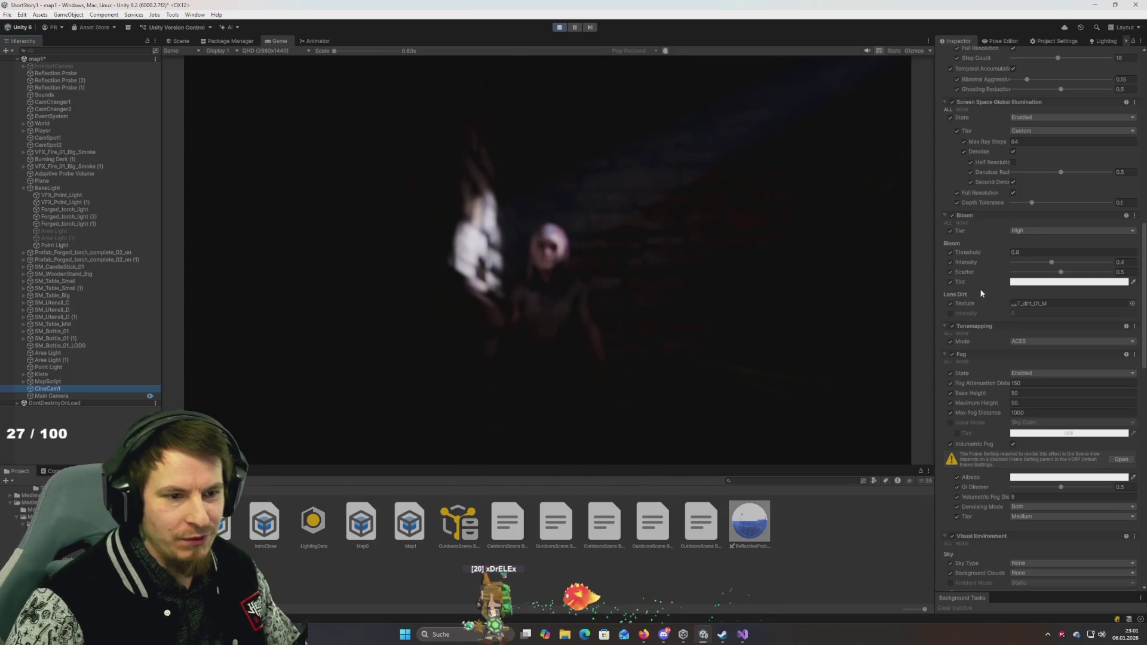
pyautogui.scroll(-11, 983, 287)
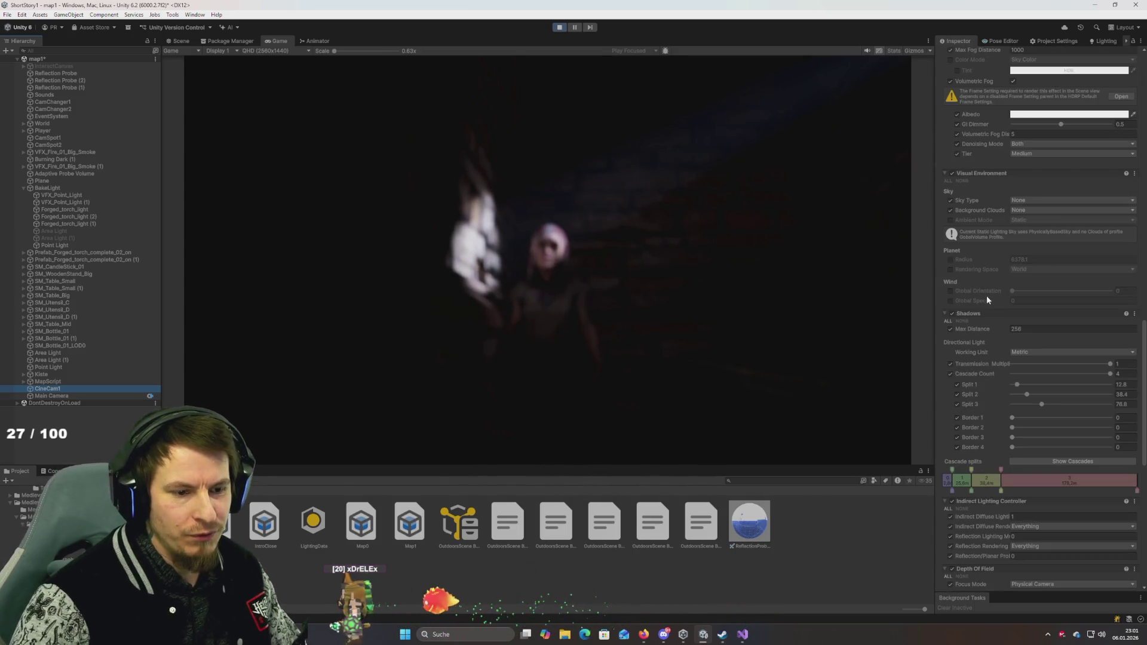
pyautogui.scroll(3, 988, 336)
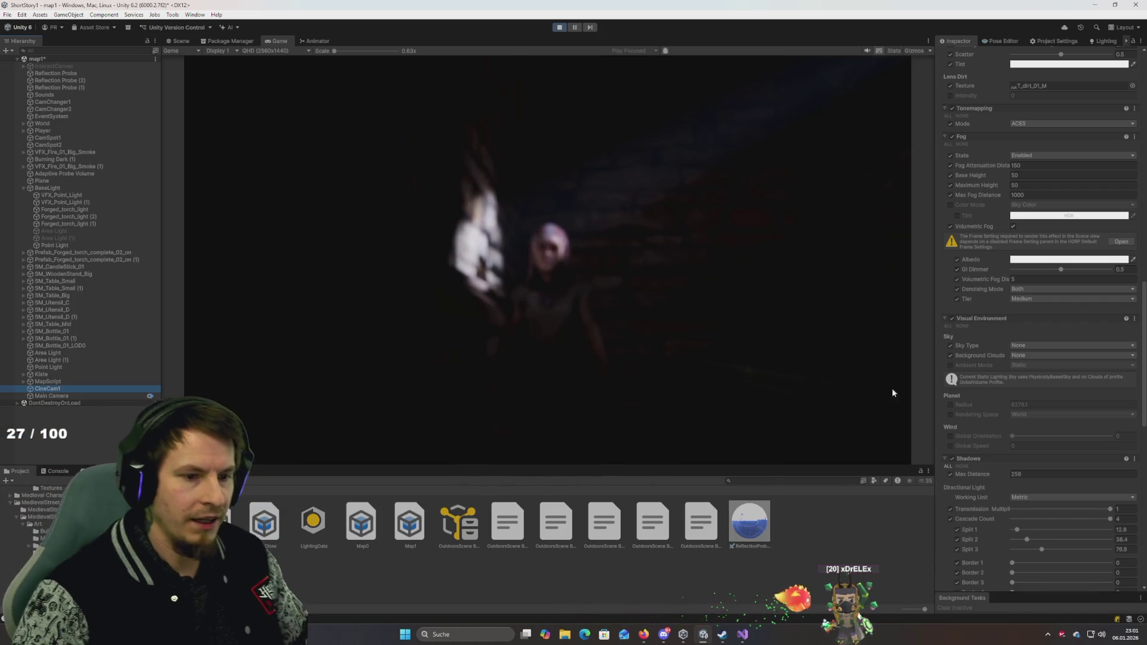
pyautogui.moveTo(852, 469); pyautogui.dragTo(853, 491)
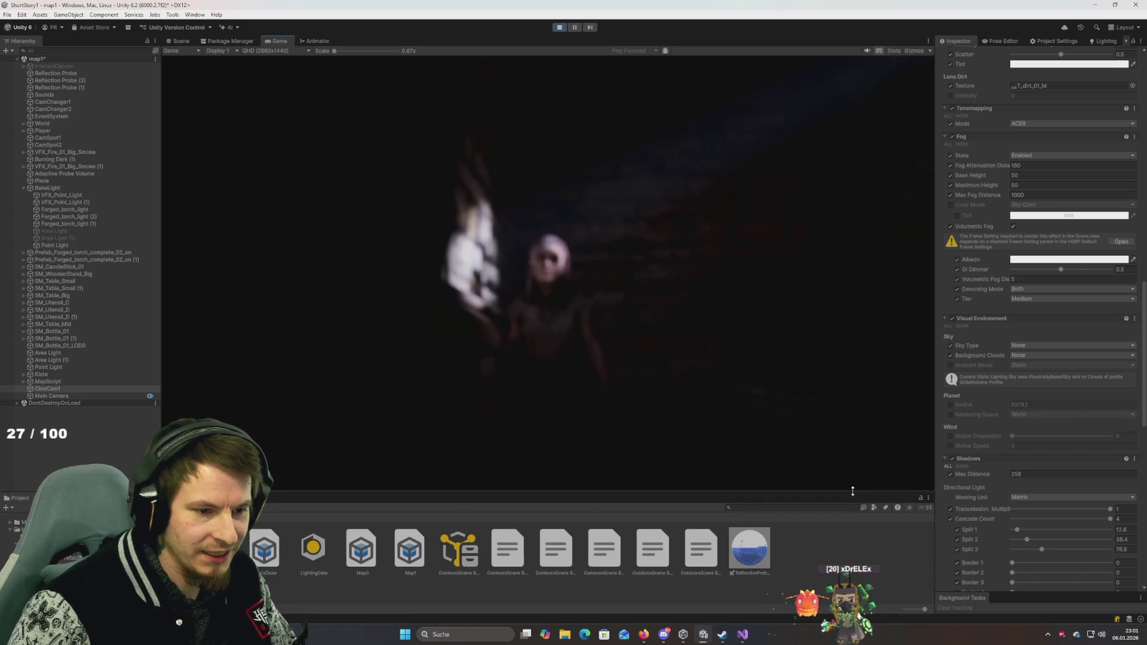
# Step: Browse CineCam1's Cinemachine Volume Settings to set the Player as its Focus Target
pyautogui.scroll(-5, 1012, 497)
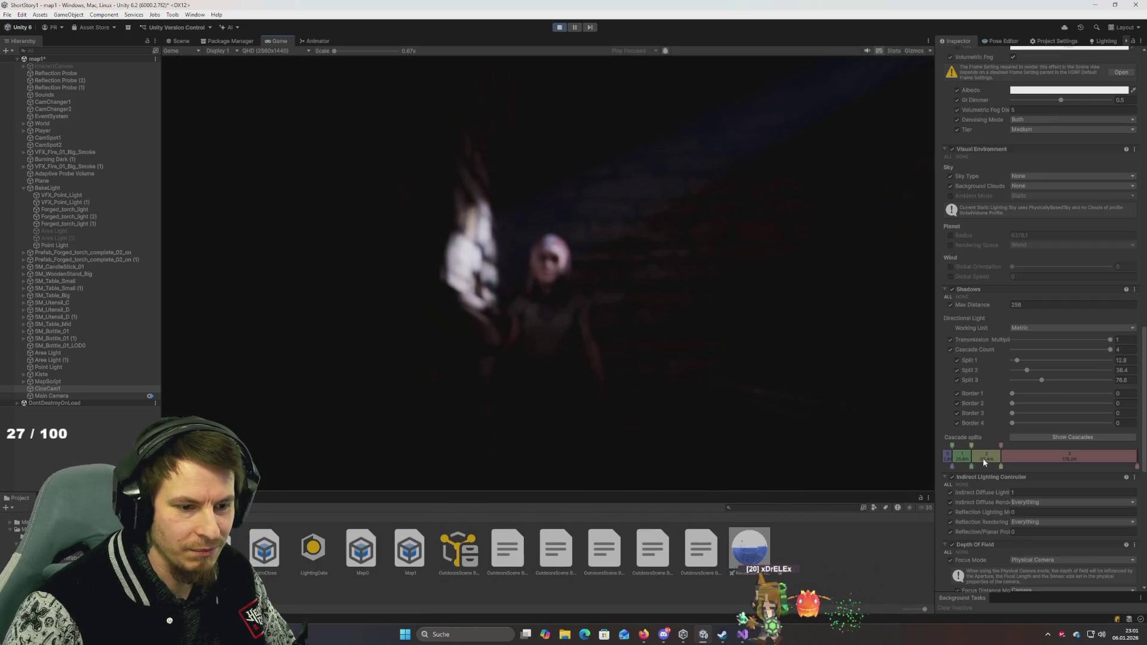
pyautogui.scroll(-5, 985, 460)
pyautogui.scroll(1, 963, 422)
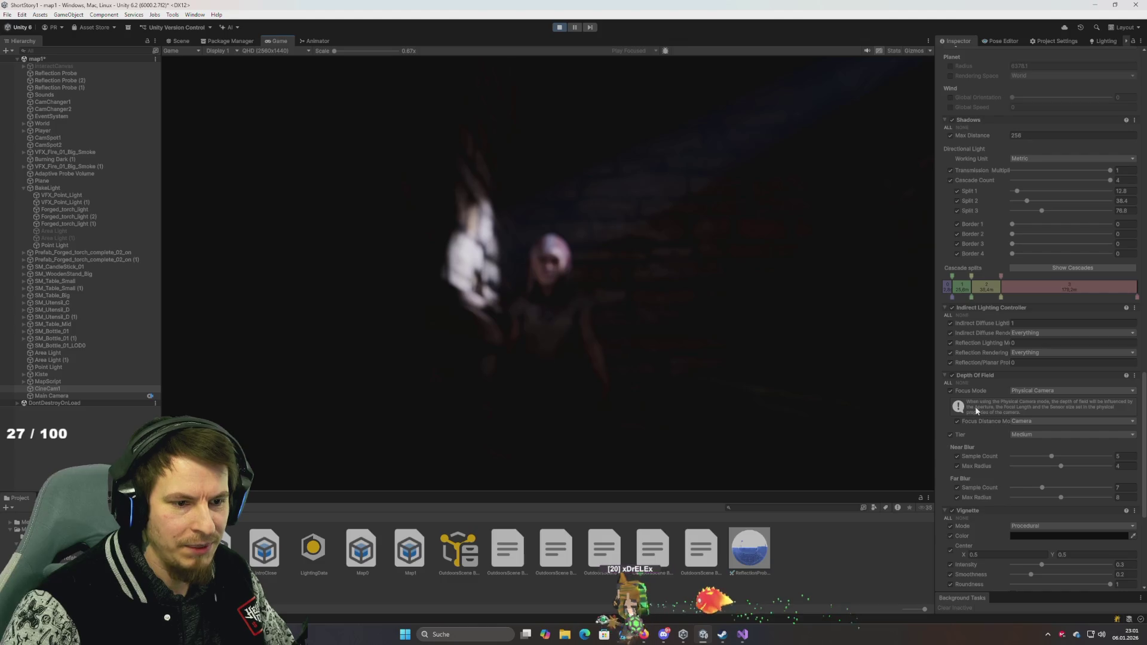
pyautogui.scroll(10, 984, 385)
pyautogui.scroll(8, 980, 275)
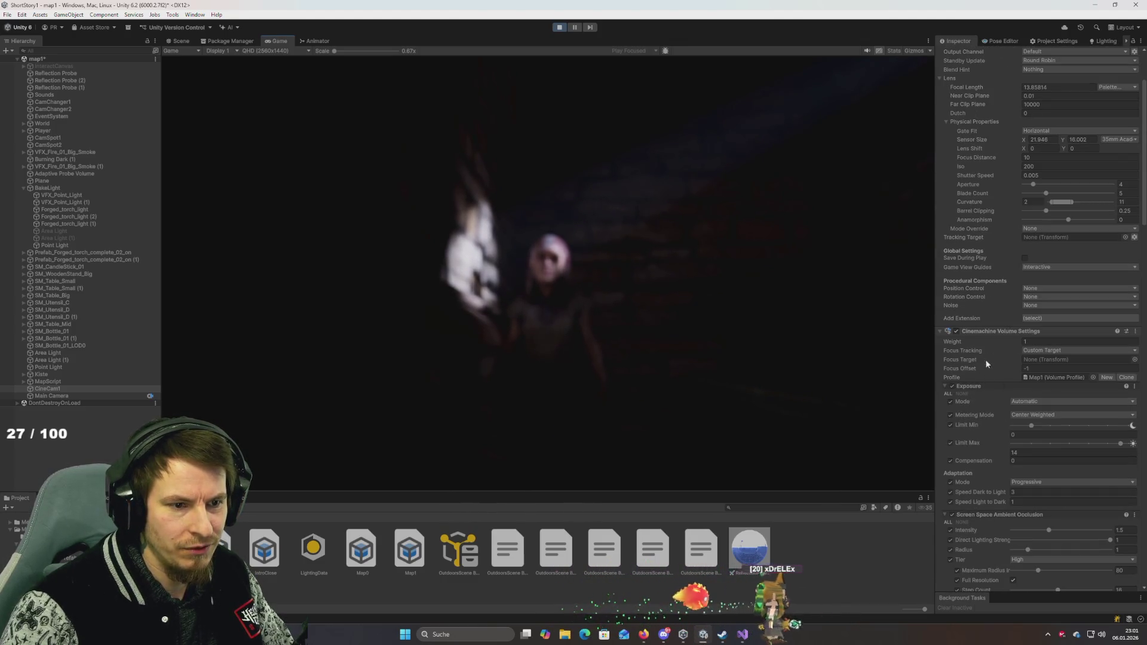
pyautogui.scroll(3, 981, 343)
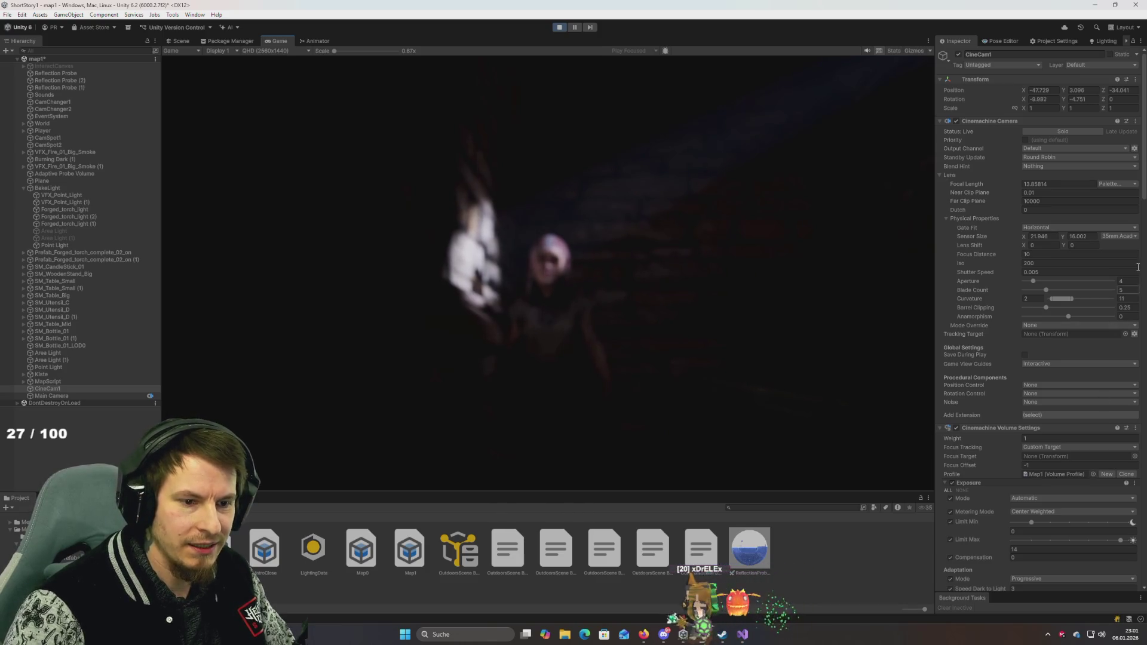
pyautogui.scroll(-10, 1144, 172)
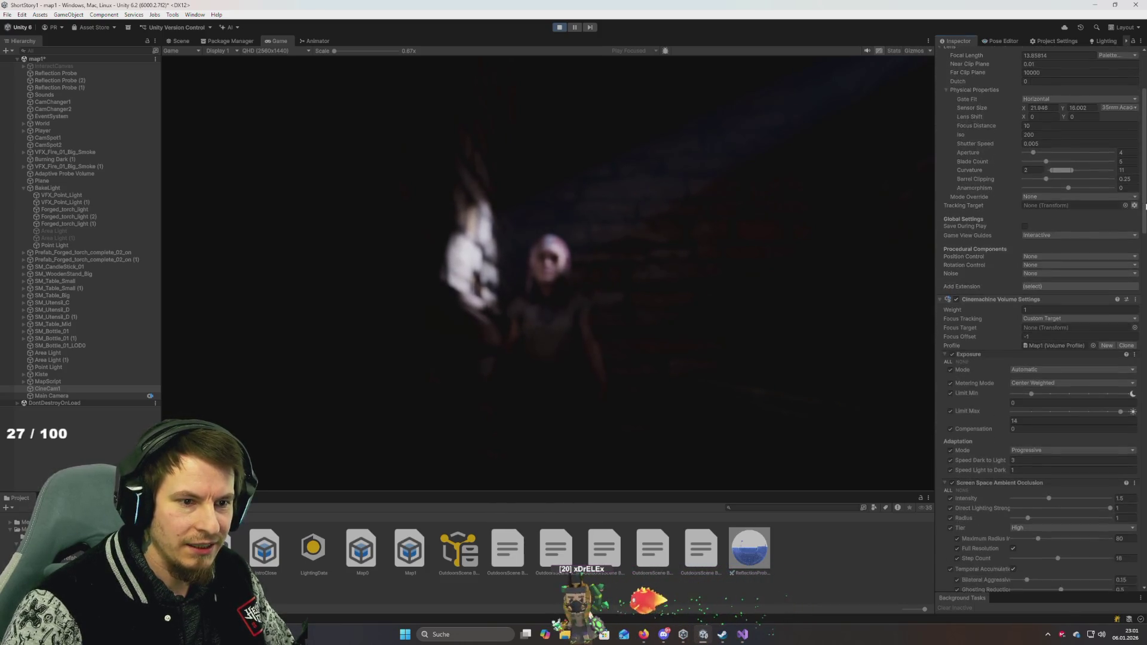
pyautogui.scroll(-10, 1039, 322)
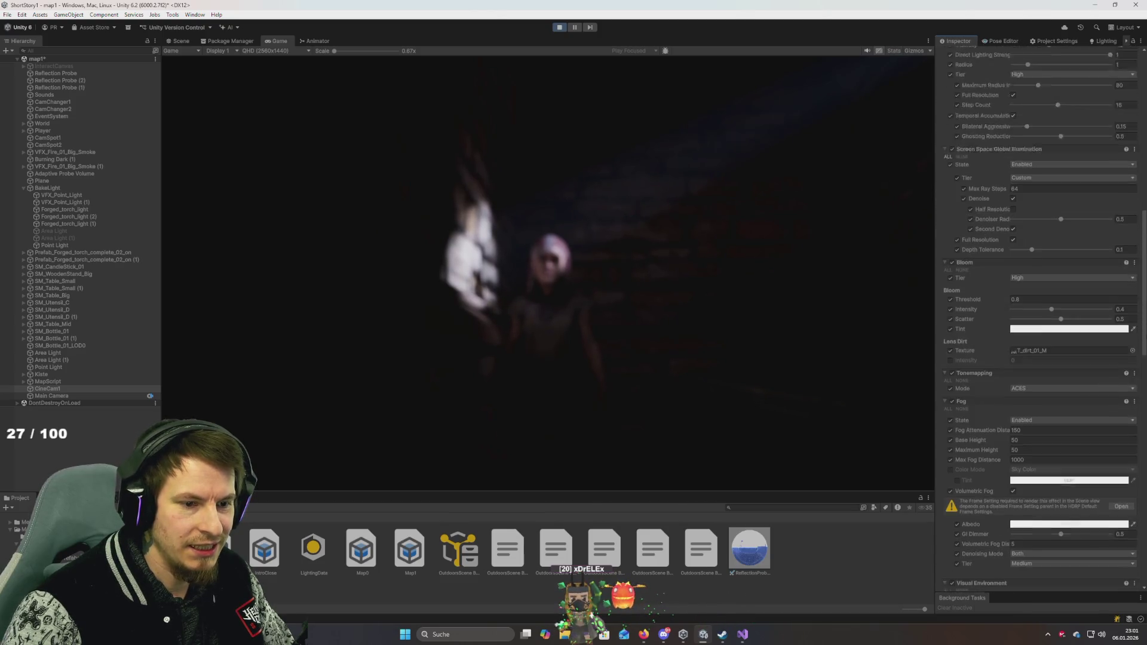
pyautogui.scroll(13, 1145, 244)
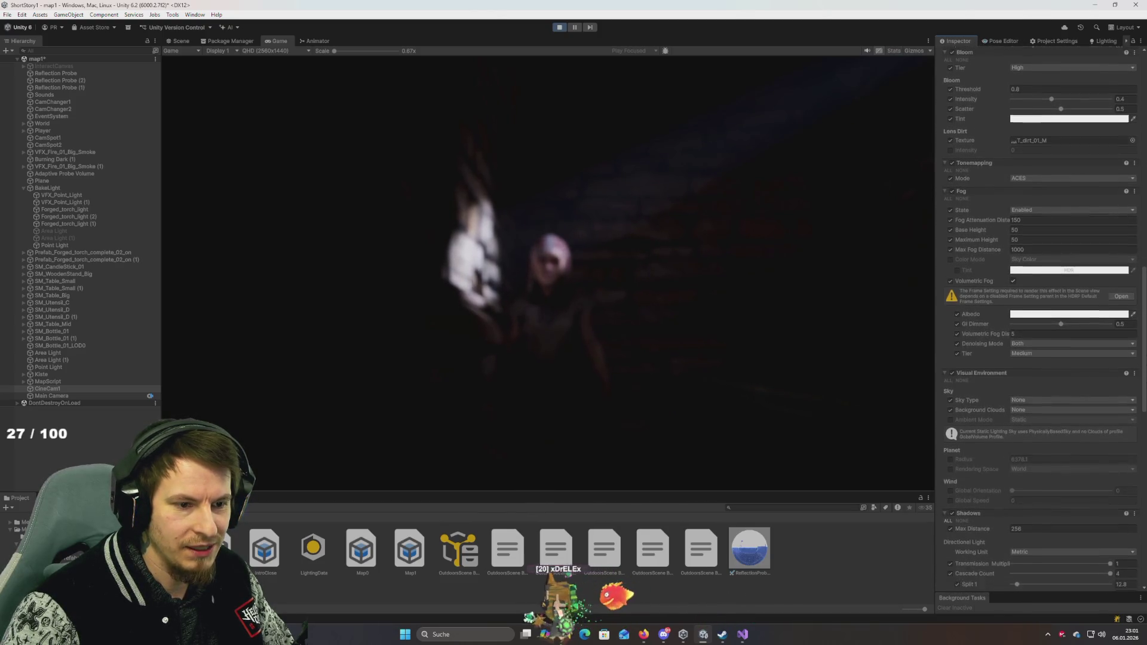
pyautogui.scroll(2, 1145, 245)
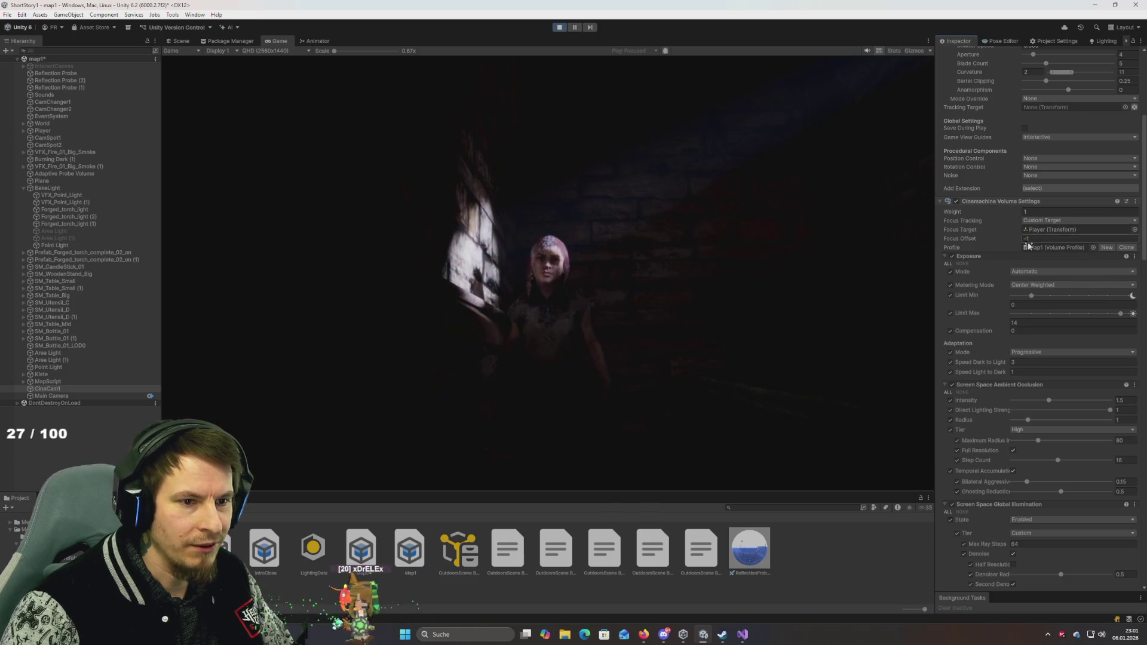
# Step: Try Focus Offset values of -10 and -1, then settle on -0.5
pyautogui.click(1052, 239)
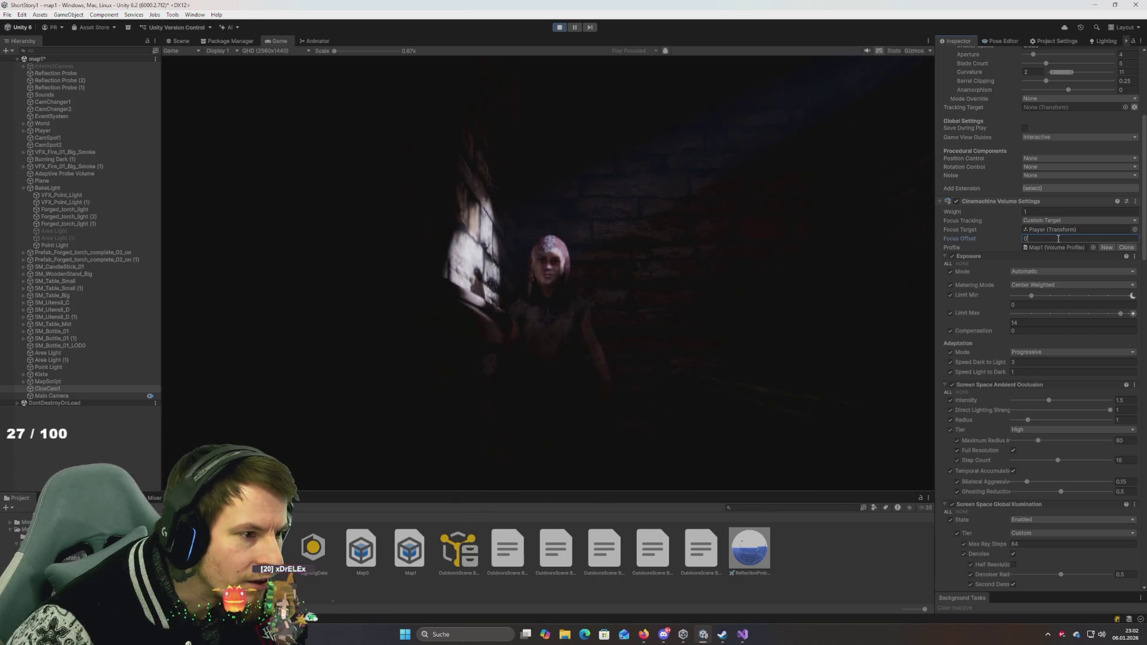
pyautogui.write('-10')
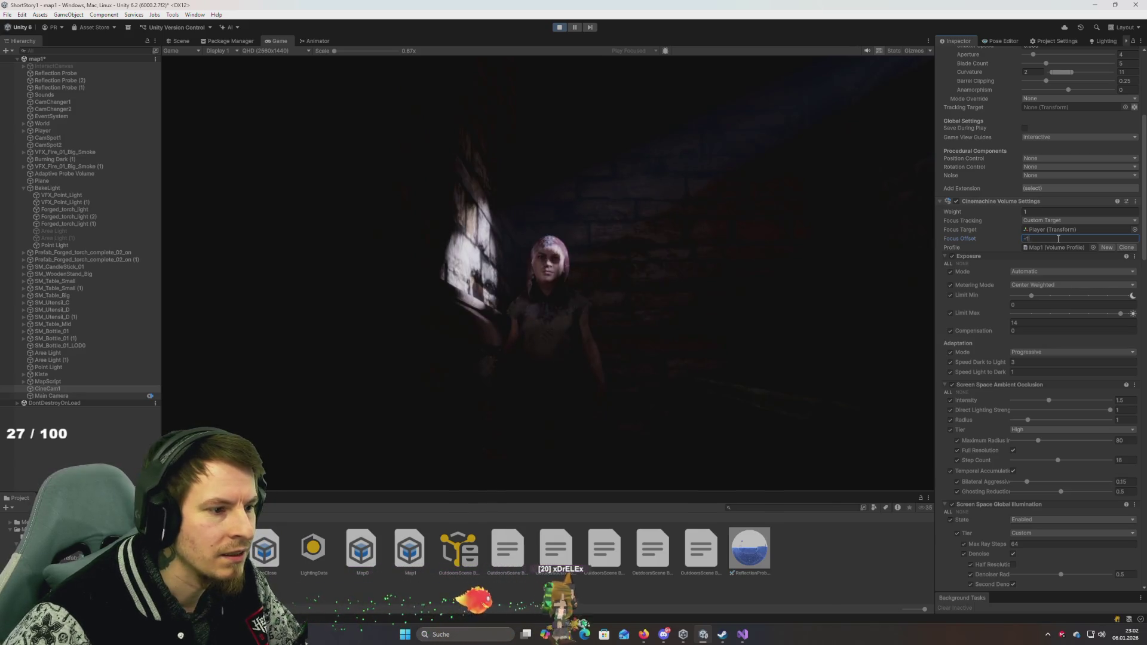
pyautogui.press('BackSpace')
pyautogui.press('BackSpace')
pyautogui.press('BackSpace')
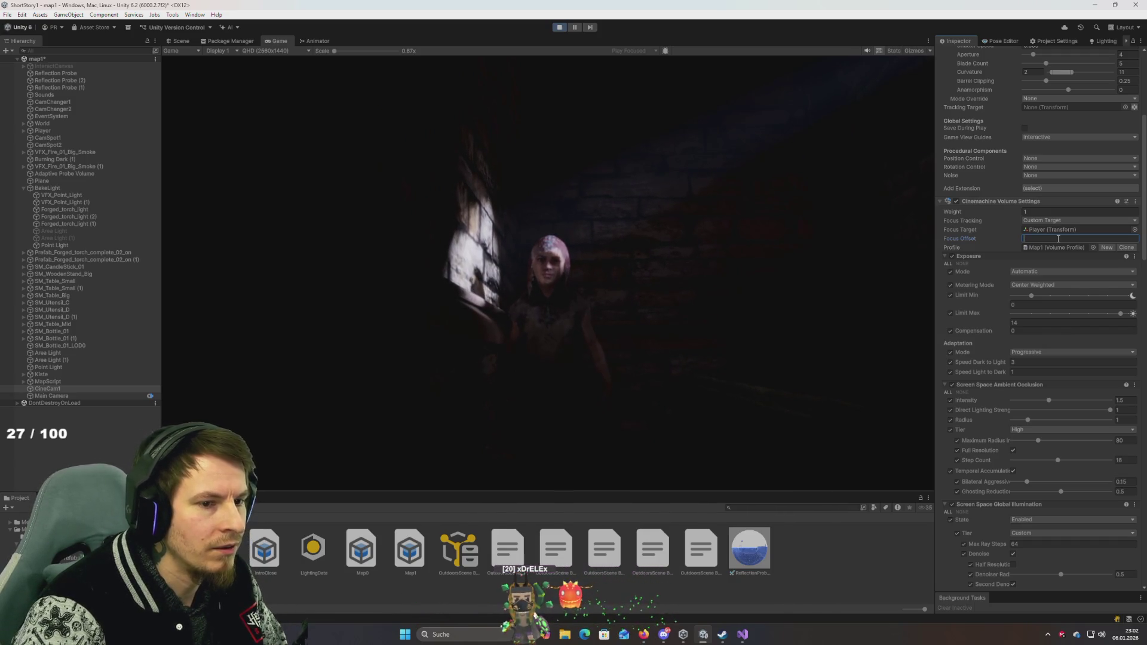
pyautogui.write('-2')
pyautogui.press('BackSpace')
pyautogui.write('1')
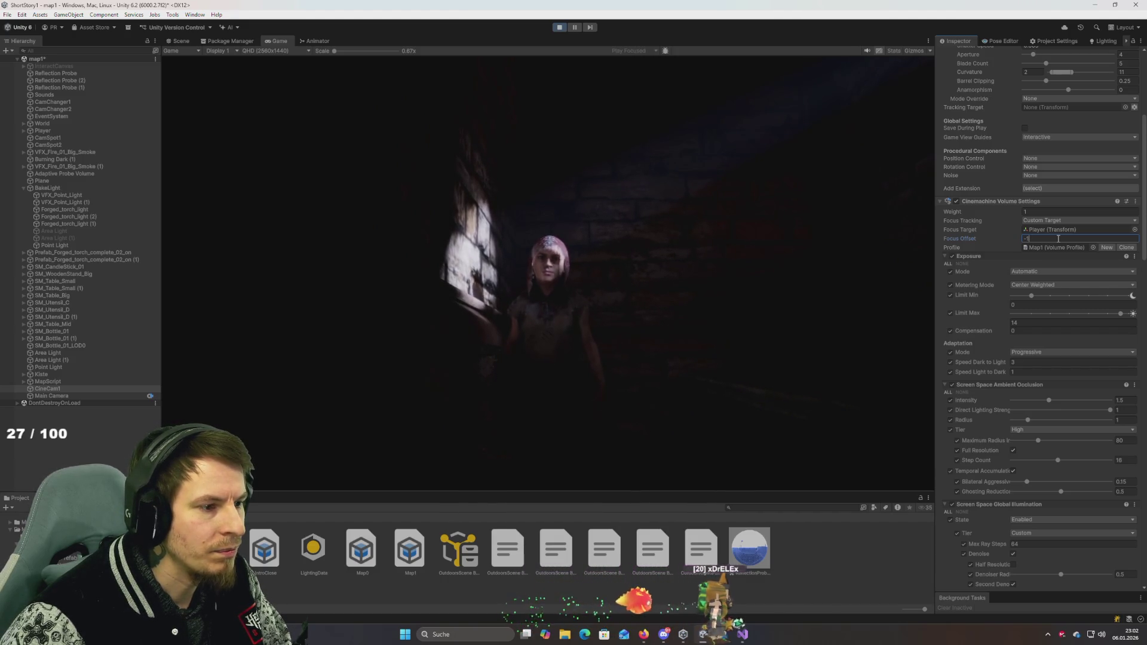
pyautogui.press('BackSpace')
pyautogui.write('.5')
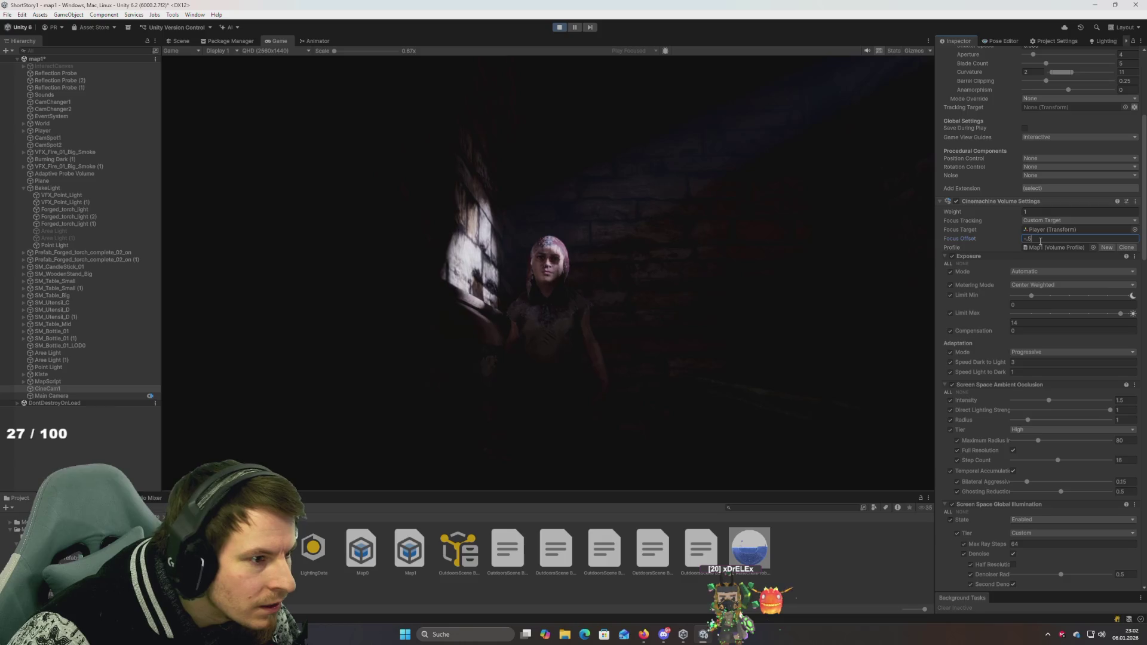
pyautogui.press('BackSpace')
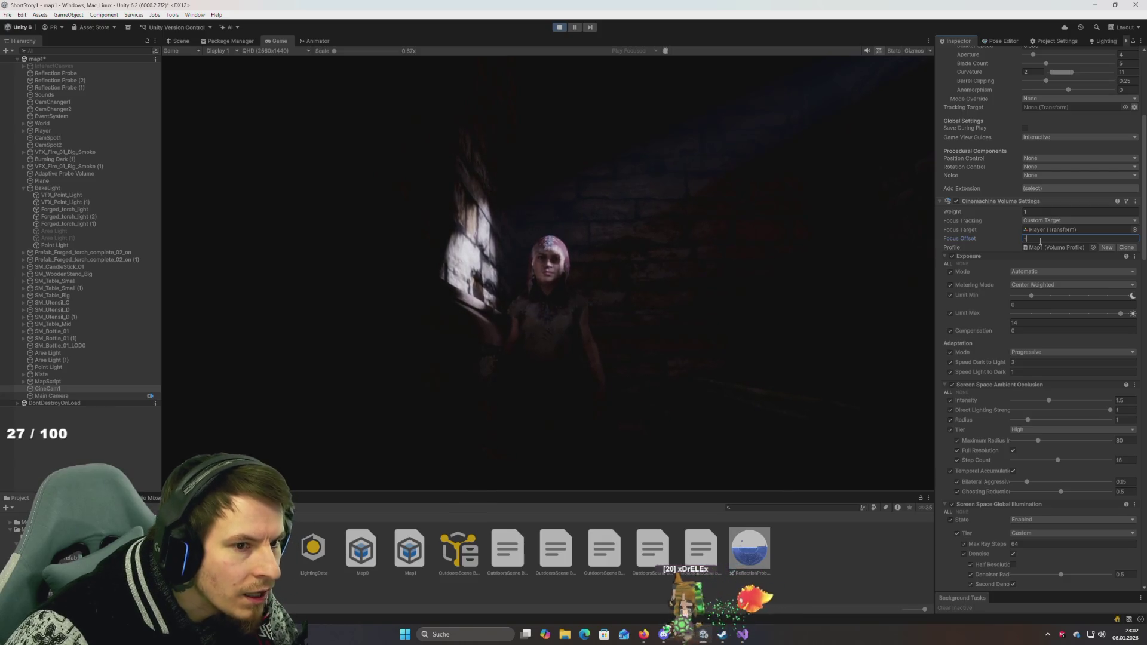
pyautogui.write('-0.5')
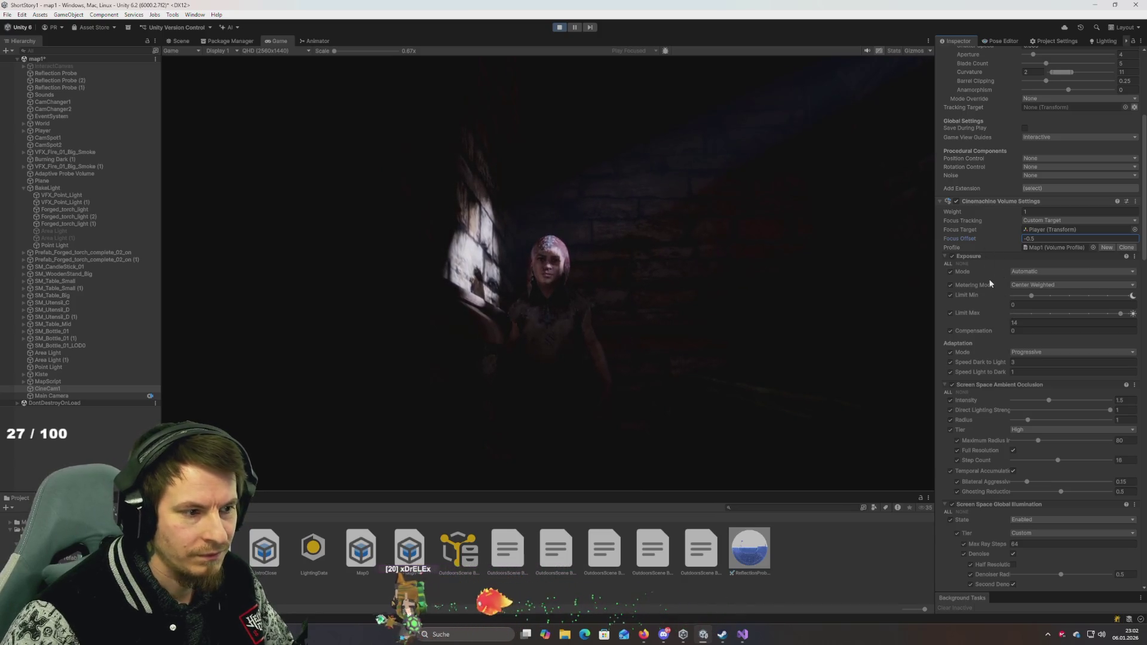
pyautogui.scroll(-3, 986, 304)
pyautogui.scroll(-8, 984, 304)
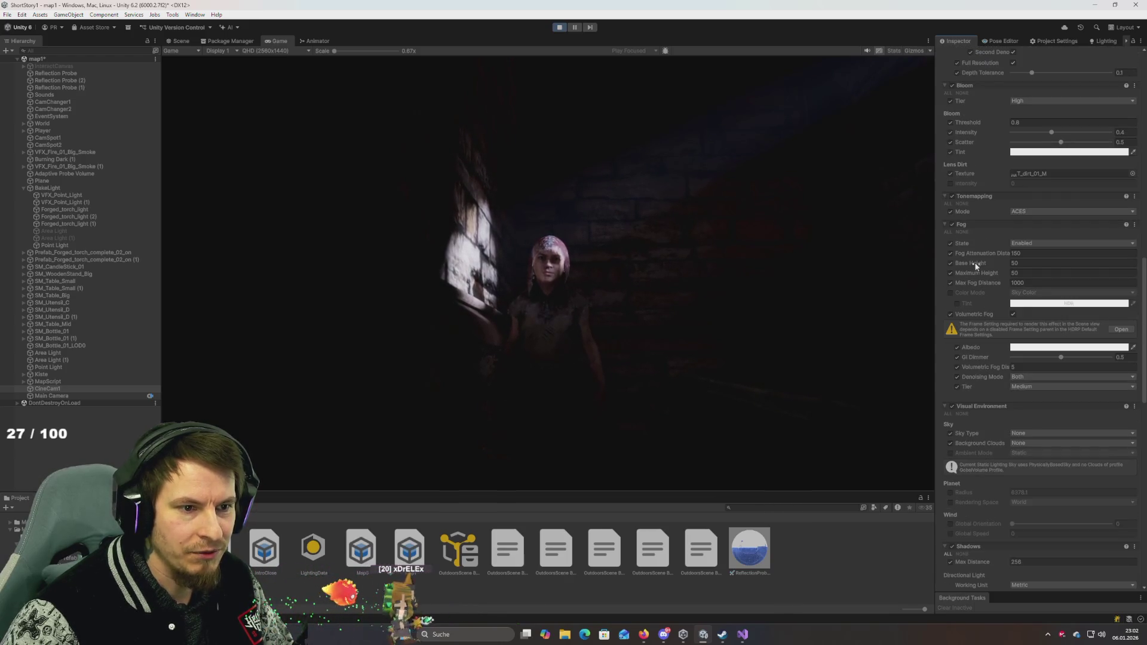
pyautogui.scroll(-5, 976, 267)
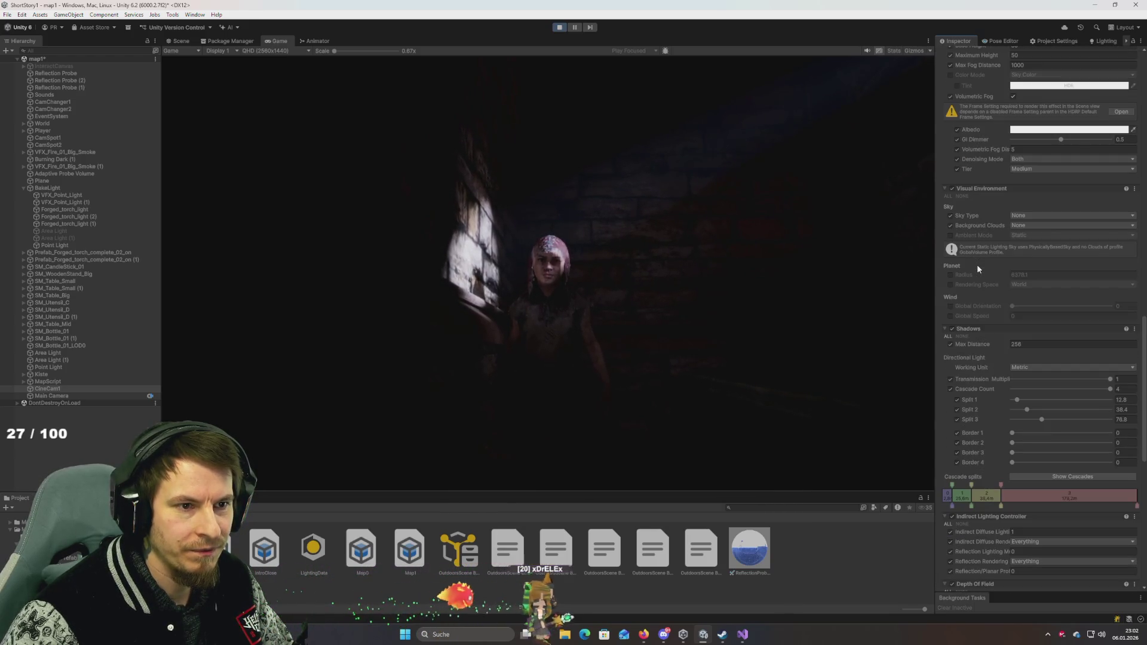
pyautogui.scroll(-8, 977, 268)
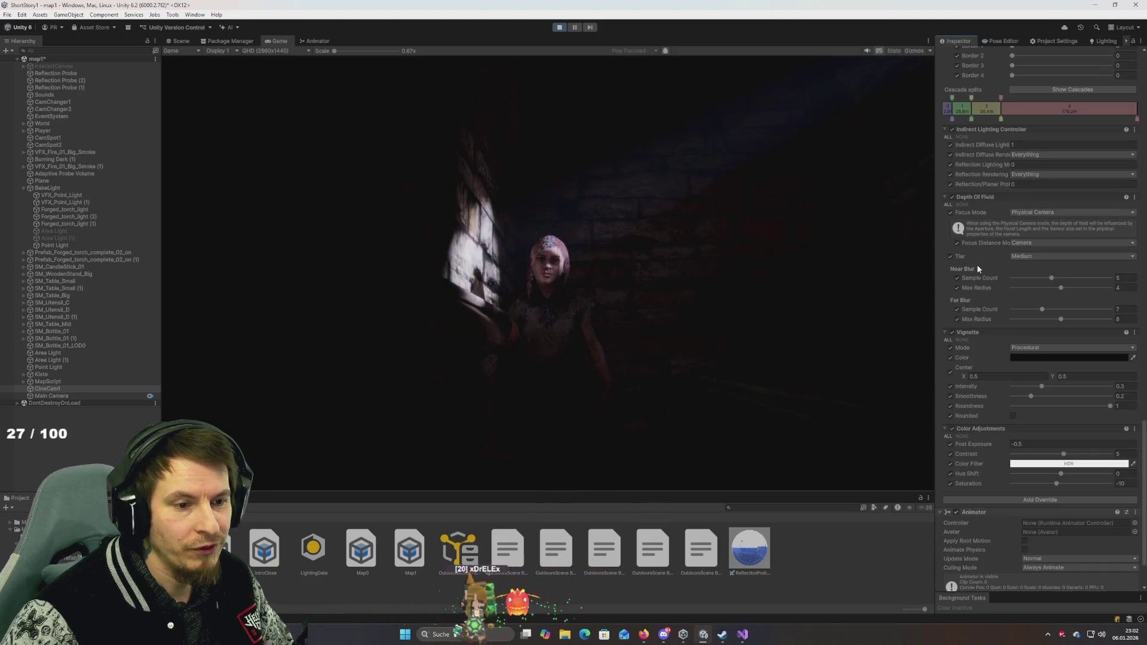
pyautogui.scroll(-2, 977, 266)
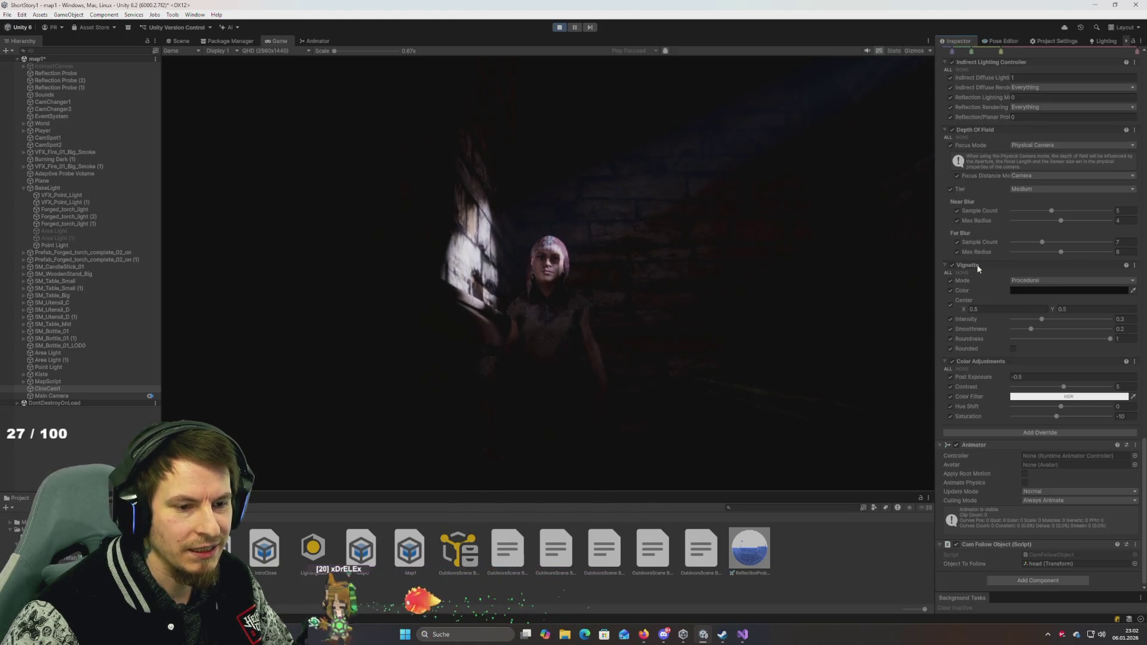
pyautogui.scroll(4, 976, 264)
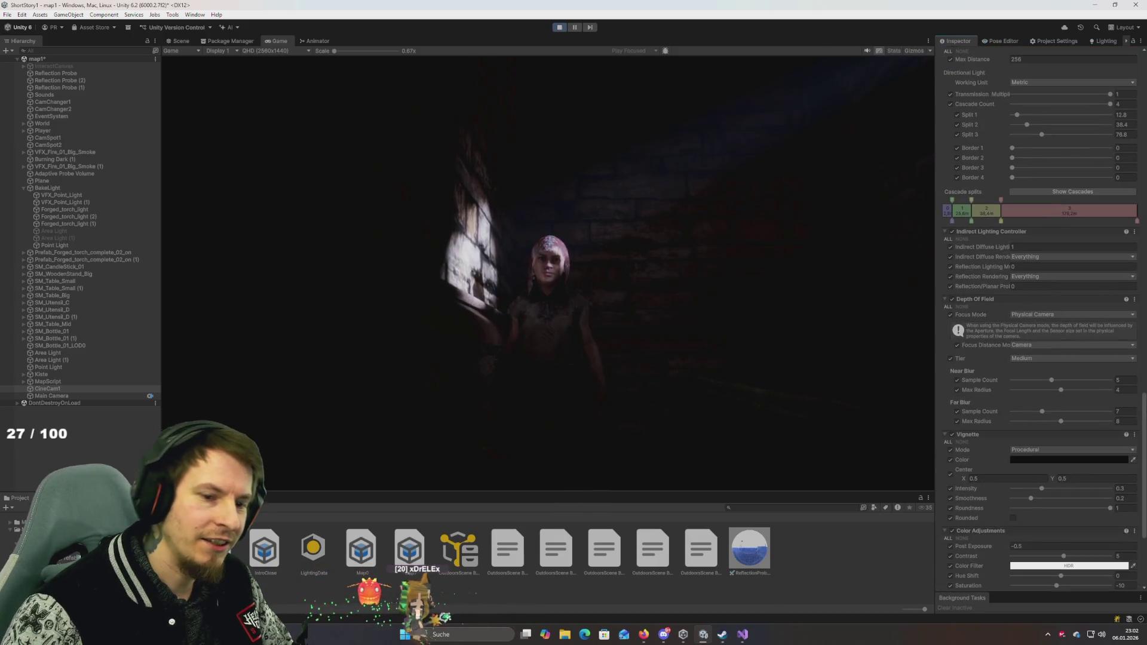
pyautogui.moveTo(1145, 392); pyautogui.dragTo(1145, 115)
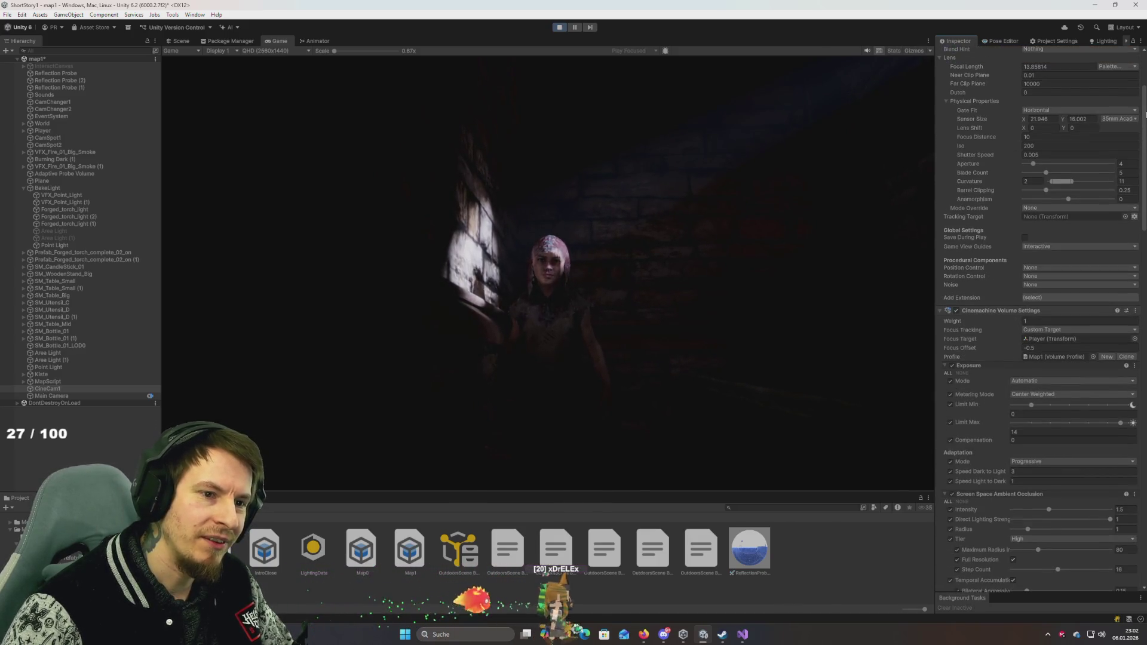
pyautogui.scroll(3, 980, 134)
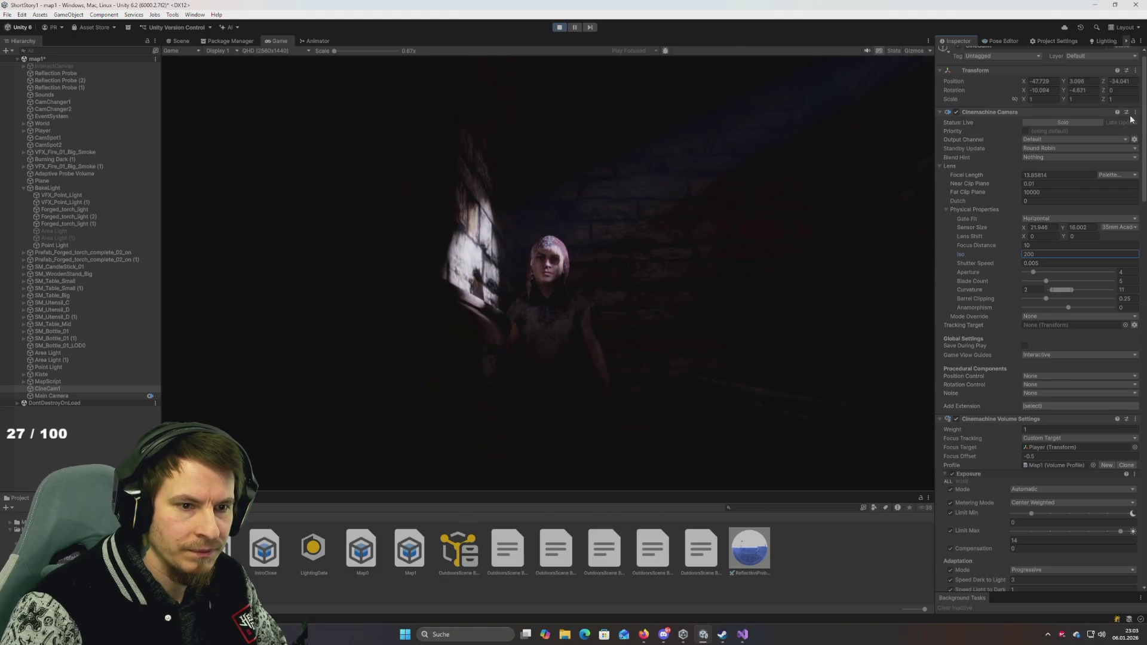
pyautogui.scroll(-2, 1143, 156)
pyautogui.scroll(-15, 1039, 322)
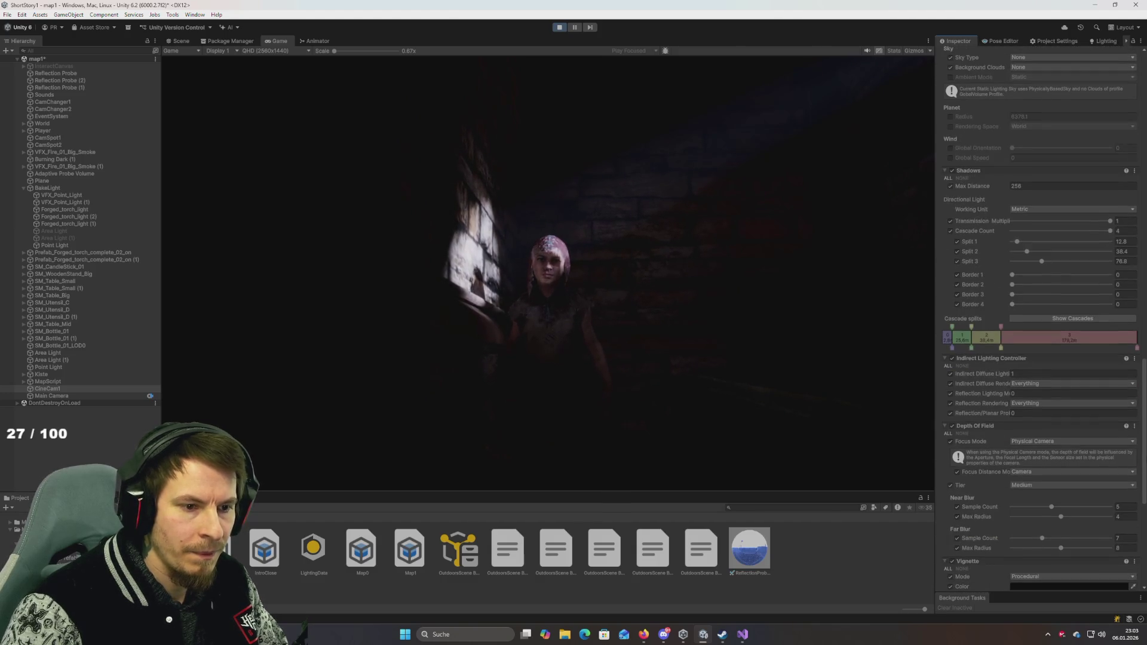
pyautogui.scroll(6, 1040, 322)
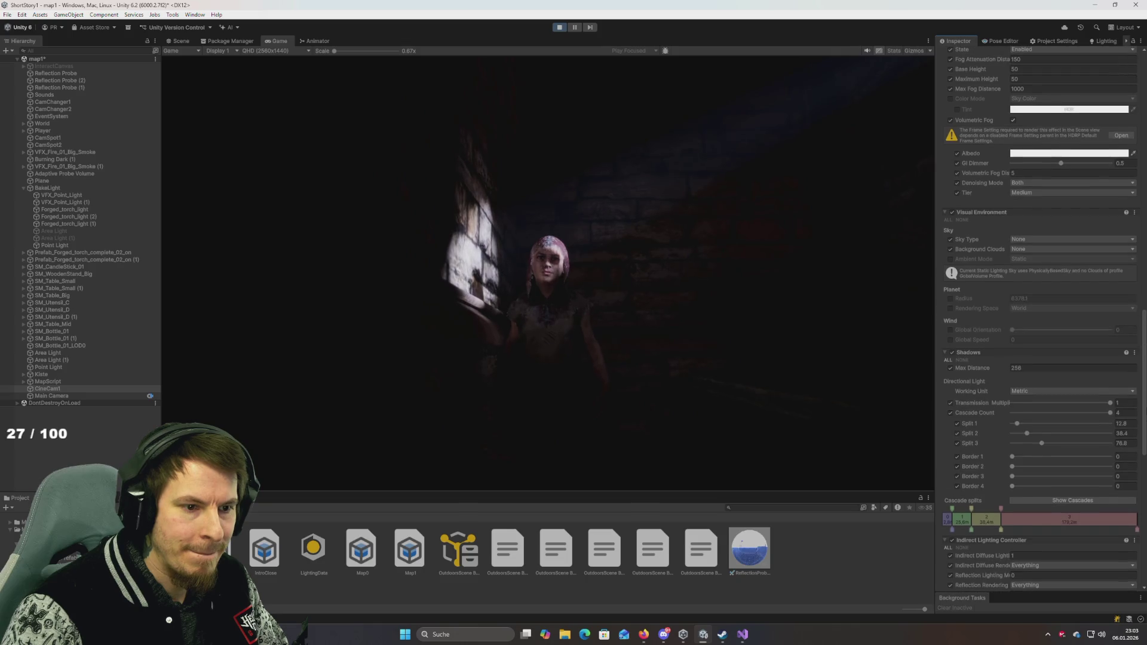
pyautogui.scroll(8, 1039, 323)
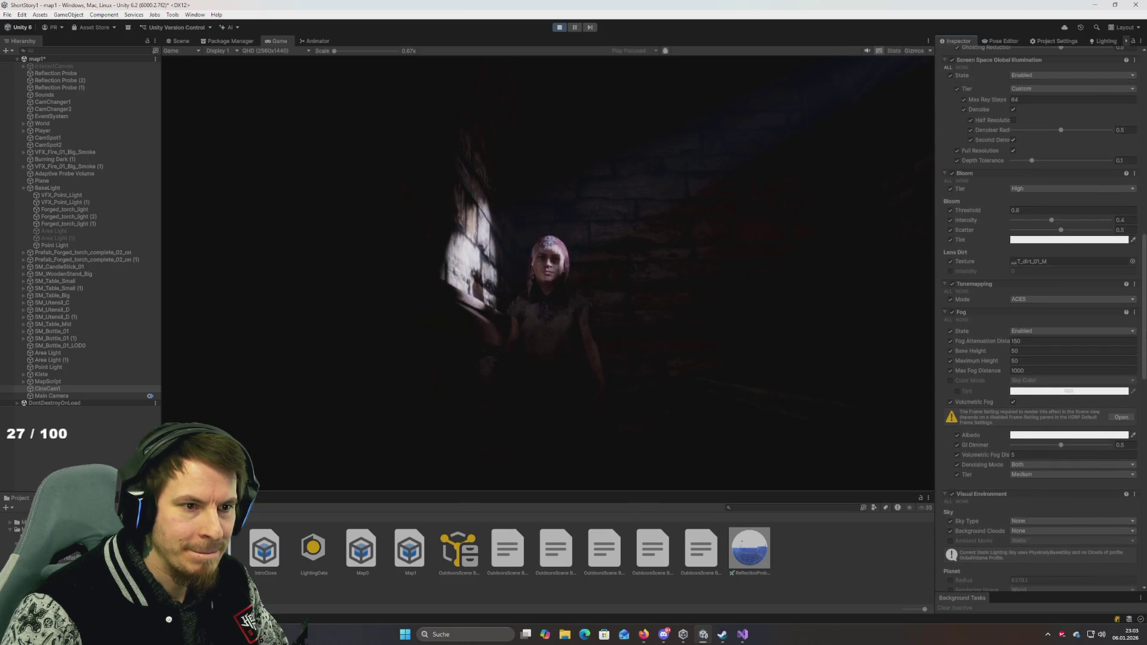
pyautogui.scroll(7, 1039, 323)
pyautogui.scroll(7, 1145, 209)
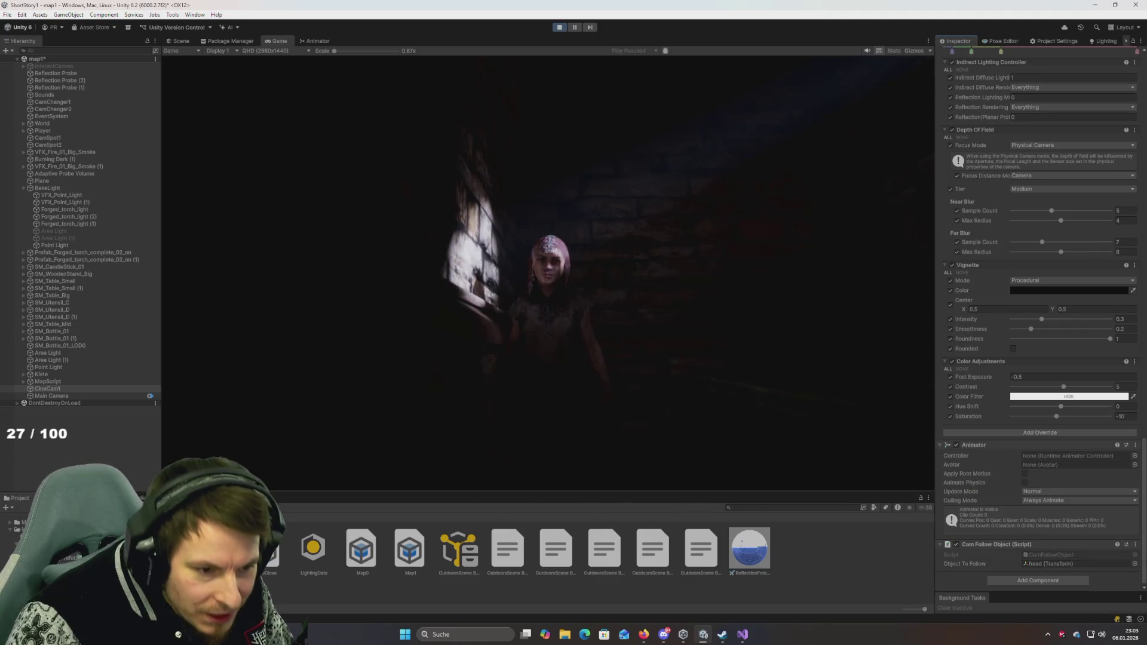
pyautogui.moveTo(1140, 539); pyautogui.dragTo(1135, 478)
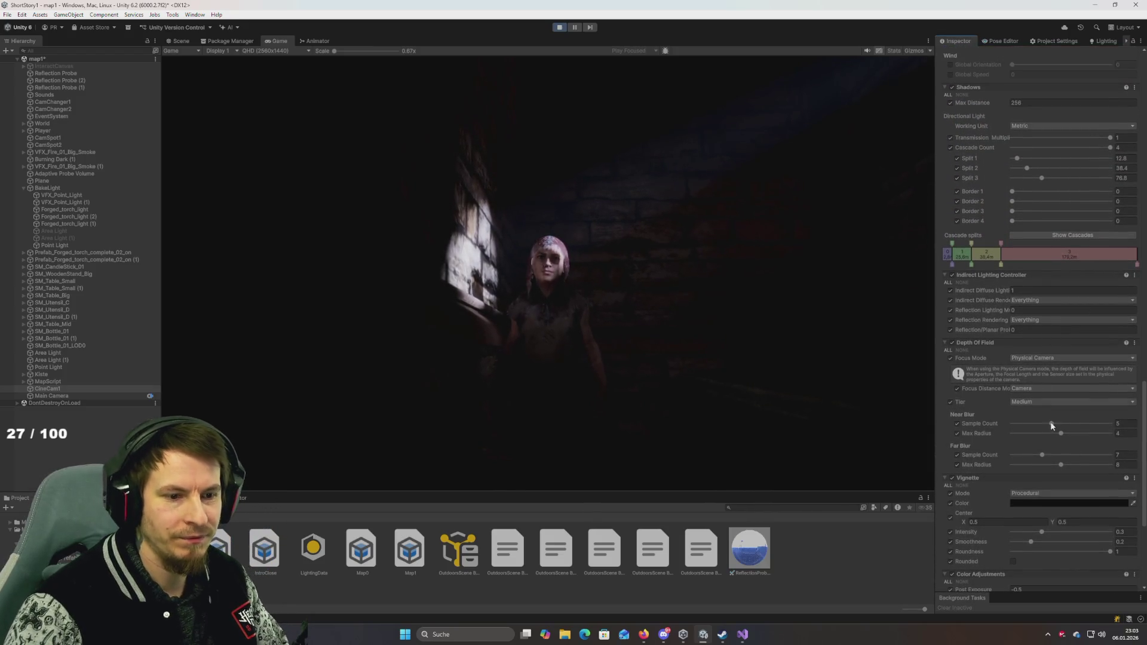
pyautogui.click(1052, 423)
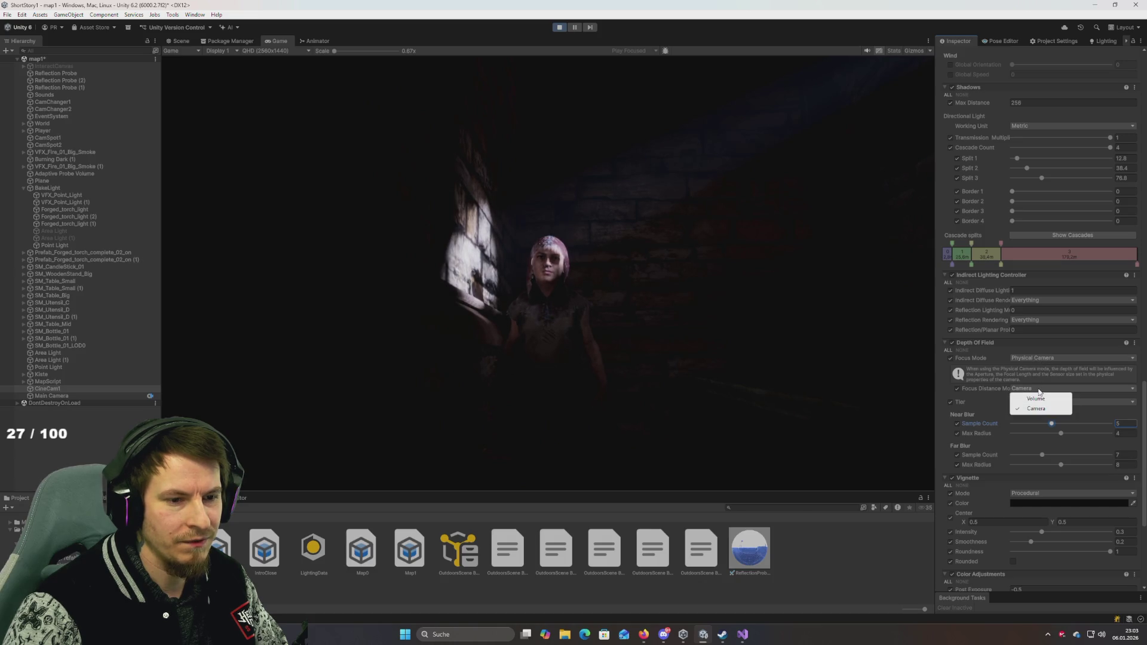
pyautogui.click(1037, 408)
pyautogui.click(1096, 401)
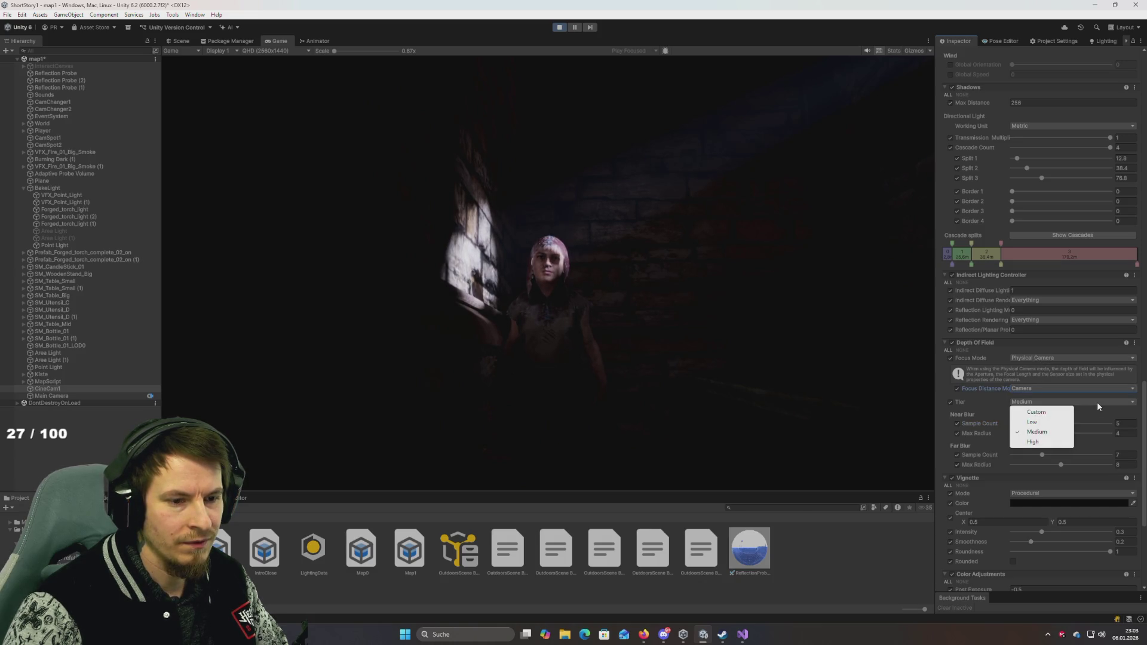
pyautogui.click(1047, 441)
pyautogui.click(1038, 401)
pyautogui.click(1038, 422)
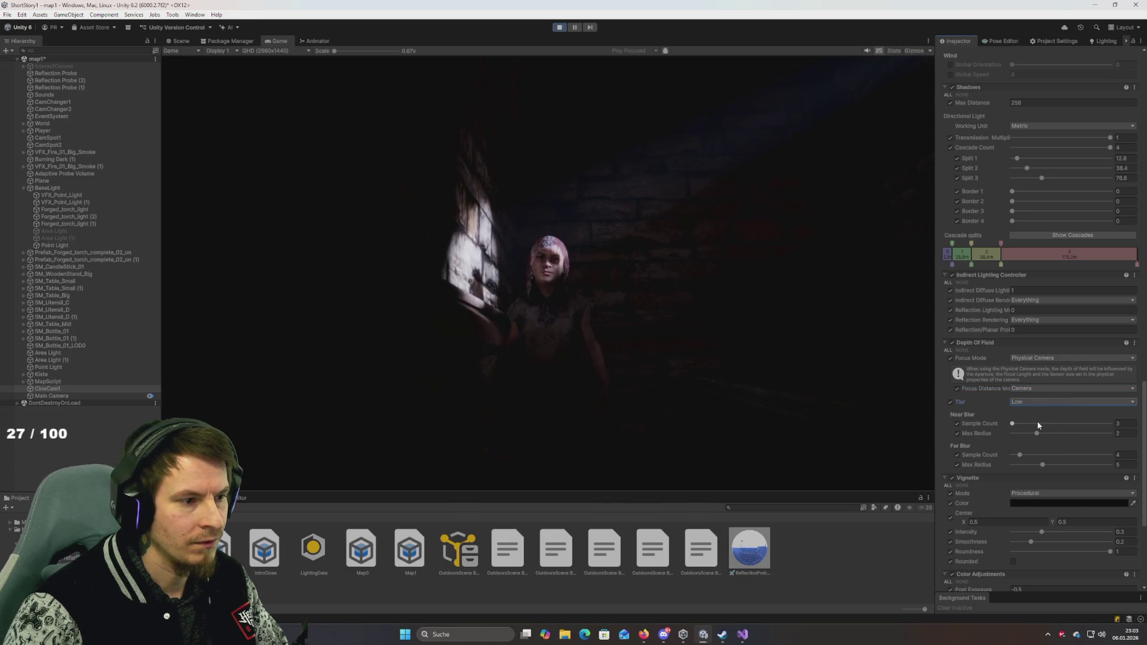
pyautogui.click(1035, 402)
pyautogui.click(1039, 433)
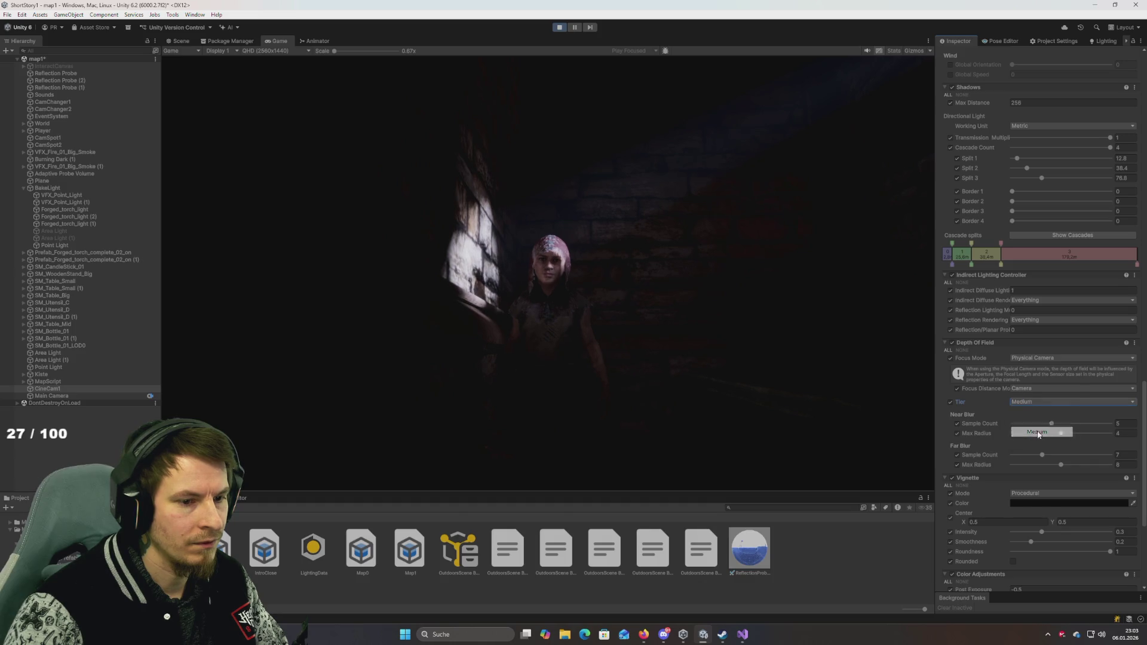
pyautogui.click(958, 424)
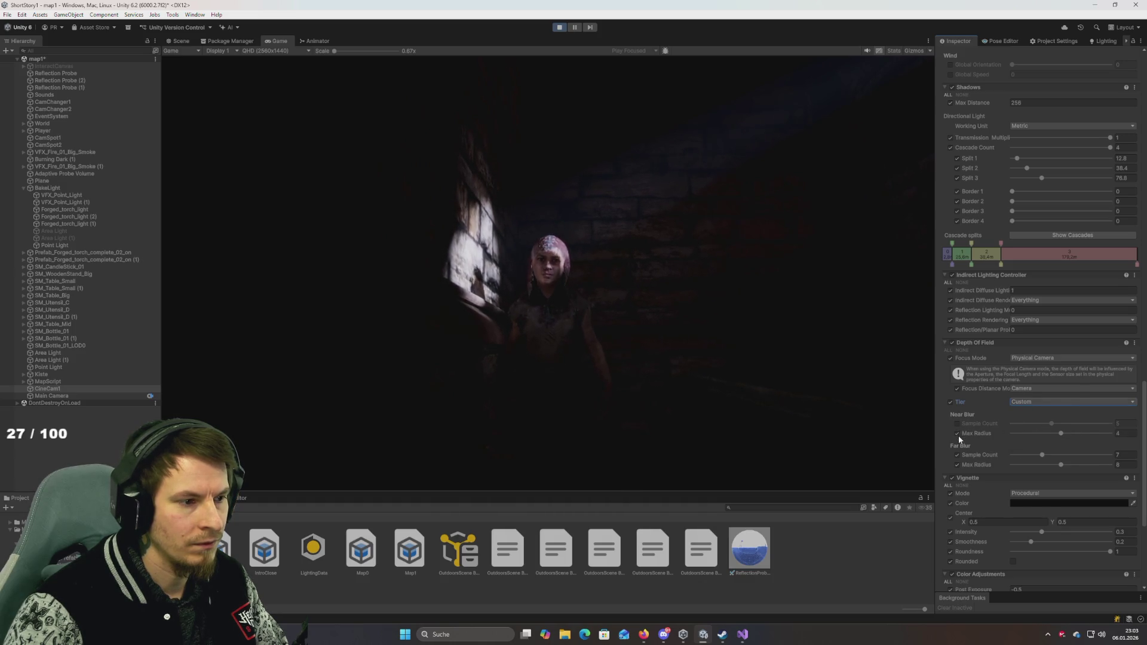
pyautogui.click(956, 465)
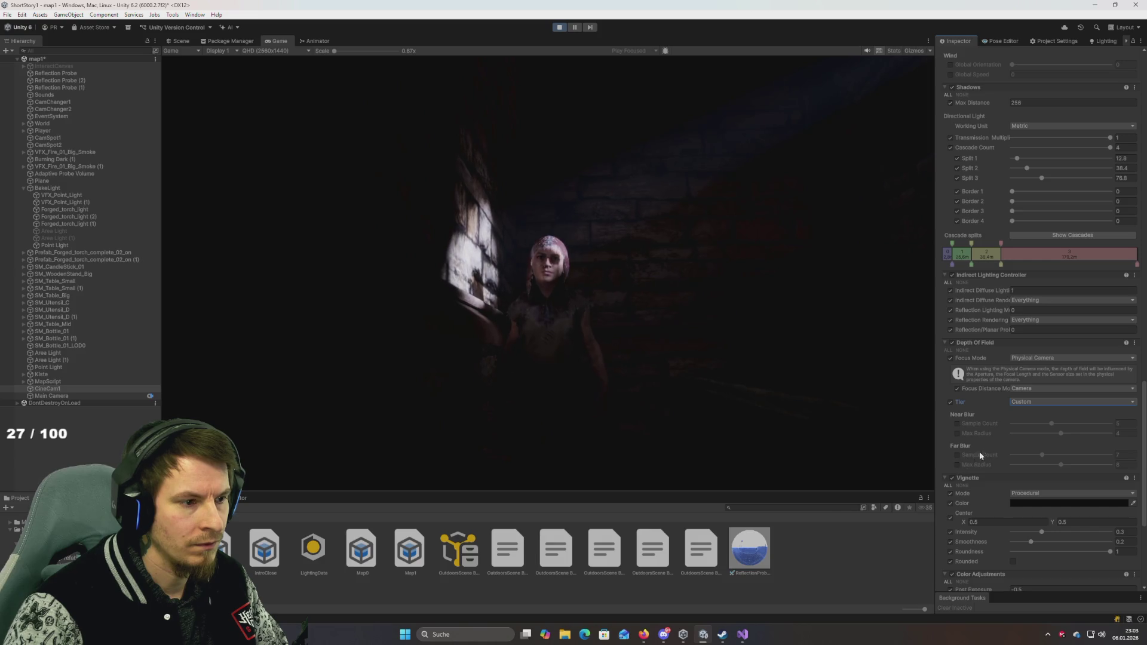
pyautogui.click(1024, 403)
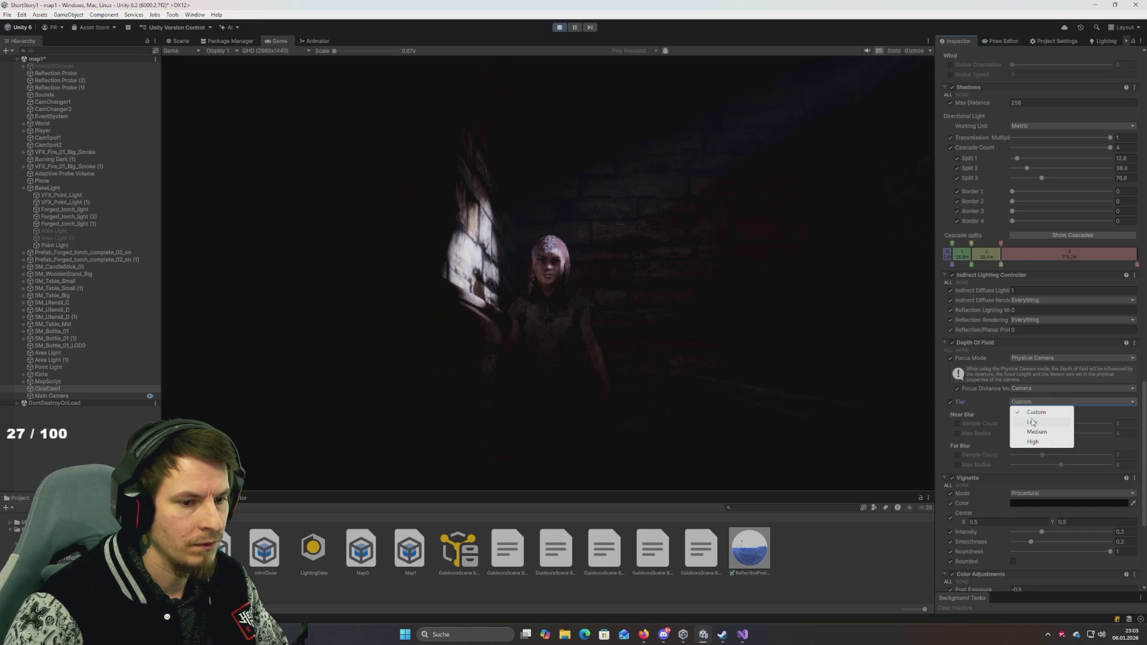
pyautogui.click(1037, 431)
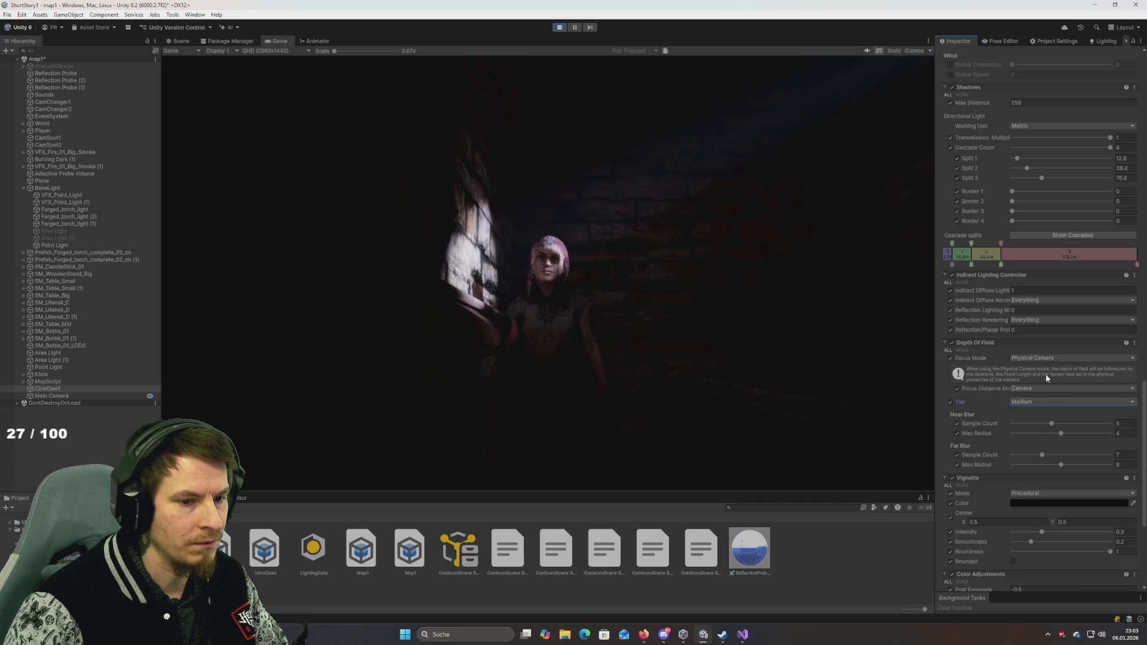
# Step: Switch the Depth of Field Focus Mode to Manual Ranges
pyautogui.click(1046, 358)
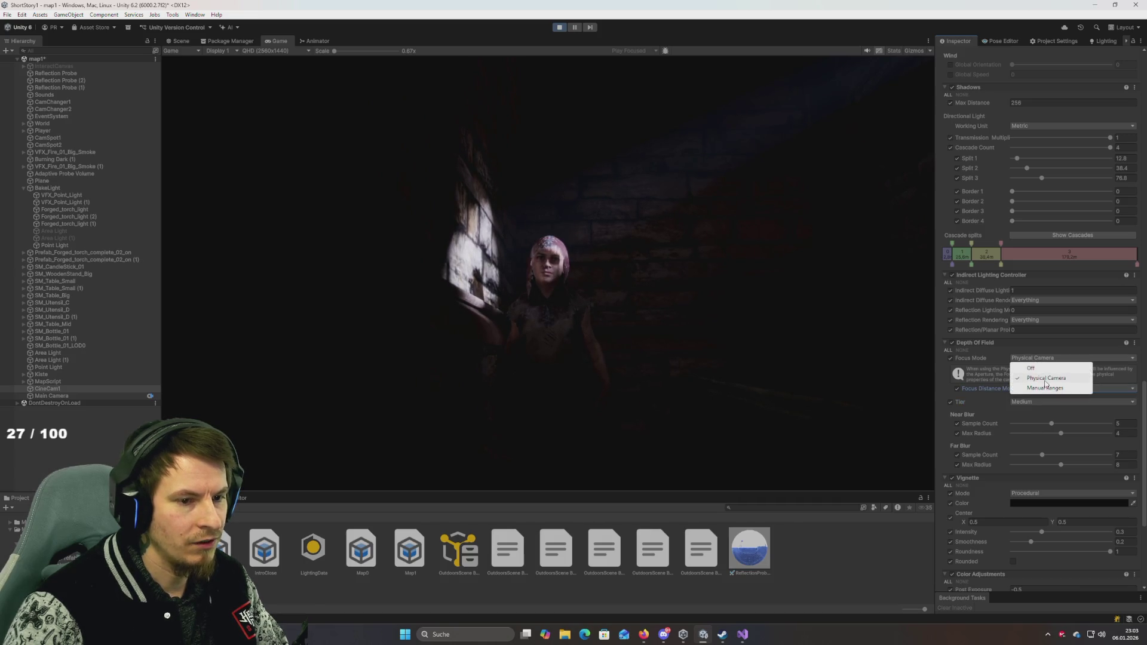
pyautogui.click(1032, 370)
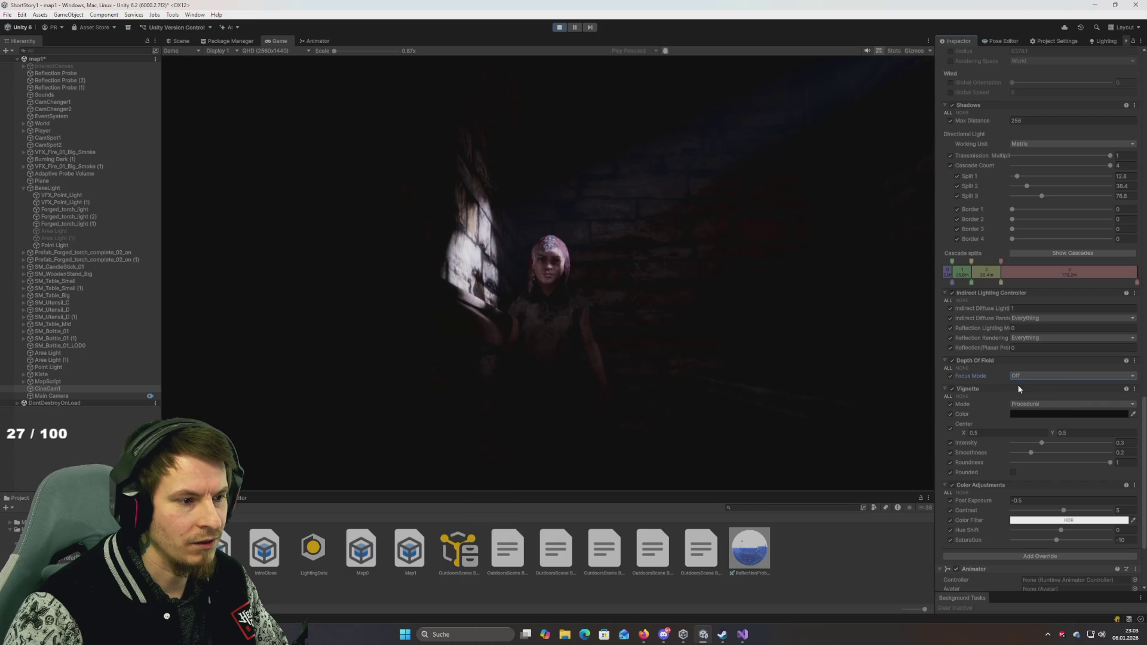
pyautogui.click(1024, 376)
pyautogui.click(1021, 404)
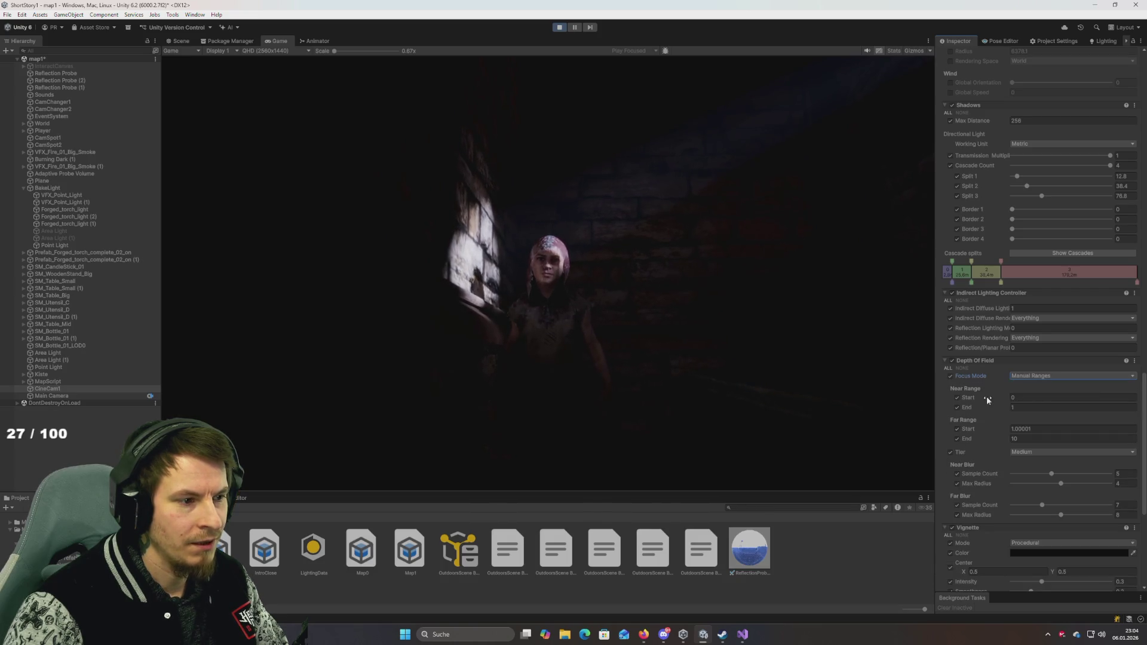
# Step: Scrub the near range to about 9.24 and the far range to 20–45.44
pyautogui.moveTo(970, 398); pyautogui.dragTo(1028, 403)
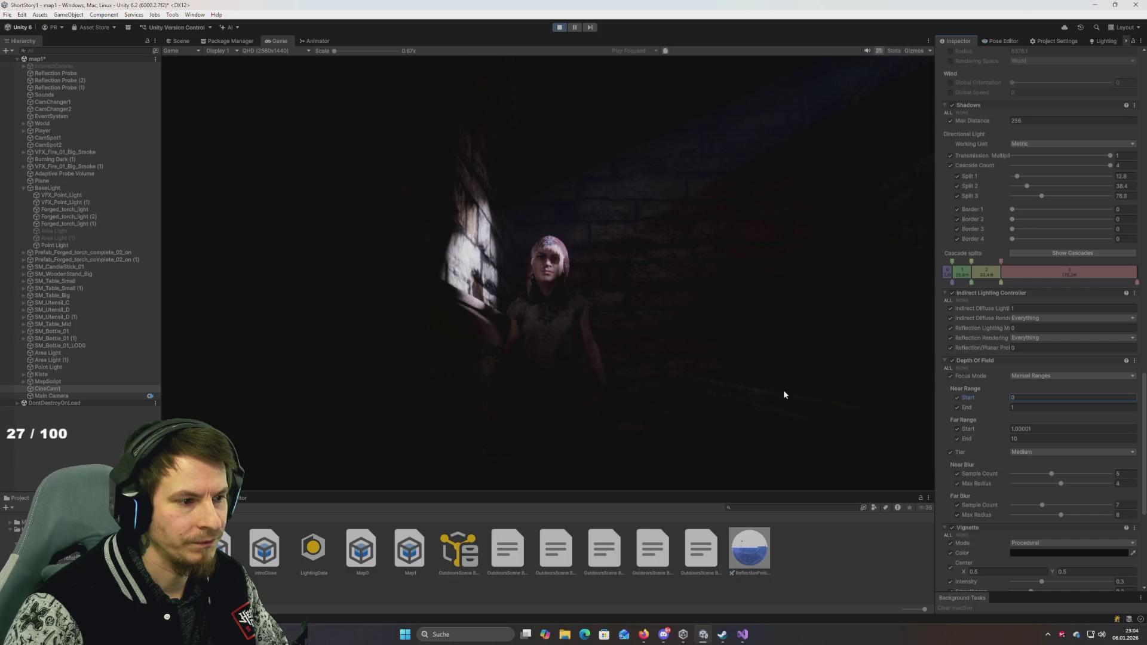
pyautogui.click(970, 408)
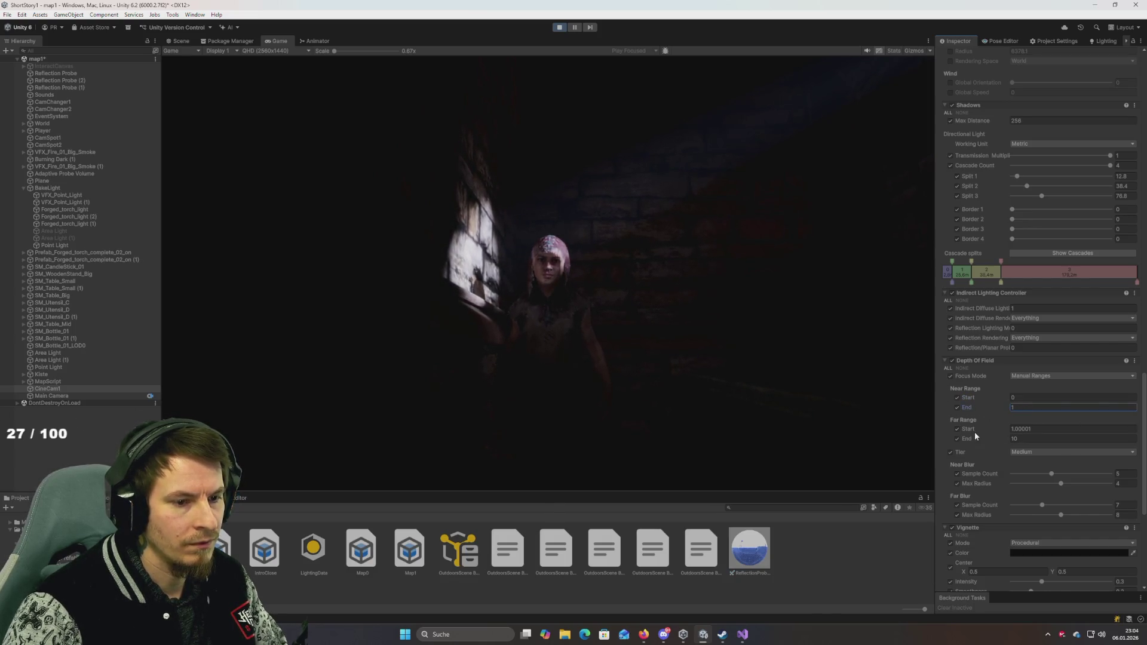
pyautogui.moveTo(968, 439); pyautogui.dragTo(52, 458)
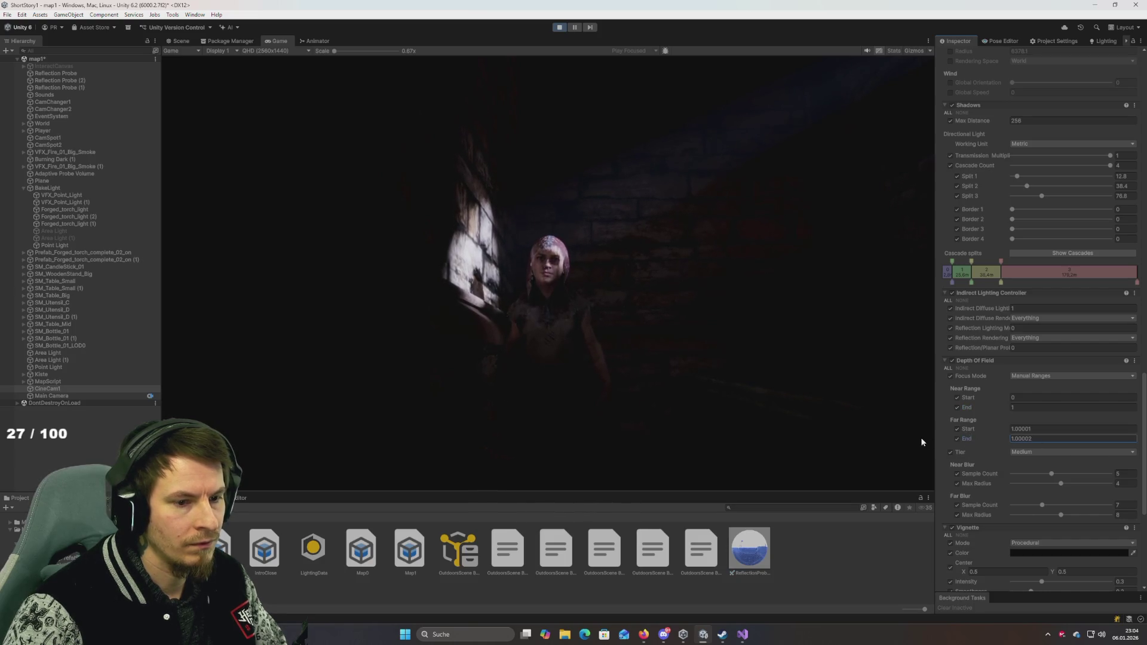
pyautogui.moveTo(968, 429); pyautogui.dragTo(95, 440)
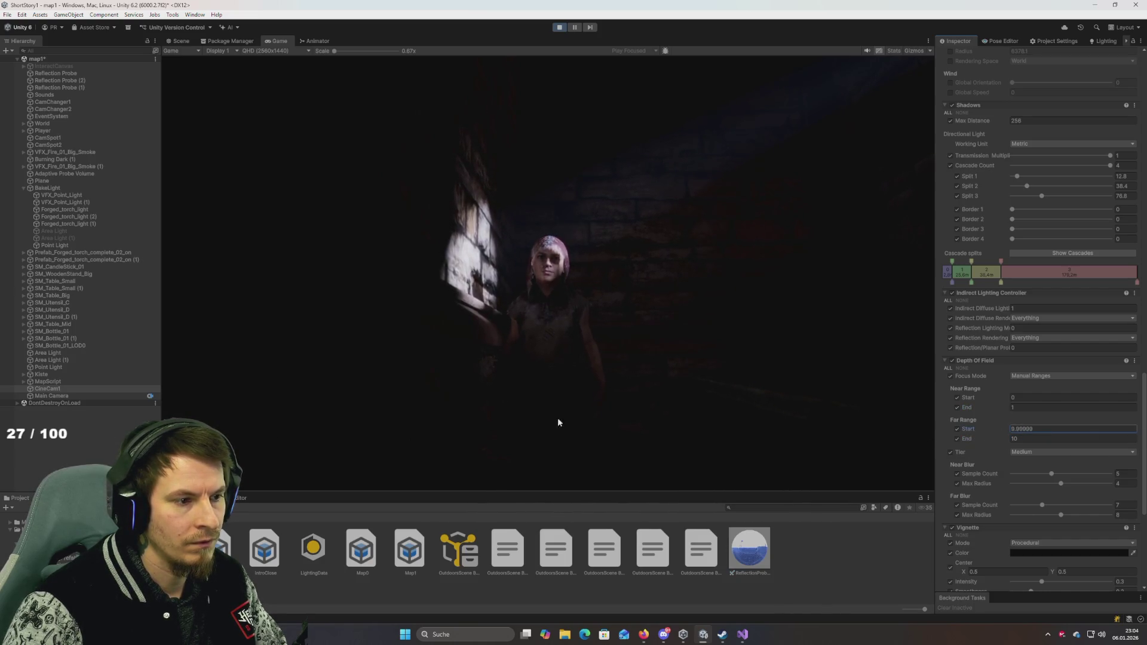
pyautogui.moveTo(968, 442)
pyautogui.mouseDown()
pyautogui.moveTo(67, 453)
pyautogui.moveTo(494, 473)
pyautogui.mouseUp()
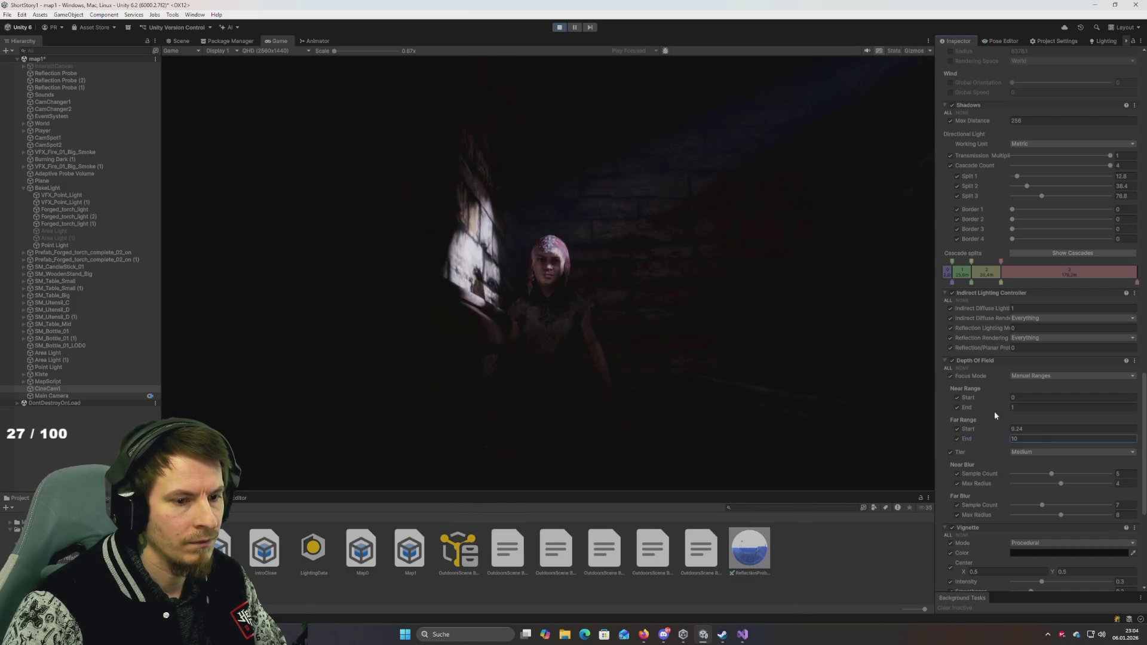
pyautogui.moveTo(970, 410); pyautogui.dragTo(107, 418)
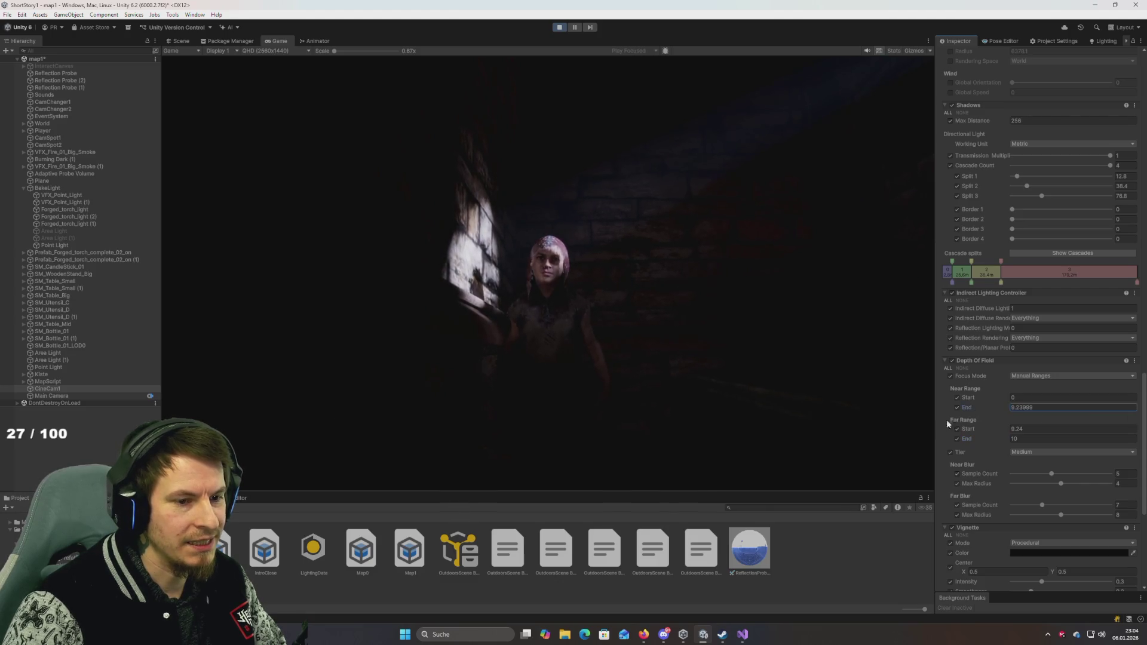
pyautogui.moveTo(973, 399); pyautogui.dragTo(64, 409)
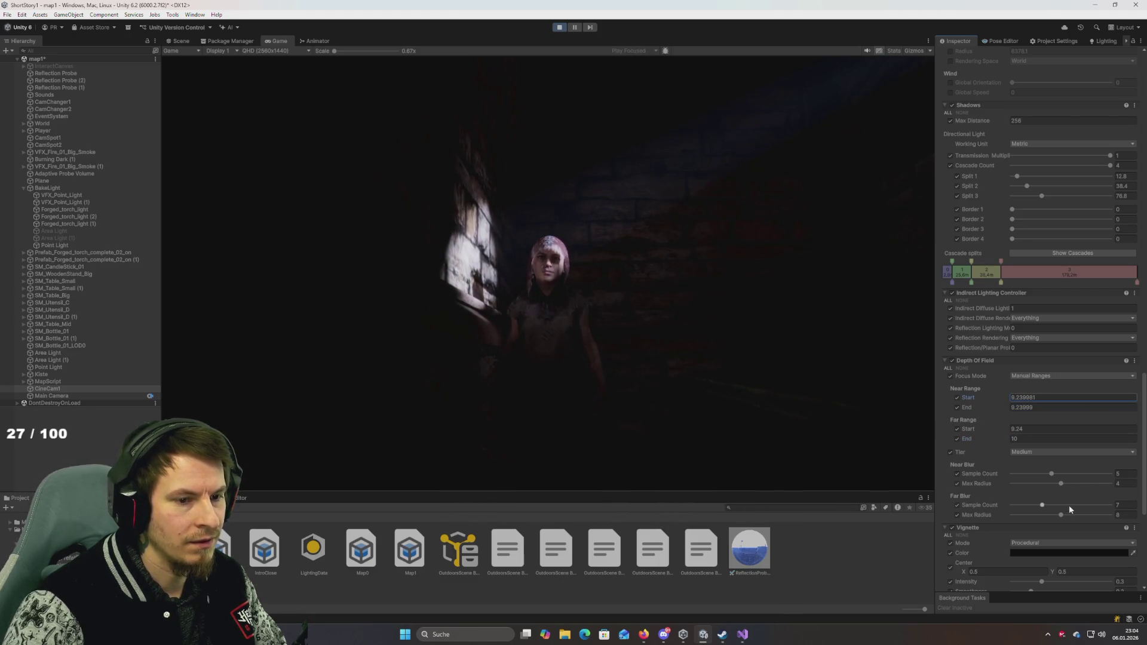
pyautogui.click(1027, 408)
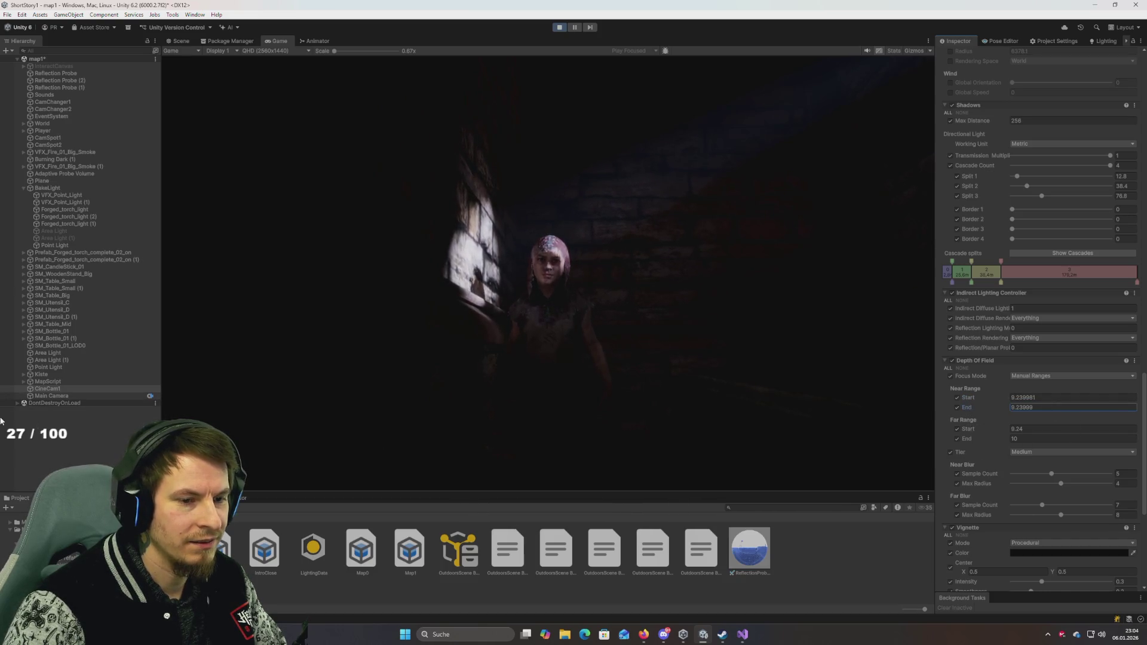
pyautogui.click(1045, 439)
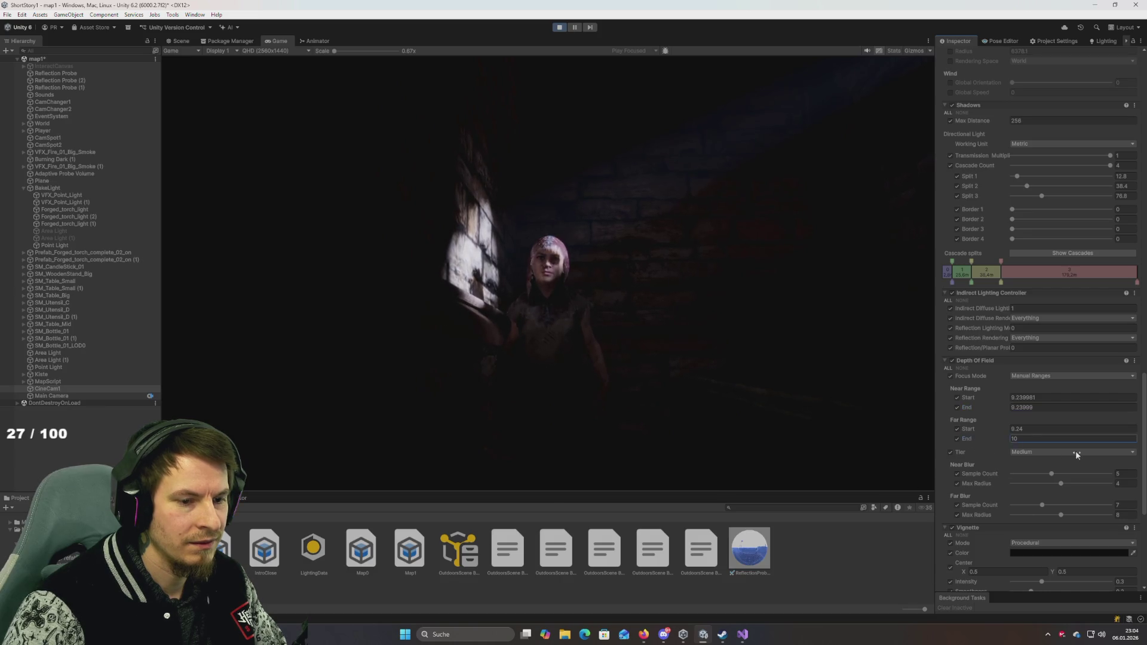
pyautogui.click(966, 408)
pyautogui.click(968, 398)
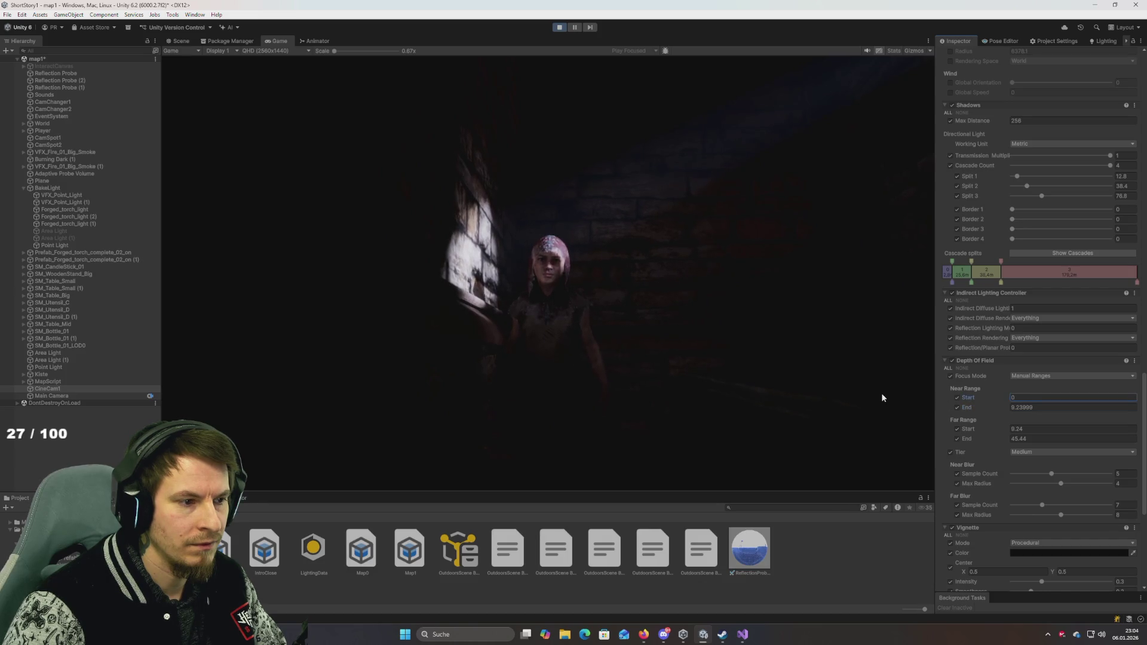
pyautogui.moveTo(969, 428); pyautogui.dragTo(1043, 471)
# Step: Raise the far blur sample count to 16 and keep the quality tier at Medium
pyautogui.click(1103, 505)
pyautogui.click(1039, 452)
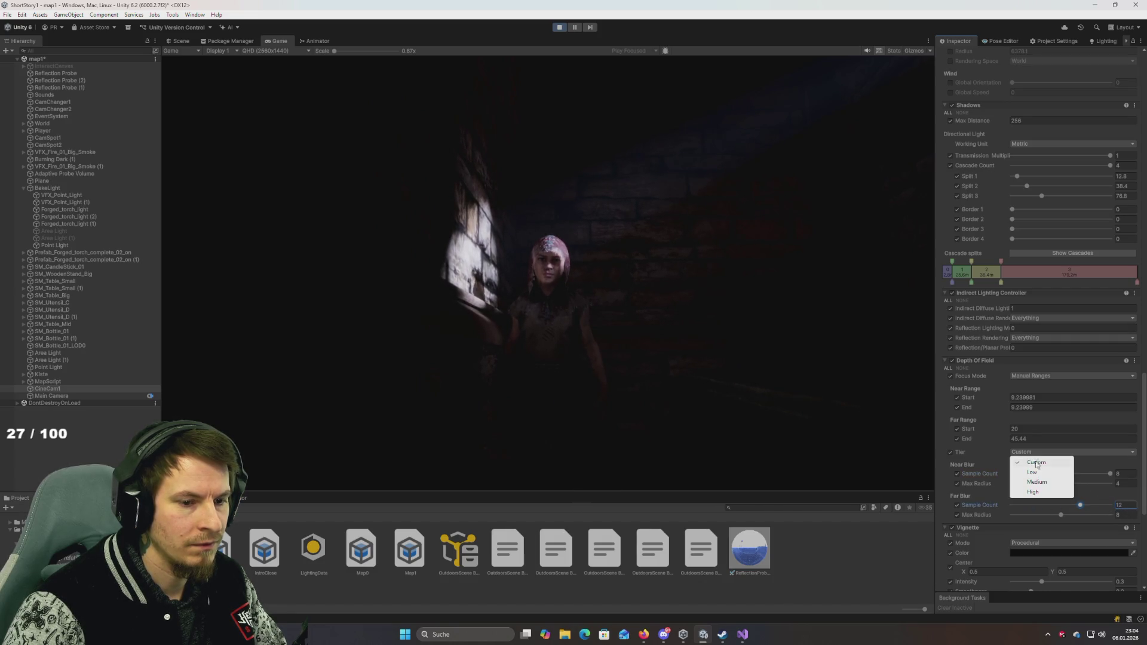
pyautogui.click(1040, 478)
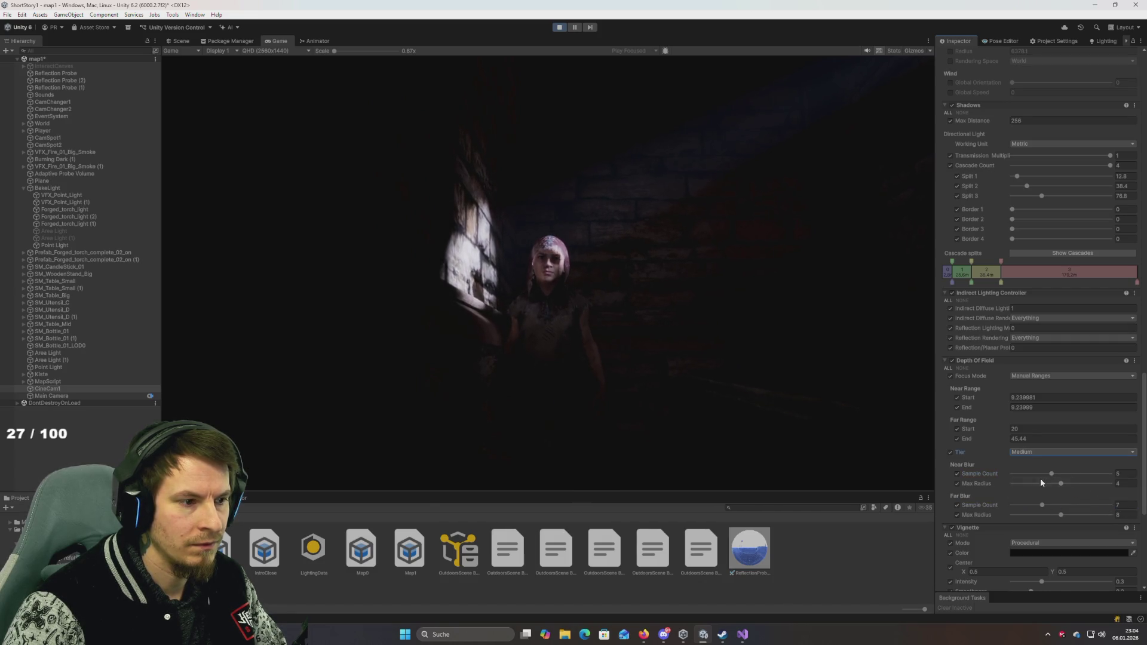
# Step: Set Focus Mode back to Physical Camera and untick the Tier override
pyautogui.click(1040, 376)
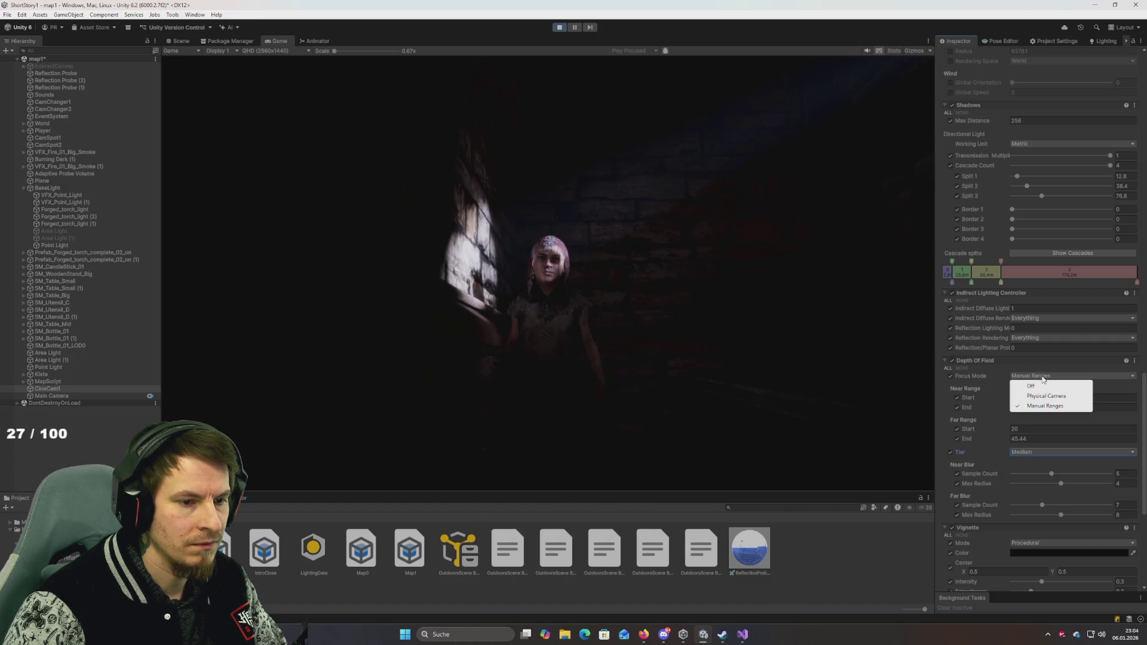
pyautogui.click(1042, 399)
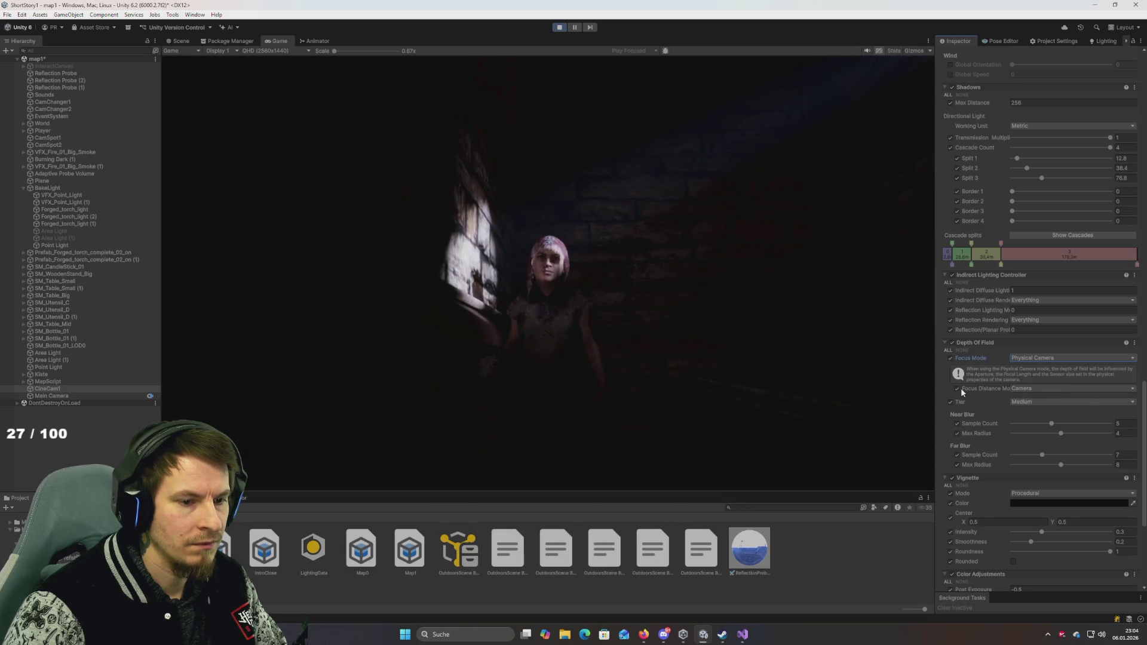
pyautogui.click(950, 403)
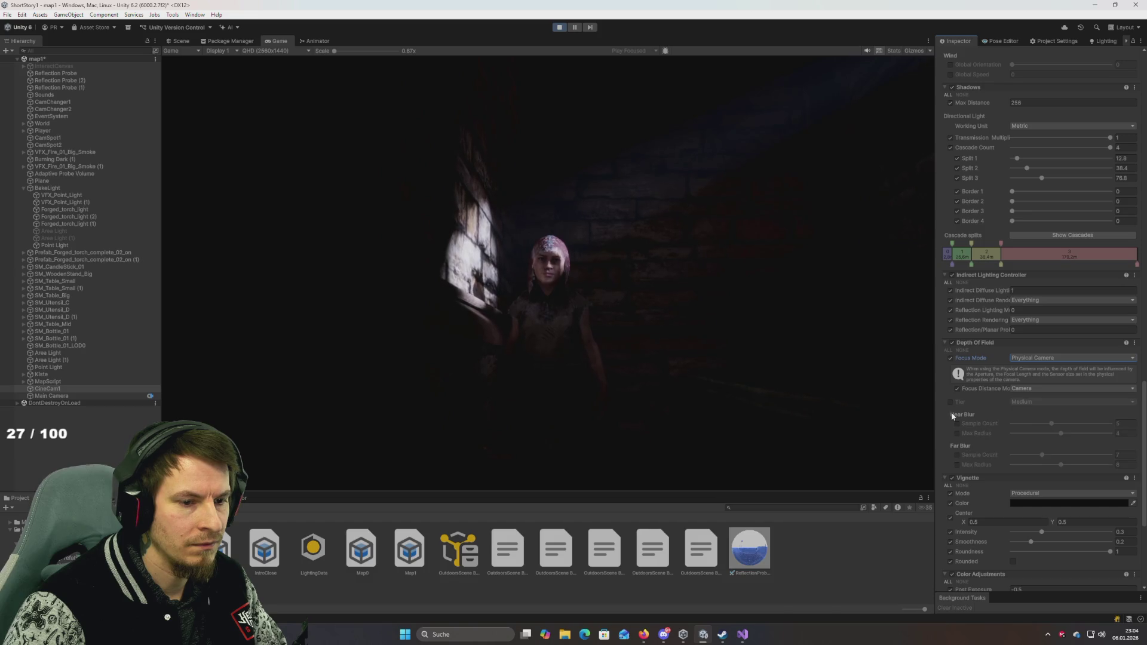
pyautogui.scroll(15, 952, 396)
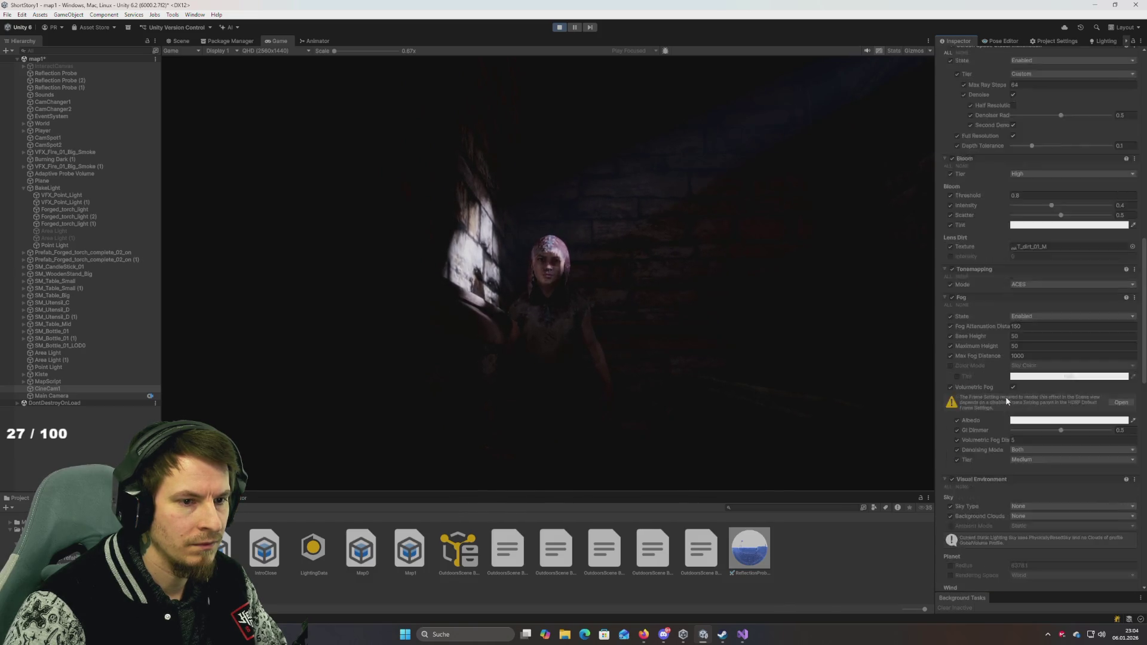
pyautogui.scroll(10, 1046, 221)
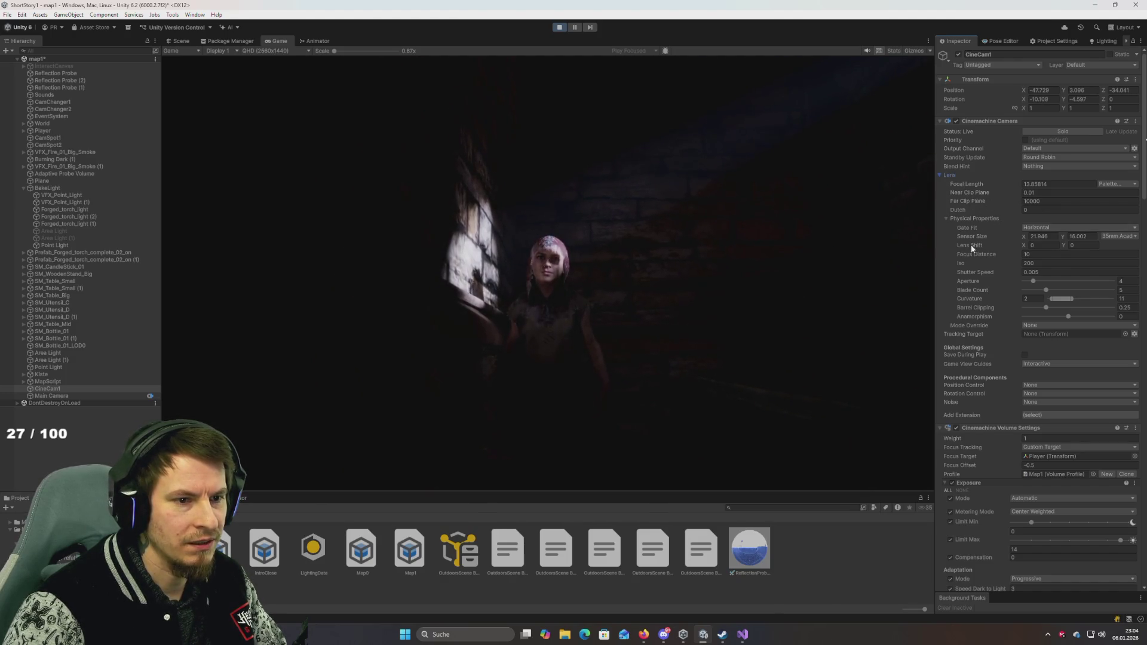
pyautogui.moveTo(971, 253)
pyautogui.mouseDown()
pyautogui.moveTo(1001, 252)
pyautogui.moveTo(143, 279)
pyautogui.mouseUp()
pyautogui.hotkey('ctrl', 'z')
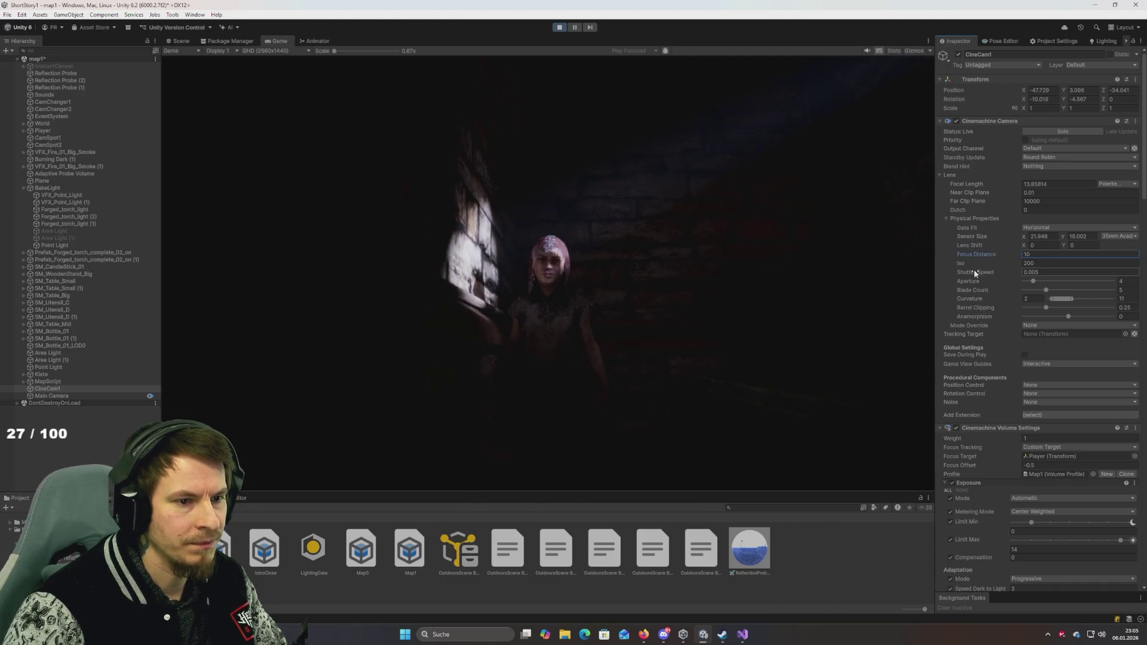
pyautogui.click(1032, 281)
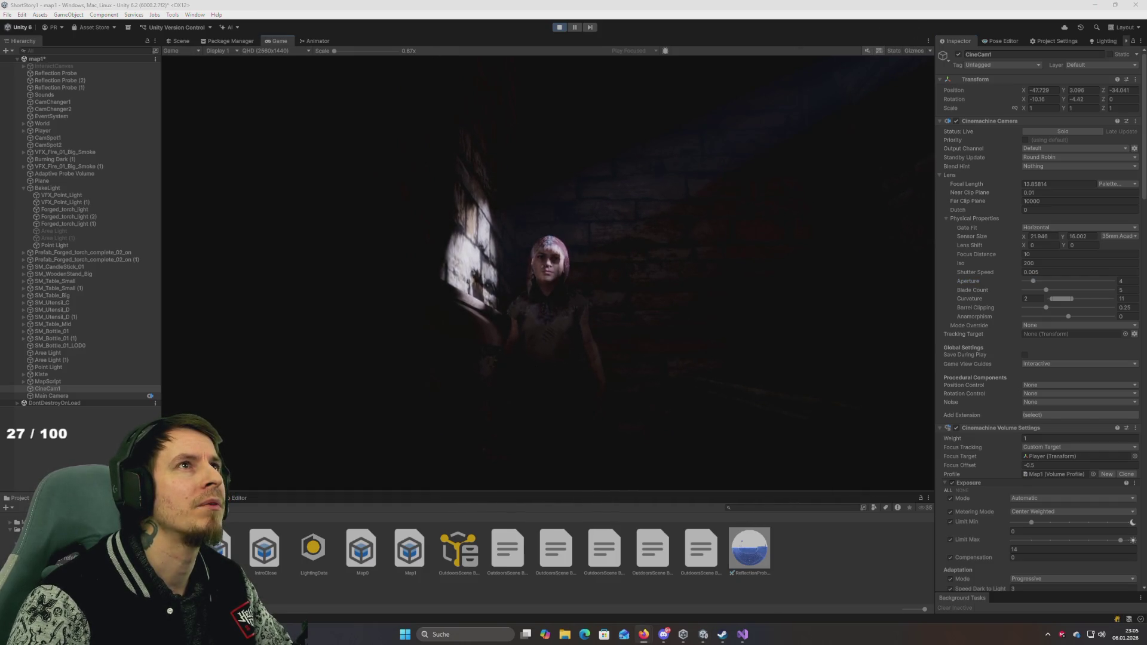
pyautogui.hotkey('alt', 'Tab')
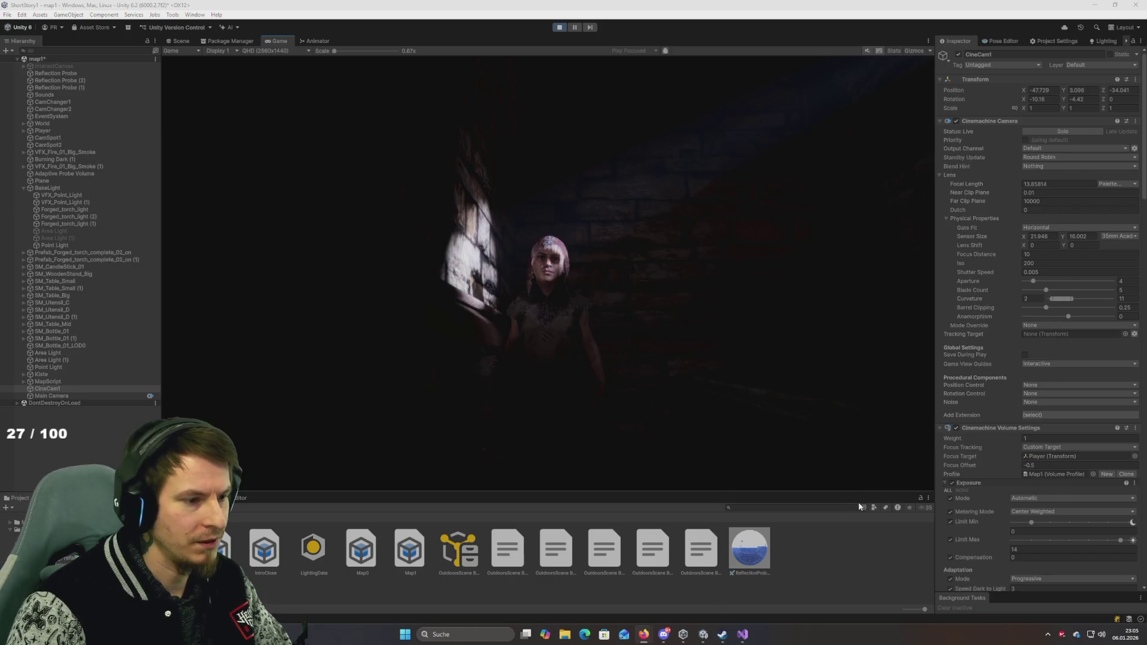
pyautogui.press('super')
pyautogui.write('brave')
# Step: Launch the Brave browser and go to YouTube
pyautogui.press('Return')
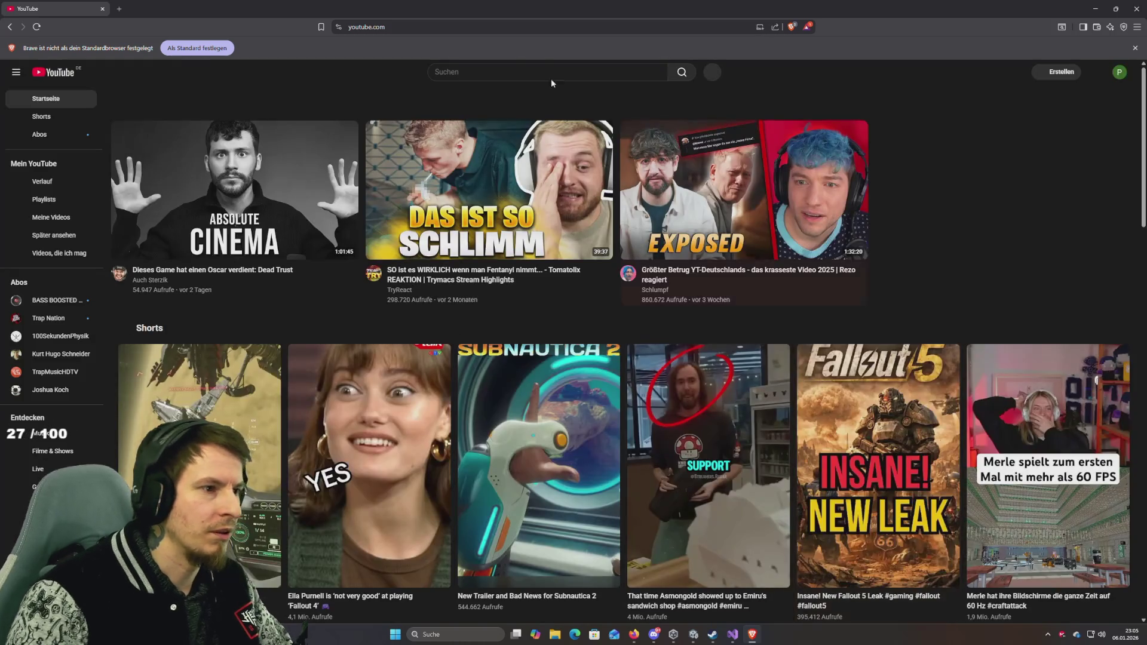
pyautogui.click(502, 71)
pyautogui.write('yout')
pyautogui.press('Return')
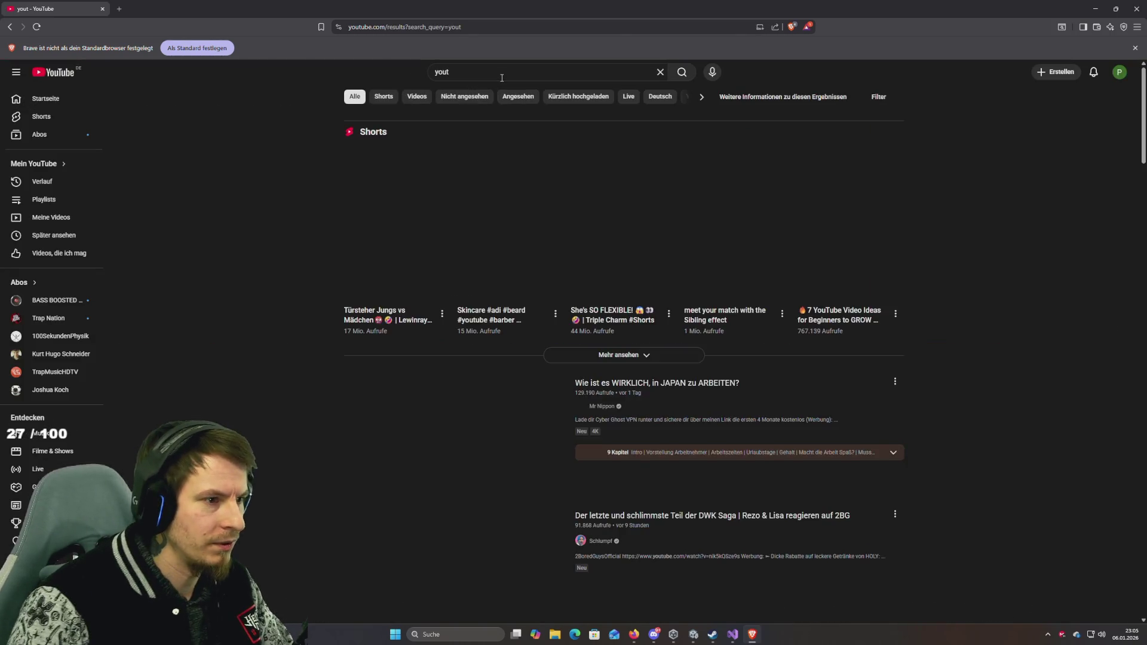
# Step: Search YouTube for 'unity hdrp cinemachine depth of field'
pyautogui.click(502, 78)
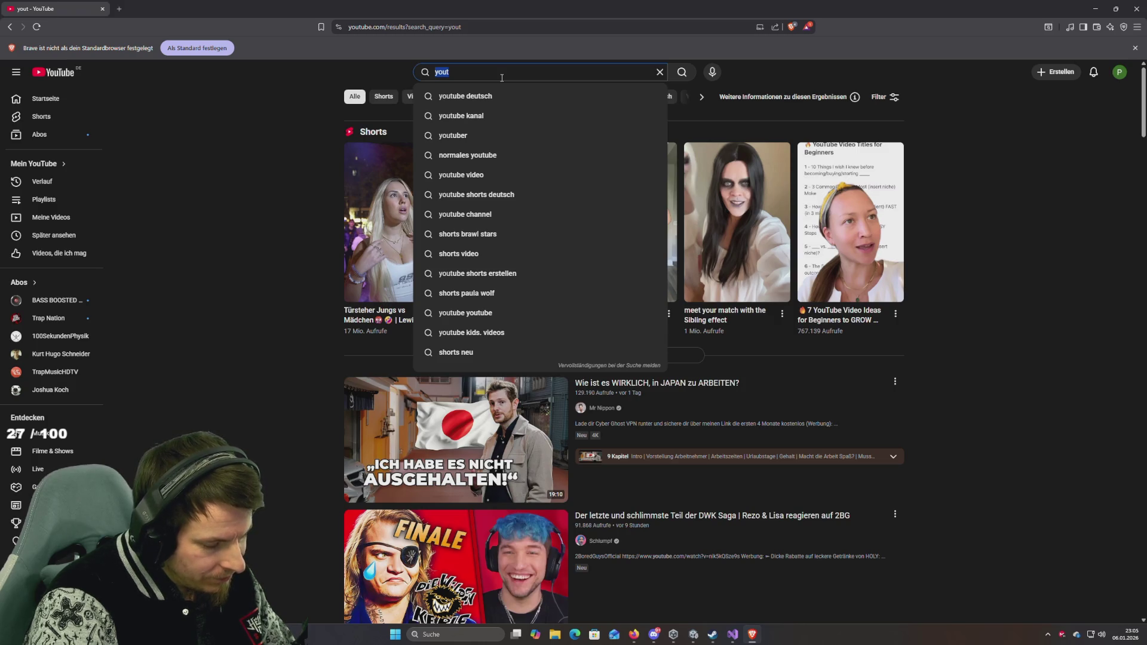
pyautogui.write('unityx')
pyautogui.press('BackSpace')
pyautogui.write('hdrt')
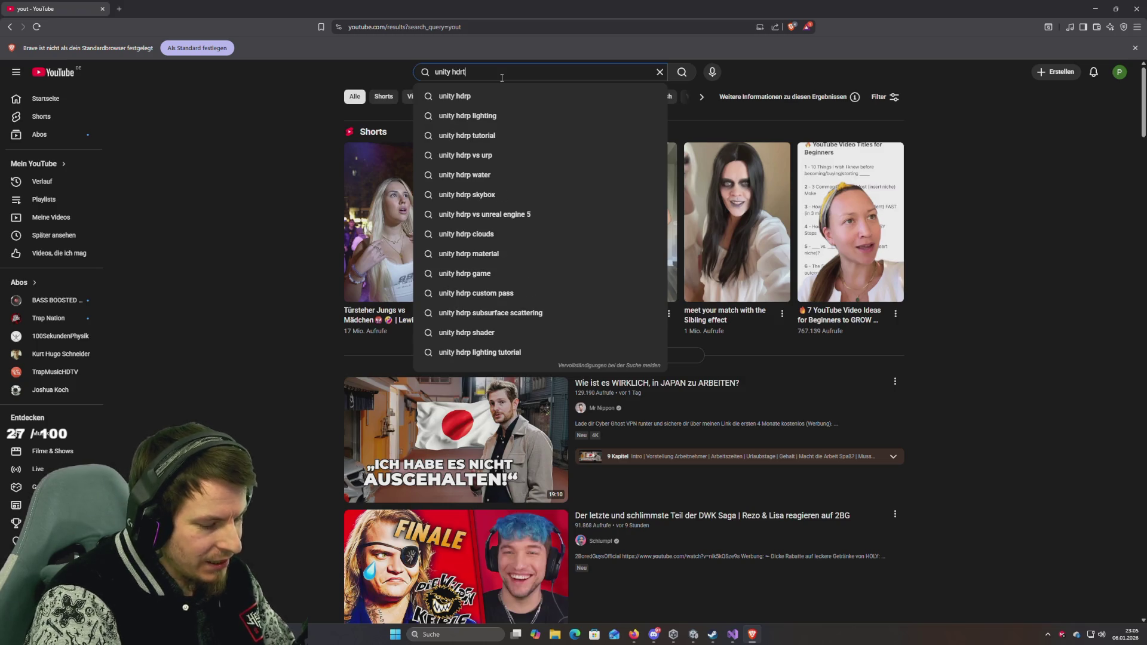
pyautogui.press('BackSpace')
pyautogui.write('p ')
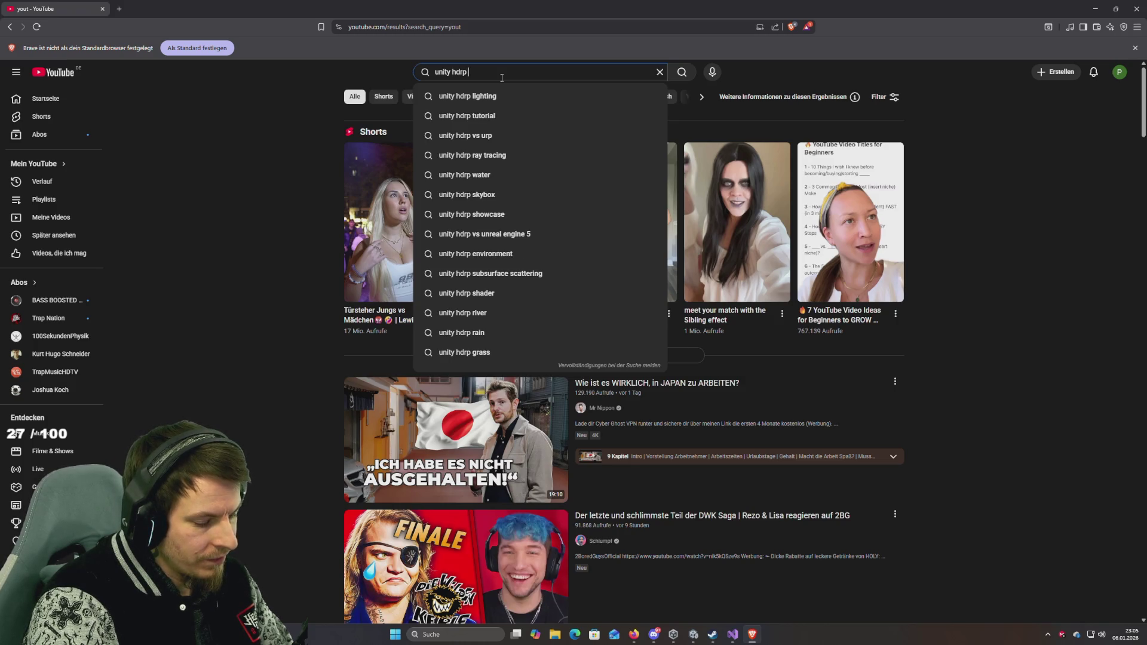
pyautogui.write('cinema')
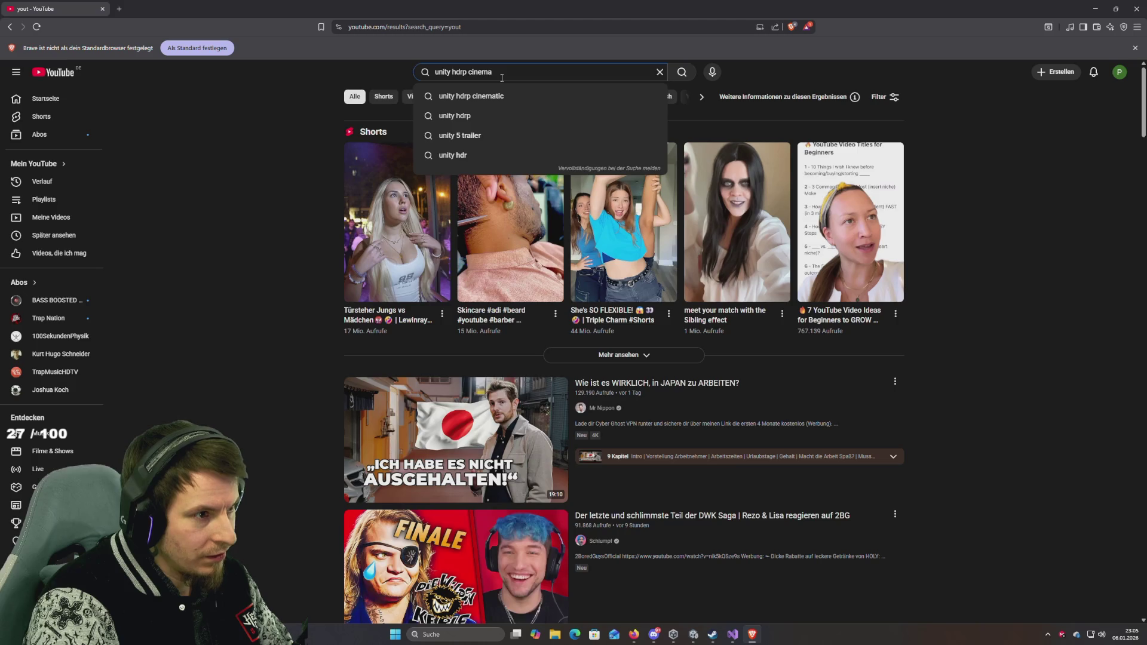
pyautogui.write('ch')
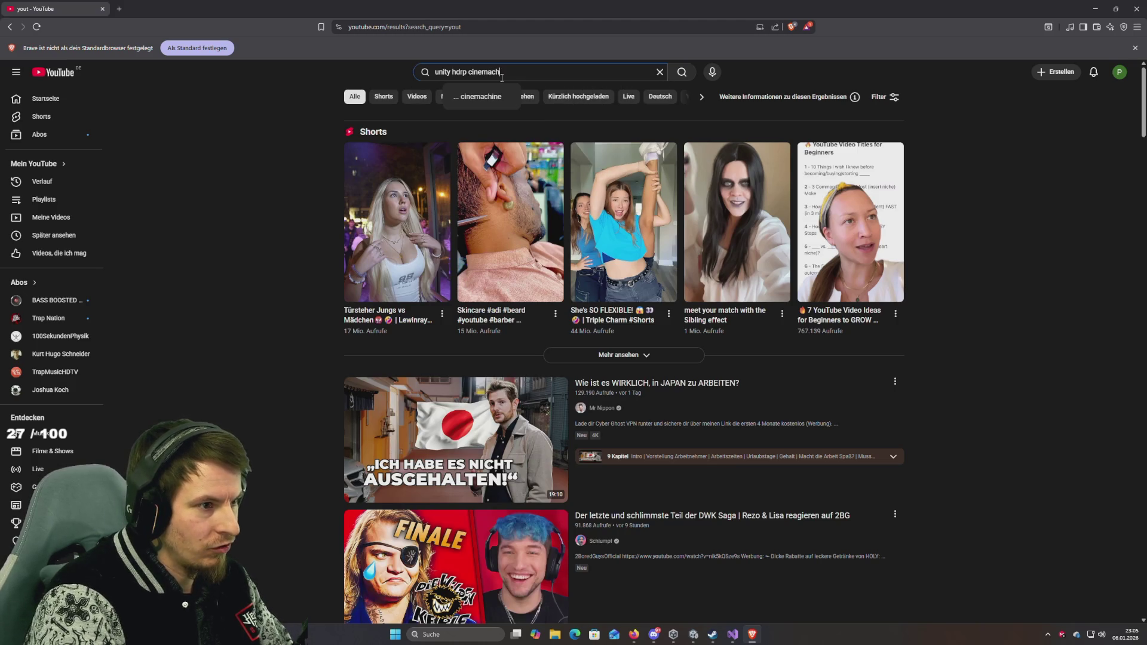
pyautogui.write('ine ')
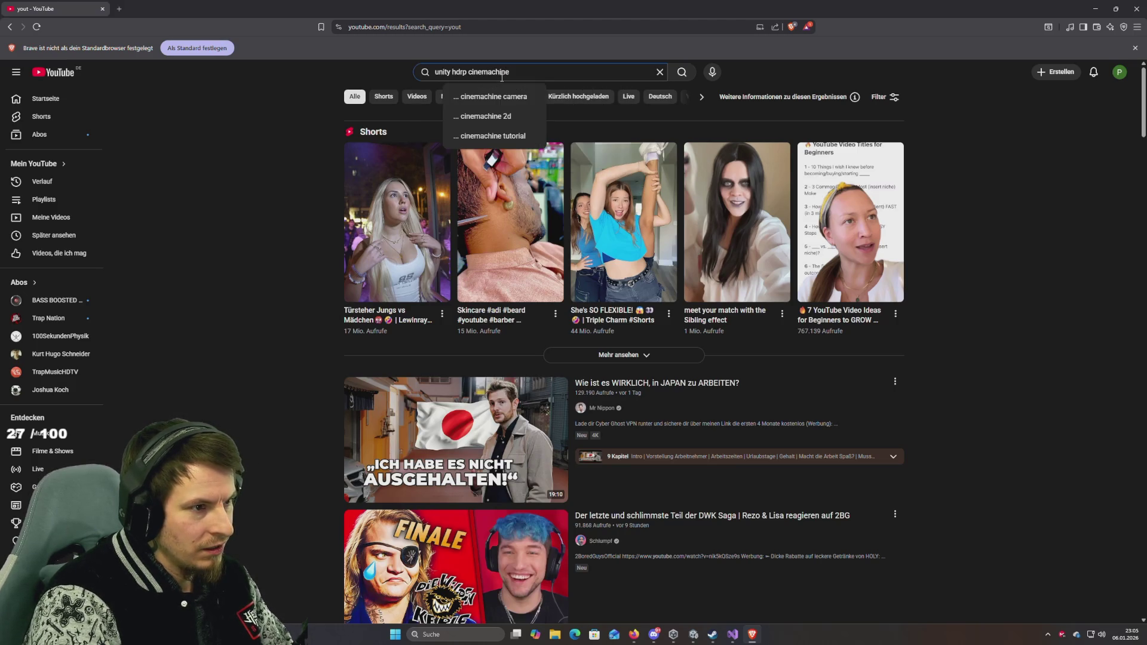
pyautogui.write('dep')
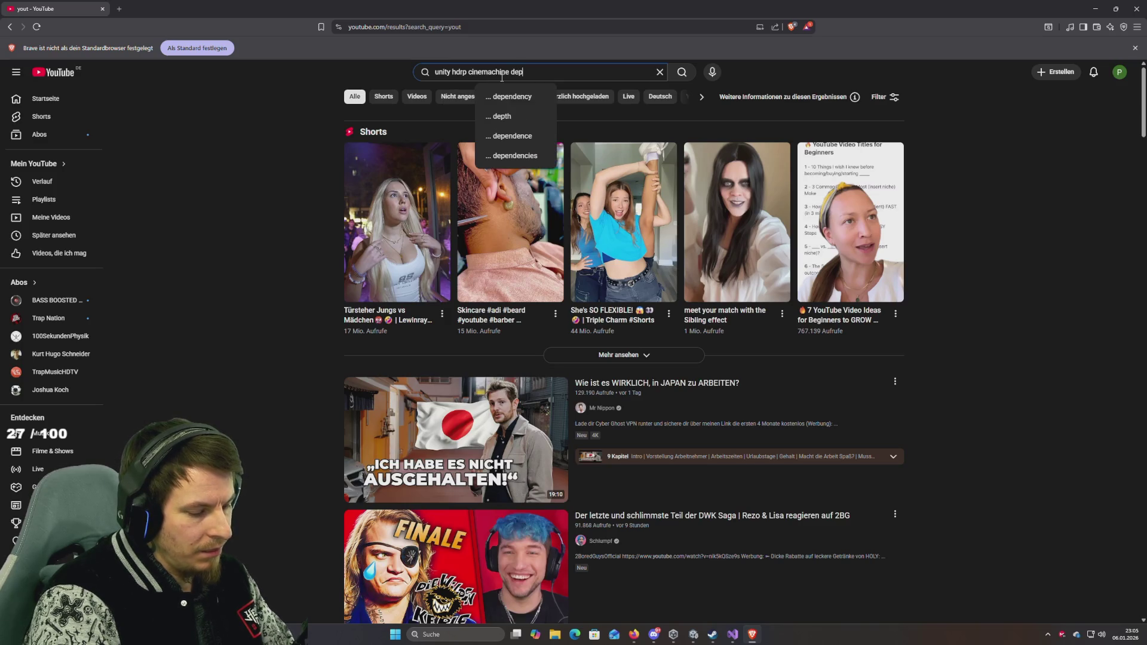
pyautogui.write('h')
pyautogui.press('Down')
pyautogui.press('Down')
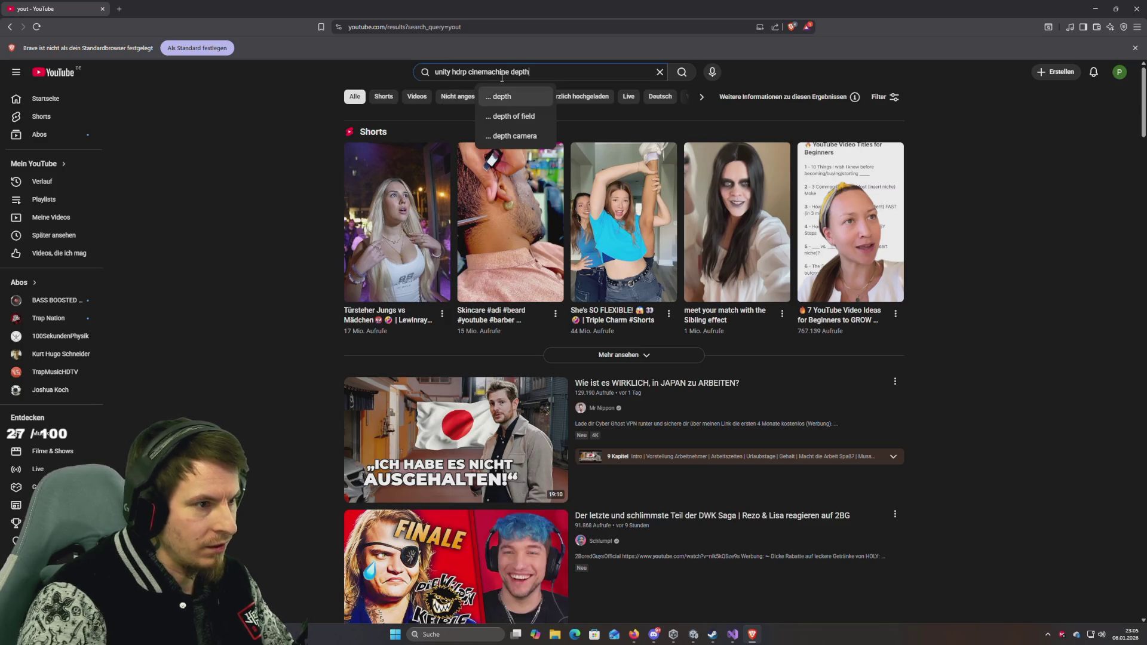
pyautogui.press('Return')
pyautogui.moveTo(670, 134)
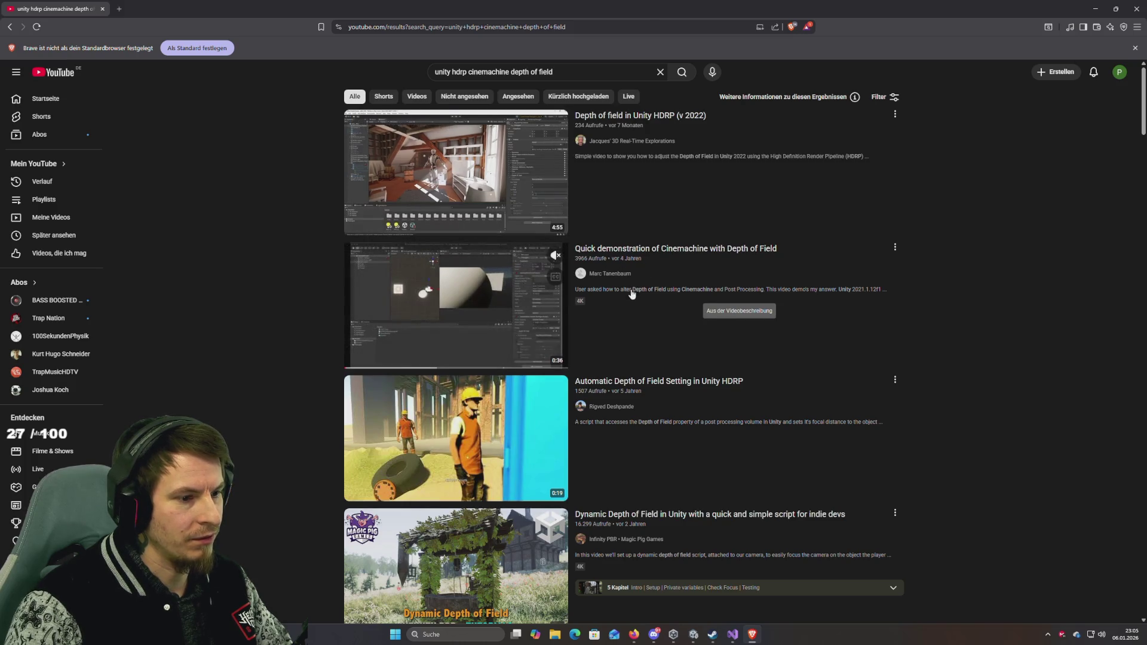
# Step: Open the 'Cinemachine Extension - Physically Based Auto Depth of Field' video in a new tab
pyautogui.scroll(-5, 635, 285)
pyautogui.scroll(-3, 672, 304)
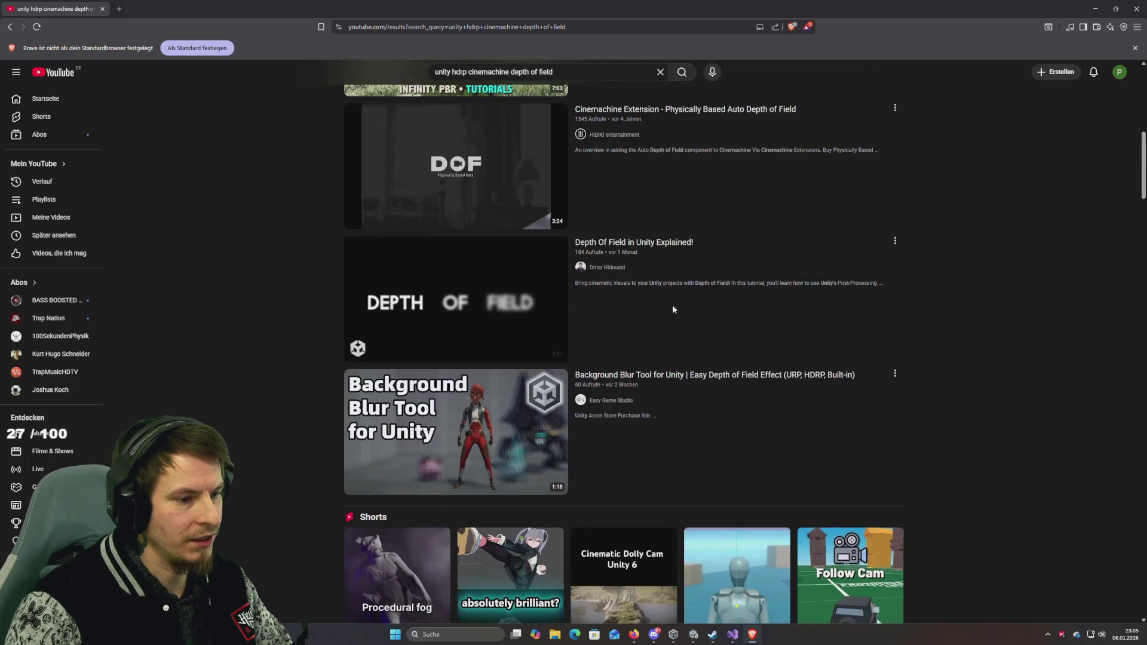
pyautogui.scroll(-3, 673, 304)
pyautogui.scroll(1, 673, 309)
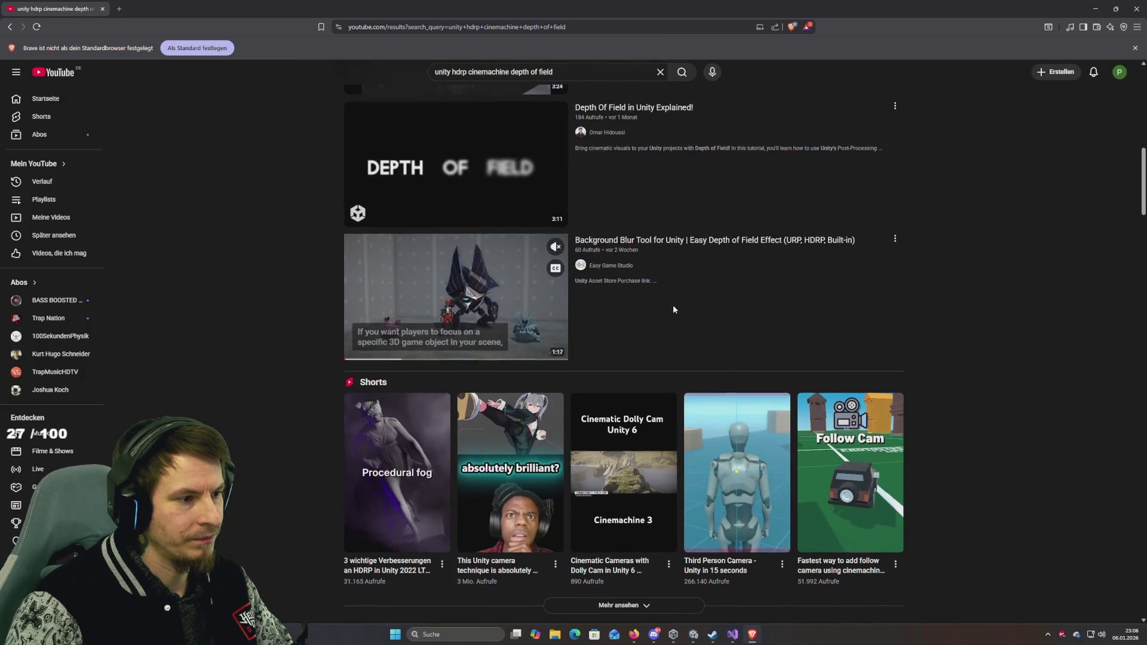
pyautogui.scroll(6, 672, 309)
pyautogui.scroll(-1, 673, 308)
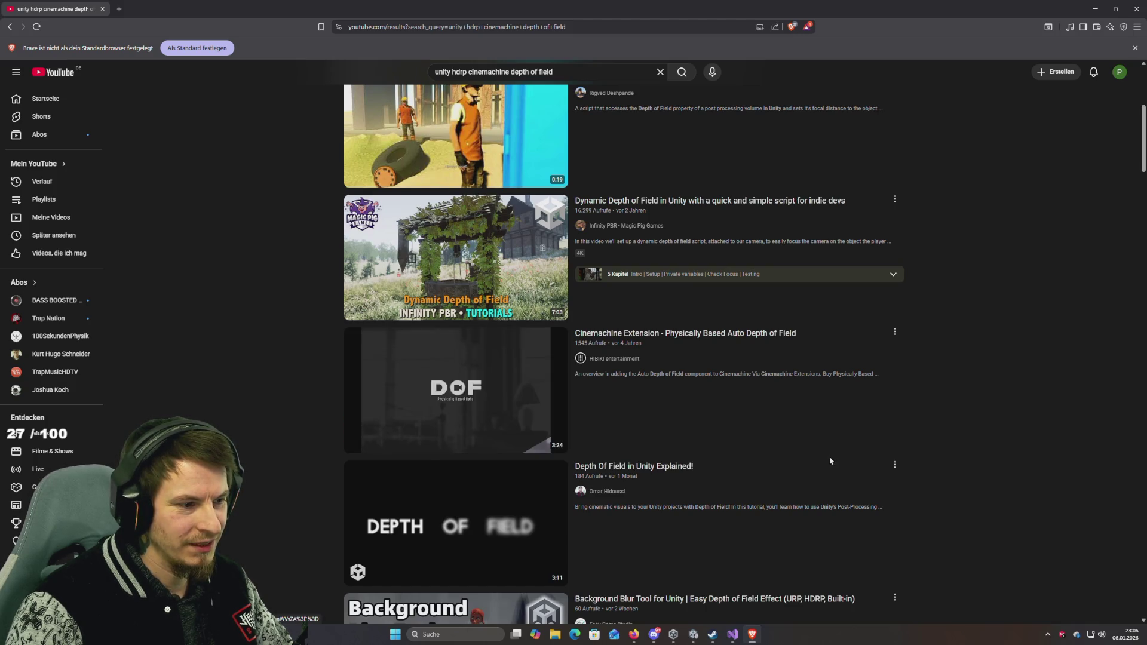
pyautogui.middleClick(362, 449)
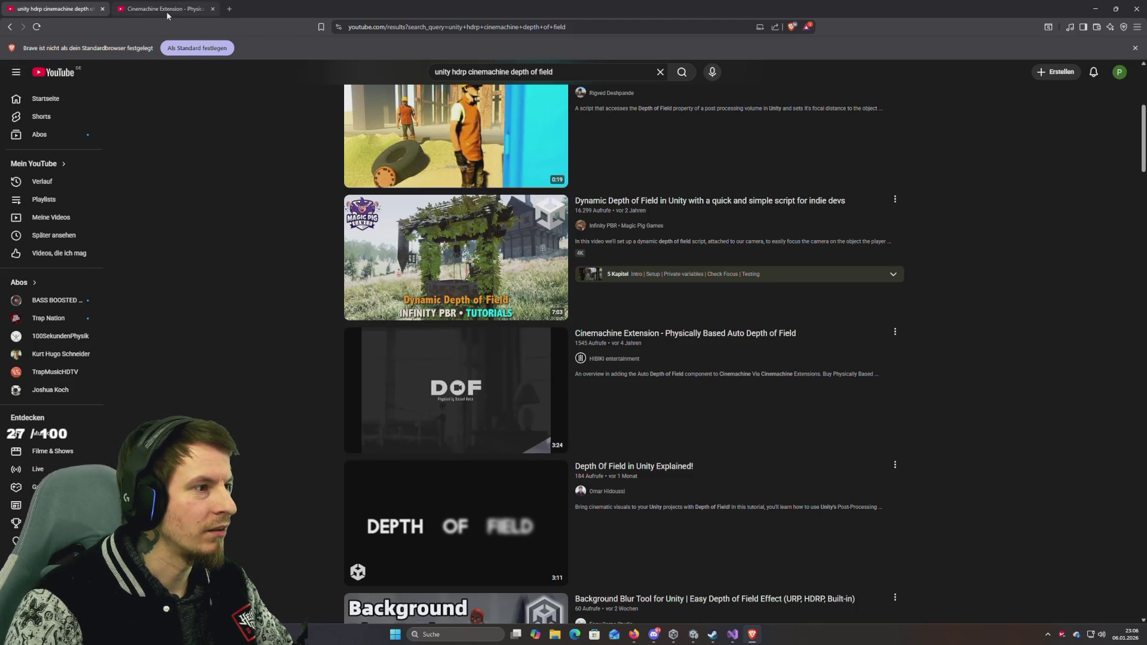
pyautogui.click(164, 8)
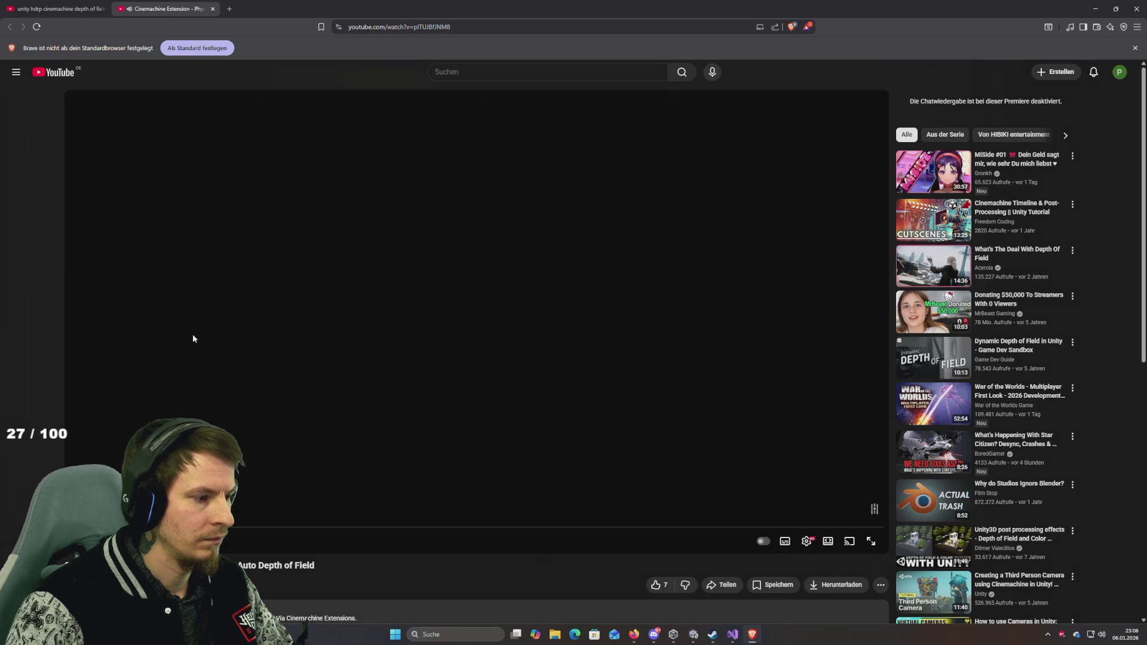
# Step: Play the video and skip ahead to its Unity inspector setup
pyautogui.click(164, 293)
pyautogui.click(171, 286)
pyautogui.press('l')
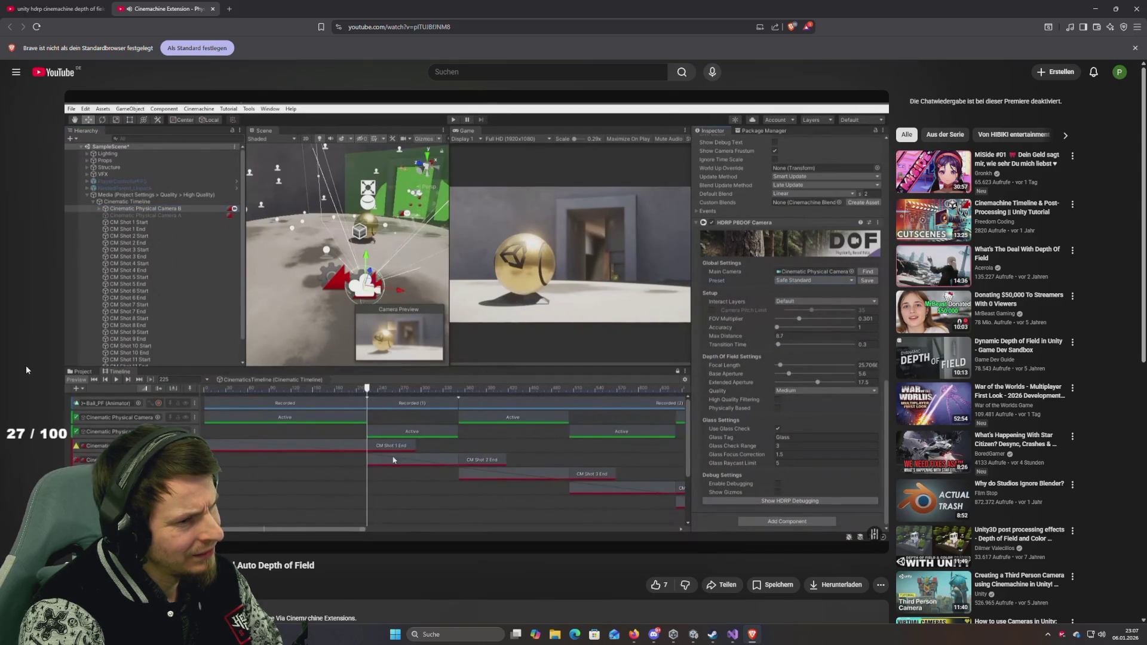
pyautogui.press('space')
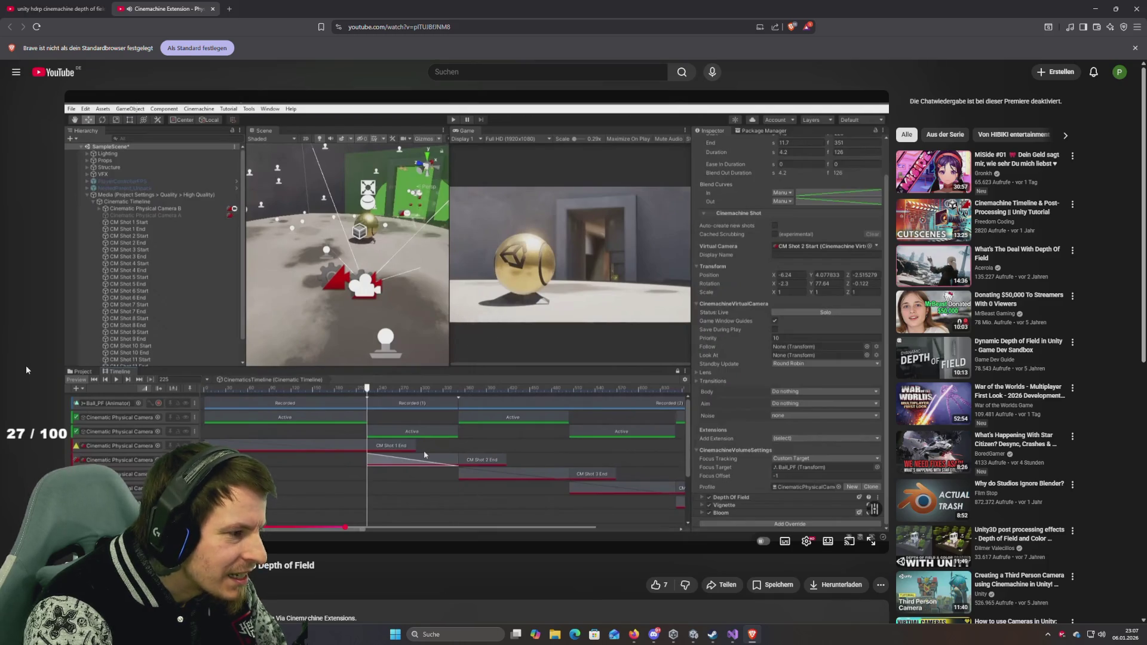
pyautogui.press('space')
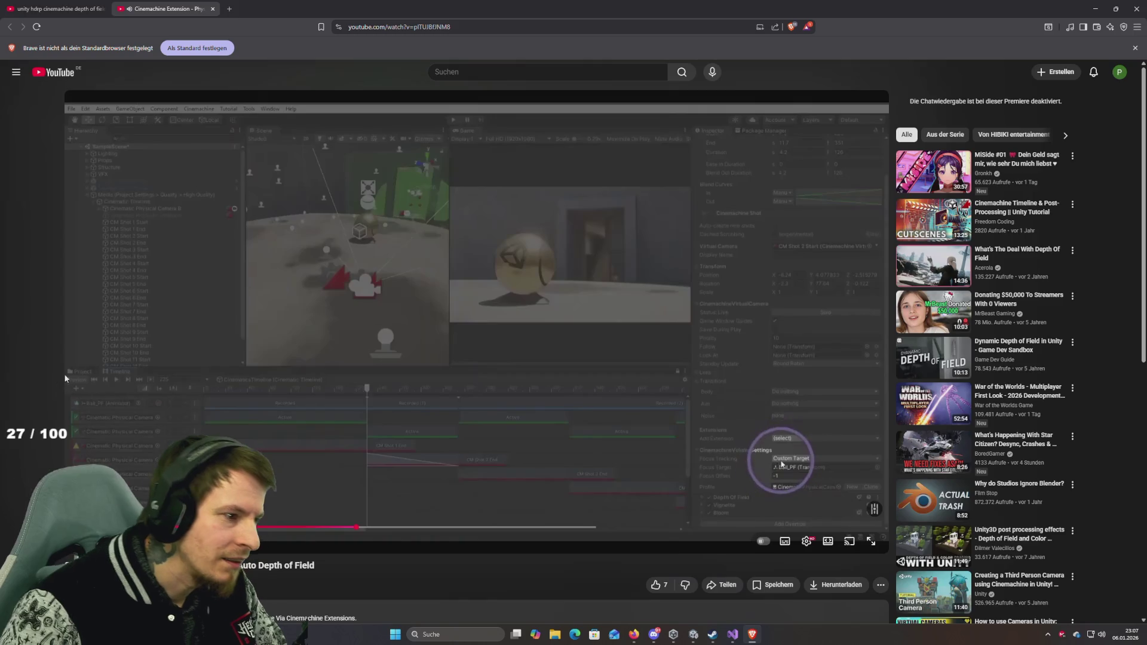
pyautogui.click(495, 435)
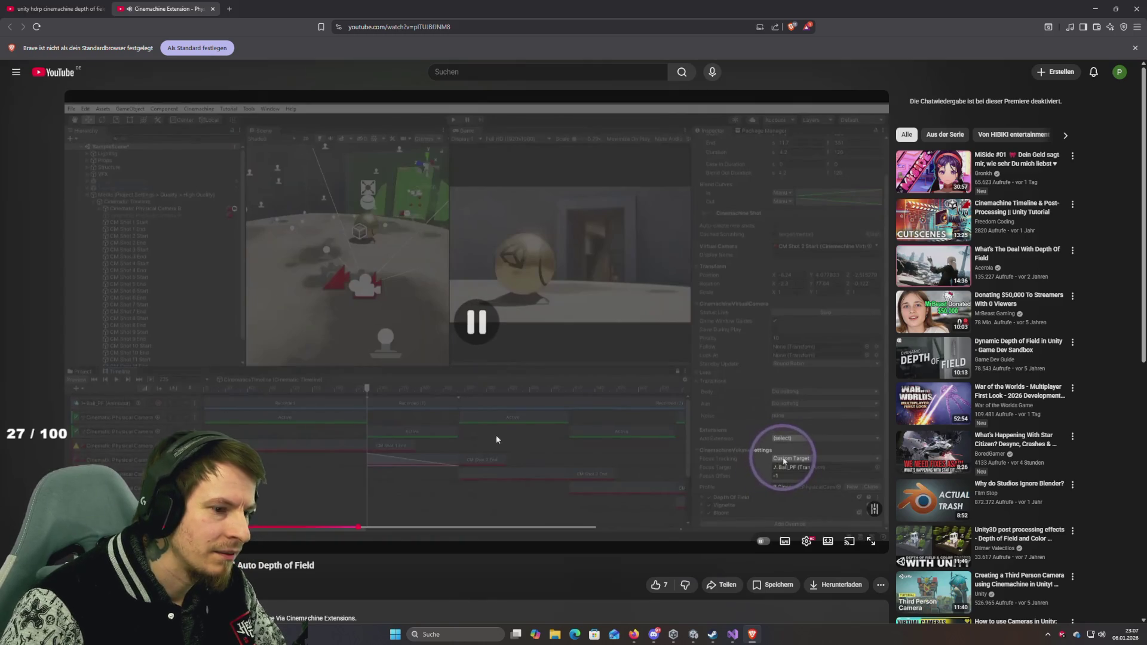
pyautogui.press('k')
pyautogui.press('j')
pyautogui.press('k')
# Step: Rewind and pause on the video's depth of field settings, then return to Unity
pyautogui.press('Left')
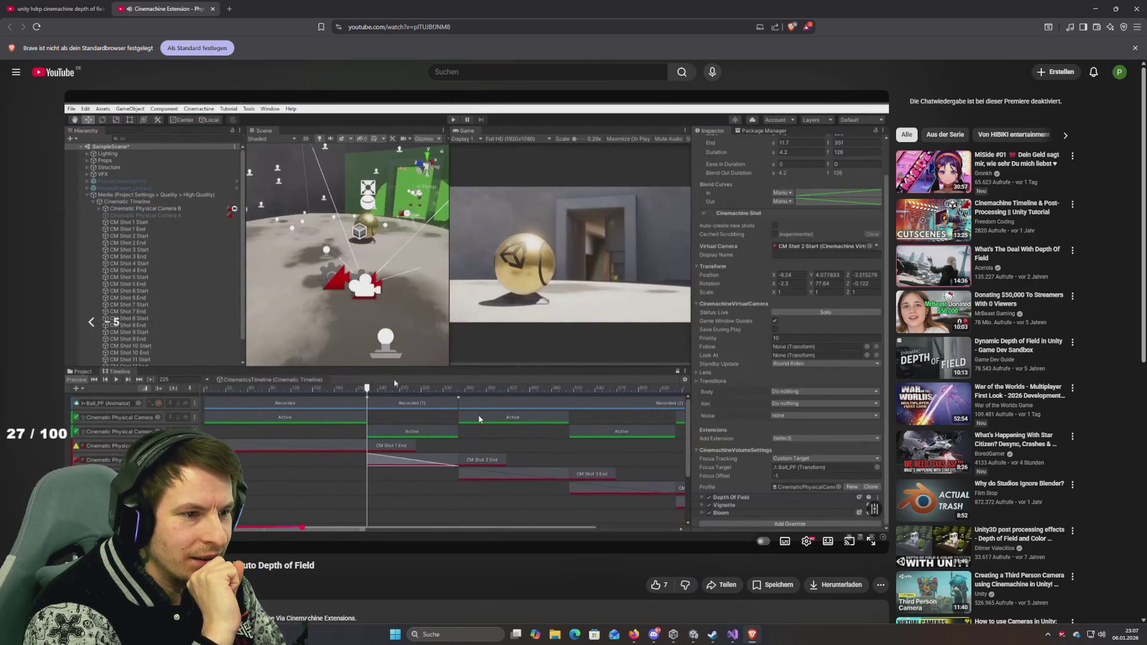
pyautogui.press('k')
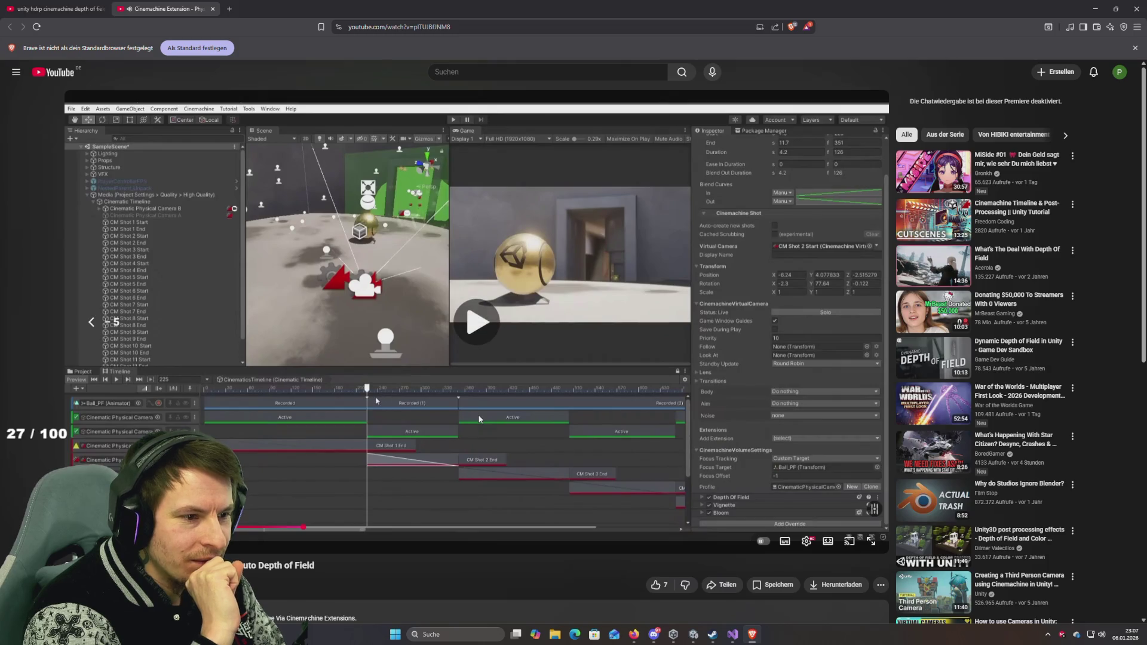
pyautogui.press('Left')
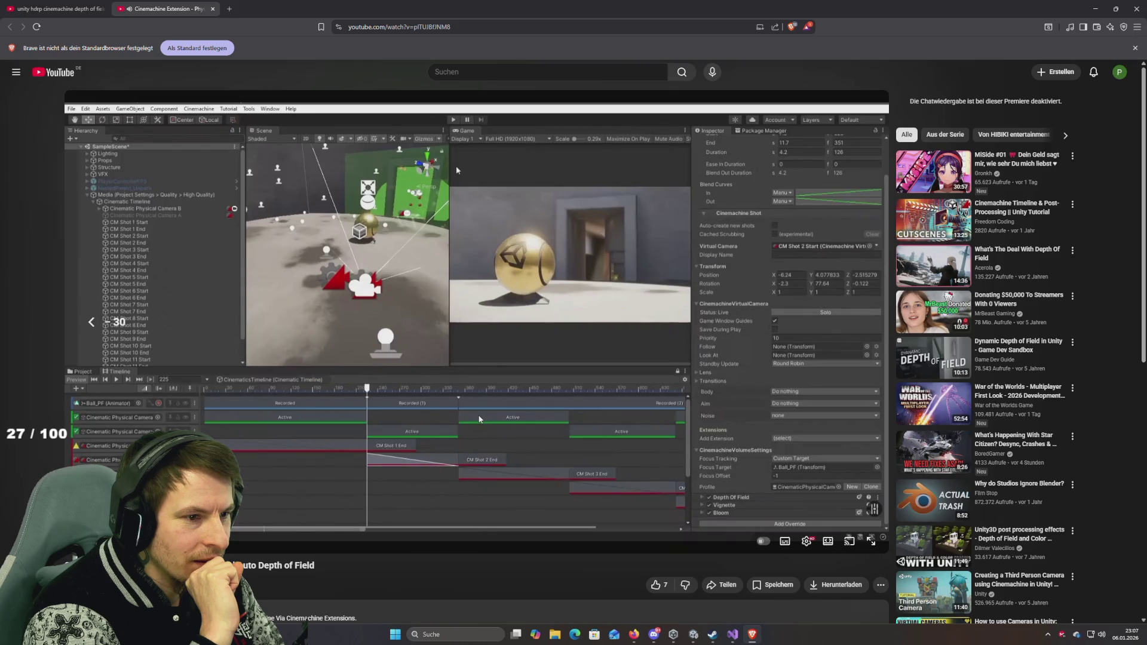
pyautogui.press('Down')
pyautogui.press('Right')
pyautogui.press('Right')
pyautogui.press('Right')
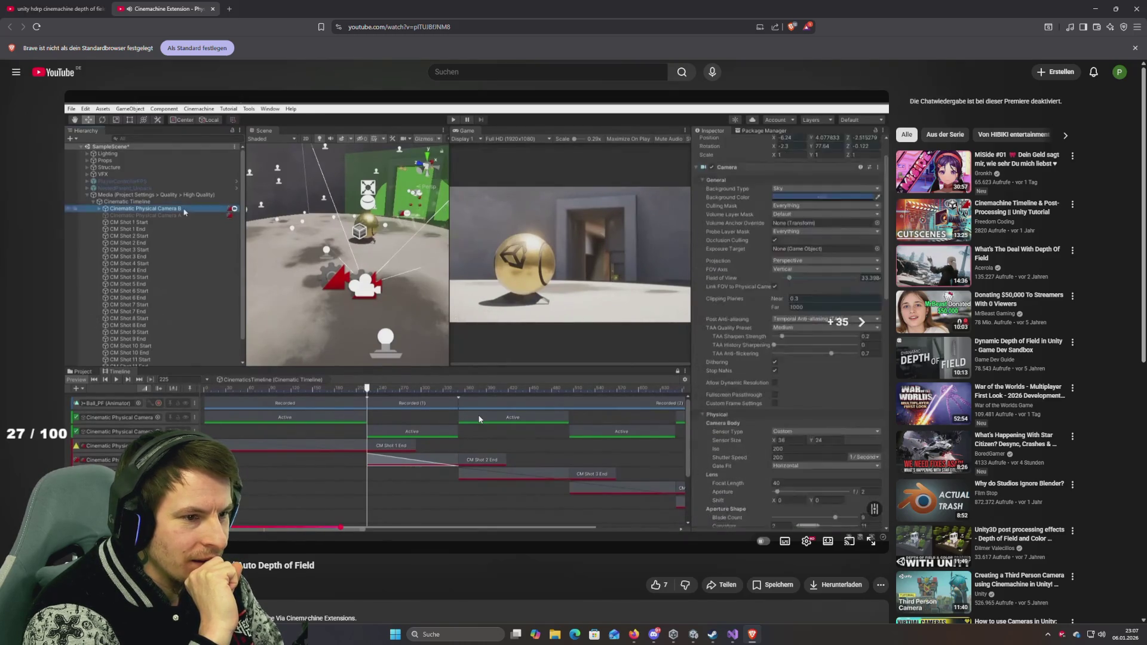
pyautogui.press('Left')
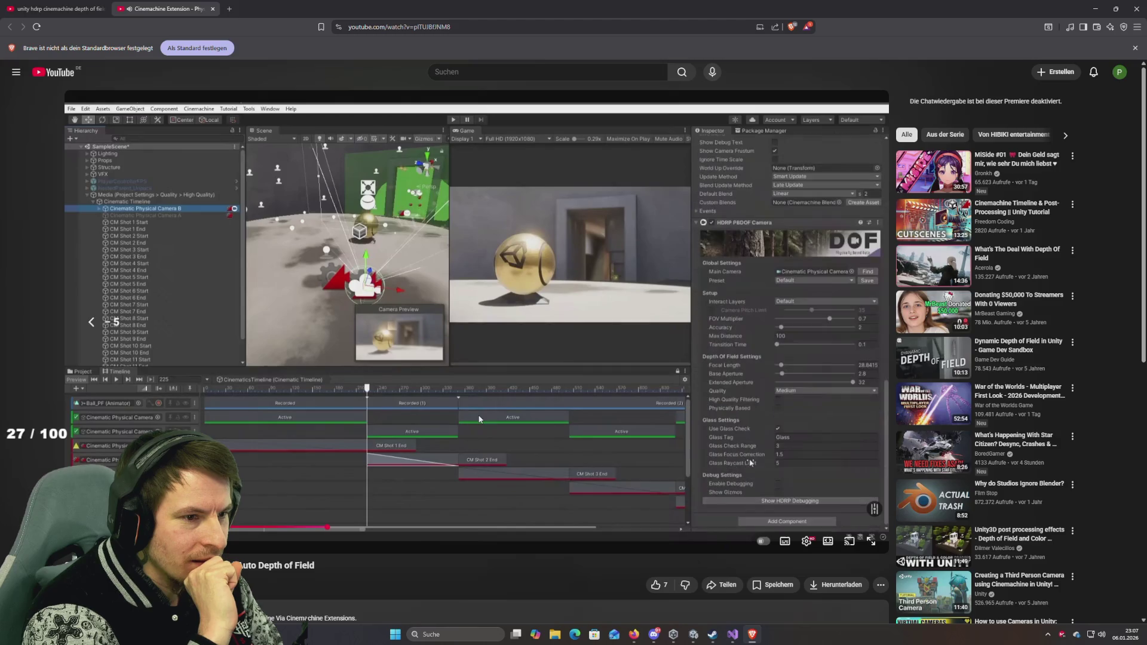
pyautogui.press('k')
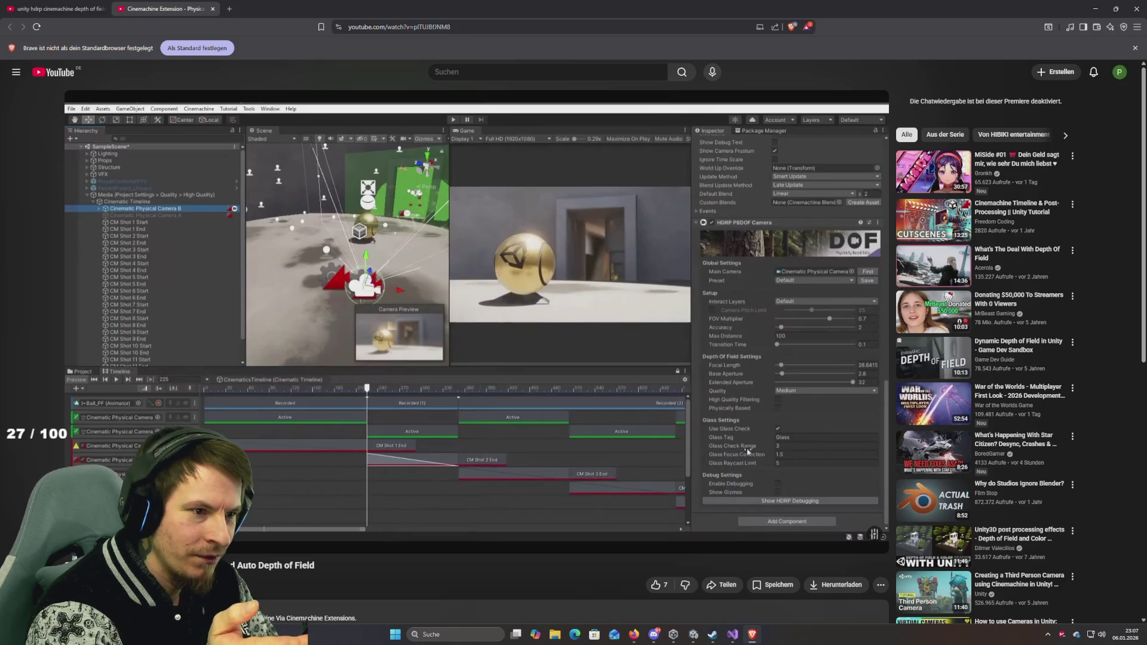
pyautogui.hotkey('alt', 'Tab')
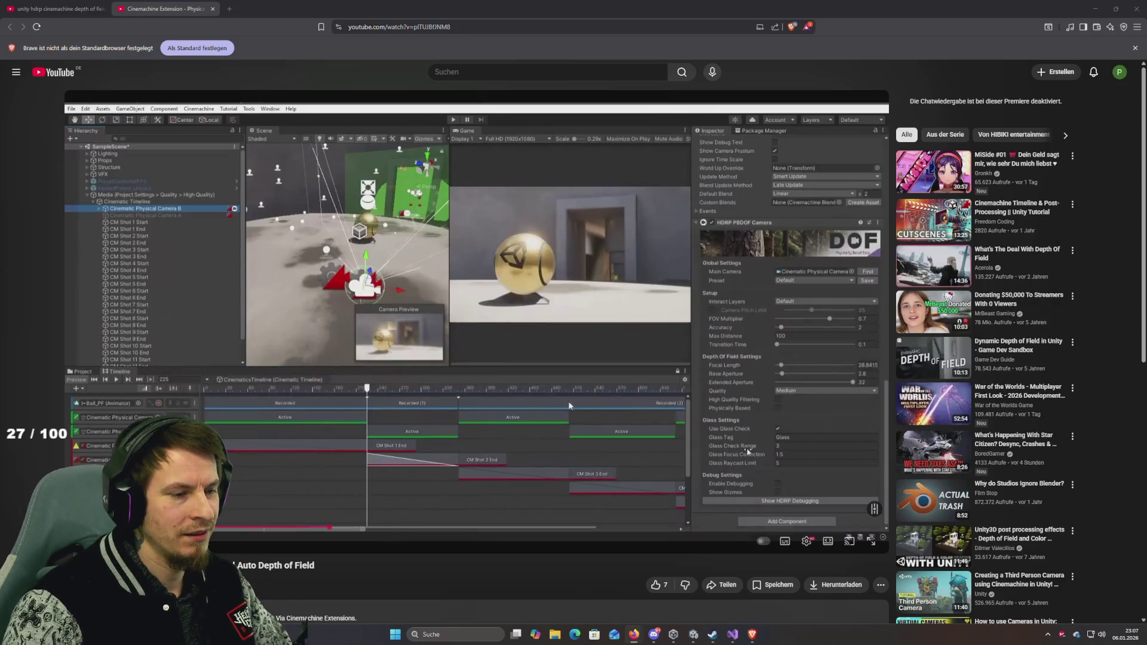
pyautogui.hotkey('alt', 'Tab')
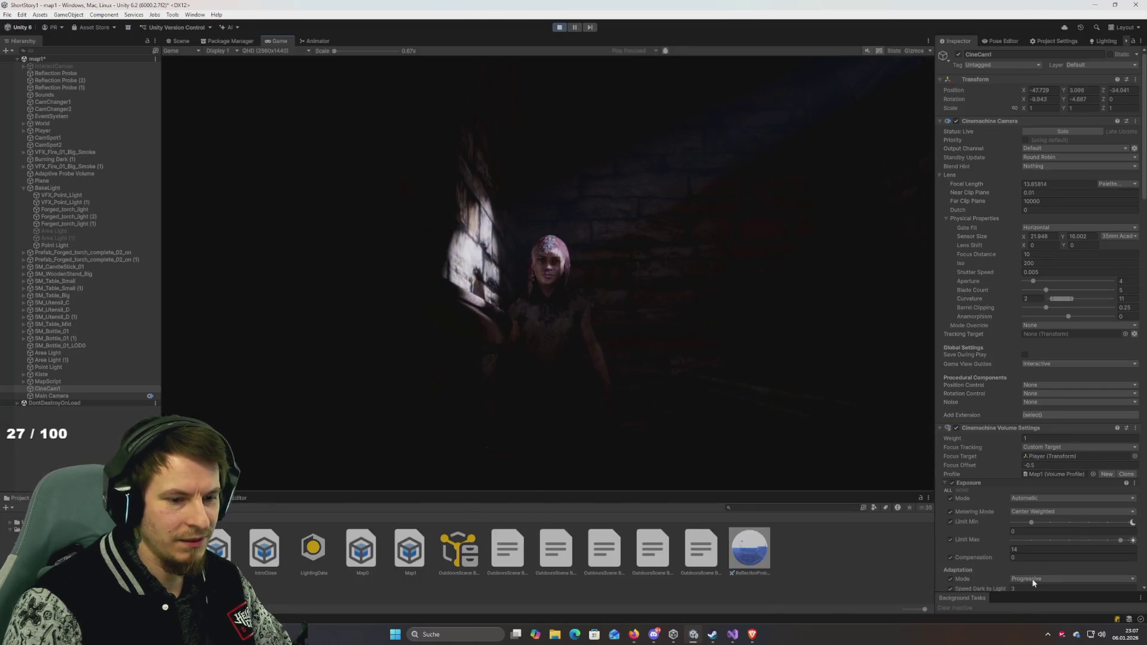
# Step: Search Add Component for 'hdrp', cancel without adding anything, and return to the browser
pyautogui.scroll(-15, 1019, 579)
pyautogui.scroll(-3, 1023, 583)
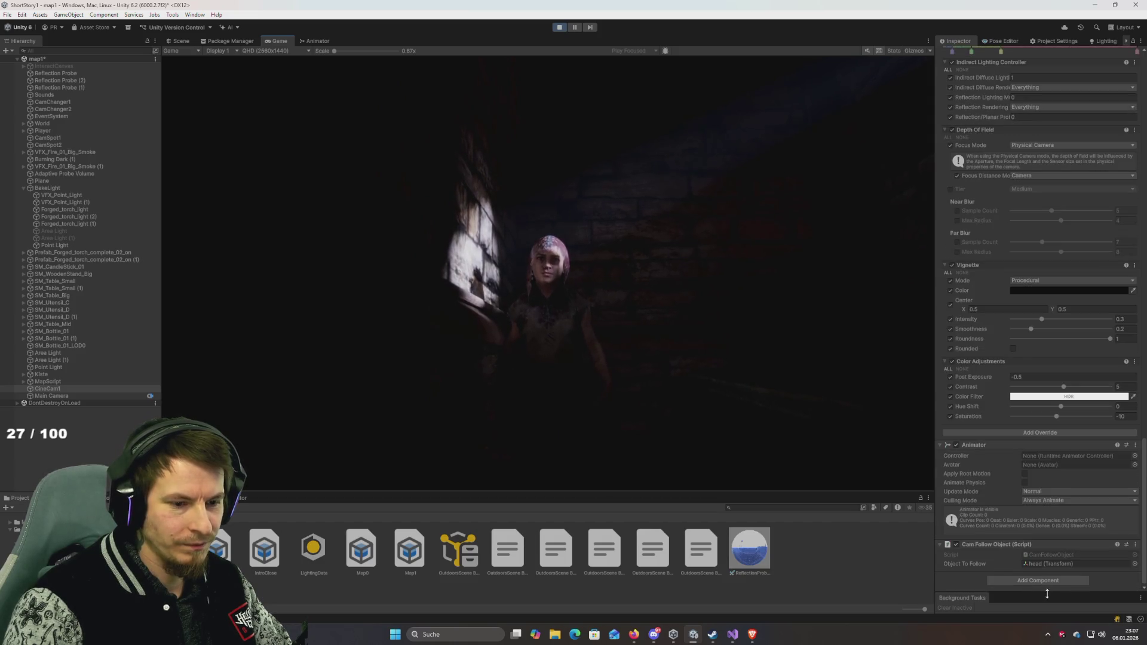
pyautogui.click(1053, 581)
pyautogui.write('hdrp')
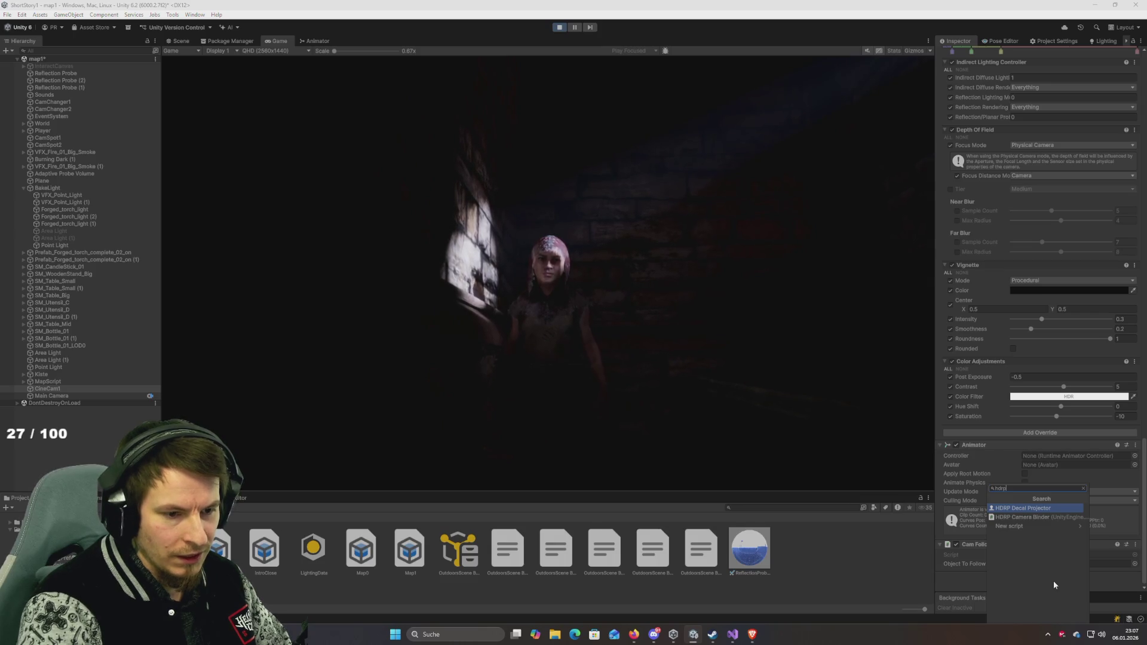
pyautogui.press('Escape')
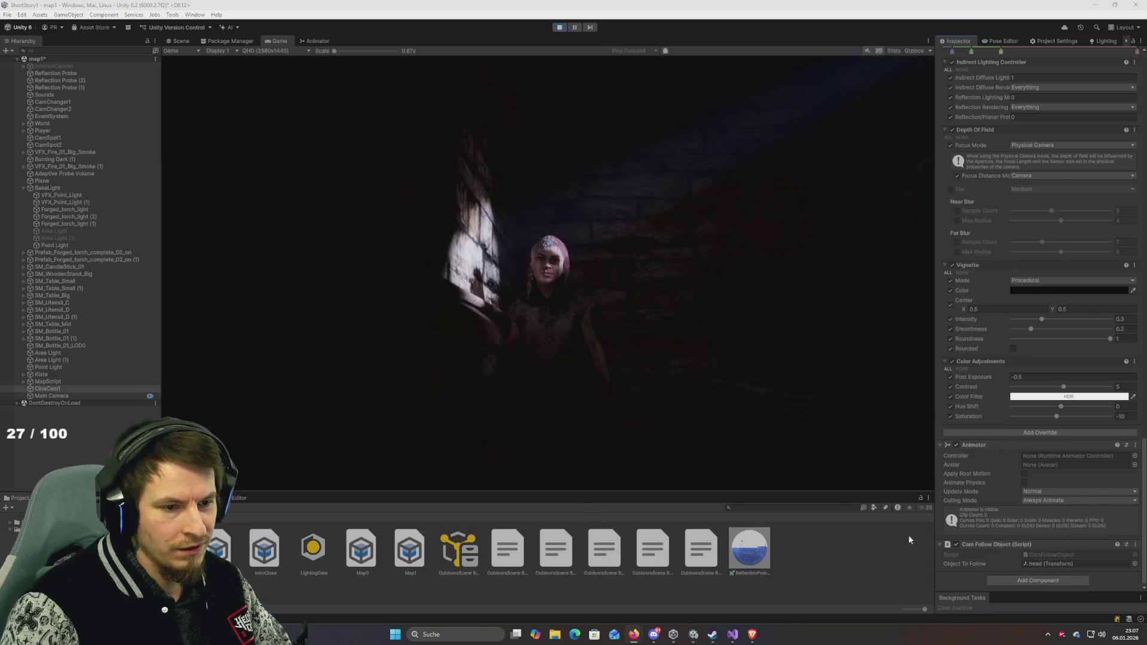
pyautogui.hotkey('alt', 'Tab')
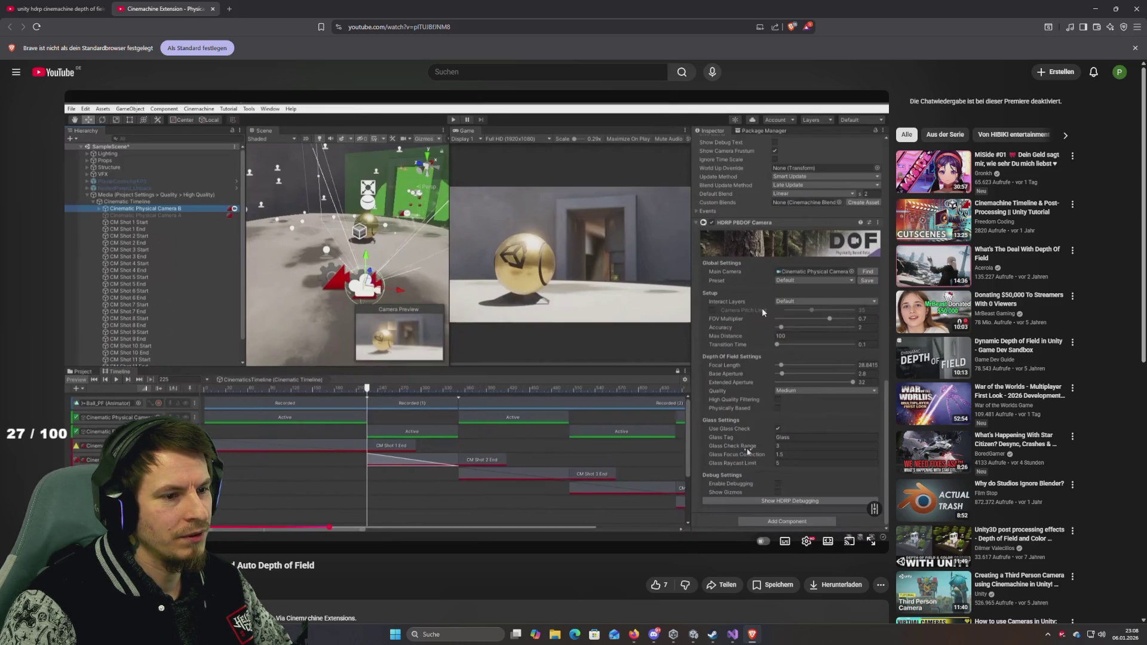
# Step: Close the extra tab and open 'Quick demonstration of Cinemachine with Depth of Field' in a new tab
pyautogui.click(748, 452)
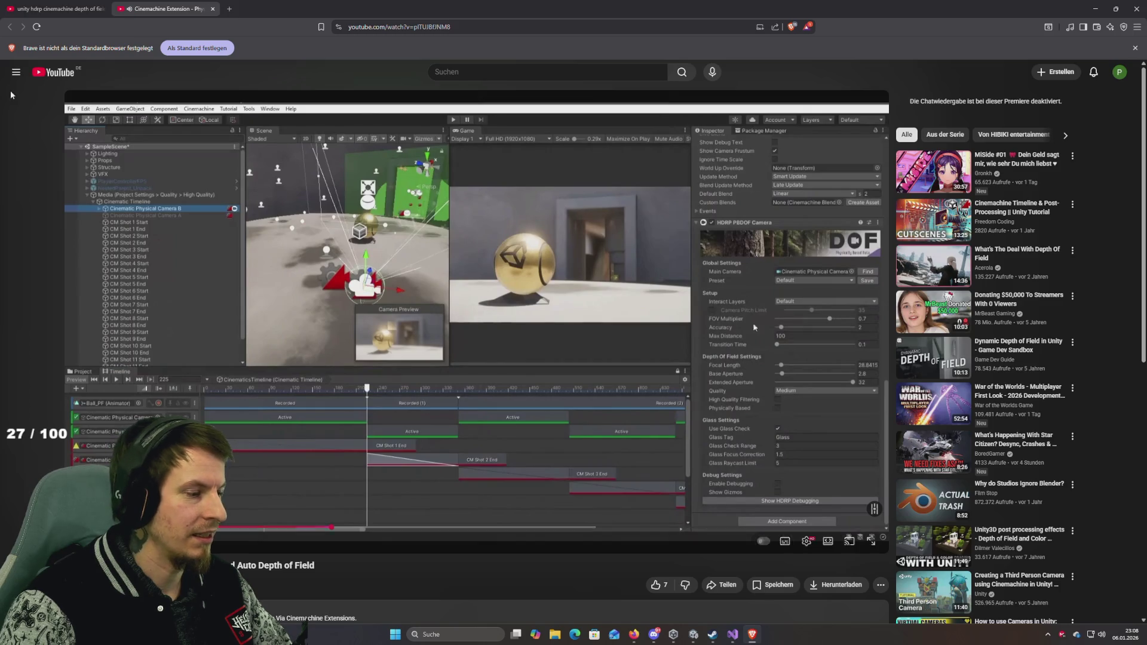
pyautogui.click(17, 27)
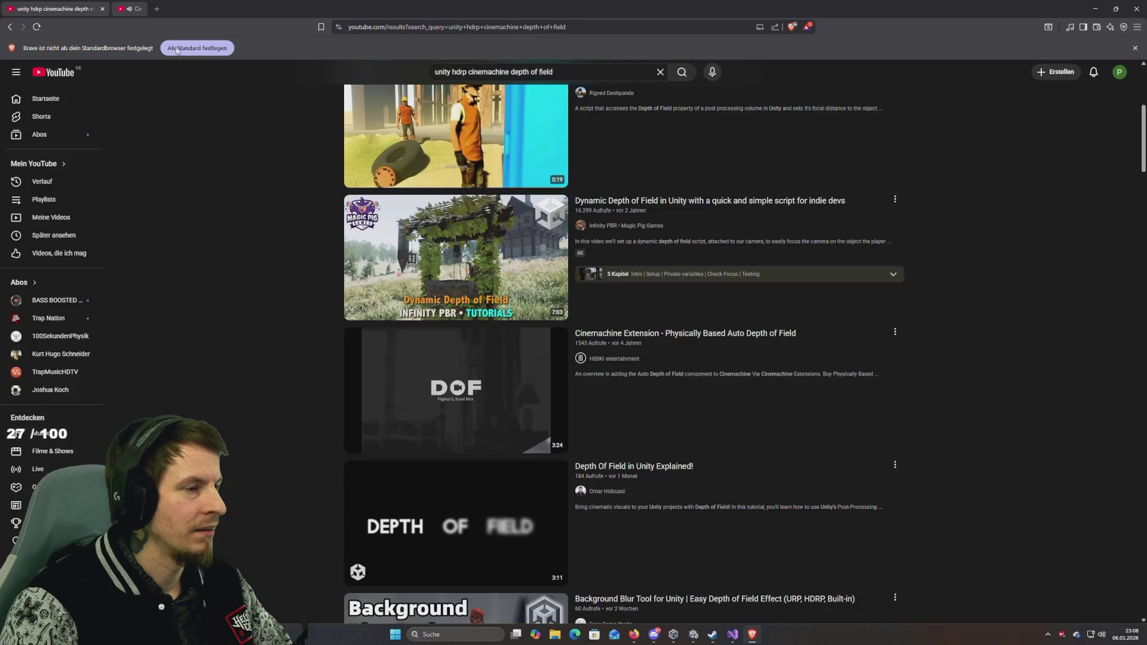
pyautogui.scroll(-4, 583, 312)
pyautogui.scroll(5, 286, 266)
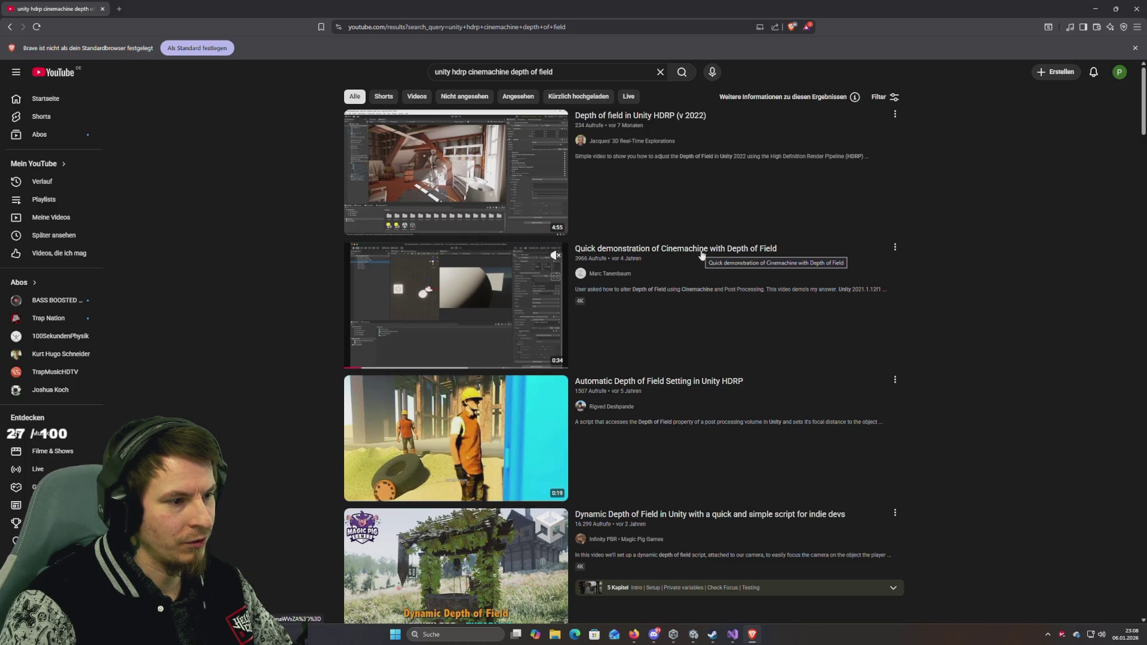
pyautogui.scroll(-6, 798, 379)
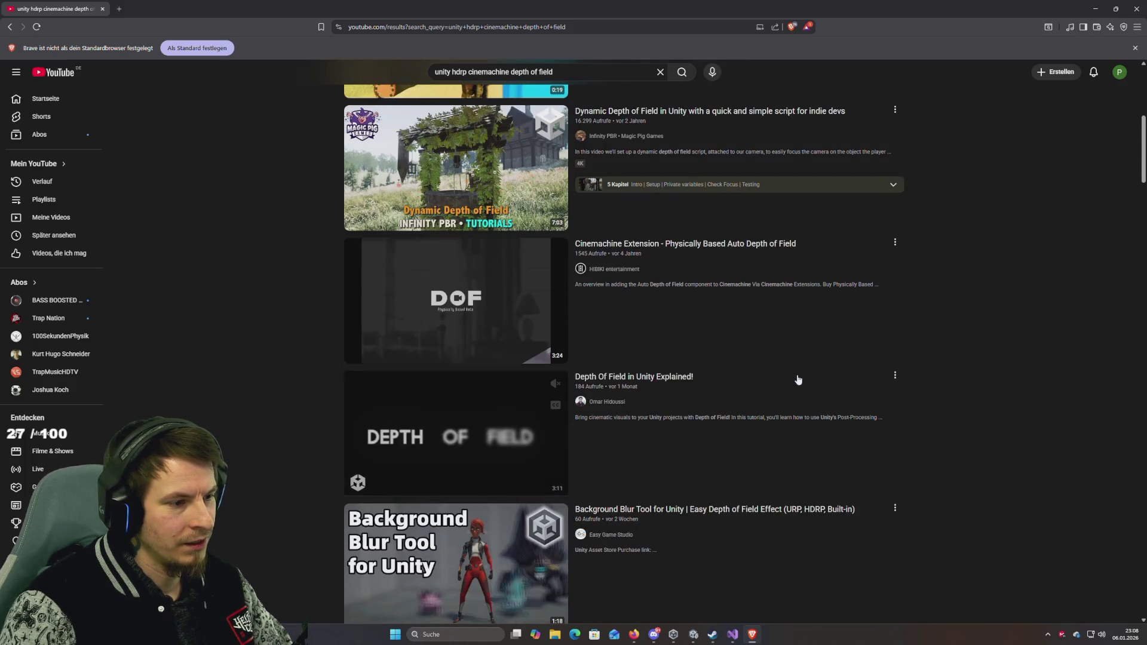
pyautogui.scroll(6, 798, 379)
pyautogui.middleClick(556, 276)
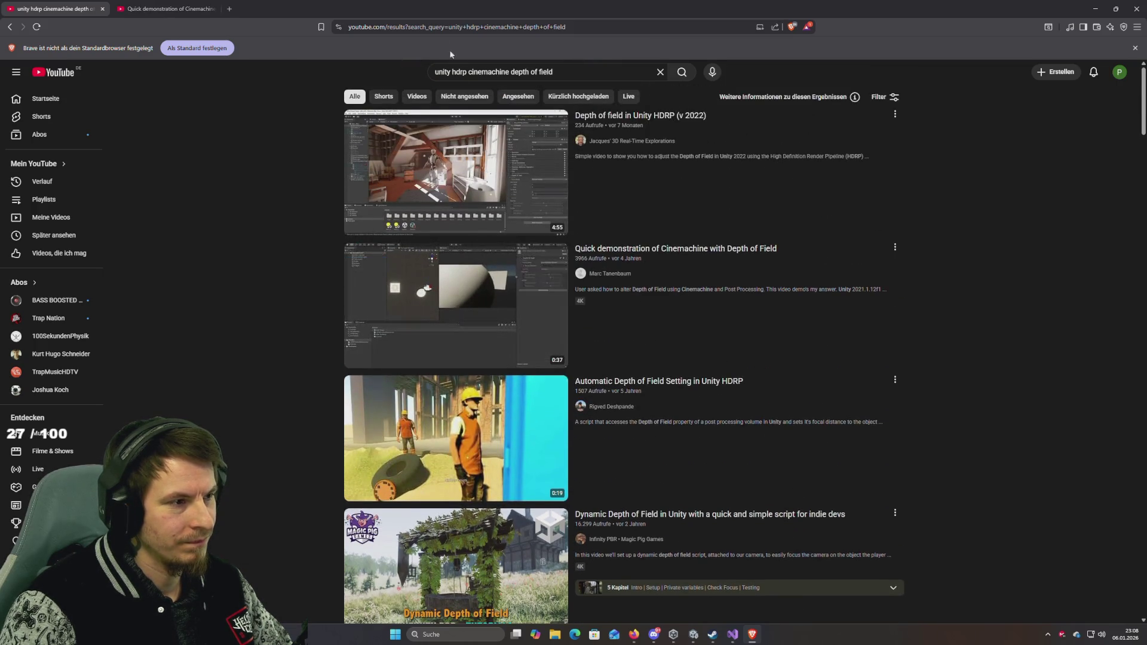
pyautogui.click(161, 8)
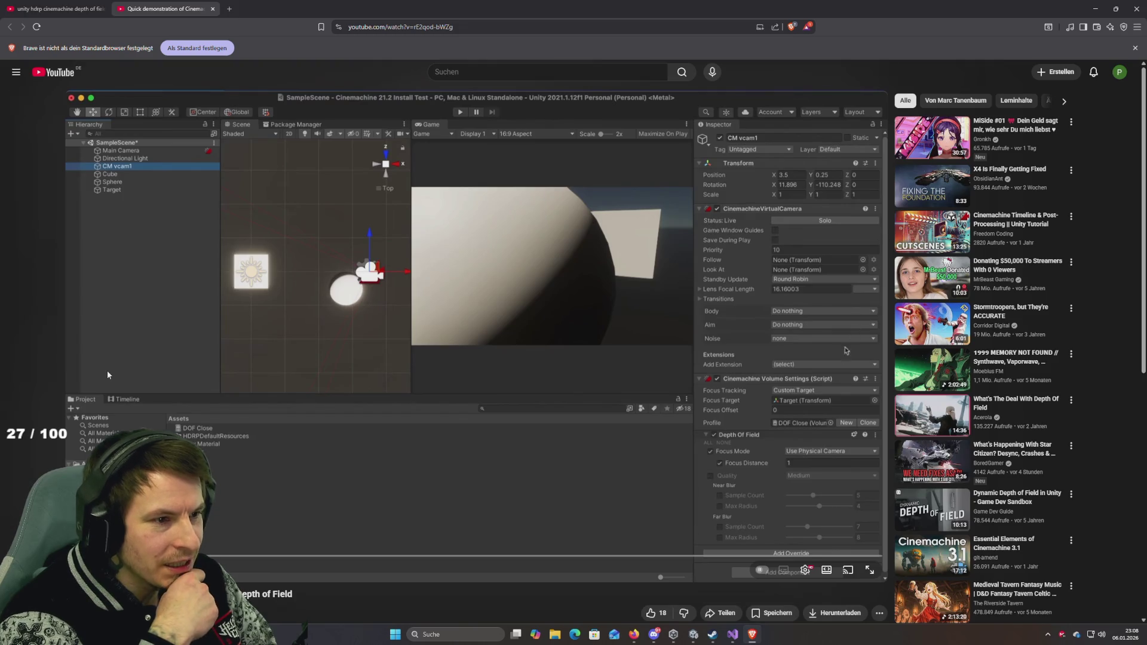
# Step: Watch the demo at double speed, rewinding five seconds to review its setup
pyautogui.press('space')
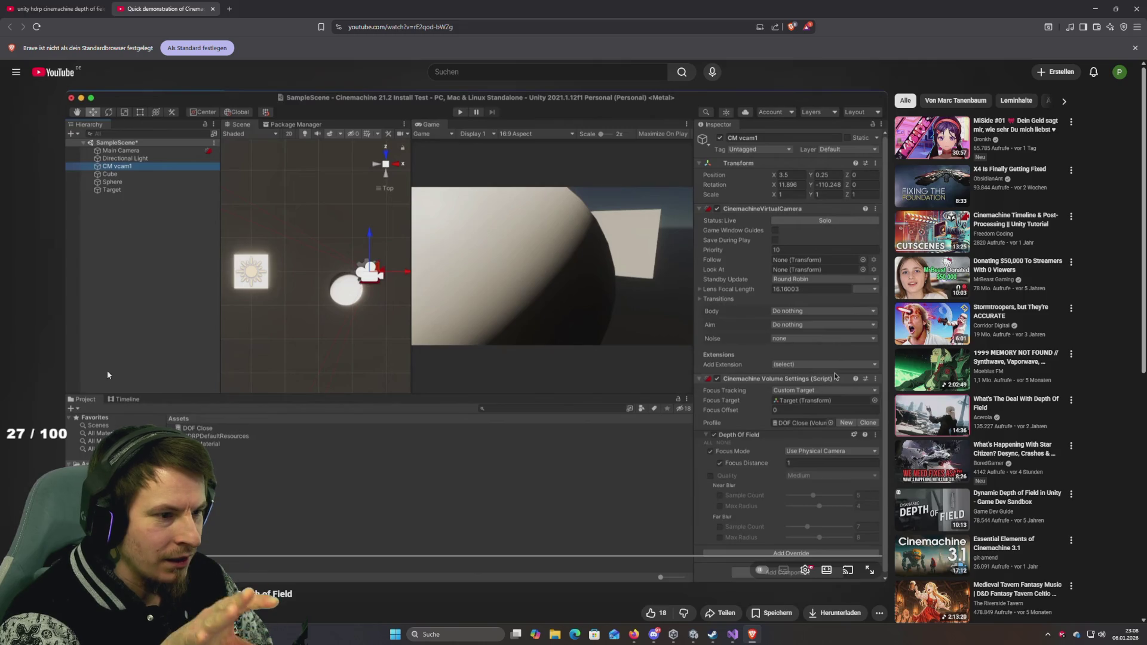
pyautogui.press('space')
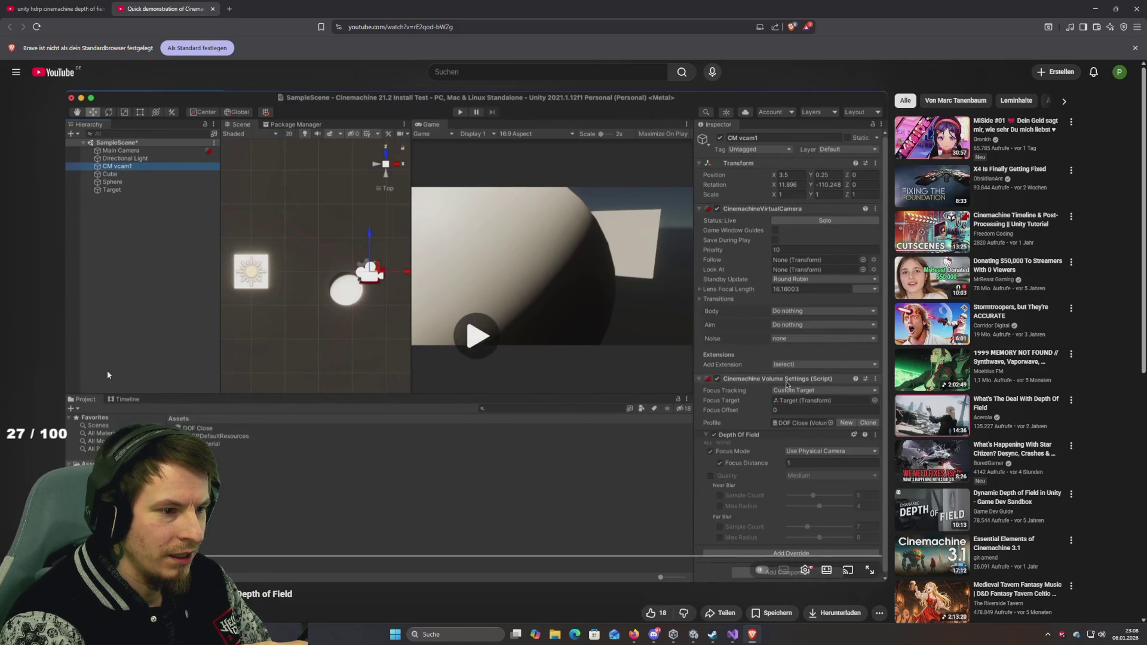
pyautogui.hotkey('shift', '.')
pyautogui.press('space')
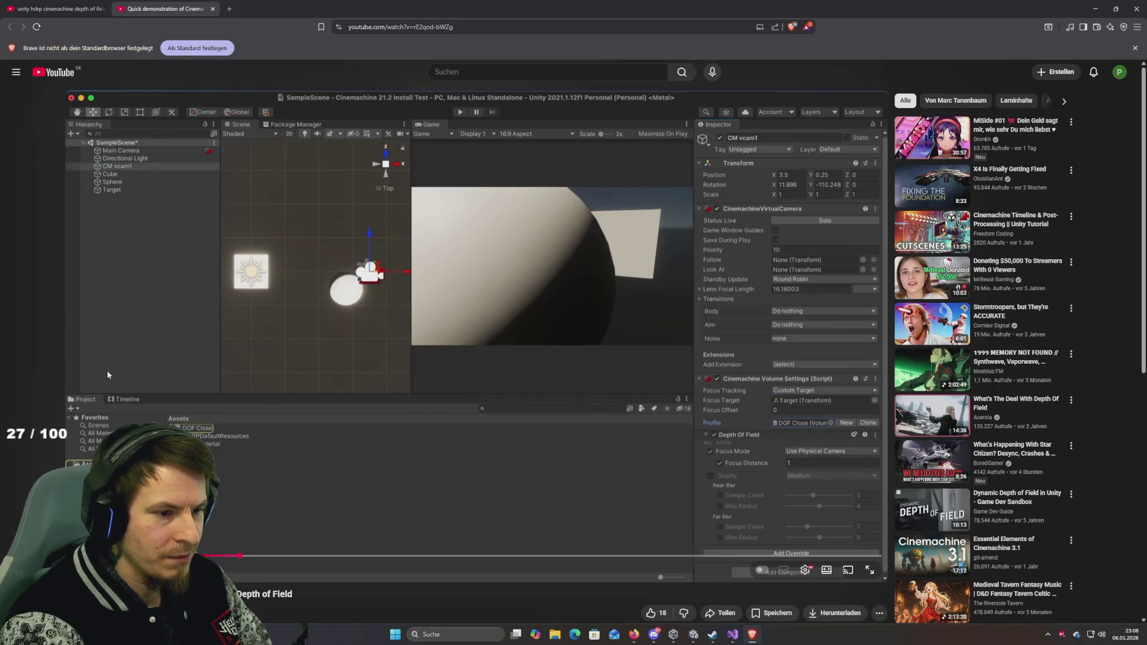
pyautogui.press('Left')
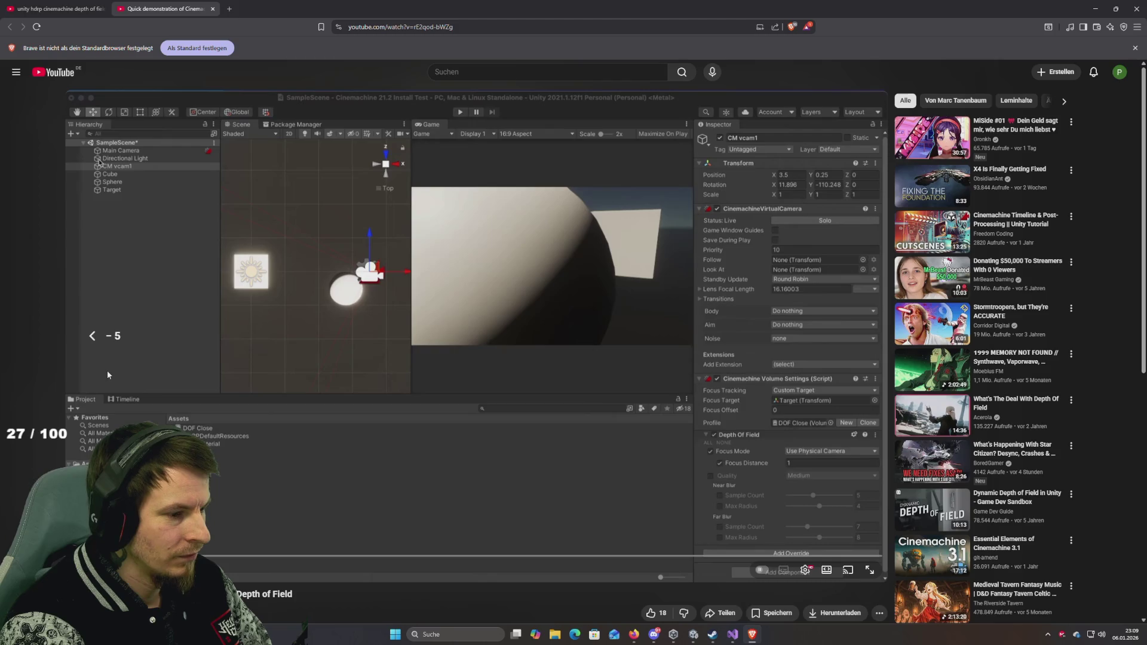
pyautogui.press('space')
pyautogui.press('space')
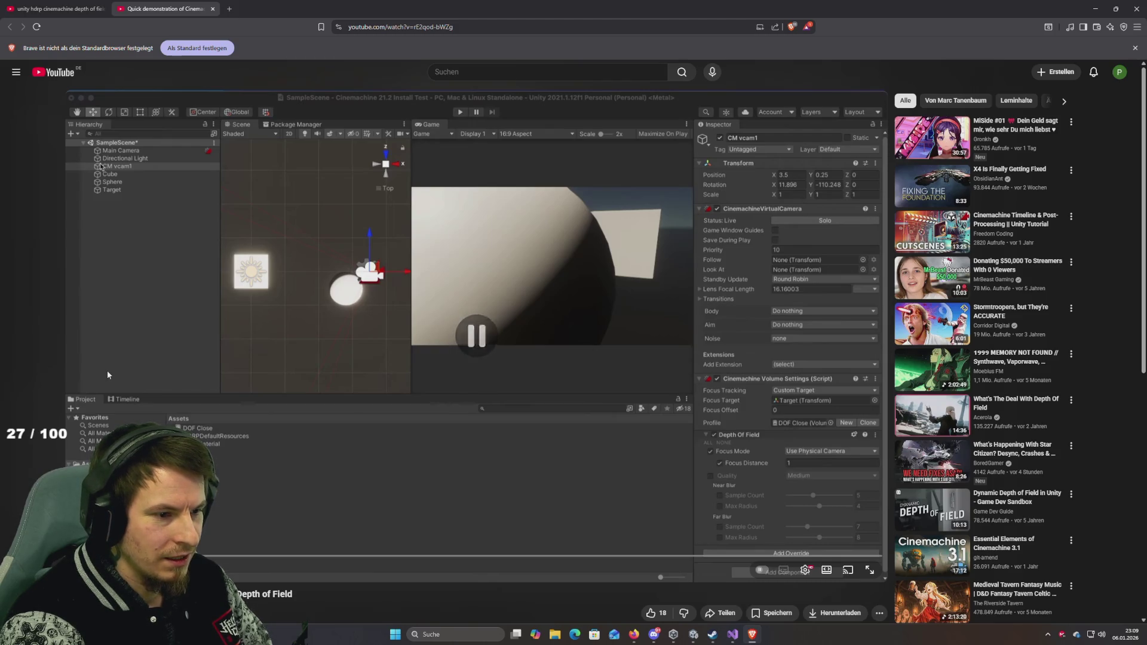
# Step: Pause repeatedly on the demo's volume depth of field settings, then switch to Unity
pyautogui.press('space')
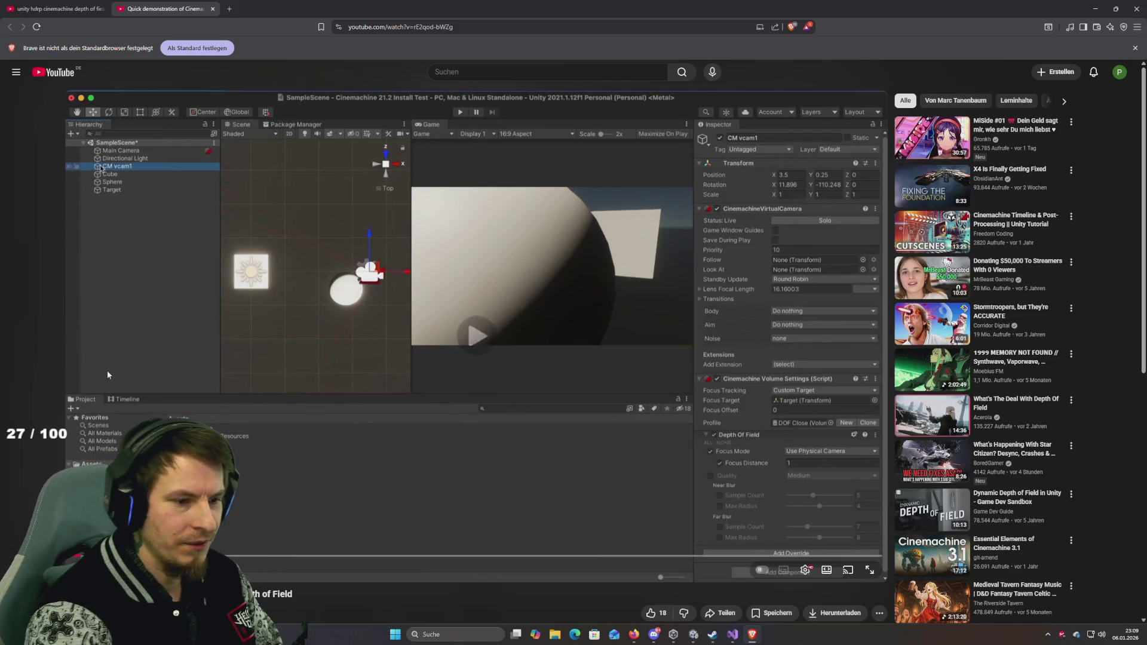
pyautogui.press('space')
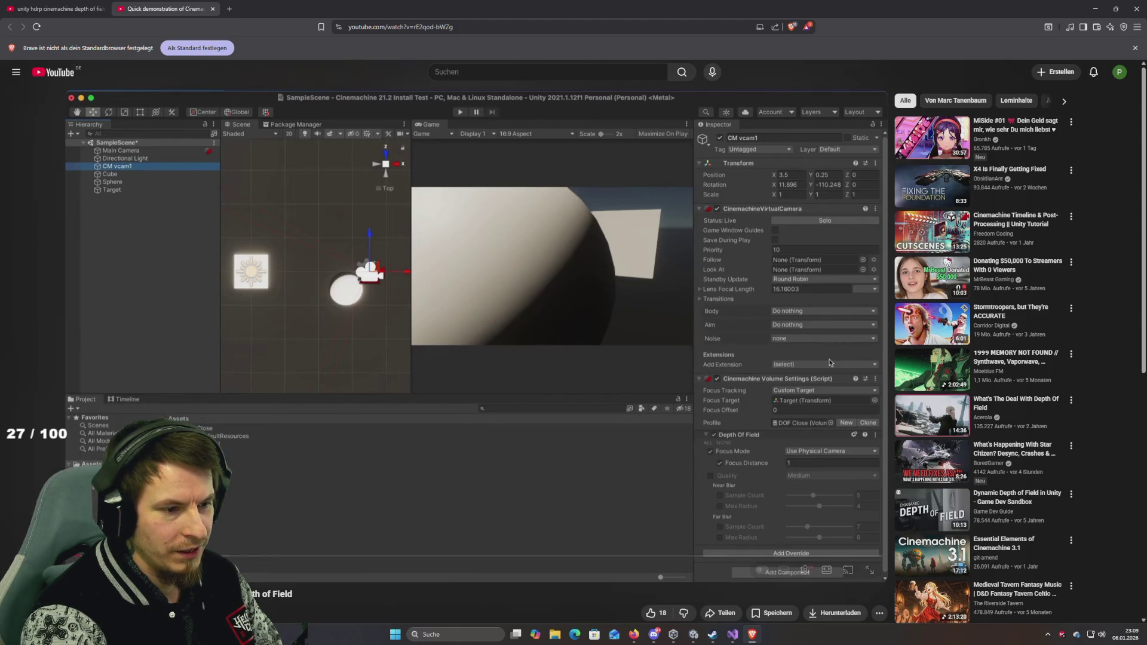
pyautogui.press('space')
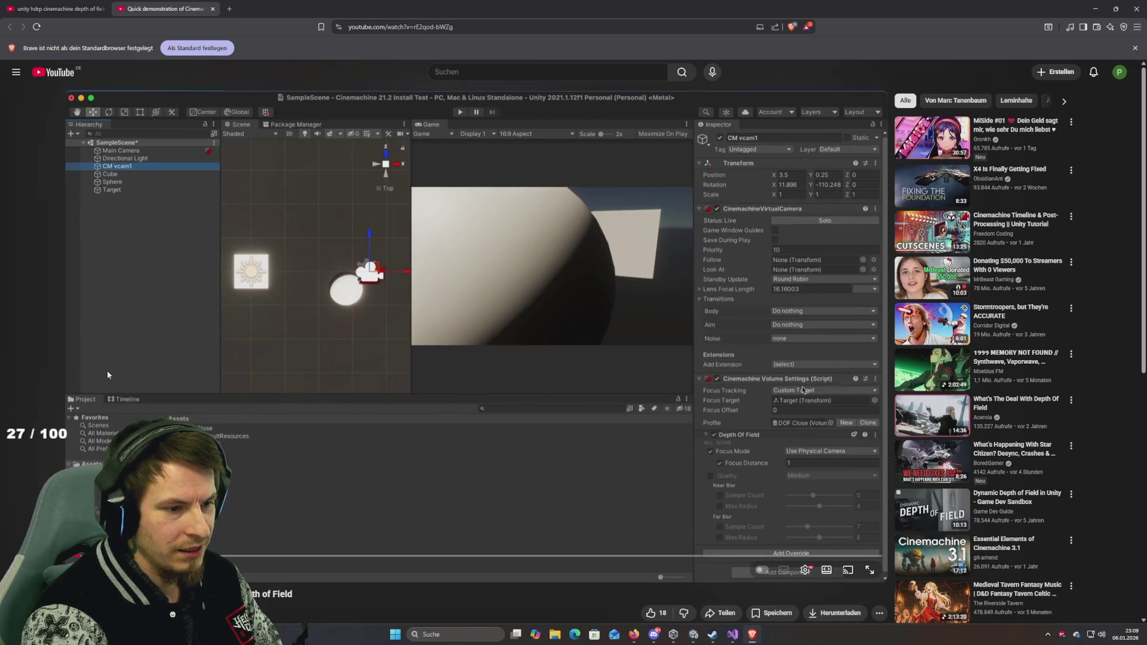
pyautogui.press('space')
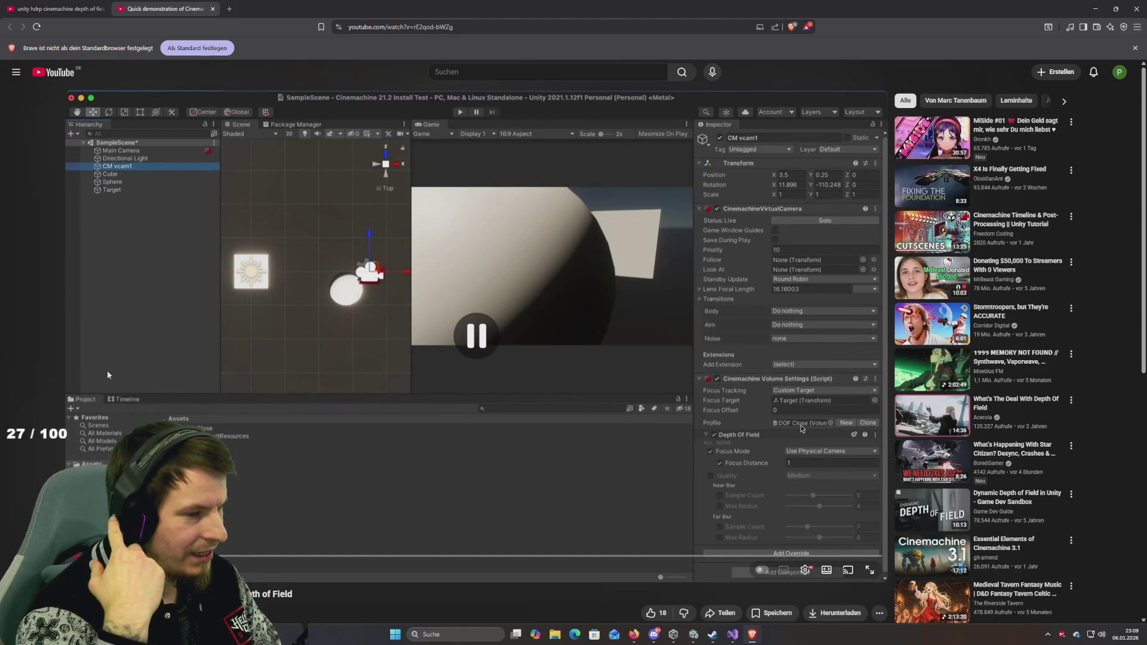
pyautogui.press('space')
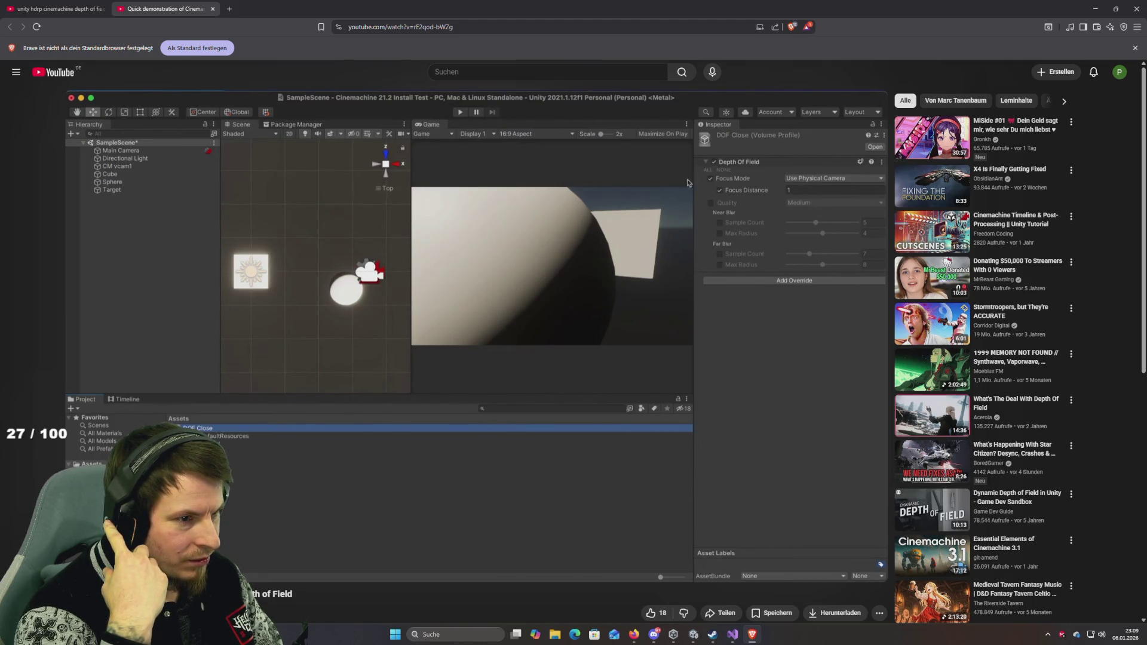
pyautogui.click(107, 371)
pyautogui.click(108, 375)
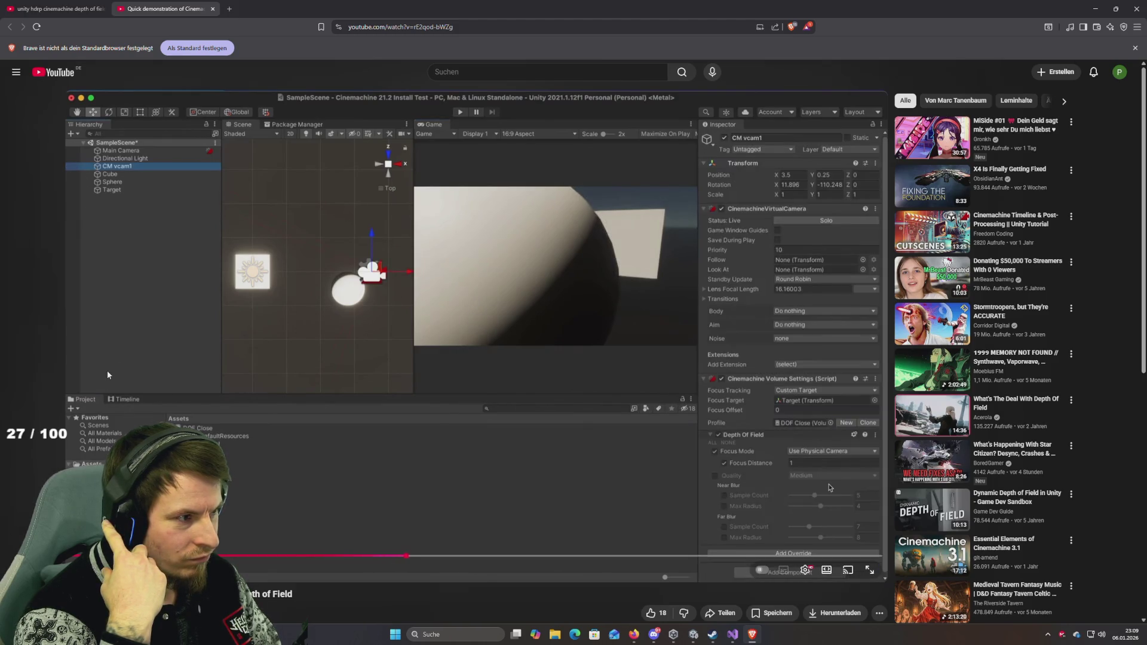
pyautogui.hotkey('alt', 'Tab')
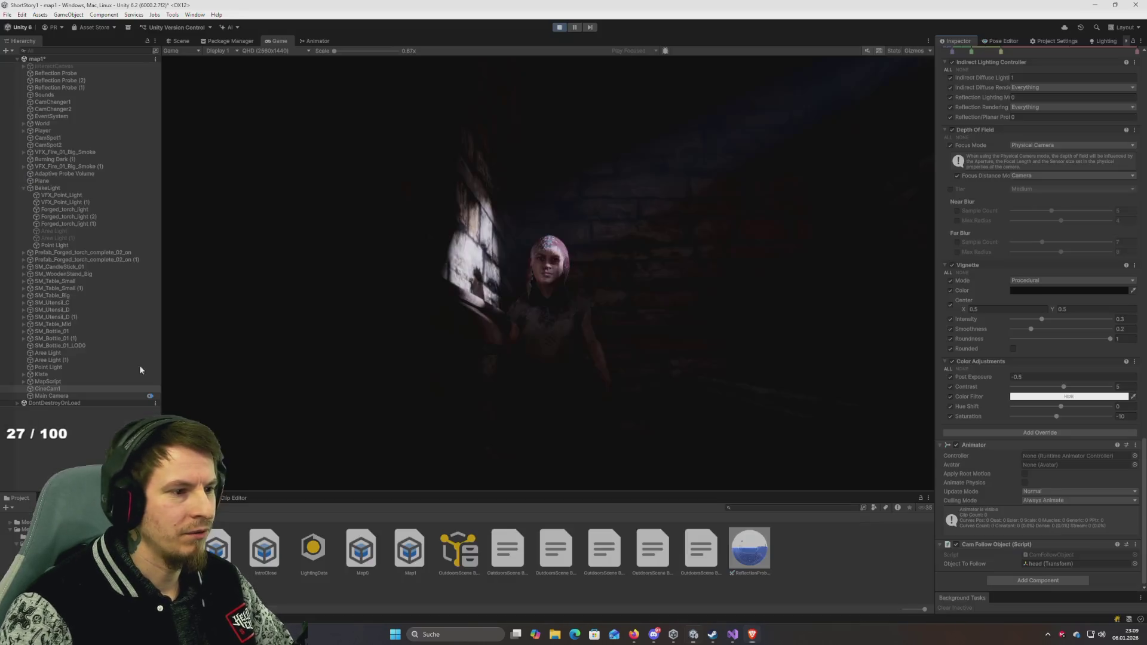
# Step: Set Focus Distance Mode to Volume with Focus Distance 1, and widen the Inspector
pyautogui.scroll(3, 994, 343)
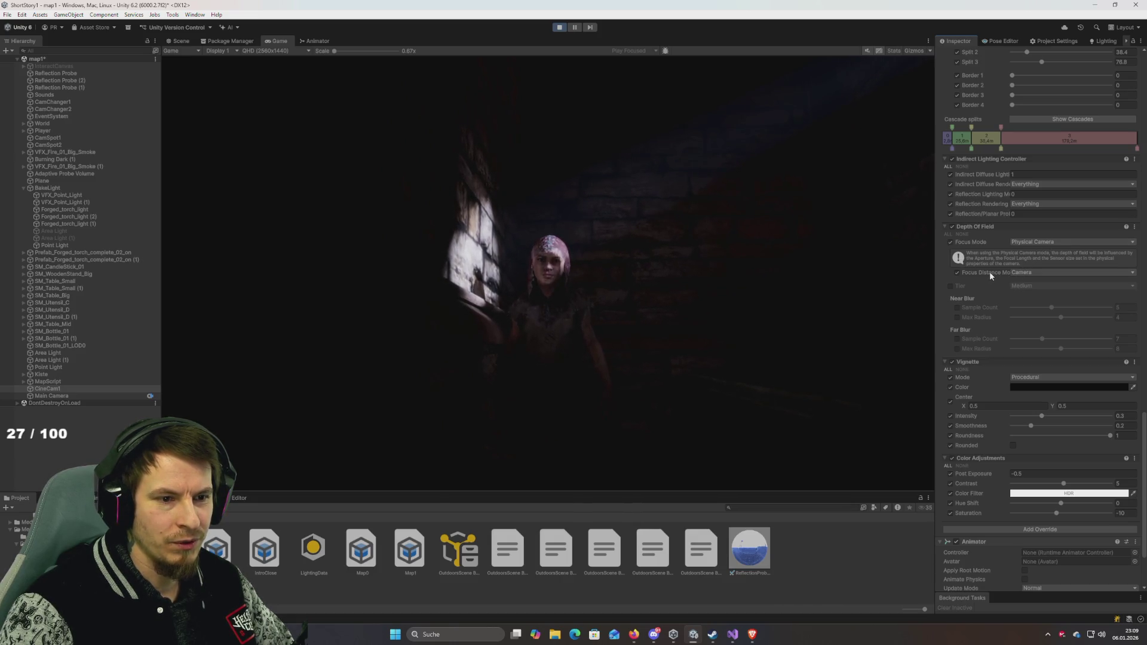
pyautogui.click(1036, 274)
pyautogui.click(1038, 284)
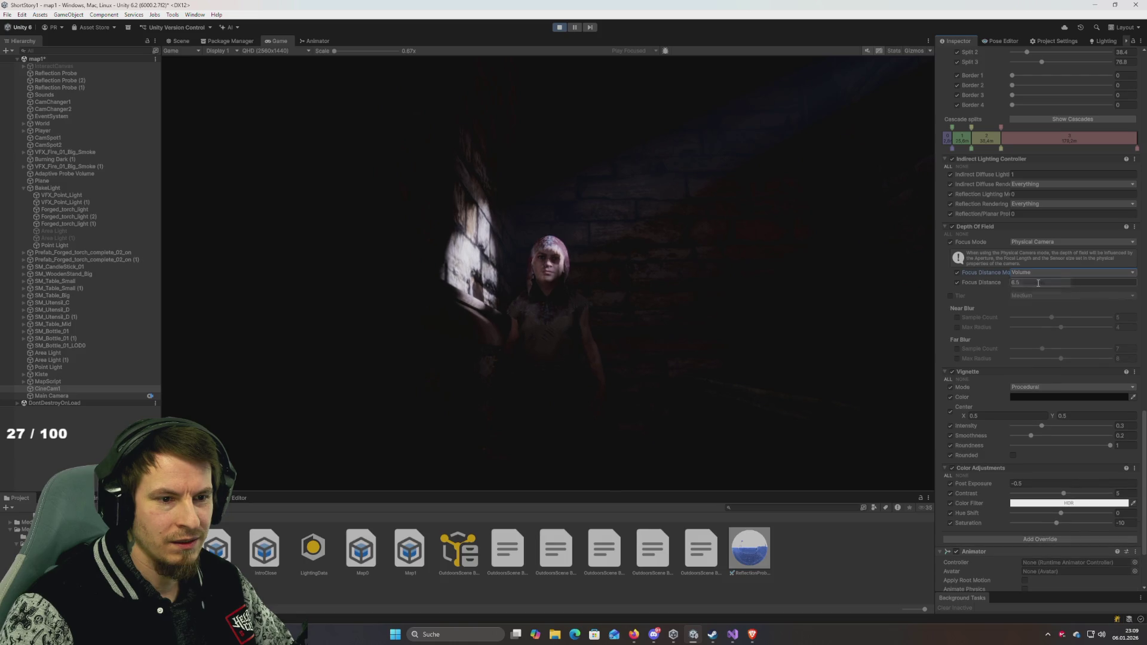
pyautogui.click(1037, 282)
pyautogui.write('1')
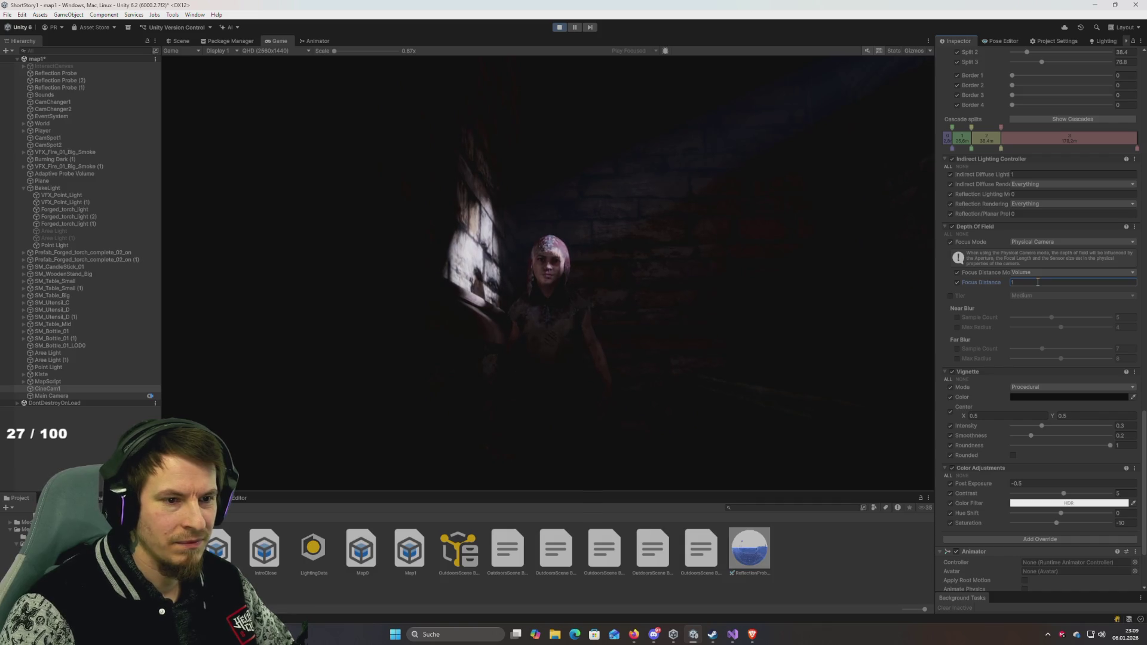
pyautogui.moveTo(935, 278)
pyautogui.mouseDown()
pyautogui.moveTo(869, 287)
pyautogui.moveTo(890, 298)
pyautogui.moveTo(390, 328)
pyautogui.moveTo(873, 332)
pyautogui.moveTo(899, 323)
pyautogui.mouseUp()
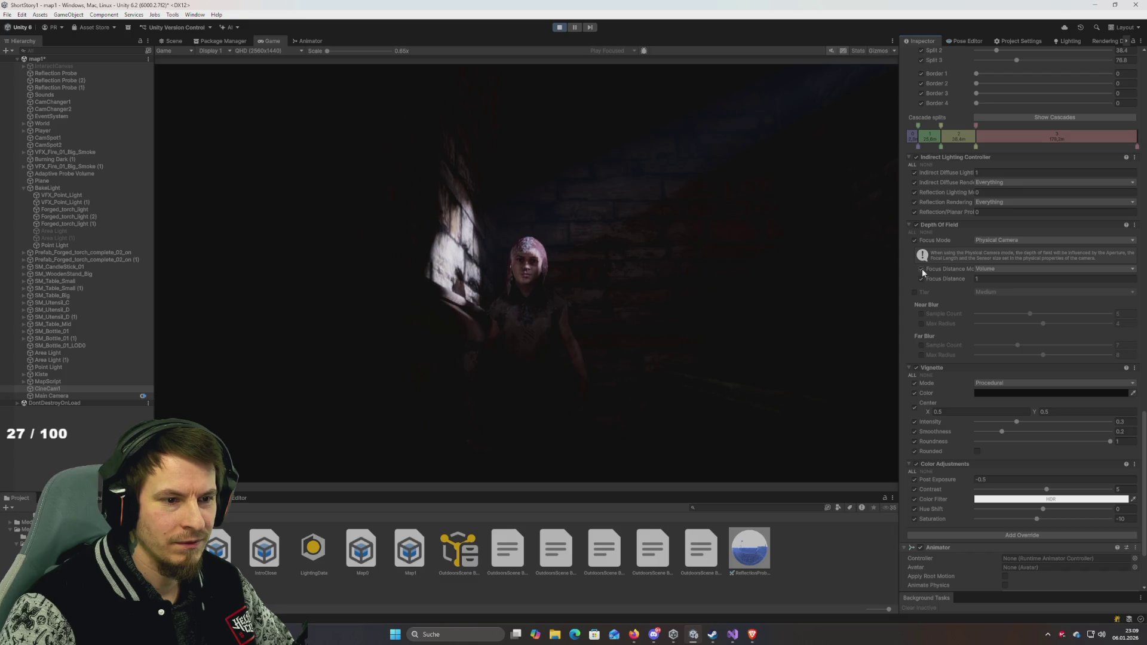
# Step: Compare against the tutorial, keep Focus Mode on Physical Camera, and return to the video
pyautogui.click(964, 269)
pyautogui.hotkey('alt', 'Tab')
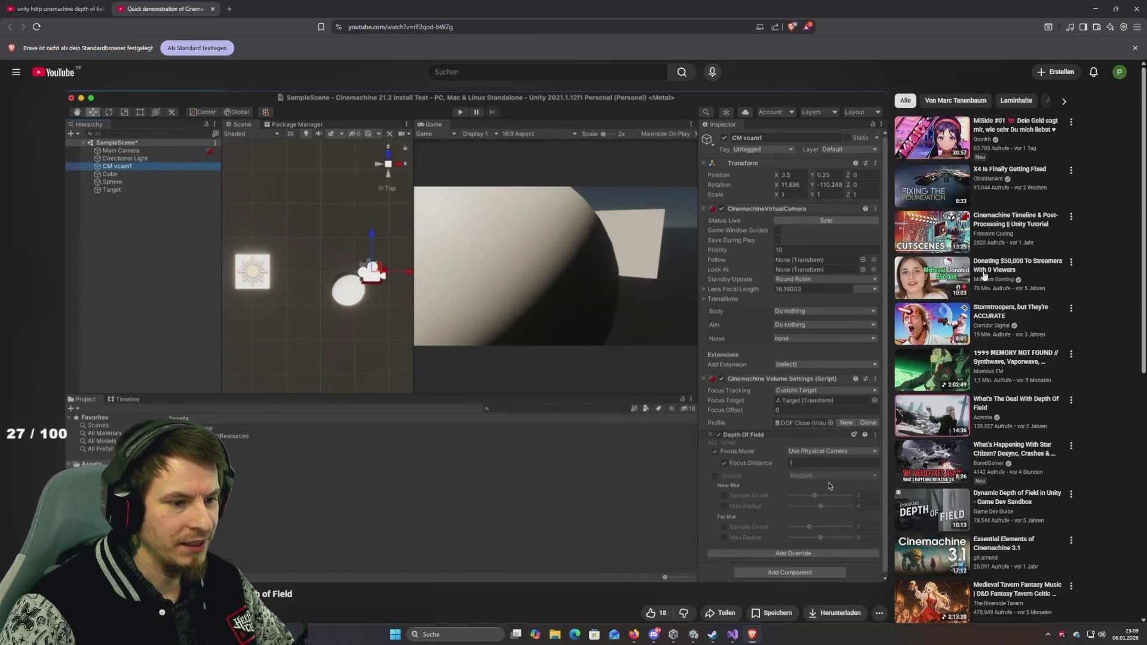
pyautogui.hotkey('alt', 'Tab')
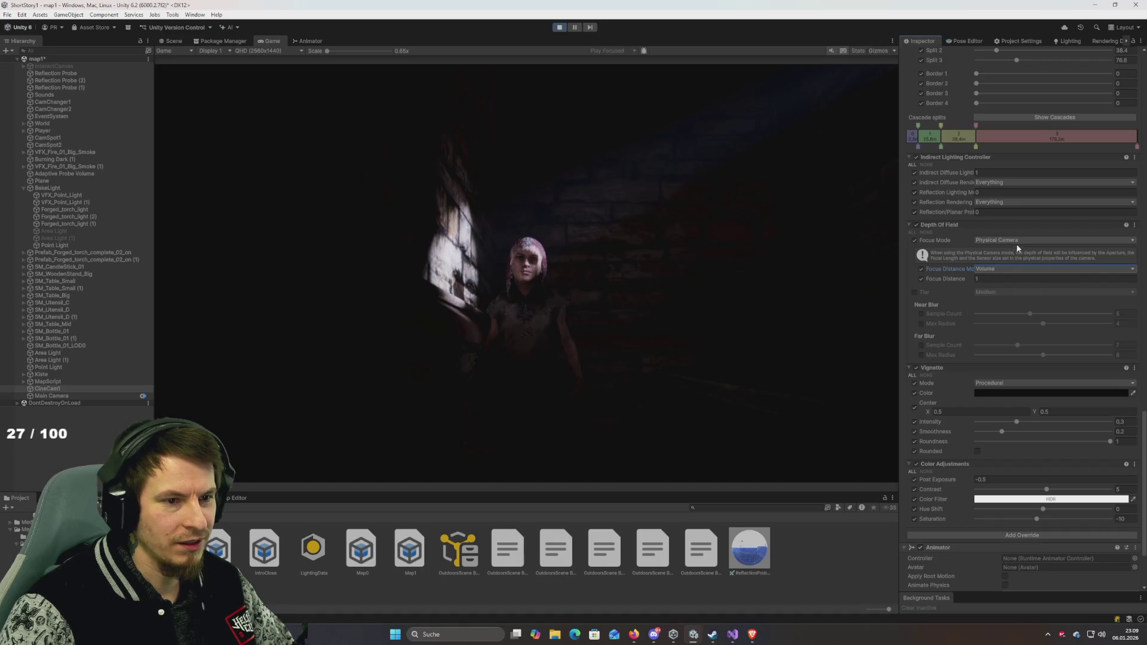
pyautogui.click(1013, 241)
pyautogui.click(1008, 265)
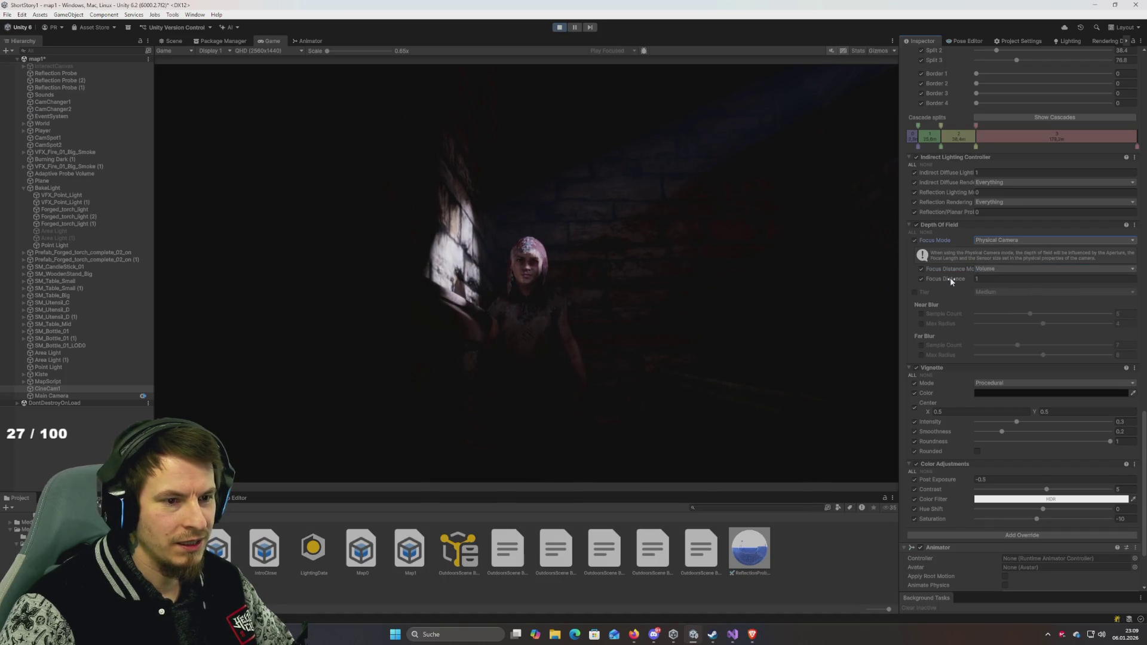
pyautogui.click(976, 280)
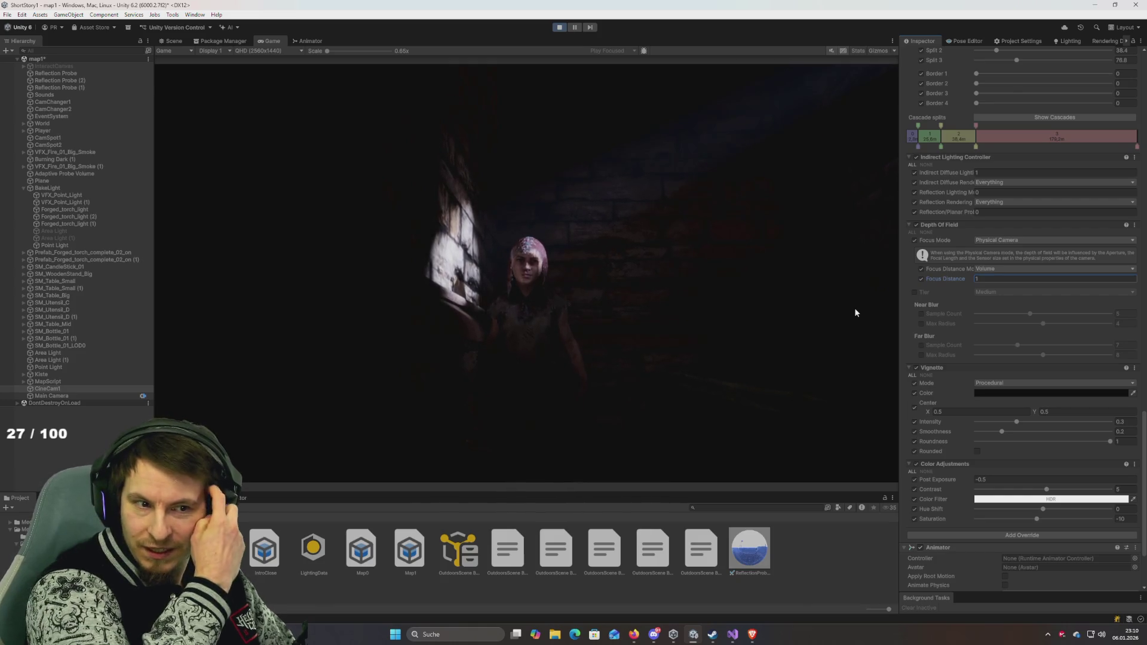
pyautogui.hotkey('alt', 'Tab')
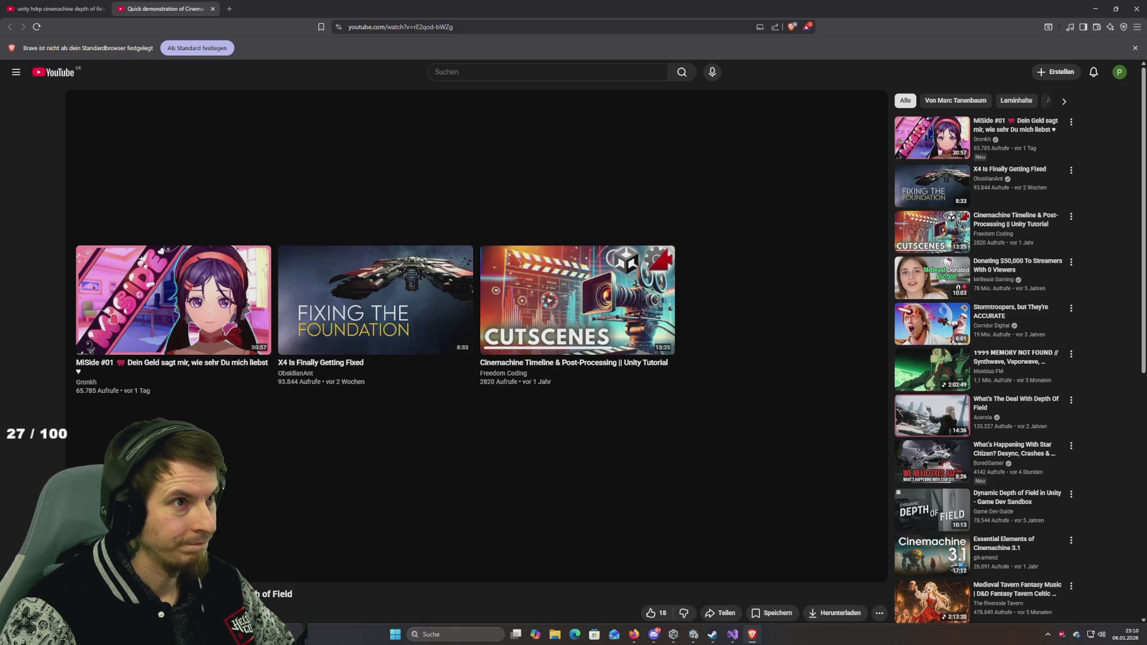
# Step: Leave the finished YouTube tutorial and switch back to the Unity editor
pyautogui.hotkey('alt', 'Tab')
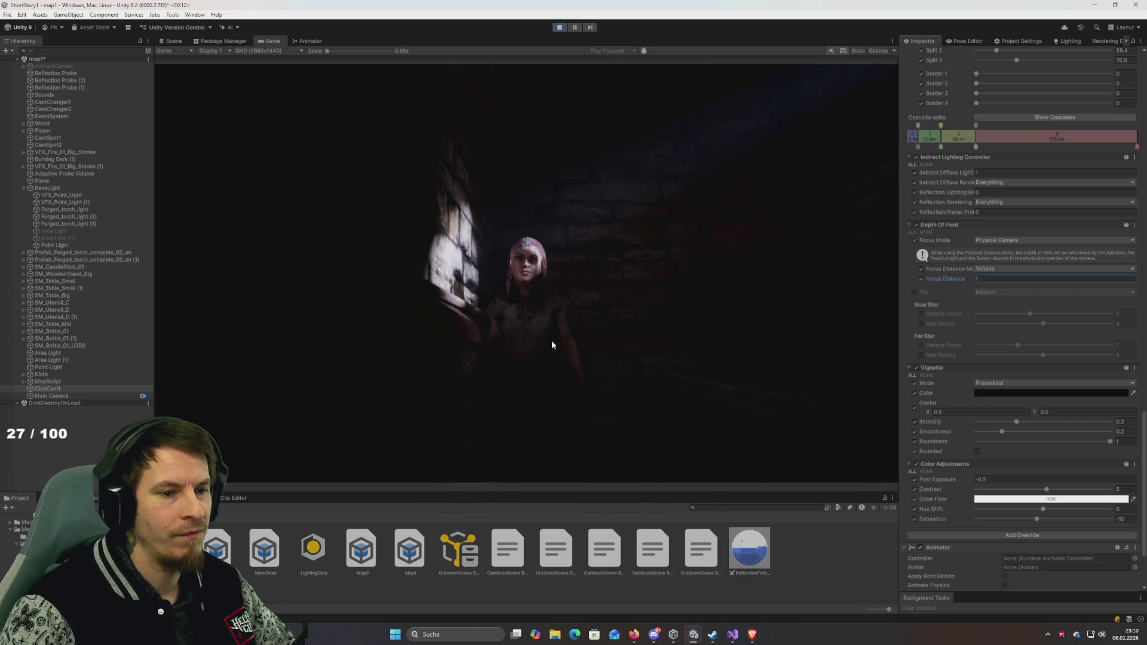
# Step: Scroll up to CineCam1's lens settings and try a longer focal length, then undo it
pyautogui.scroll(10, 956, 334)
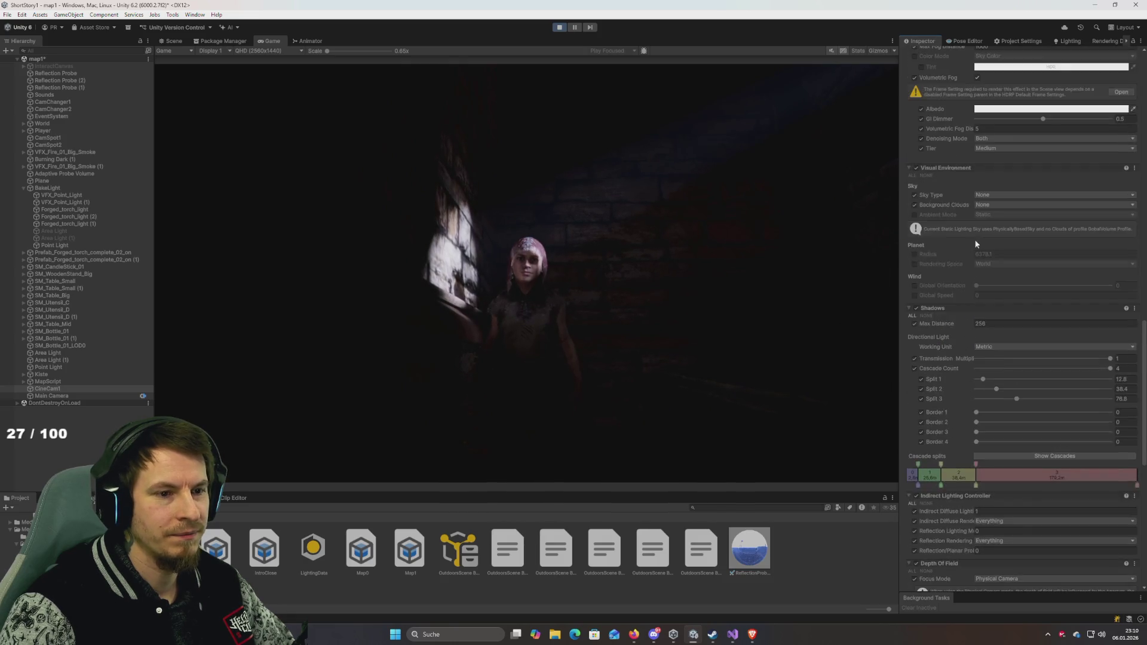
pyautogui.scroll(4, 968, 254)
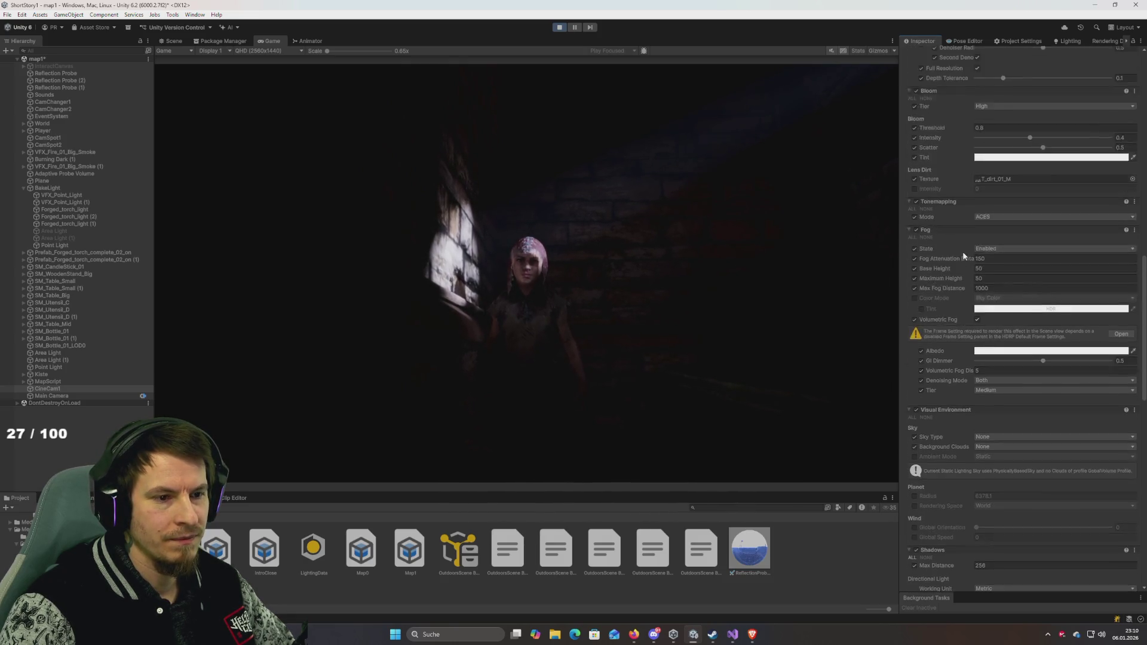
pyautogui.scroll(12, 963, 255)
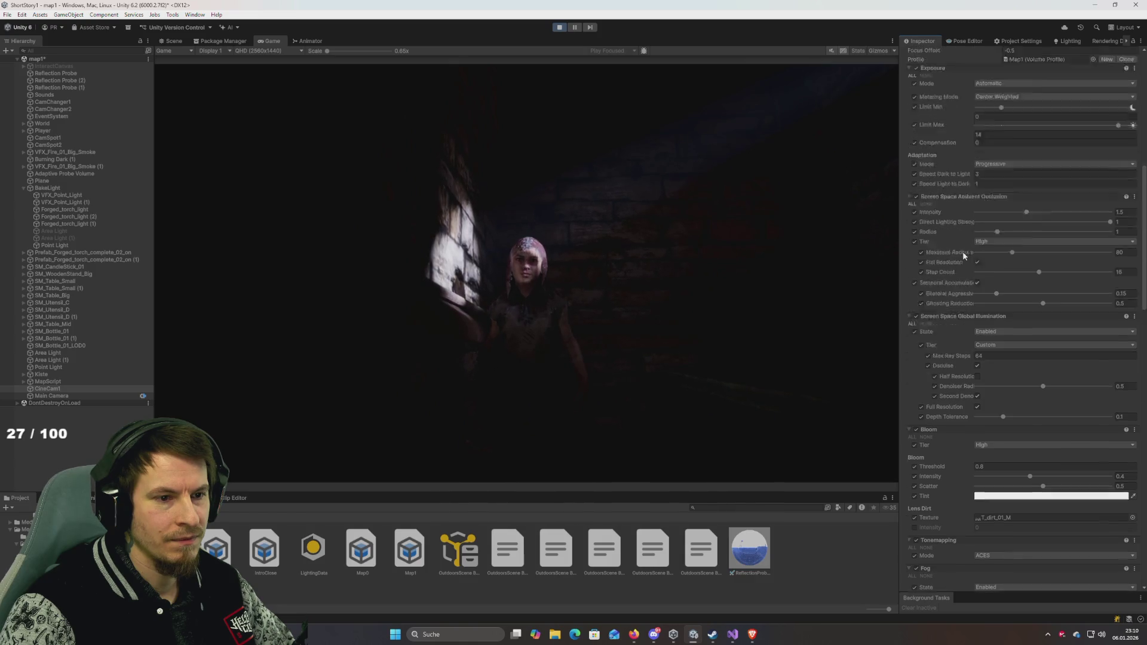
pyautogui.scroll(4, 963, 256)
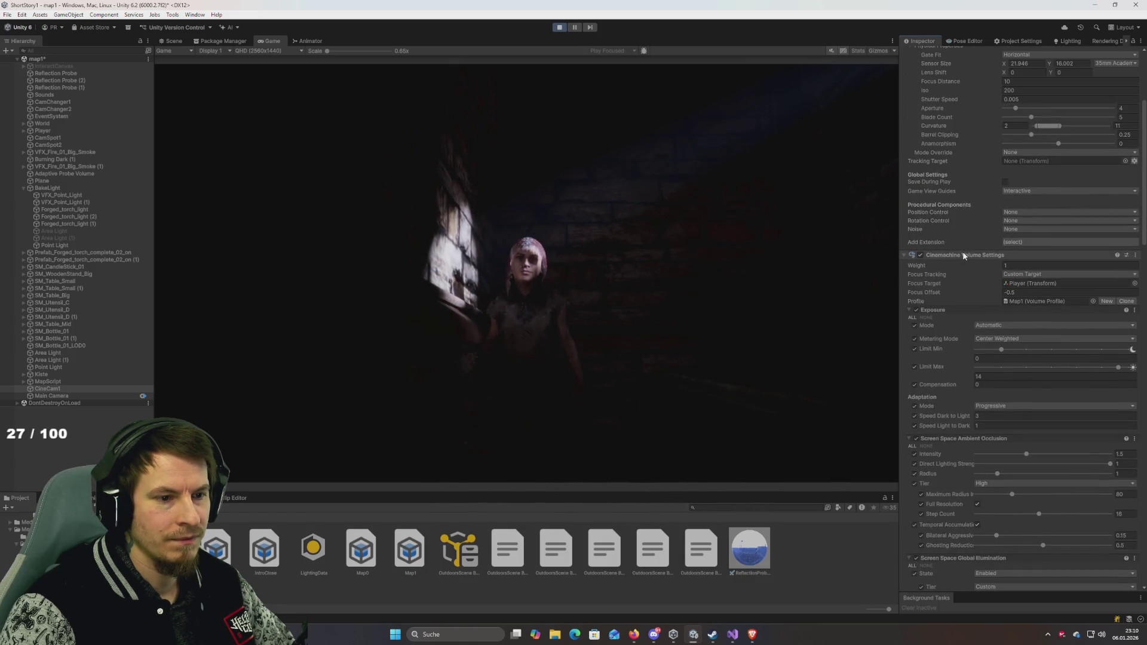
pyautogui.scroll(5, 963, 256)
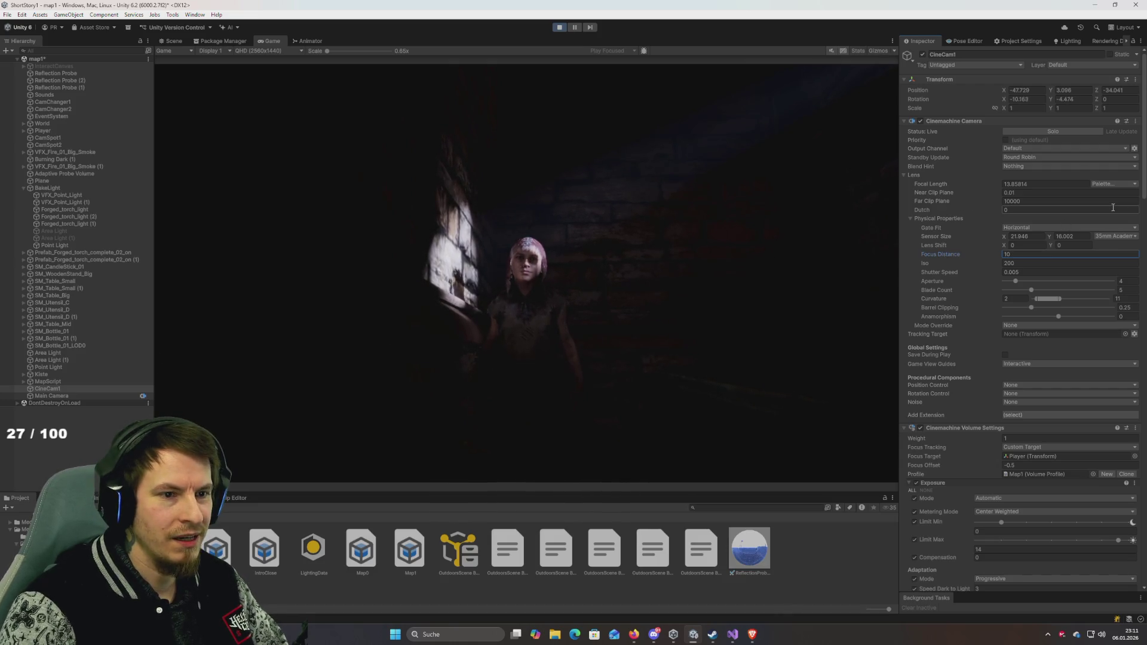
pyautogui.moveTo(925, 181); pyautogui.dragTo(1116, 196)
pyautogui.hotkey('ctrl', 'z')
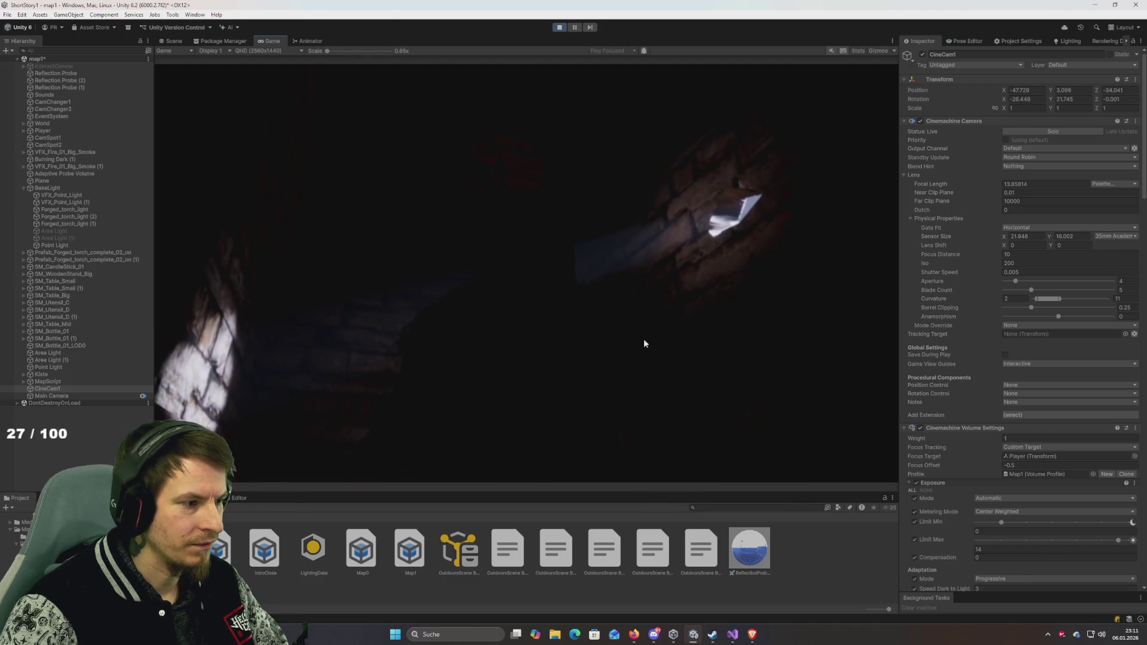
# Step: Keep the focus distance at 10 and return the ISO to 200
pyautogui.moveTo(967, 255)
pyautogui.mouseDown()
pyautogui.moveTo(992, 255)
pyautogui.moveTo(941, 267)
pyautogui.mouseUp()
pyautogui.click(927, 271)
pyautogui.hotkey('ctrl', 'z')
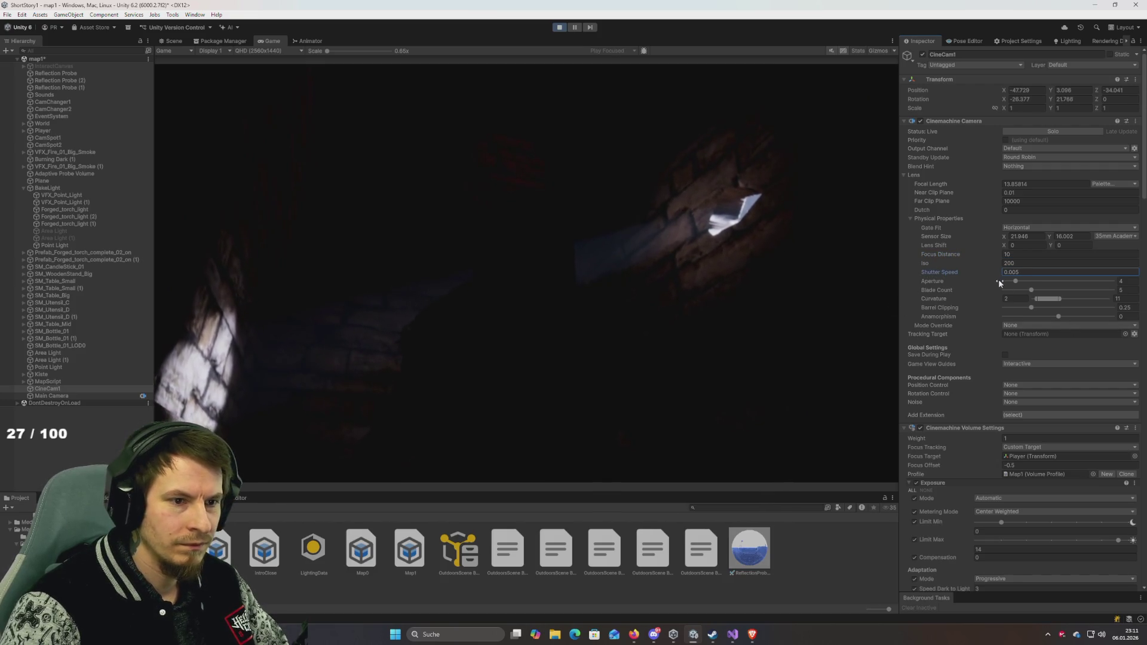
# Step: Choose the 70mm IMAX sensor preset, try a custom 100x60 size, then reselect 70mm IMAX
pyautogui.click(1121, 238)
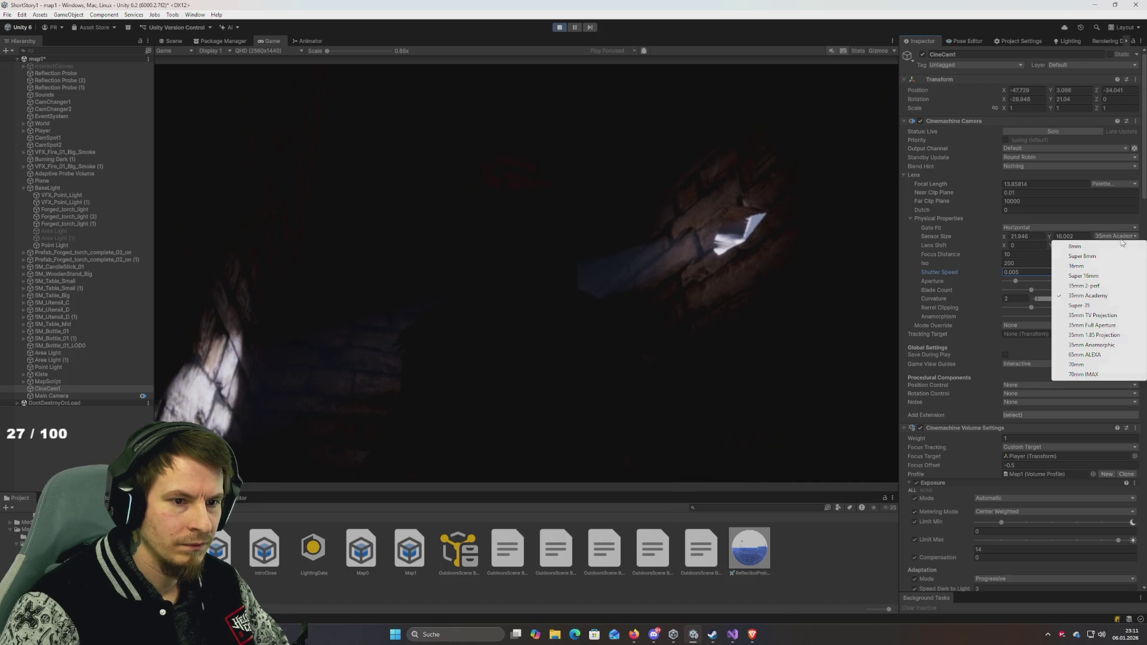
pyautogui.click(1097, 375)
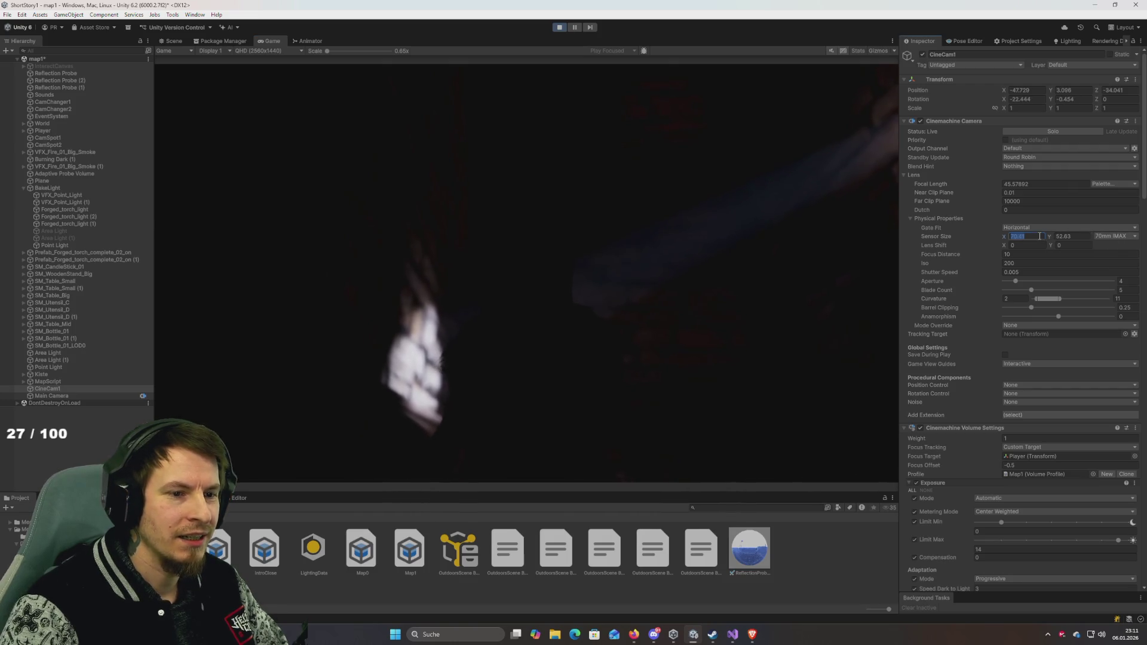
pyautogui.write('100')
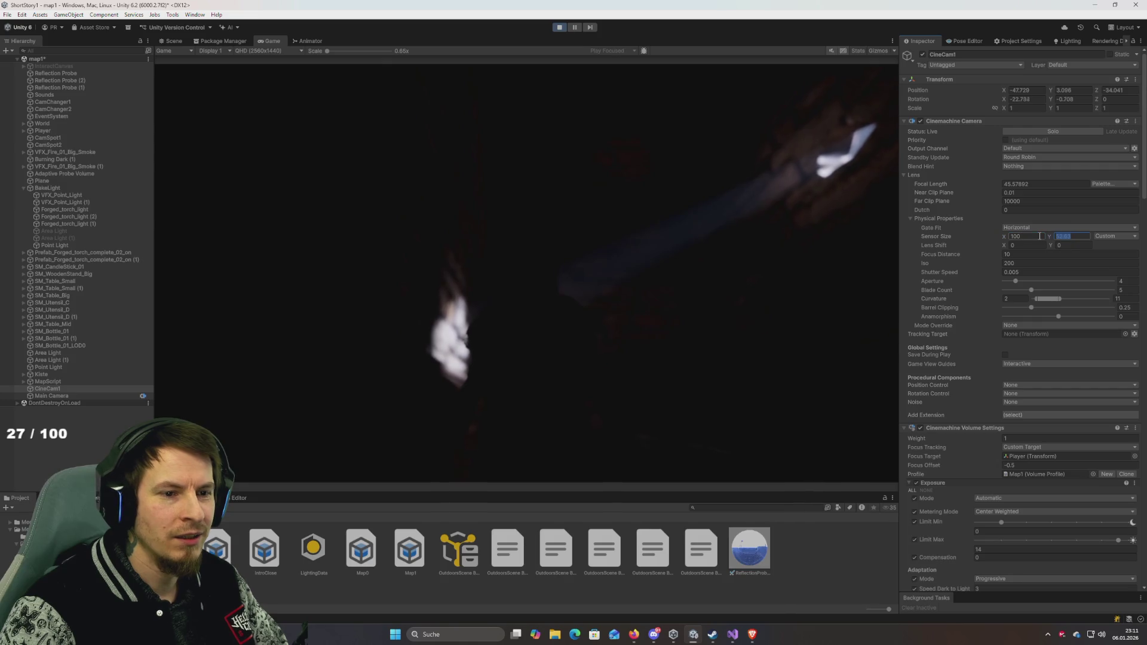
pyautogui.write('60')
pyautogui.press('Return')
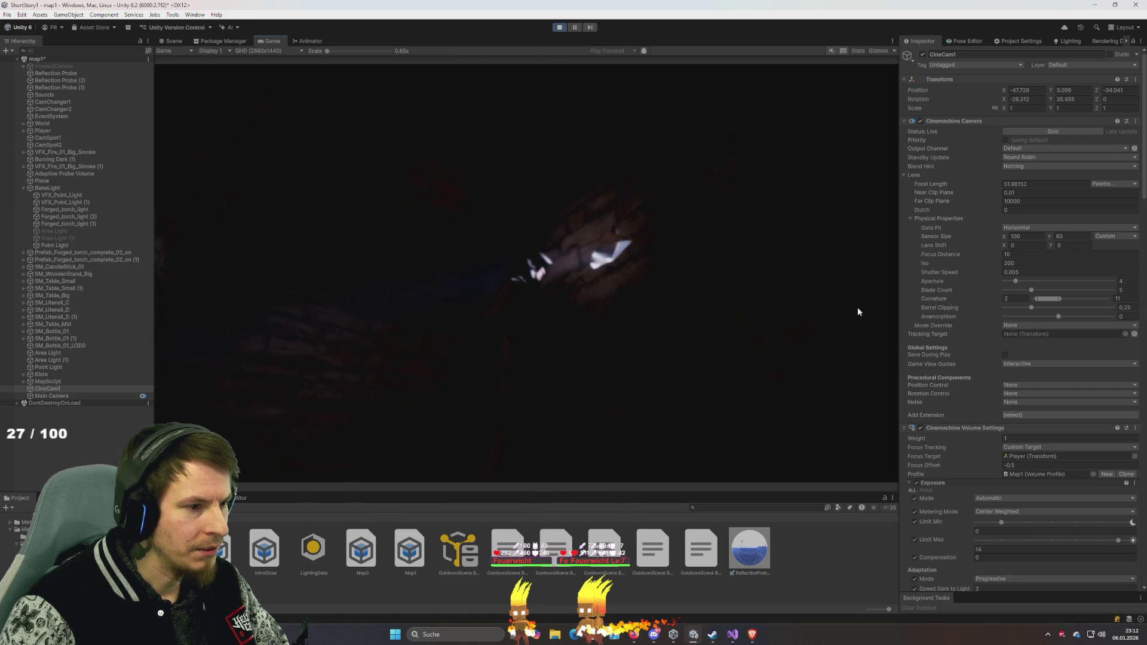
pyautogui.click(1114, 242)
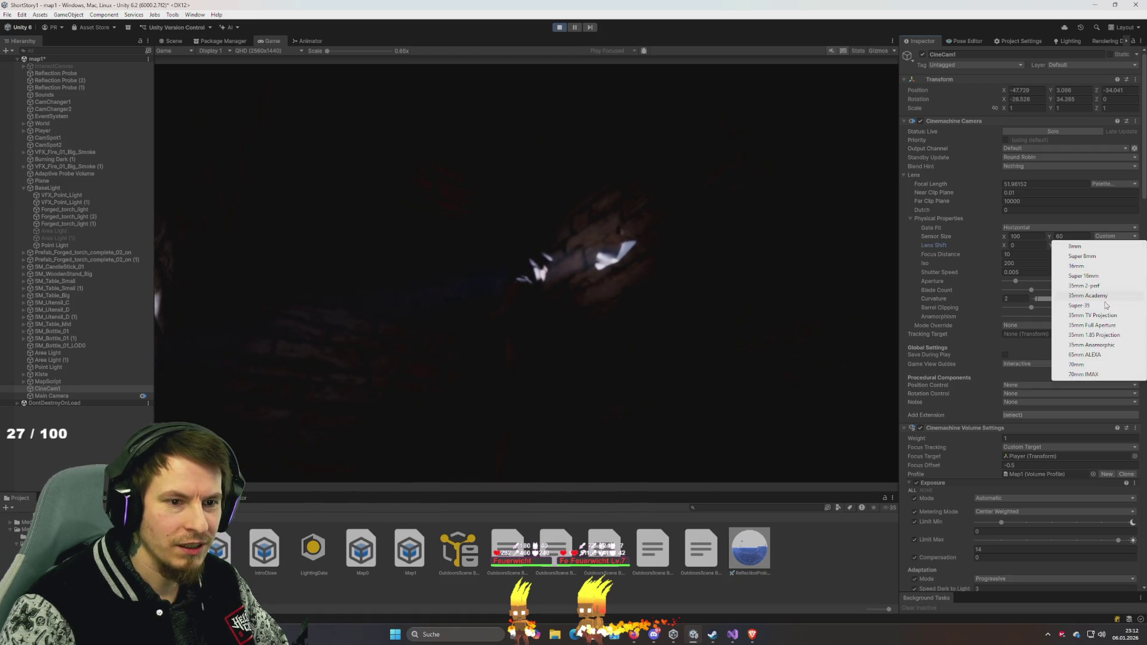
pyautogui.click(1089, 374)
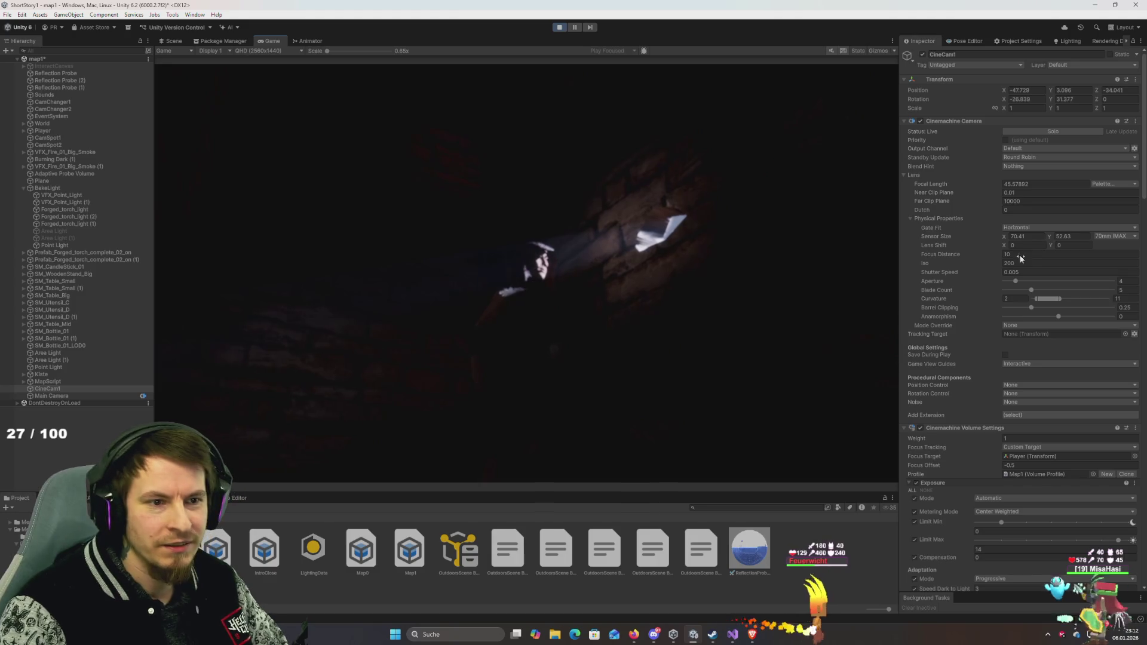
# Step: Pull CineCam1's focus distance down to 0.01 and bring ISO back to 200
pyautogui.moveTo(949, 254)
pyautogui.mouseDown()
pyautogui.moveTo(836, 256)
pyautogui.moveTo(939, 270)
pyautogui.mouseUp()
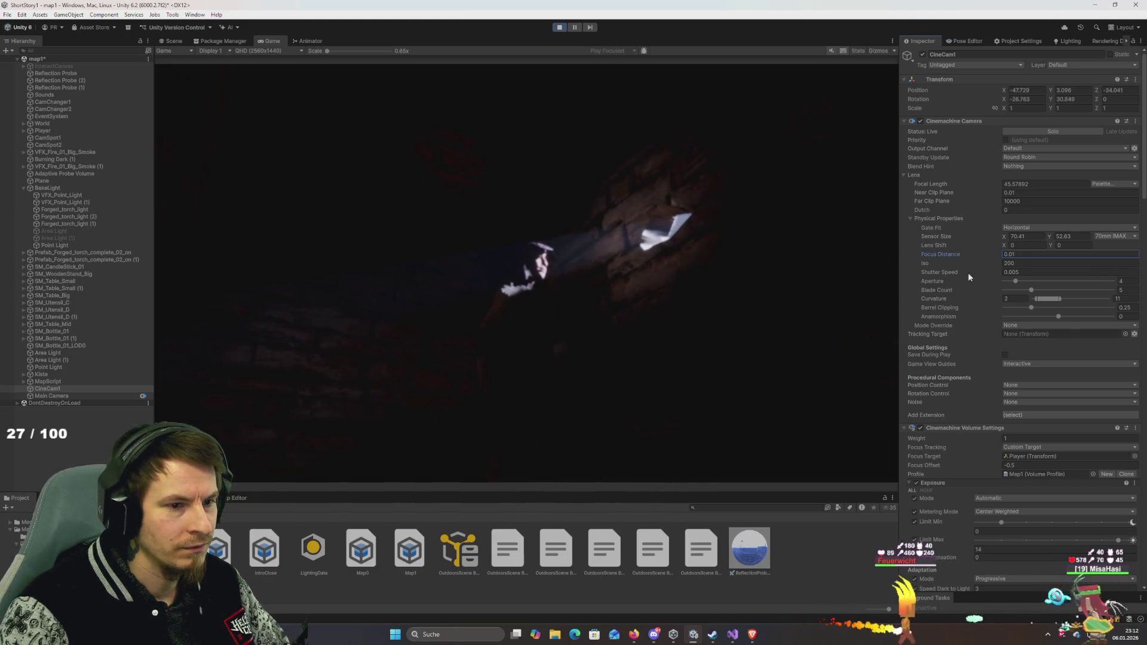
pyautogui.moveTo(385, 304); pyautogui.dragTo(865, 292)
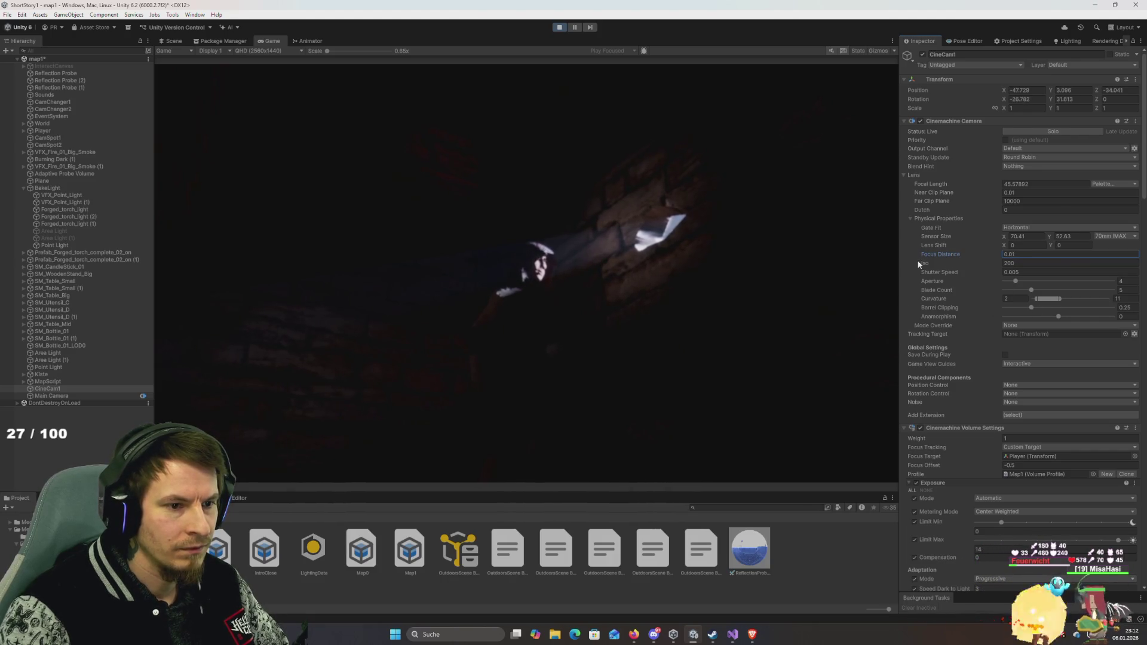
pyautogui.moveTo(360, 329); pyautogui.dragTo(514, 341)
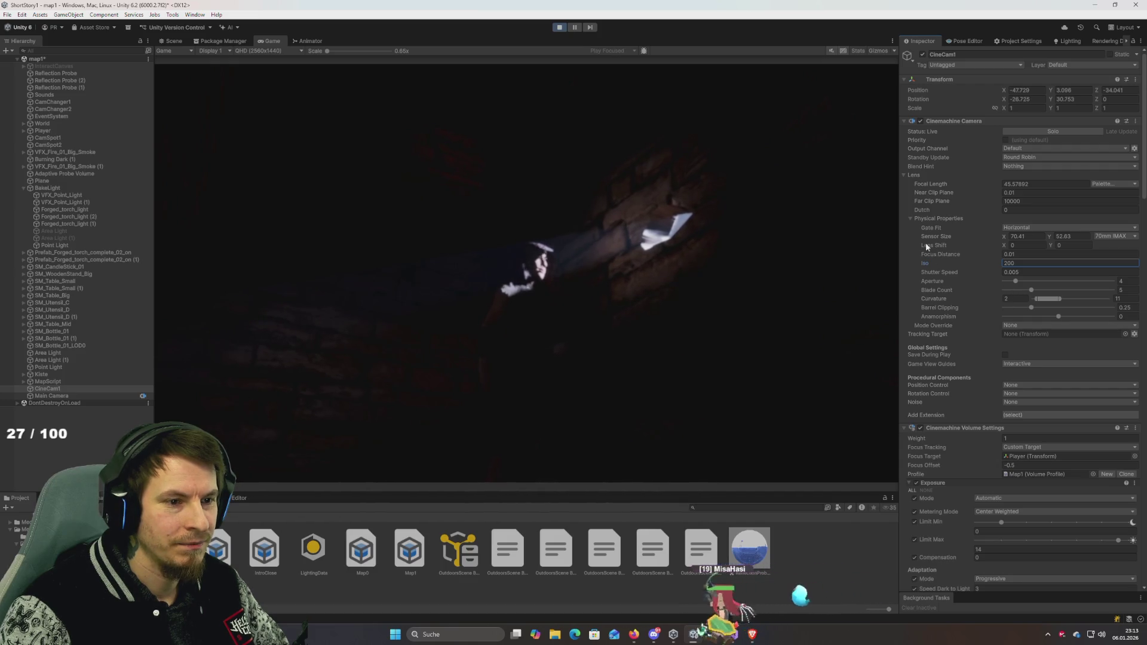
# Step: Test a horizontal lens shift, then return the lens shift to zero
pyautogui.moveTo(926, 245); pyautogui.dragTo(1143, 270)
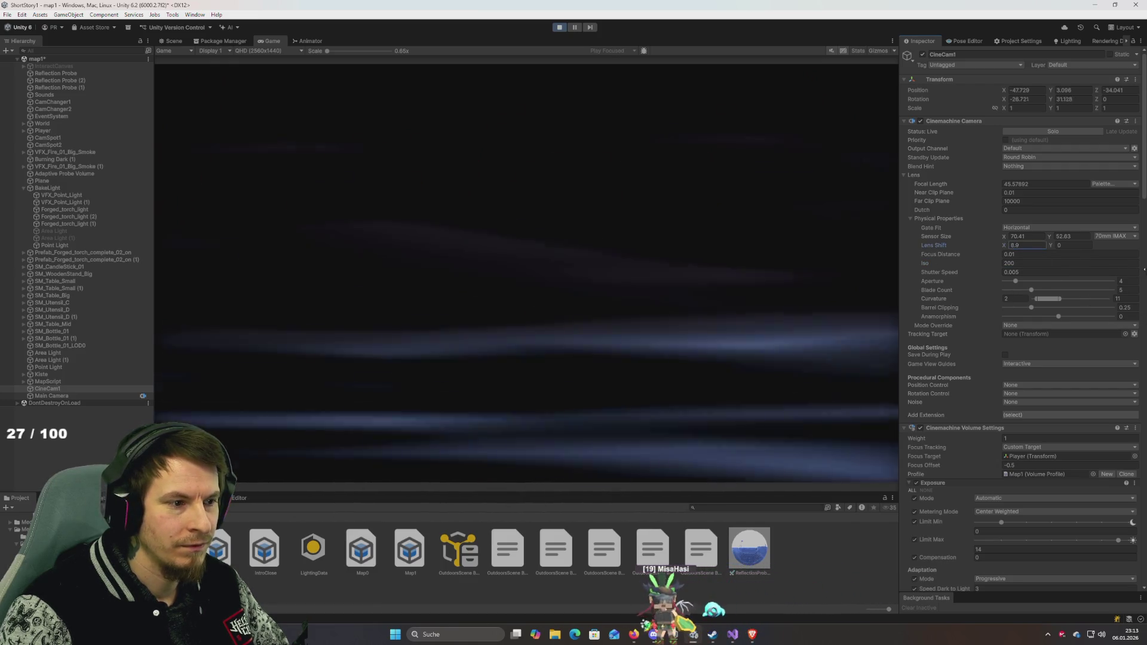
pyautogui.hotkey('ctrl', 'z')
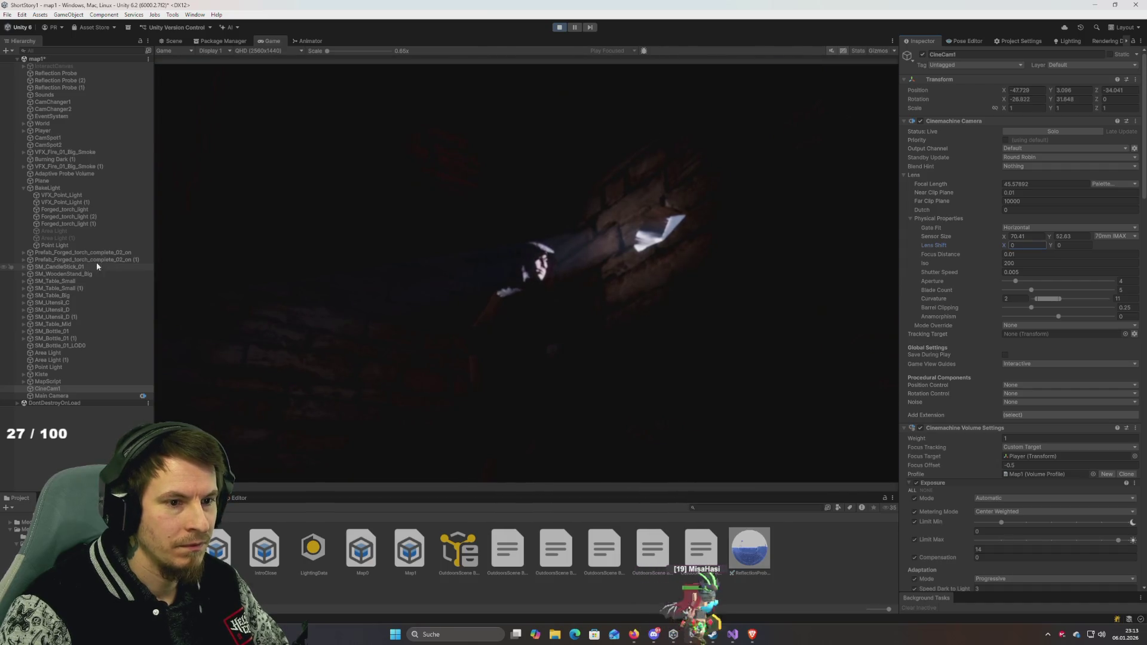
pyautogui.moveTo(1007, 246)
pyautogui.mouseDown()
pyautogui.moveTo(1022, 245)
pyautogui.moveTo(990, 247)
pyautogui.moveTo(1004, 246)
pyautogui.mouseUp()
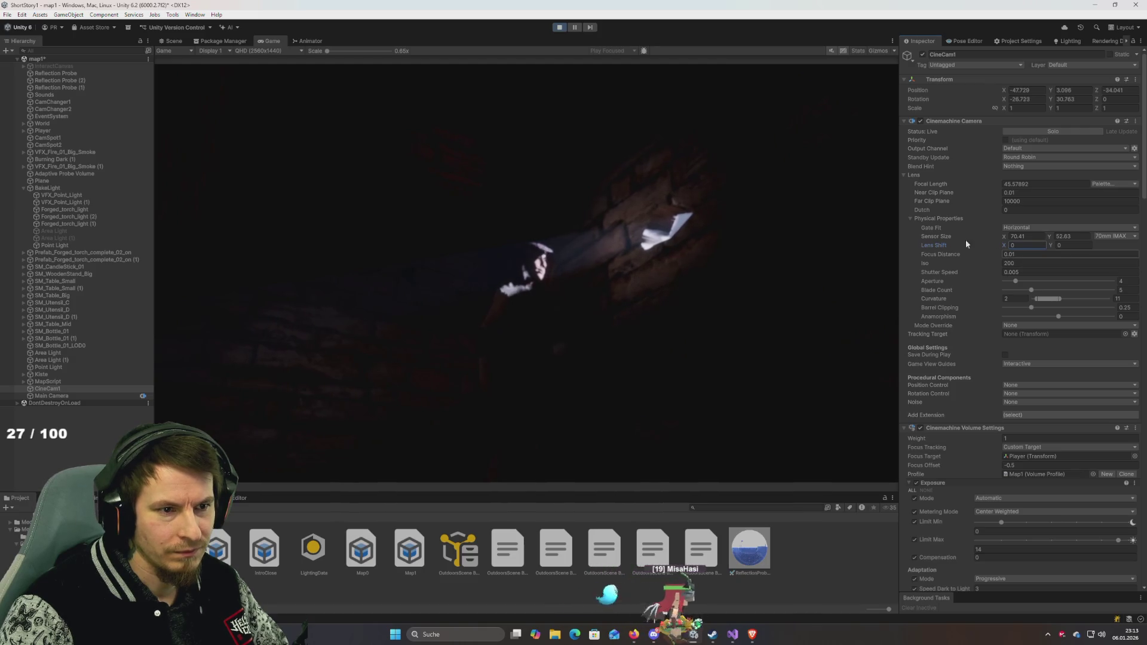
# Step: Set the far clip plane to 1000
pyautogui.moveTo(961, 203); pyautogui.dragTo(934, 203)
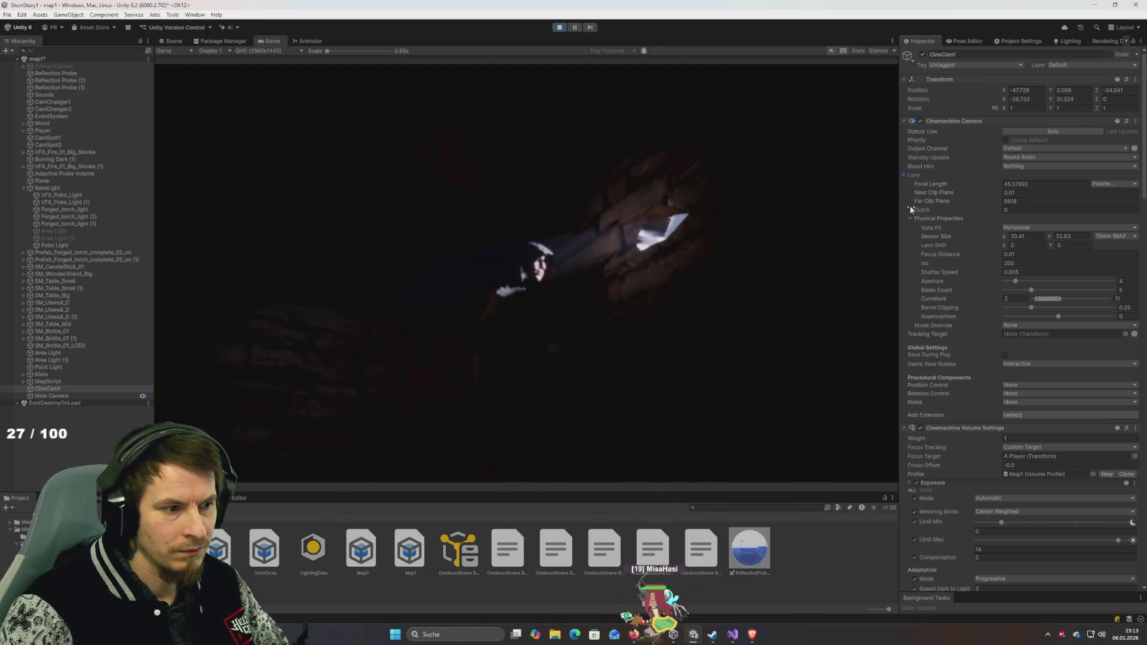
pyautogui.click(1040, 201)
pyautogui.write('9667')
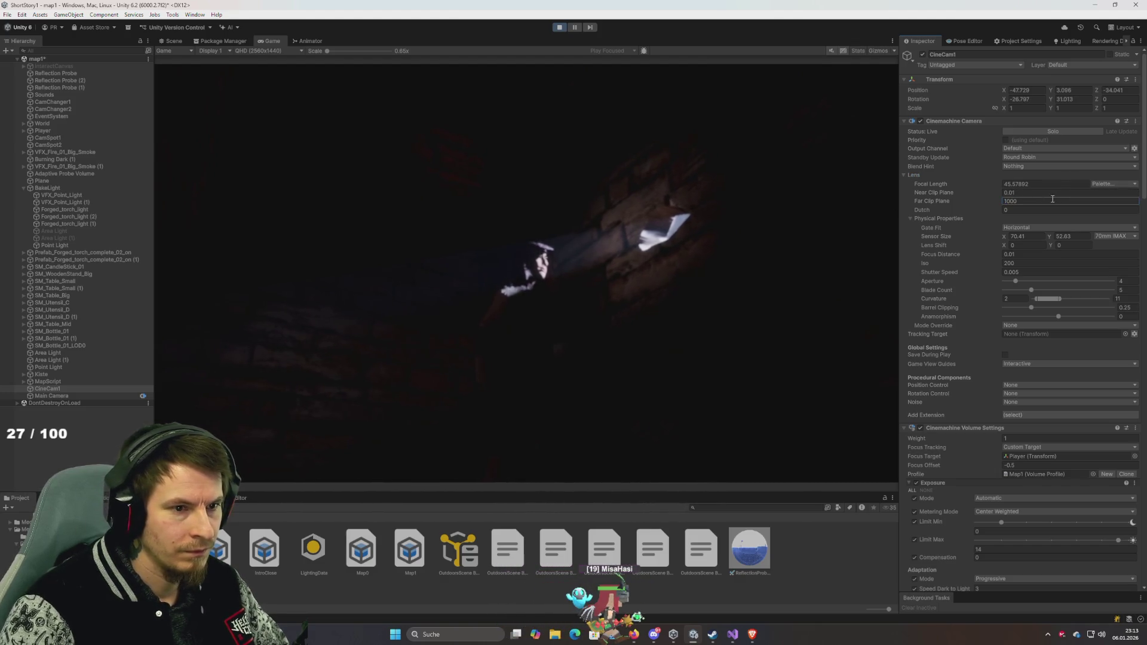
# Step: Review the Output Channel, Standby Update and Blend Hint options, leaving them unchanged
pyautogui.click(1027, 147)
pyautogui.click(1099, 158)
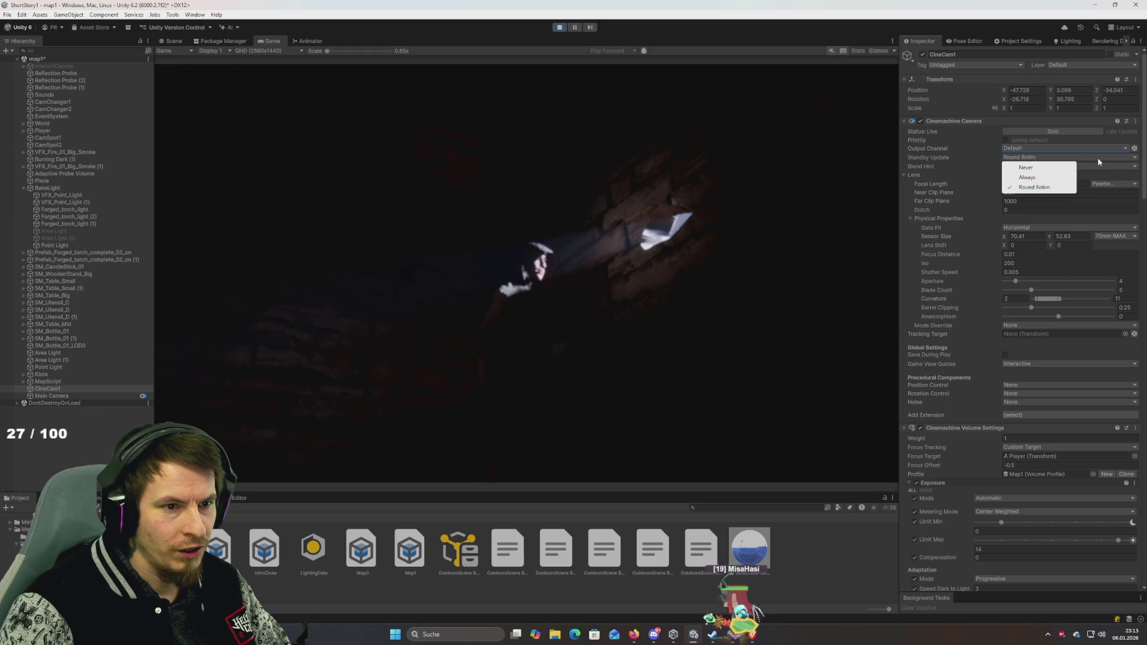
pyautogui.click(1103, 166)
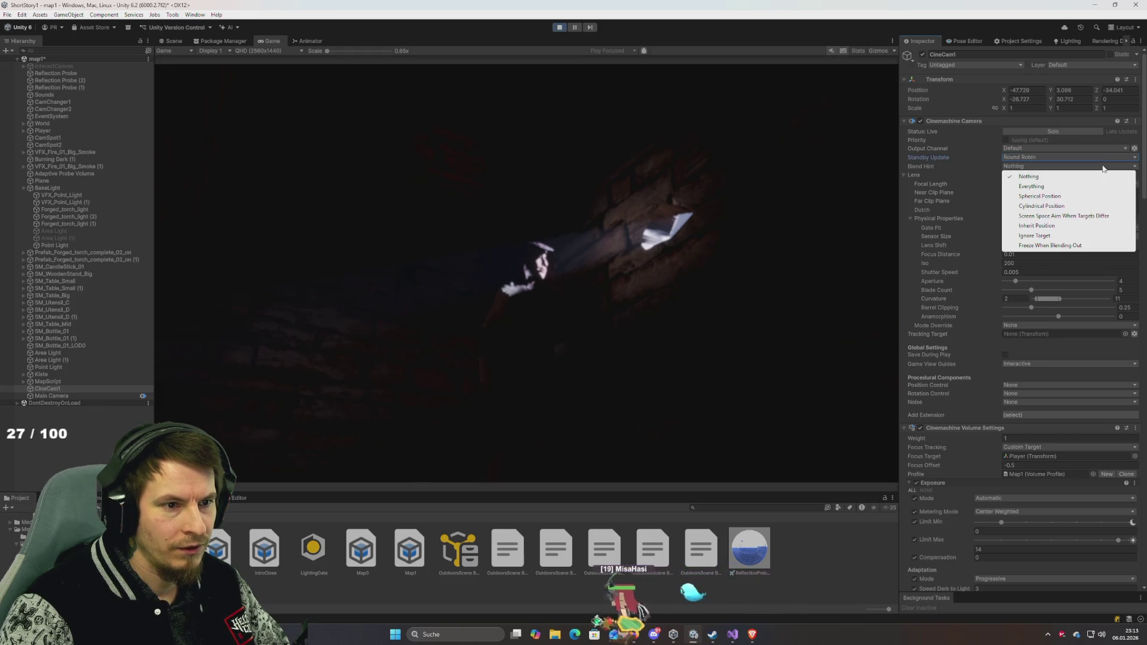
pyautogui.click(1144, 163)
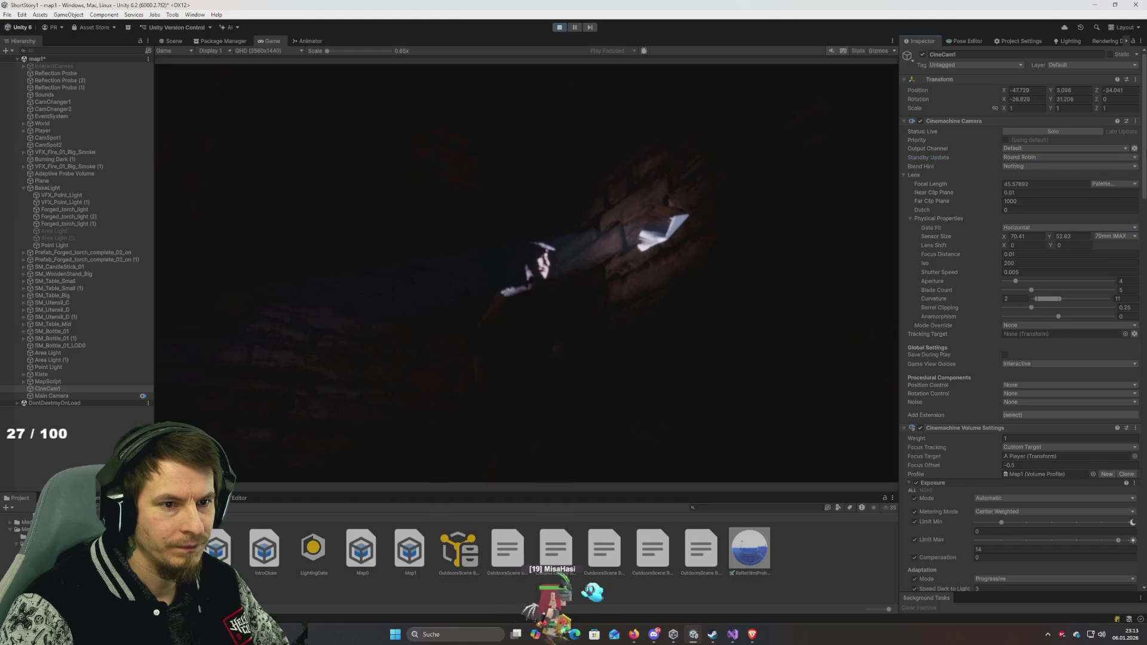
# Step: Raise the aperture from 0.7 to 4 and adjust the bokeh shape sliders
pyautogui.scroll(-3, 1144, 162)
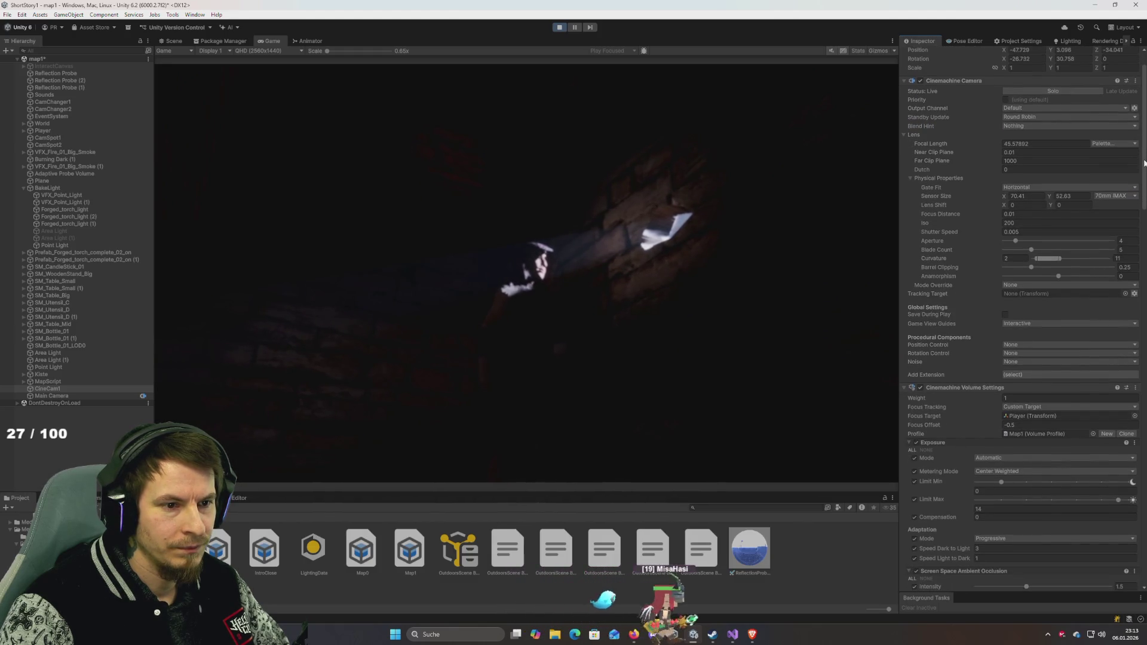
pyautogui.scroll(-1, 1028, 238)
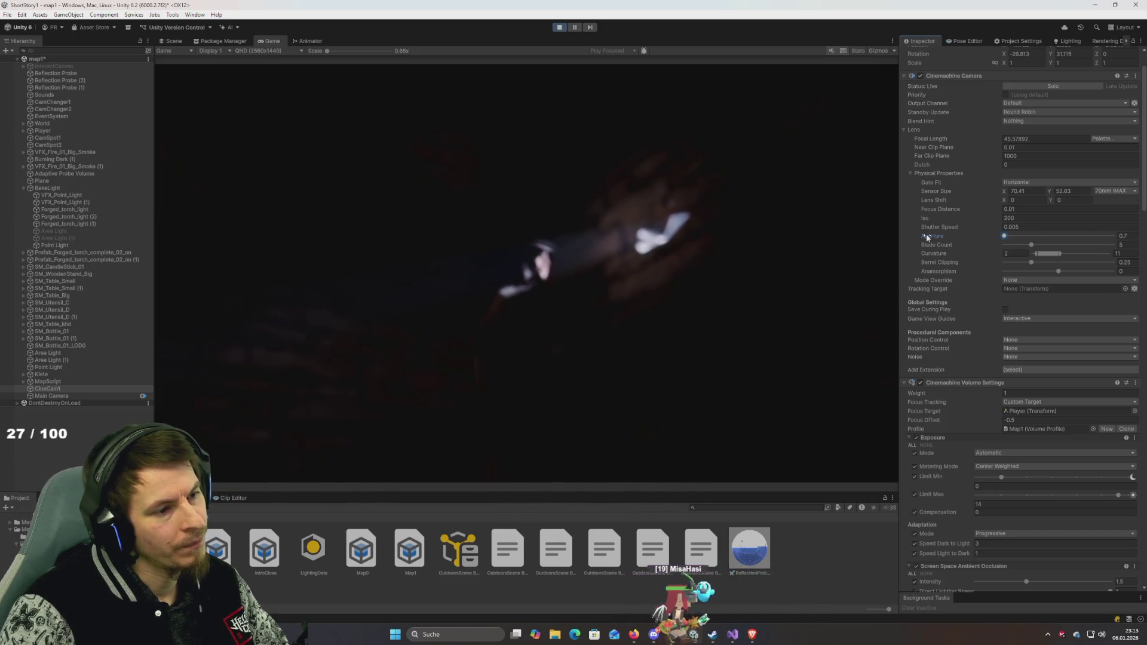
pyautogui.moveTo(926, 234); pyautogui.dragTo(958, 242)
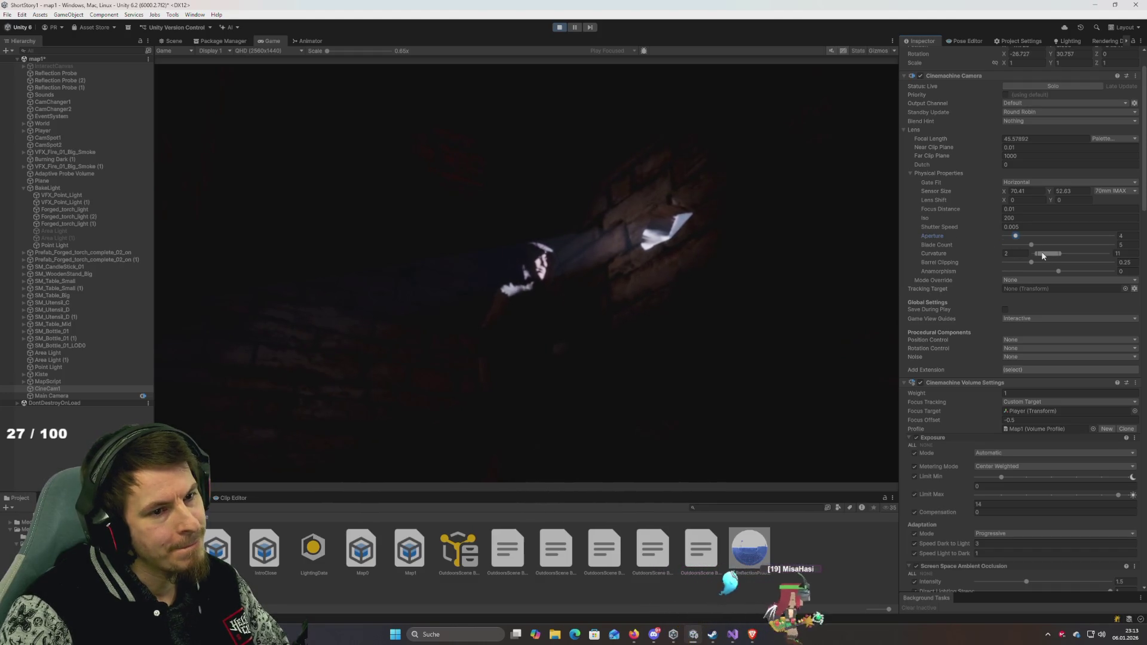
pyautogui.moveTo(1031, 245)
pyautogui.mouseDown()
pyautogui.moveTo(1104, 251)
pyautogui.moveTo(1054, 263)
pyautogui.moveTo(891, 255)
pyautogui.mouseUp()
pyautogui.click(1059, 272)
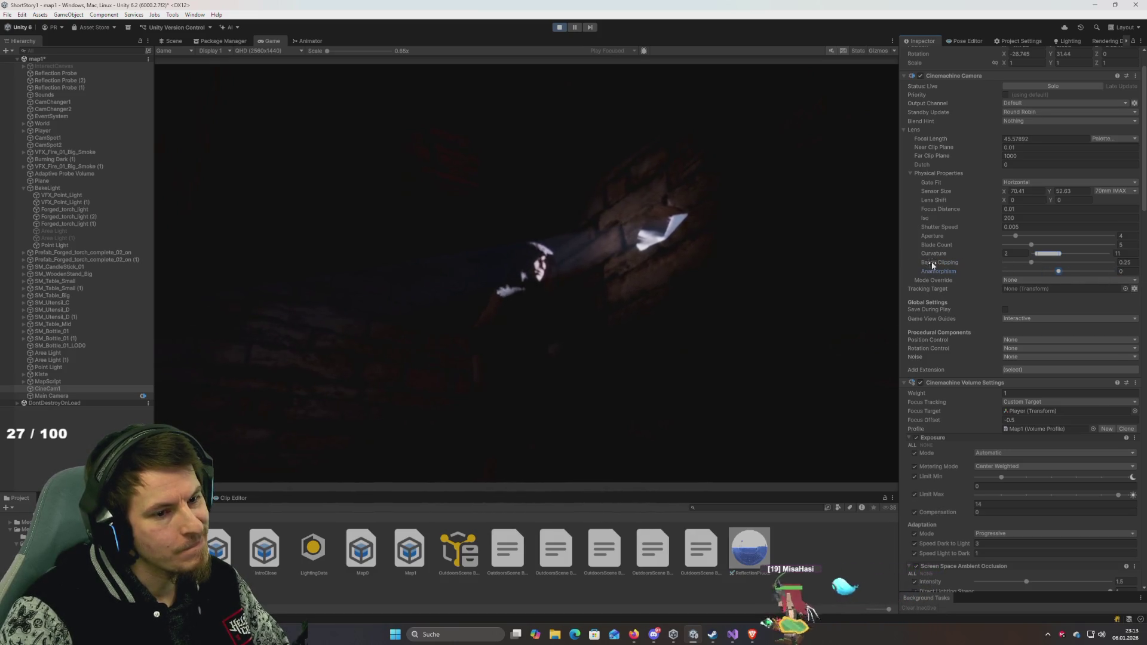
# Step: Set the volume Focus Offset to 0, keeping the focus distance at 0.01
pyautogui.scroll(-1, 942, 296)
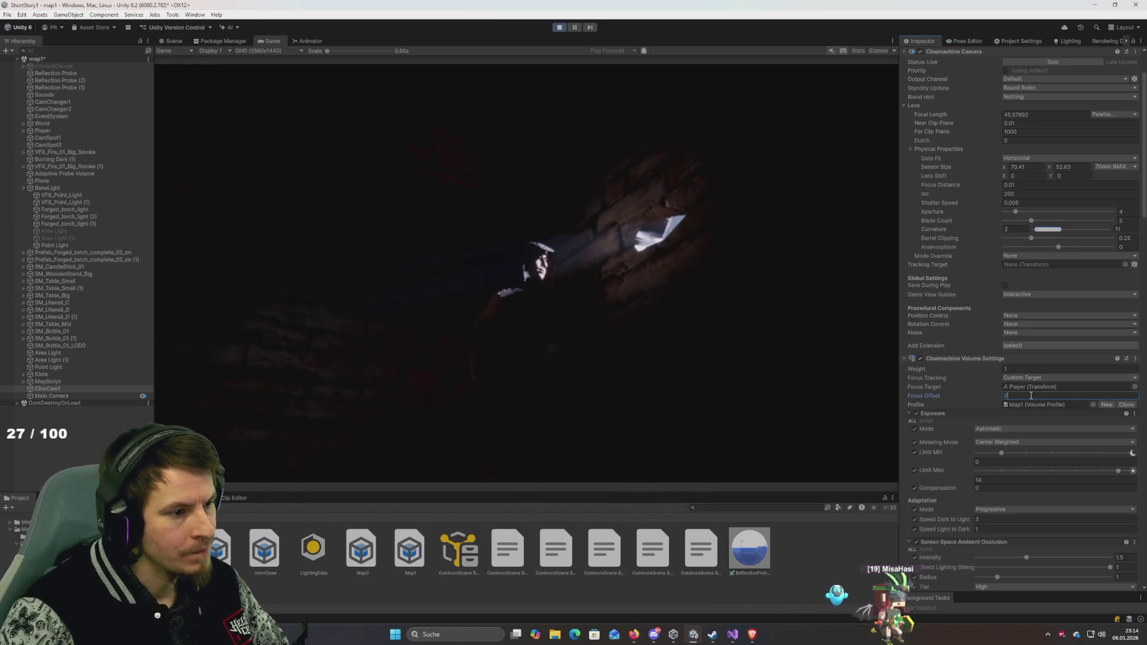
pyautogui.click(652, 329)
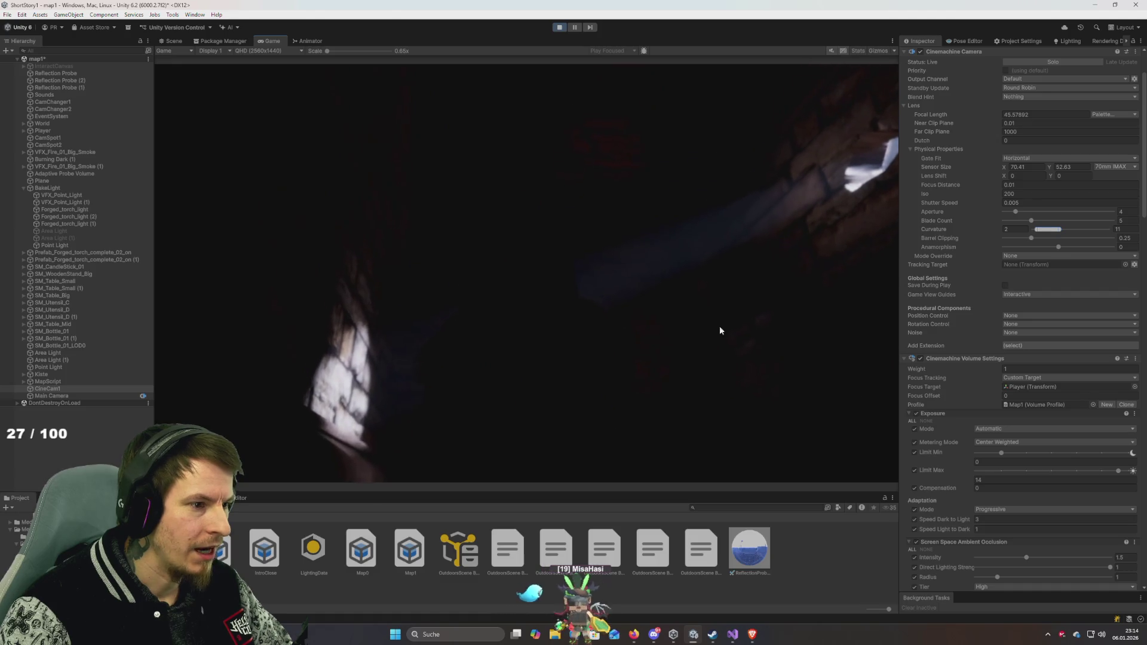
pyautogui.scroll(3, 977, 324)
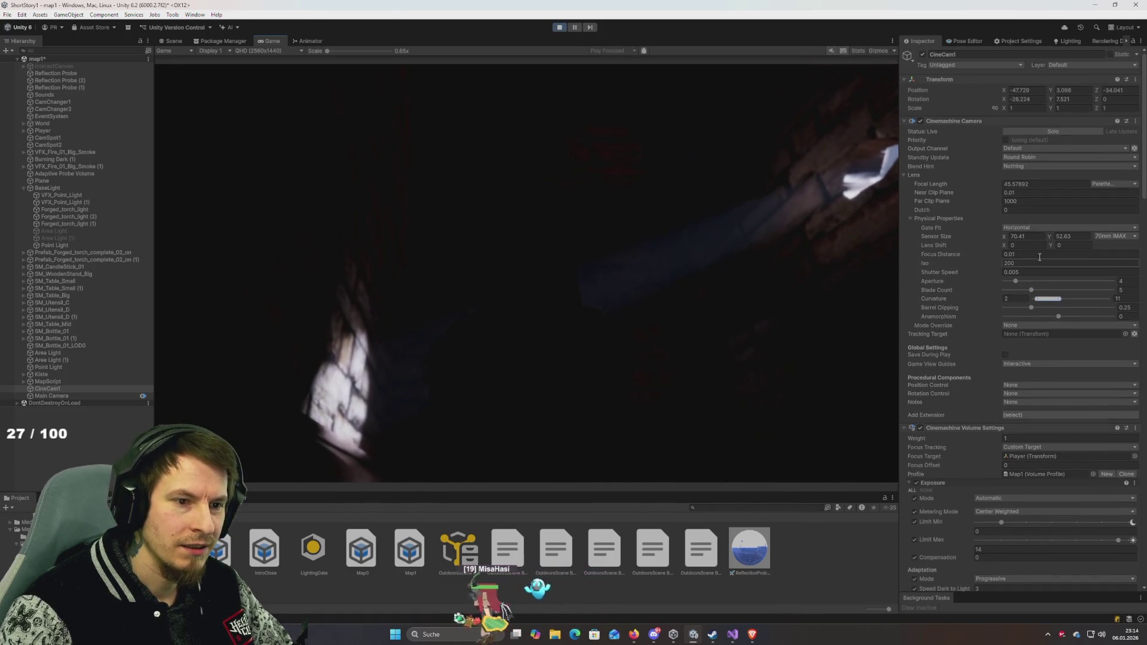
pyautogui.moveTo(937, 254)
pyautogui.mouseDown()
pyautogui.moveTo(952, 259)
pyautogui.moveTo(80, 289)
pyautogui.moveTo(330, 309)
pyautogui.mouseUp()
pyautogui.moveTo(682, 348)
pyautogui.mouseDown()
pyautogui.moveTo(862, 341)
pyautogui.moveTo(940, 278)
pyautogui.moveTo(943, 262)
pyautogui.moveTo(930, 257)
pyautogui.mouseUp()
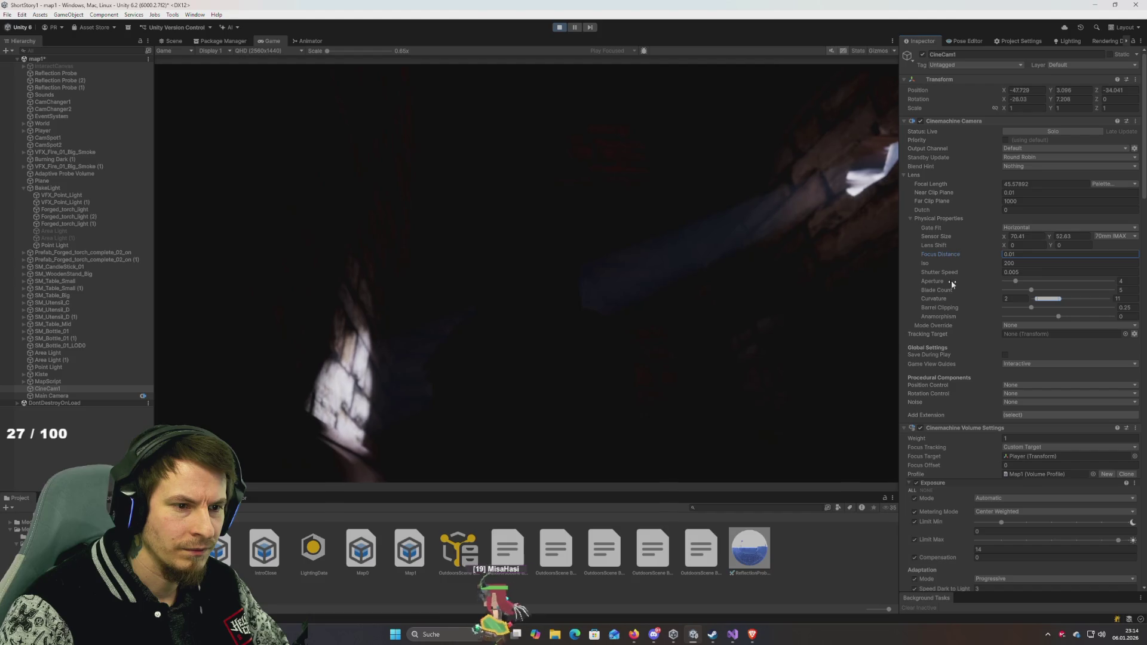
# Step: Compare aperture 0.7 and maximum, then settle the aperture around 2.2
pyautogui.moveTo(1017, 282); pyautogui.dragTo(992, 282)
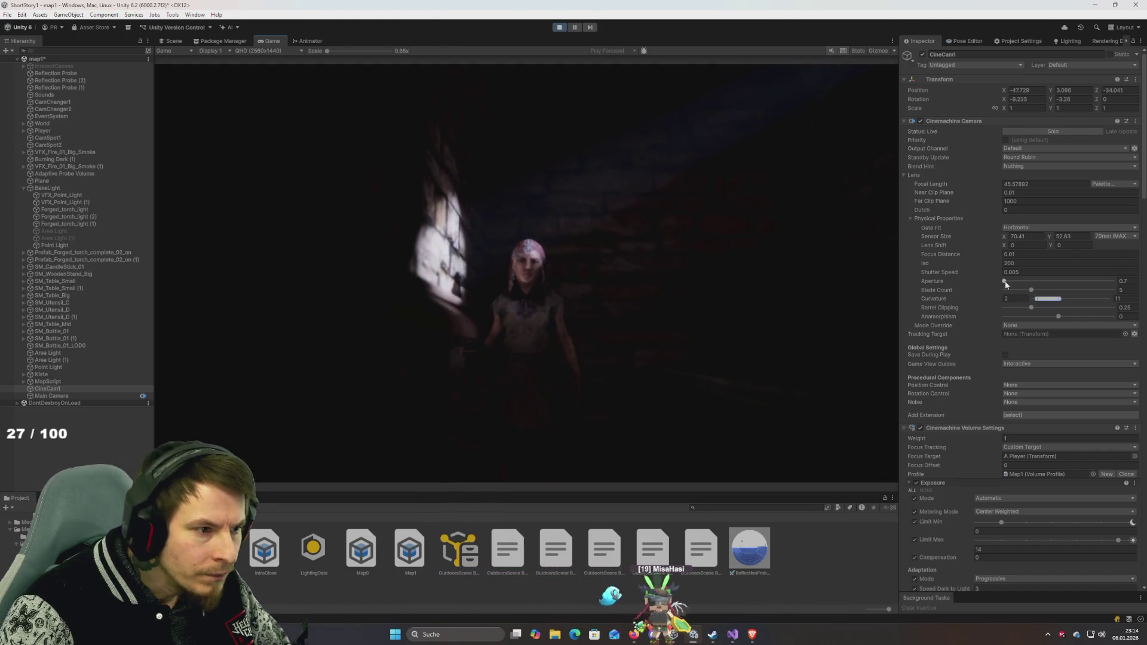
pyautogui.moveTo(1051, 283); pyautogui.dragTo(1115, 282)
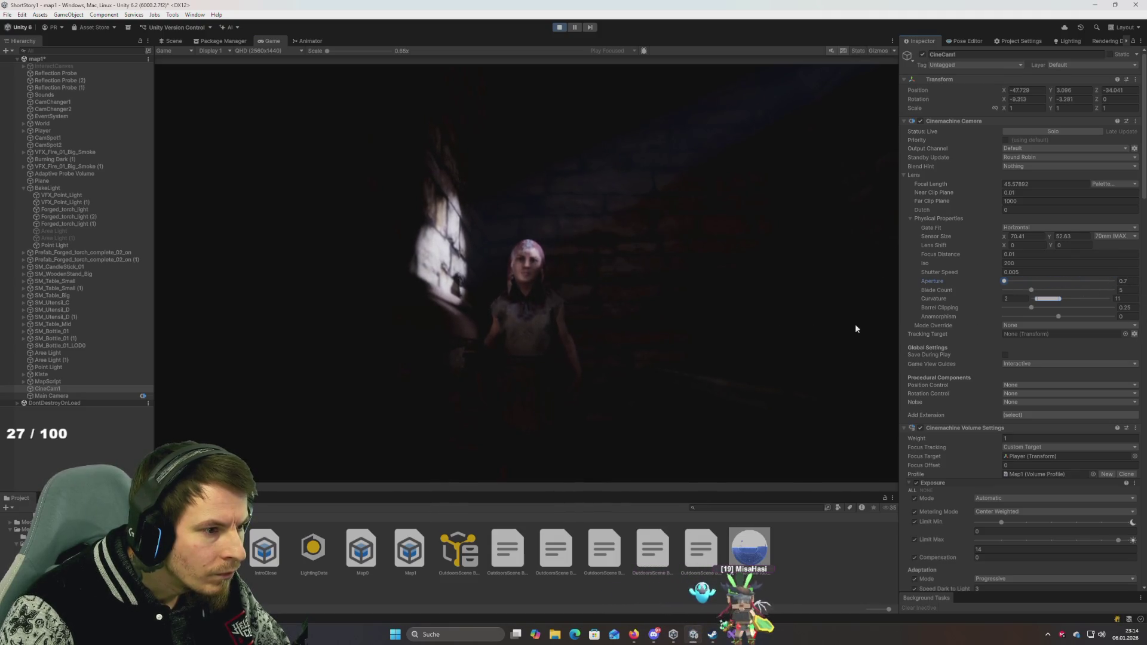
pyautogui.click(1093, 281)
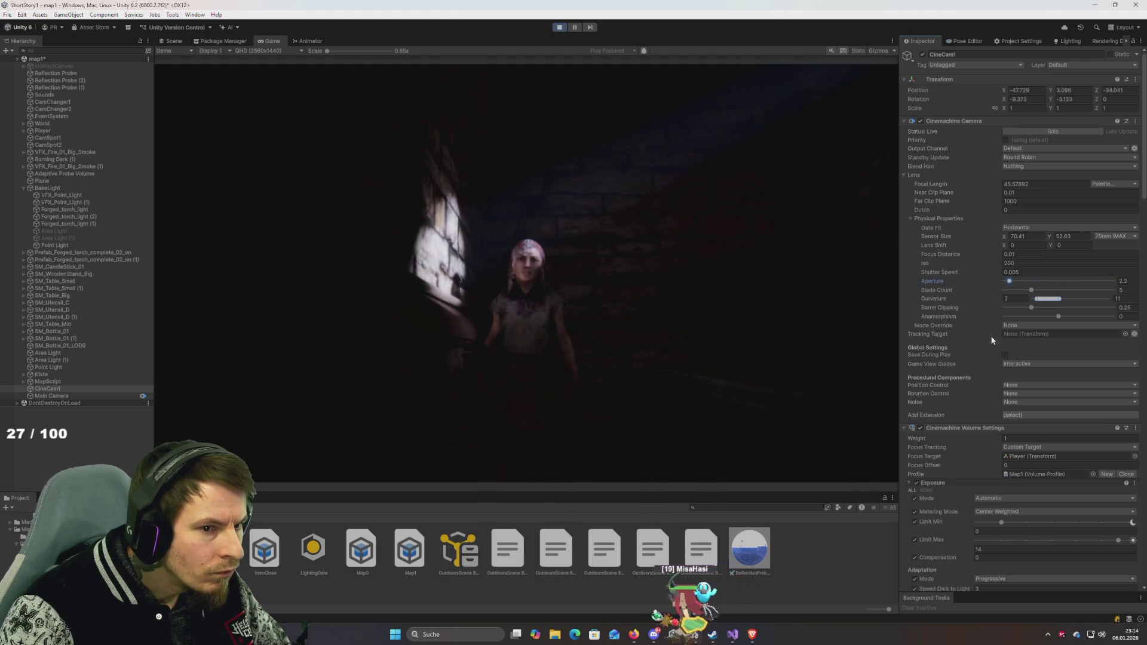